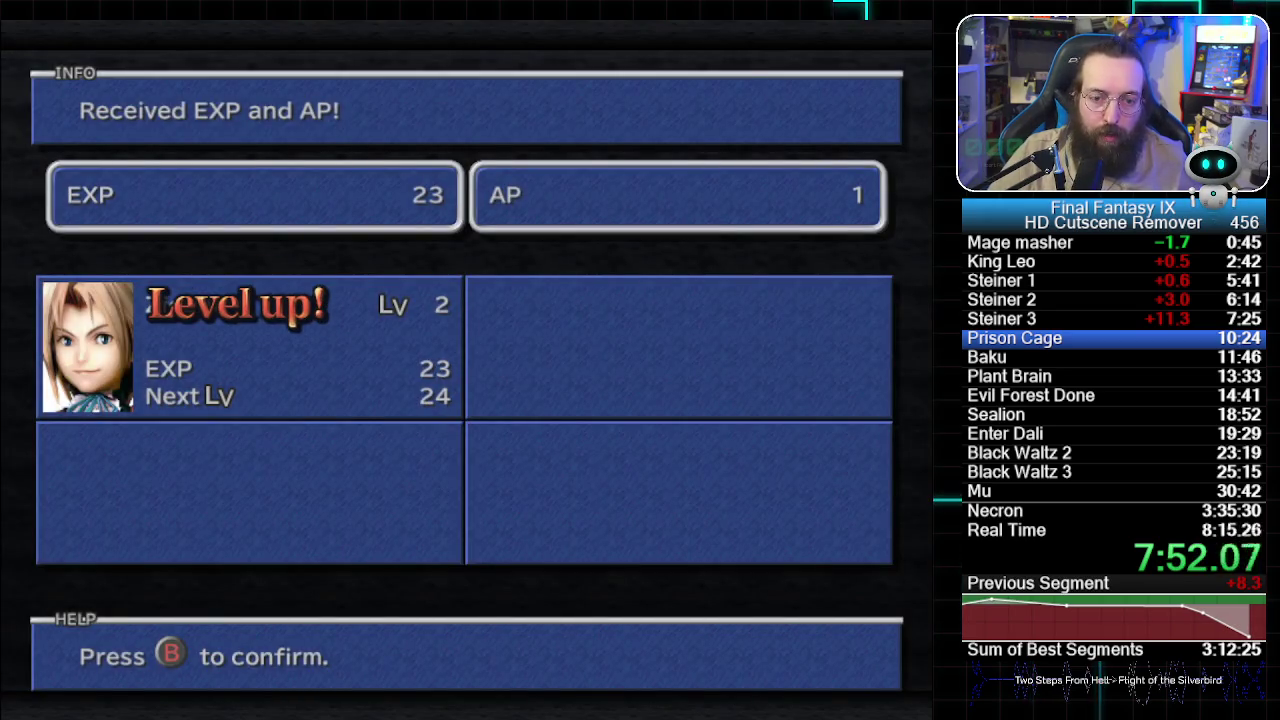
- Skip the post-battle reward screens and start Zidane's turn against the Prison Cage
key(Return)
key(Return)
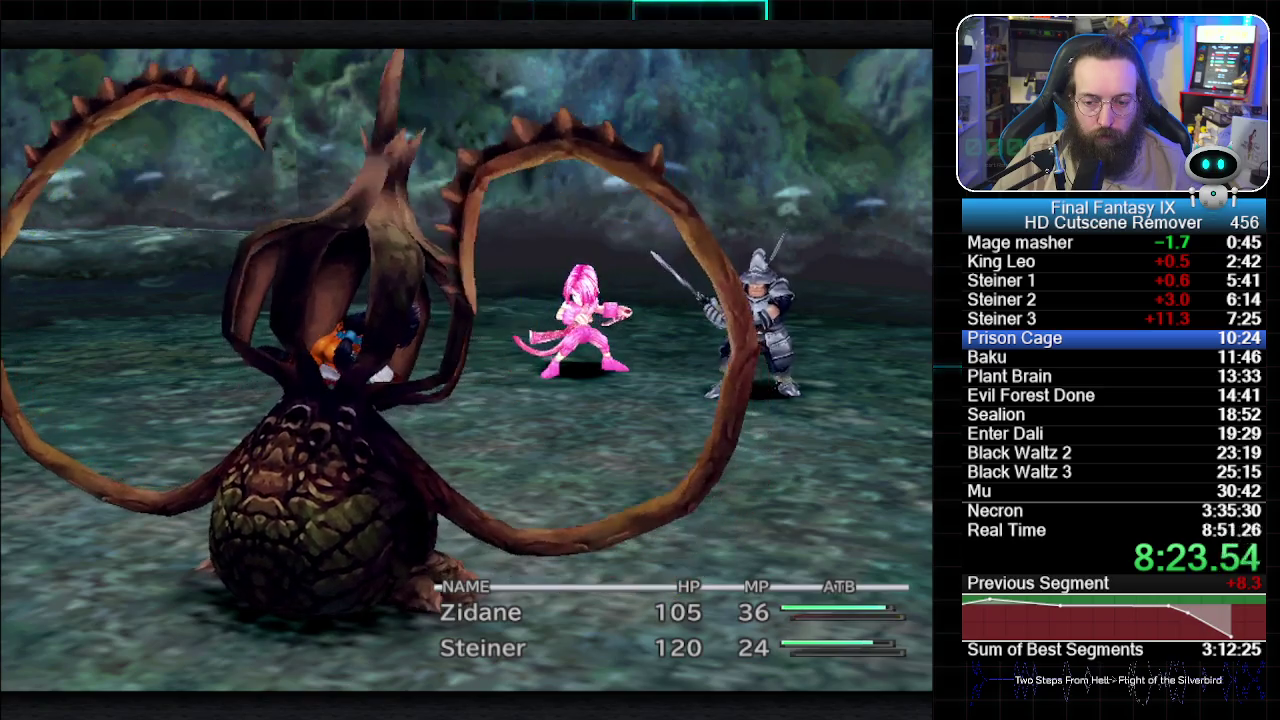
key(Return)
- Have Zidane use a Dyne skill on the Prison Cage, then hold flee while it resolves
key(Escape)
key(Right)
key(Down)
key(Return)
key(Return)
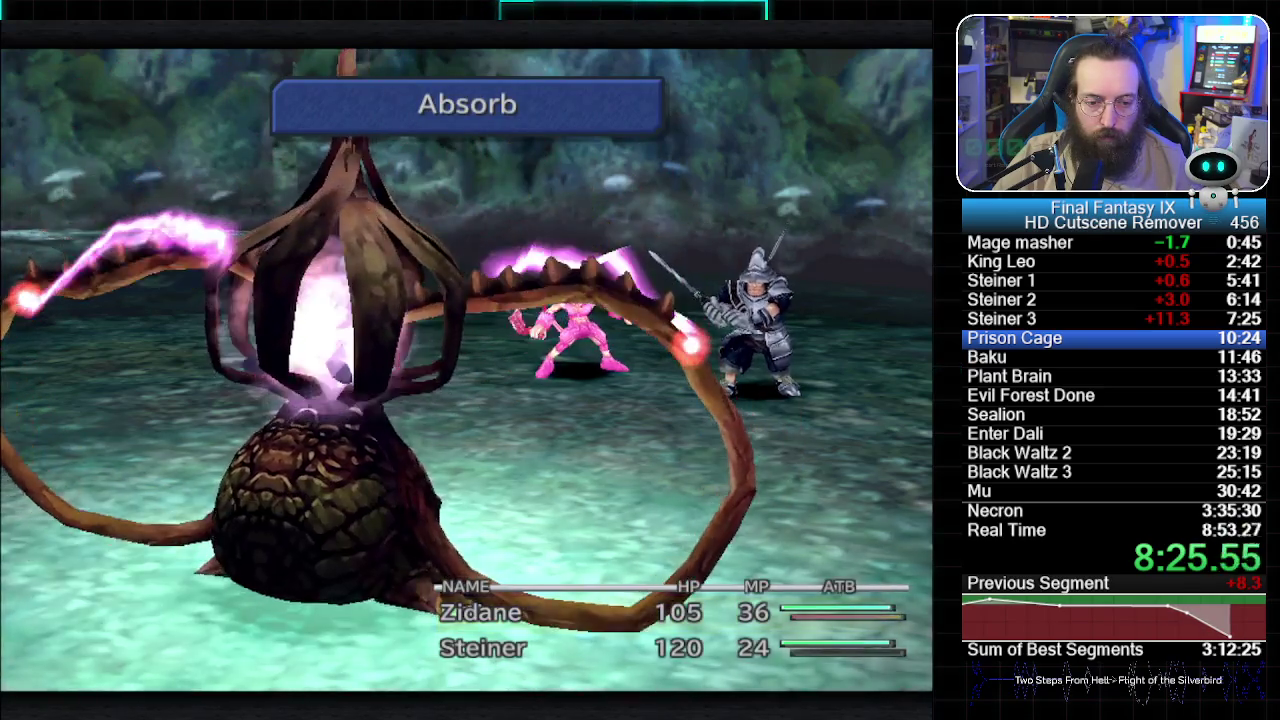
key(Return)
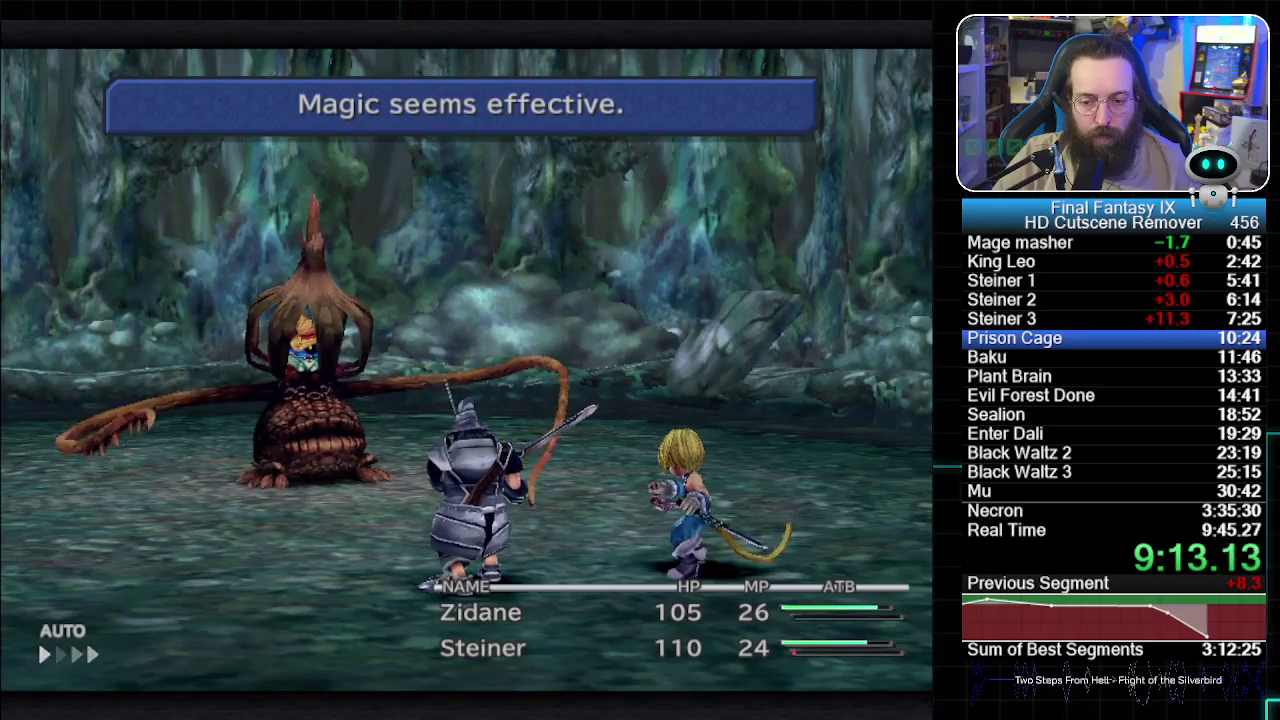
key(Page_Up)
key(Page_Down)
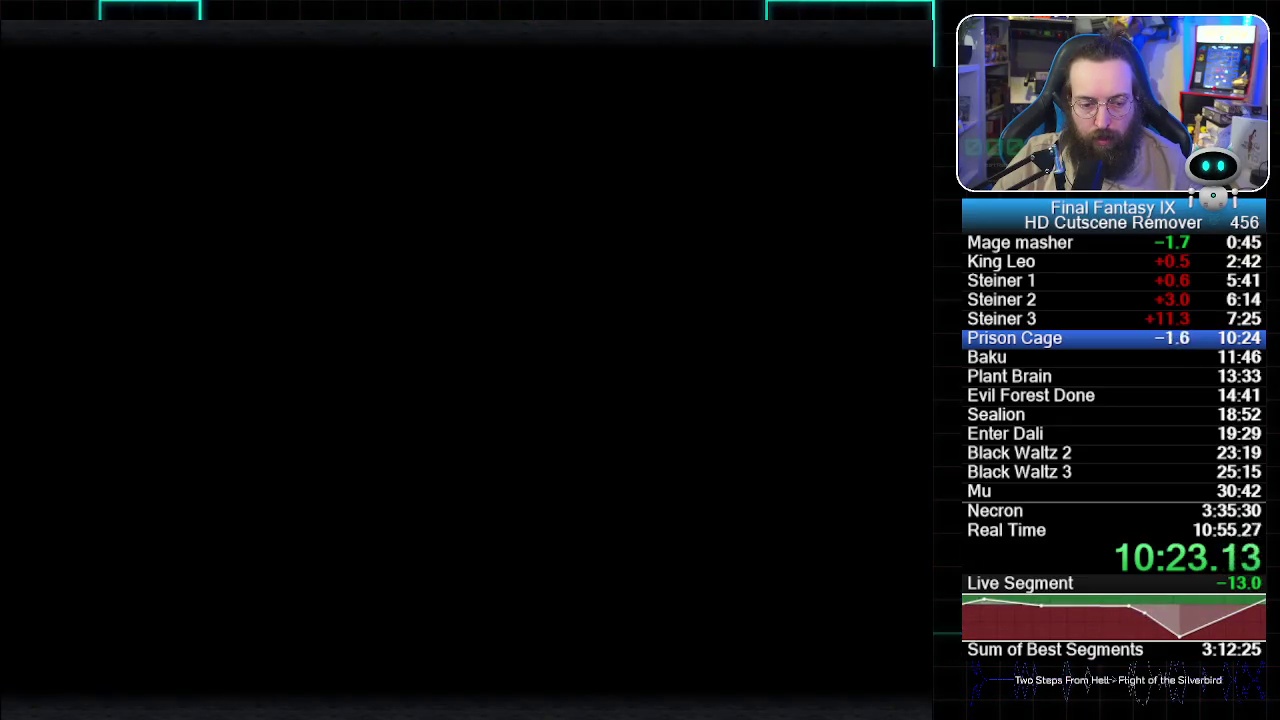
- Mark the Prison Cage split as finished once the screen fades out
key(KP_1)
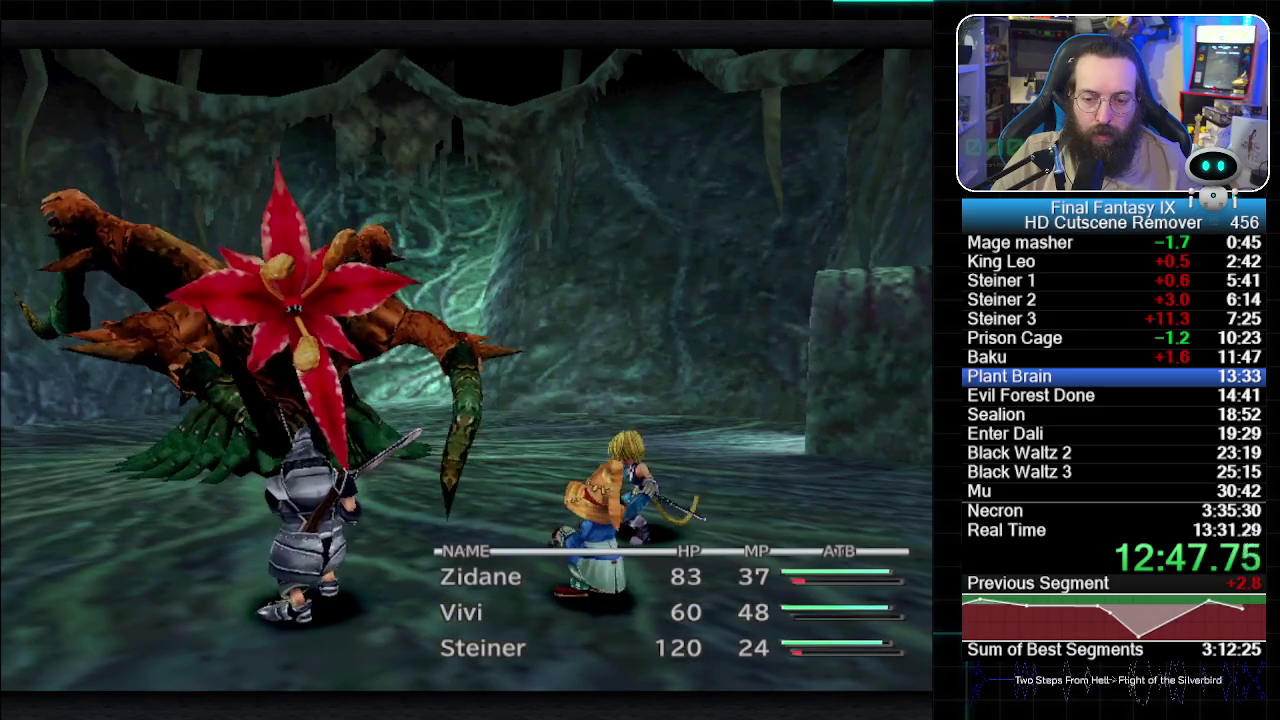
- Attack the Plant Brain through each party turn, then skip the 458 gil and Phoenix Down rewards
key(Return)
key(Return)
key(Return)
key(Return)
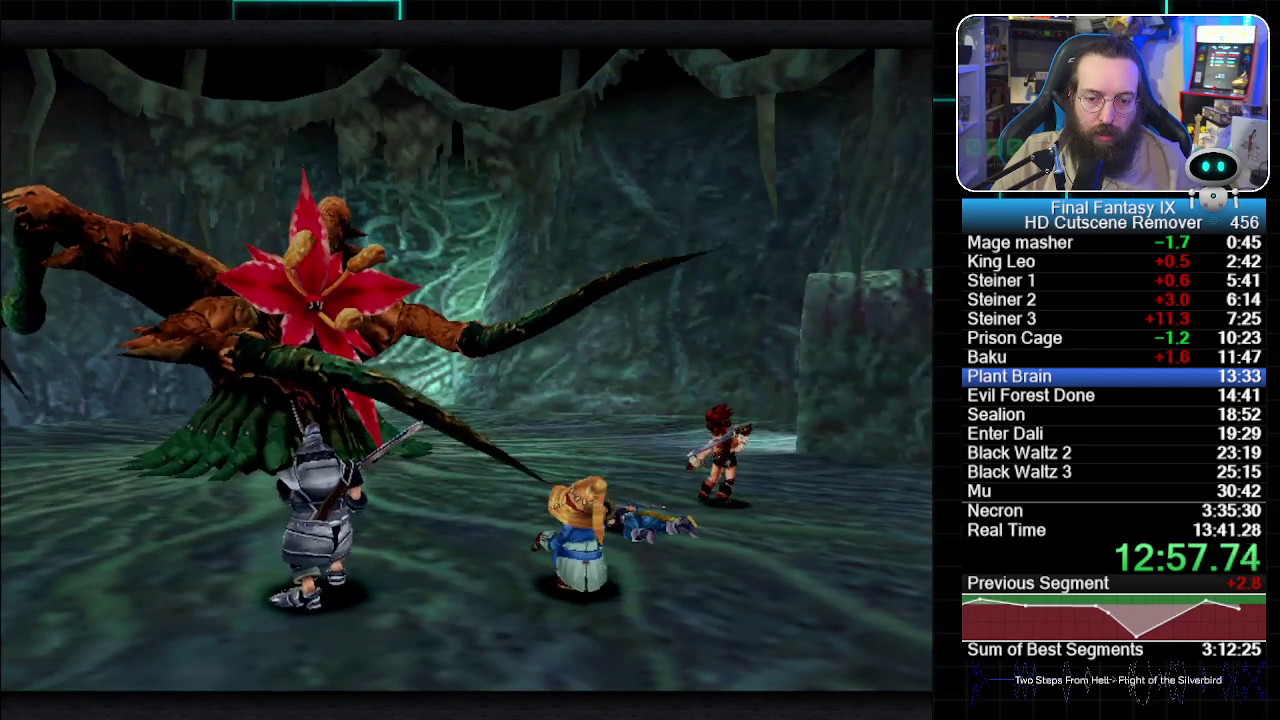
key(Return)
key(Return)
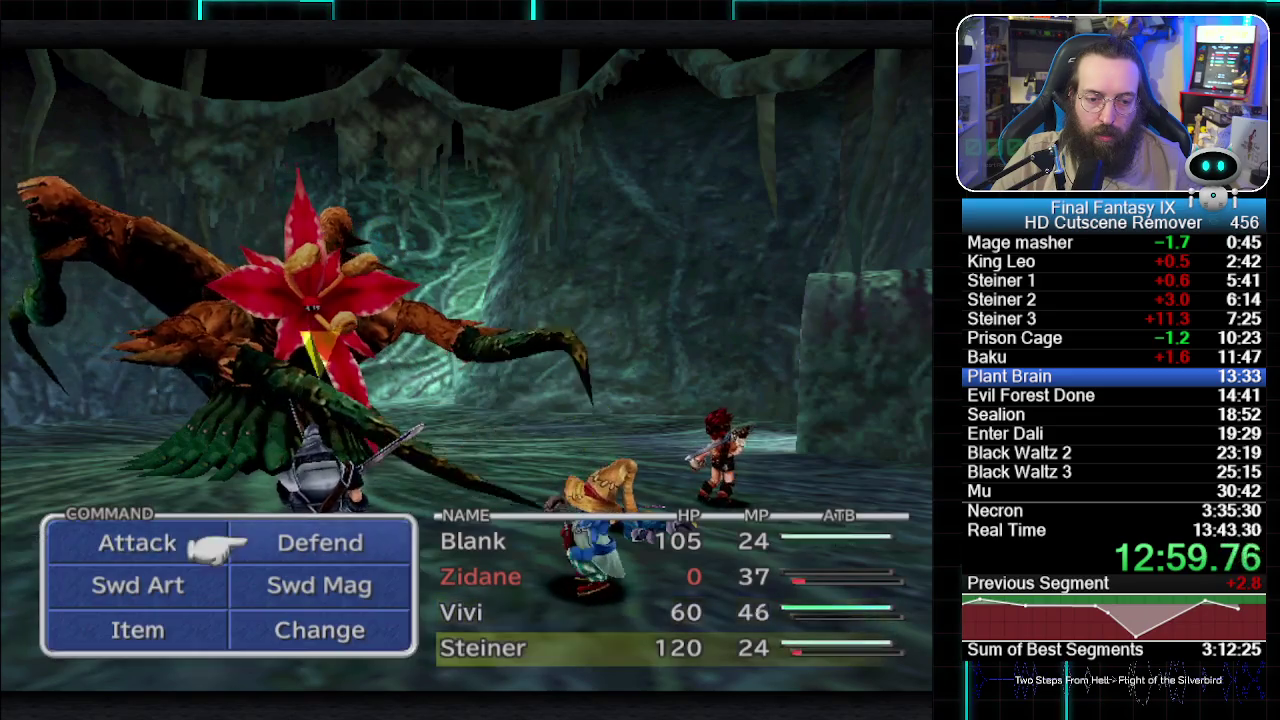
key(Tab)
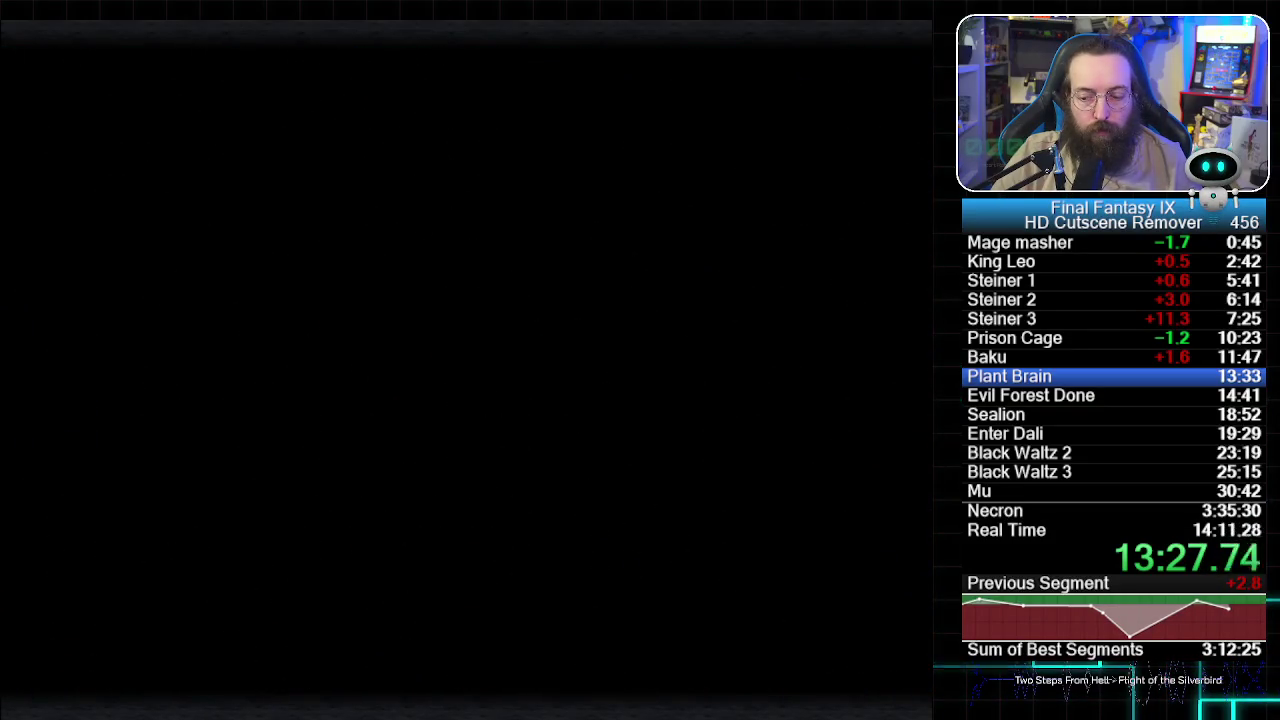
key(Return)
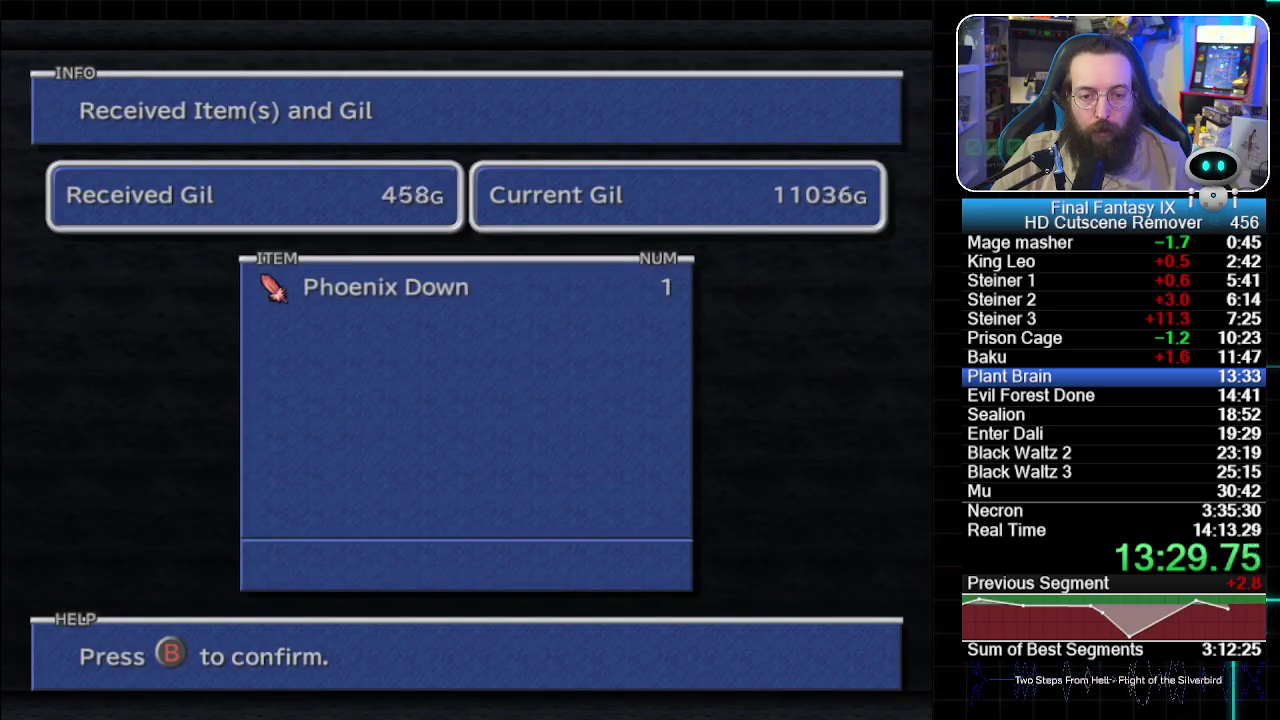
key(Return)
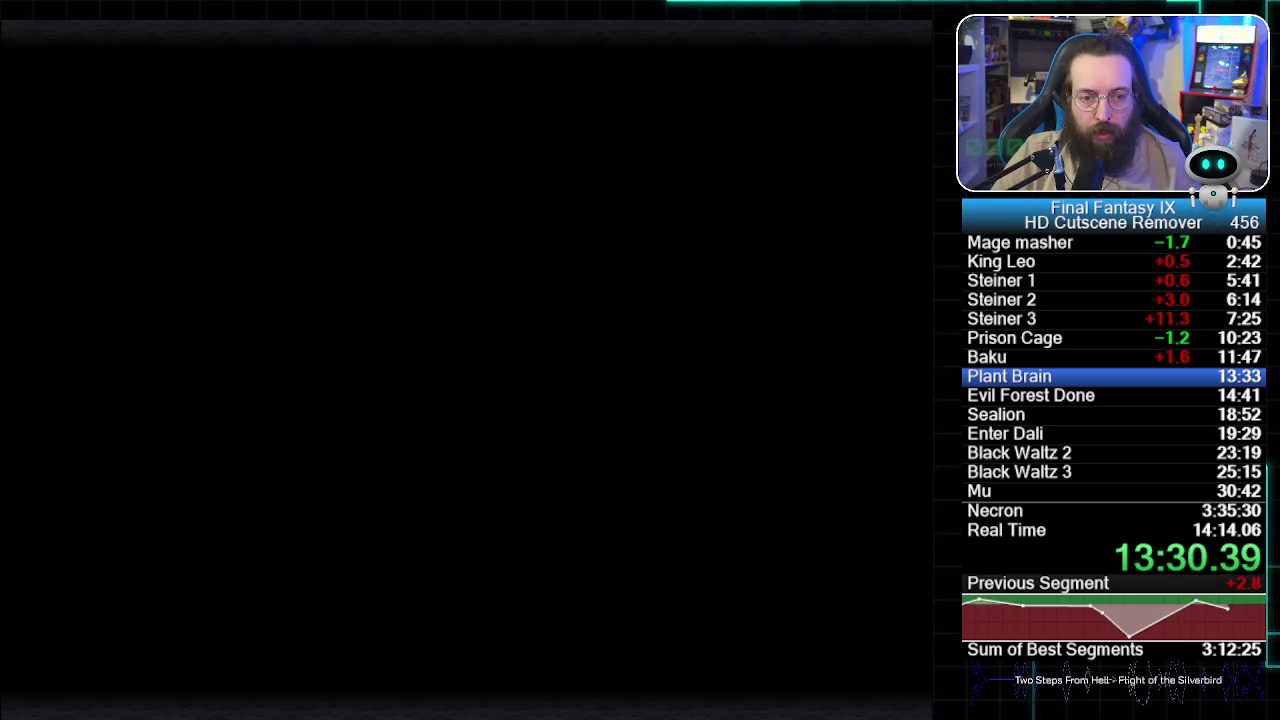
- Remove the Leather Hat from Blank's head slot
key(v)
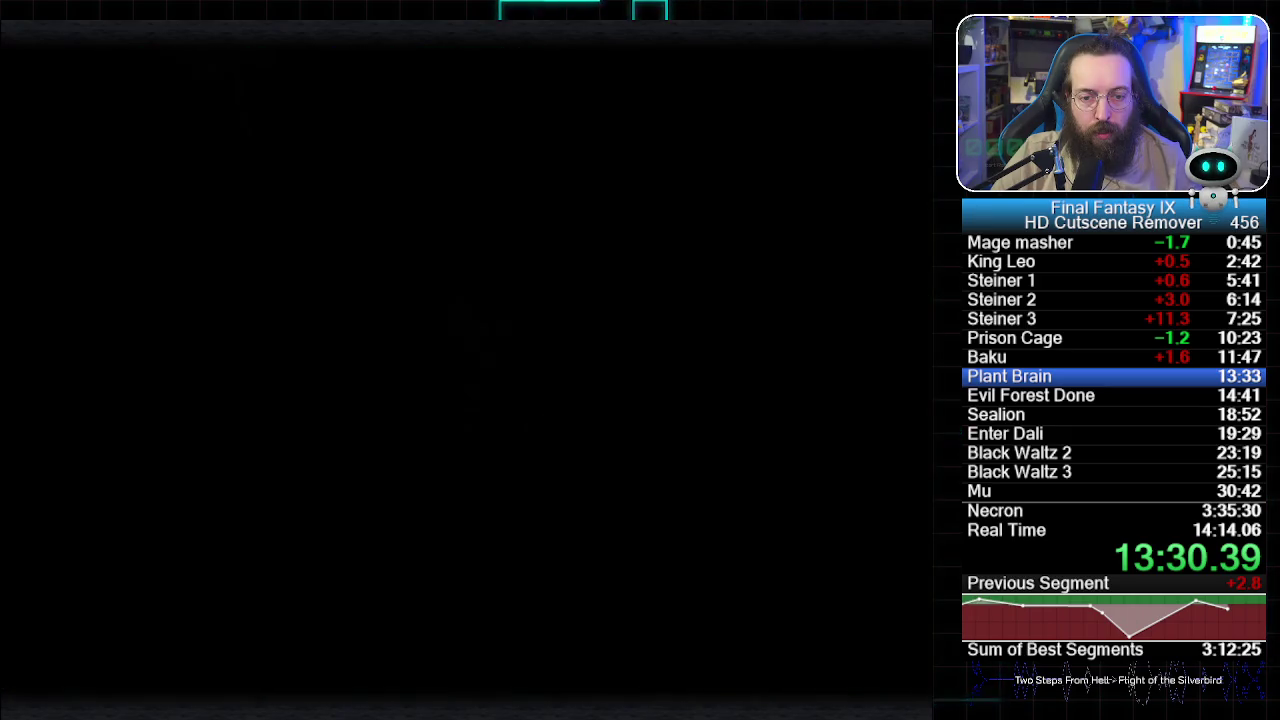
key(Down)
key(Return)
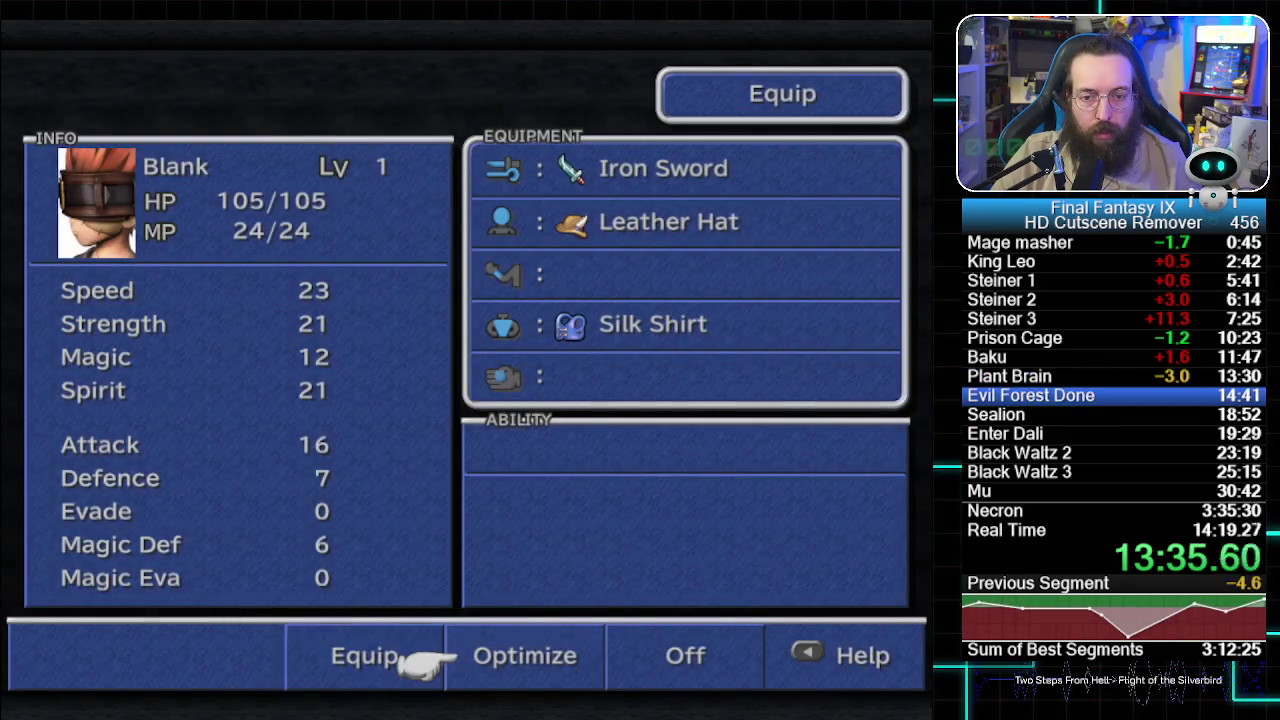
key(Right)
key(Return)
key(Down)
key(Return)
key(Escape)
- Equip the Broadsword in Blank's weapon slot
key(Left)
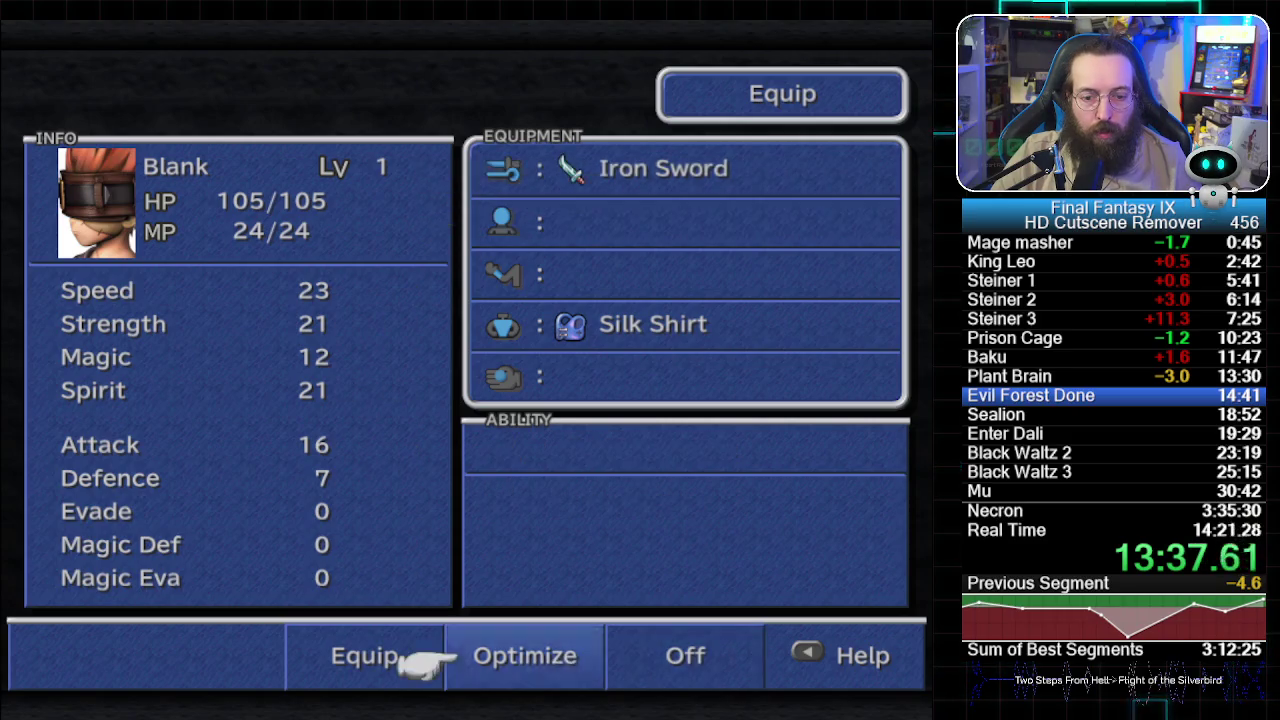
key(Left)
key(Return)
key(Down)
key(Down)
key(Up)
key(Return)
key(Return)
key(Escape)
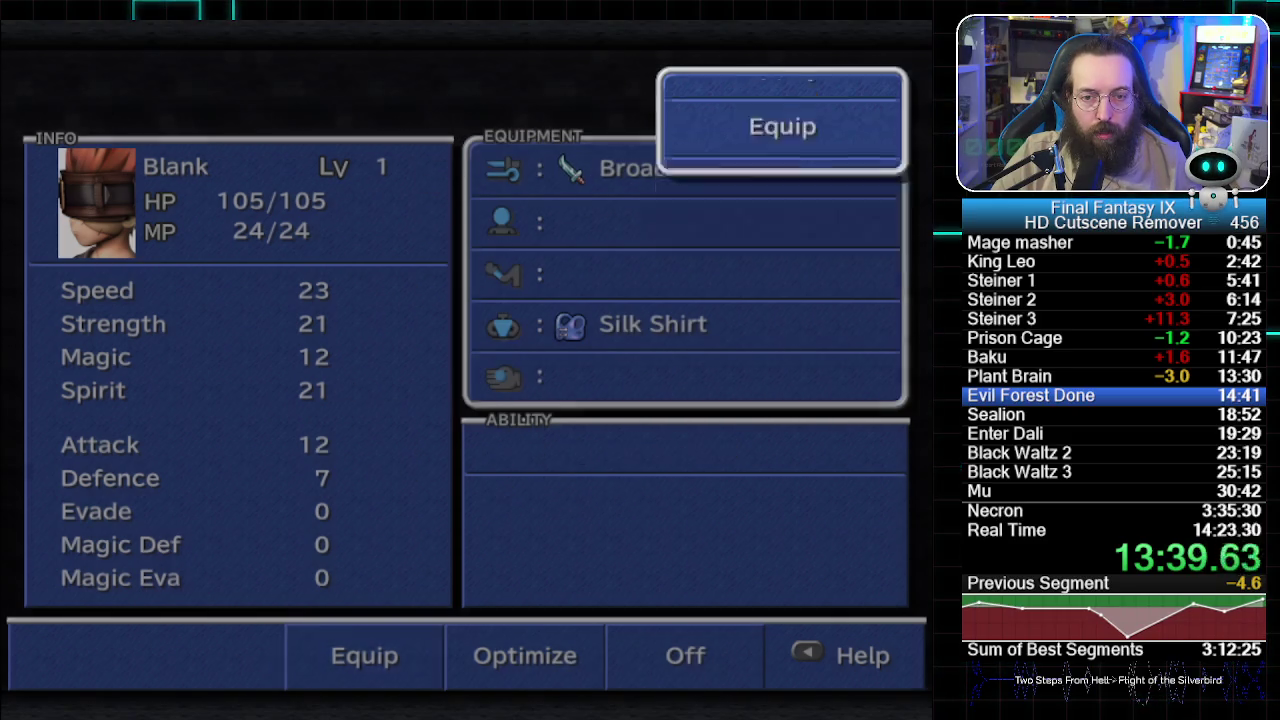
key(Escape)
- Swap Zidane's Leather Shirt for the Silk Shirt
key(Return)
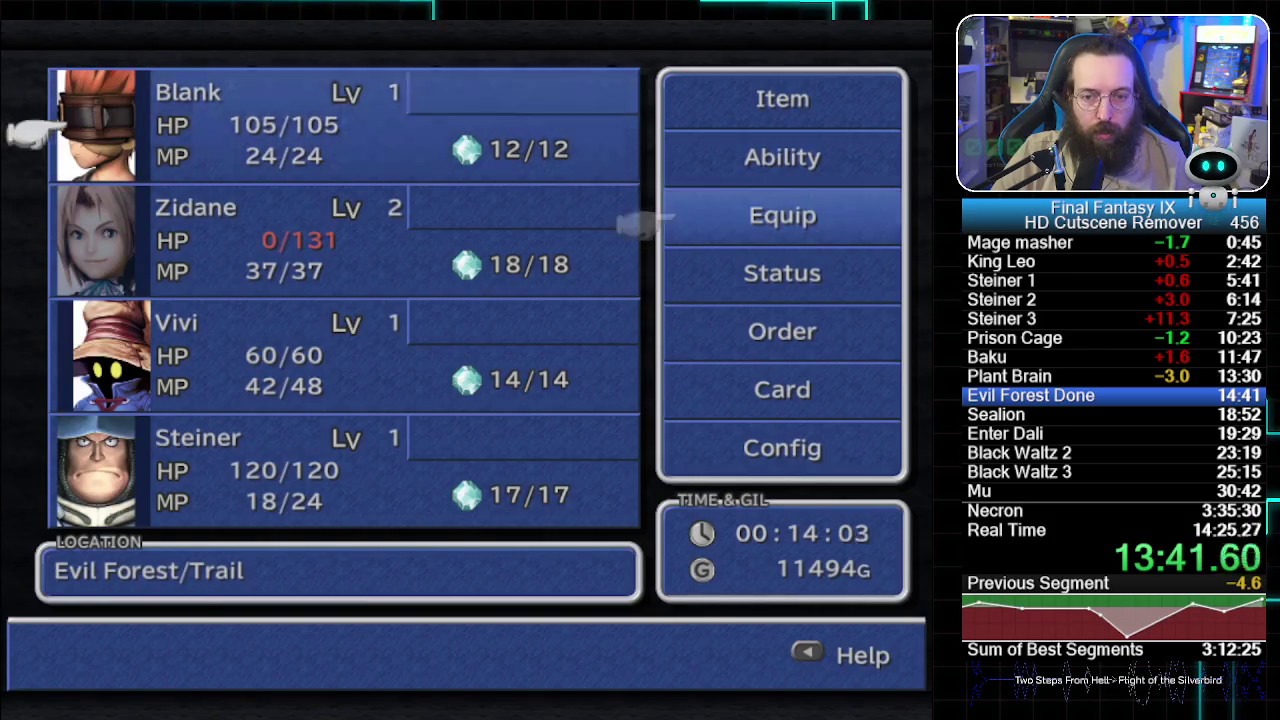
key(Down)
key(Return)
key(Right)
key(Return)
key(Escape)
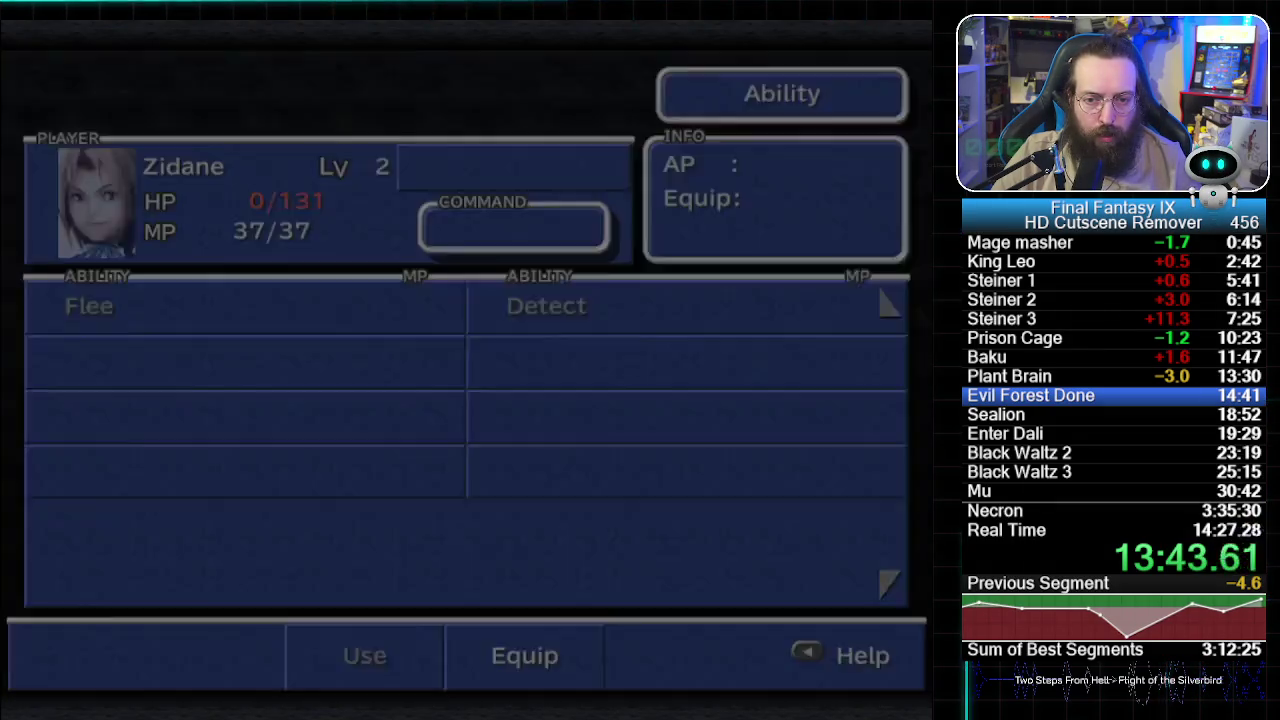
key(Escape)
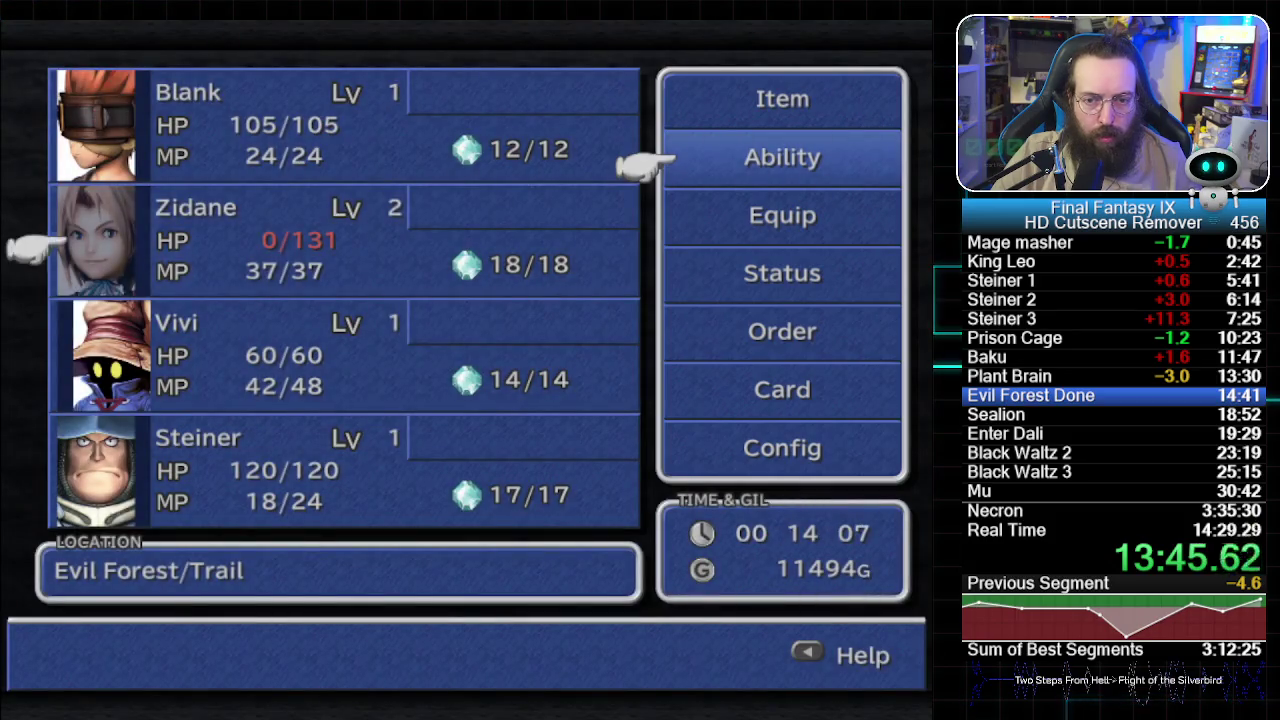
- Check Steiner's equipment and look through his ability list
key(Down)
key(Return)
key(Down)
key(Down)
key(Return)
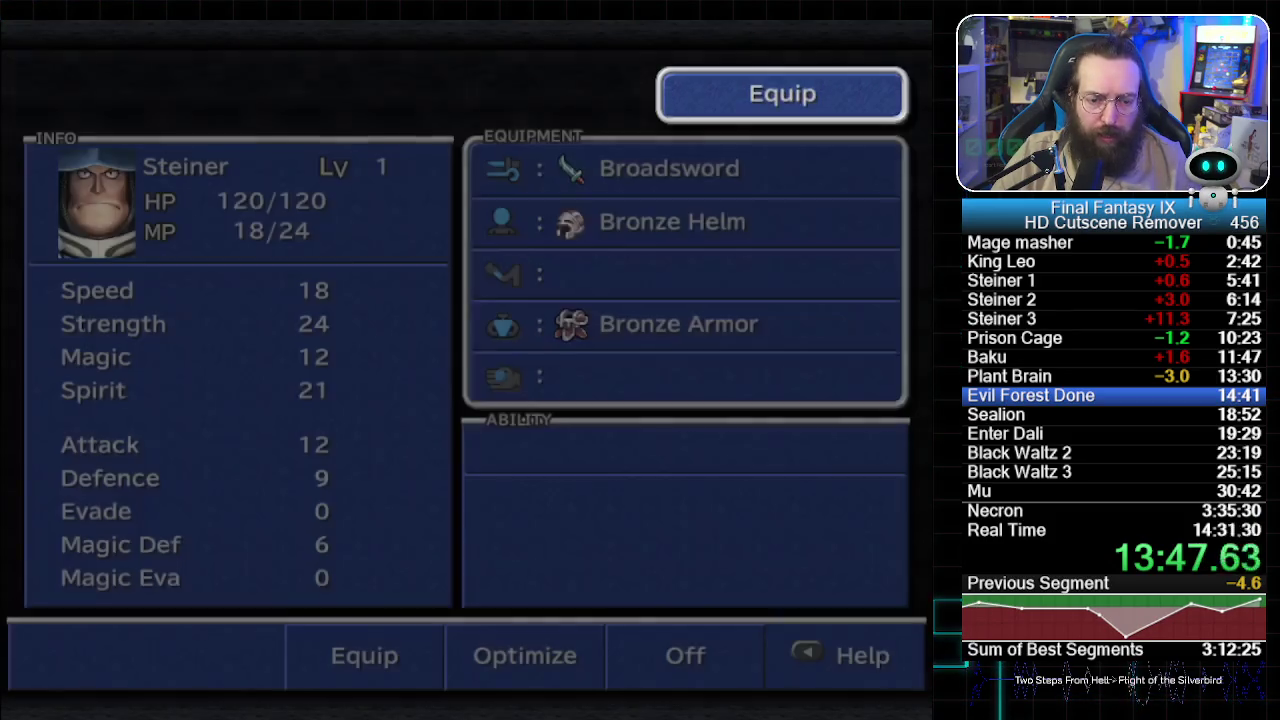
key(Escape)
key(Return)
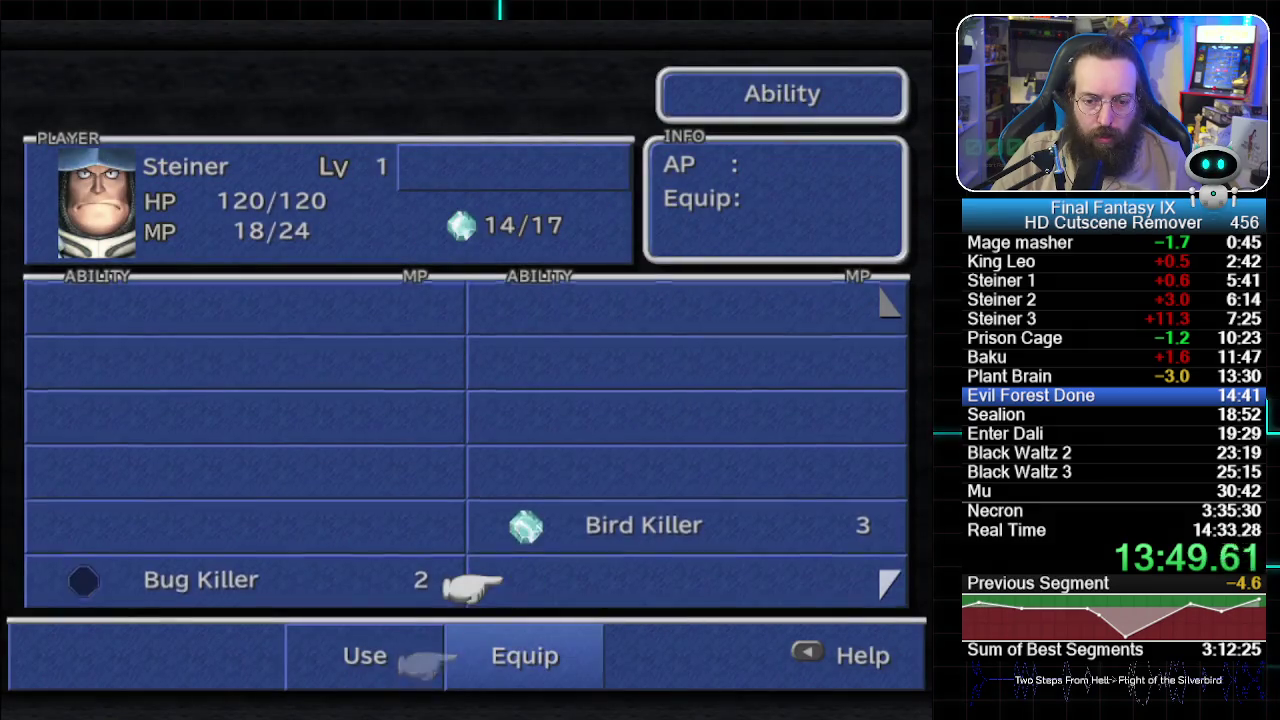
key(Escape)
key(Escape)
- Revive the KO'd Zidane with a Phoenix Down
key(Return)
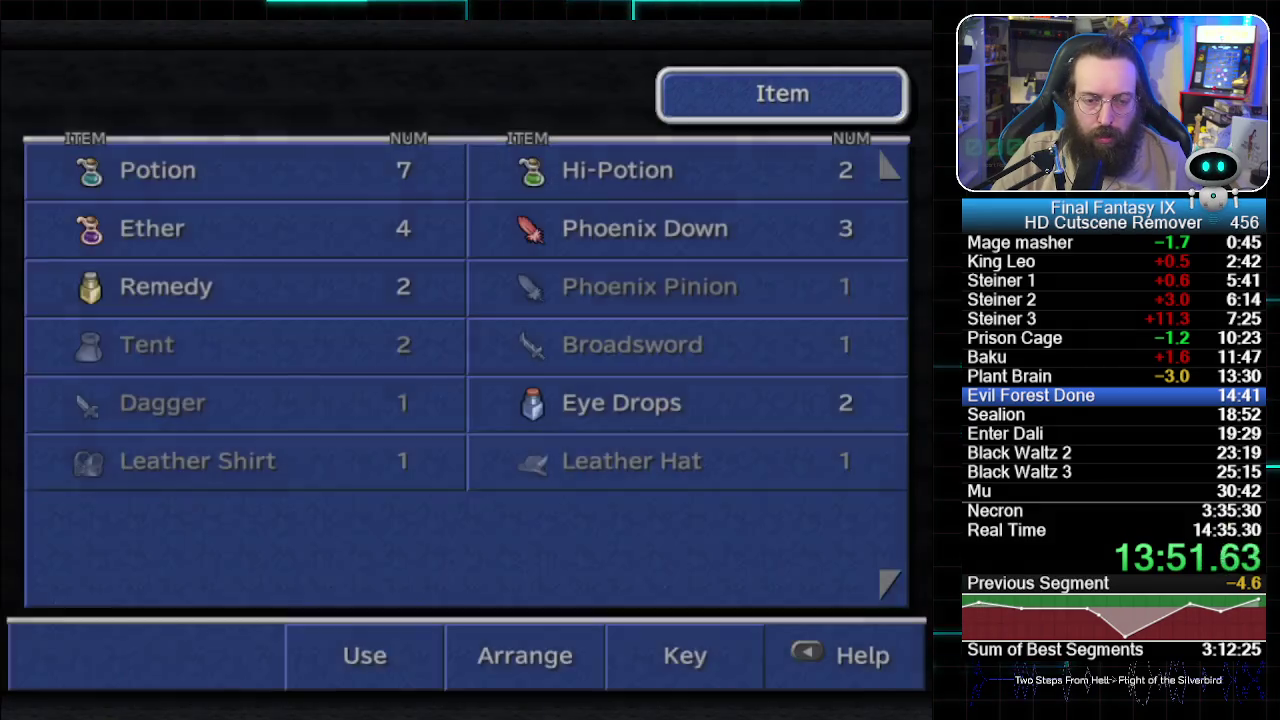
key(Return)
key(Down)
key(Right)
key(Return)
key(Down)
key(Return)
key(Escape)
- Heal Zidane with a Potion and close the item menu
key(Left)
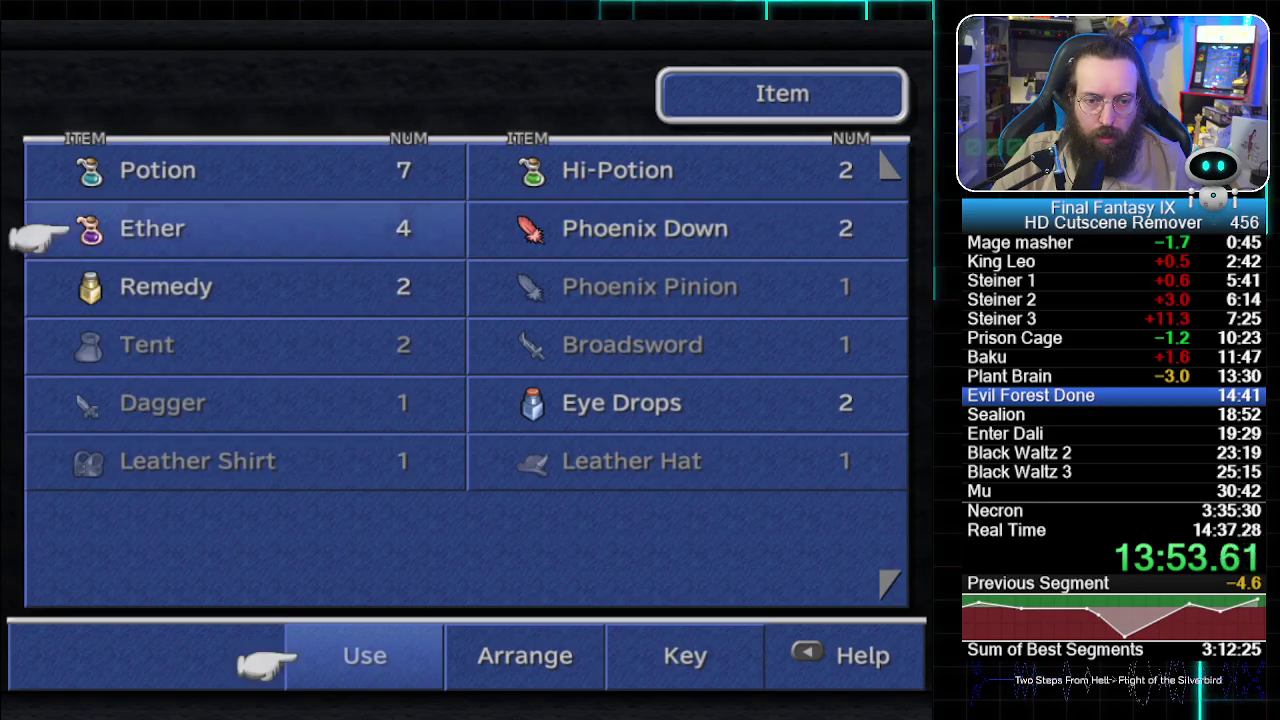
key(Up)
key(Return)
key(Down)
key(Return)
key(Escape)
key(Escape)
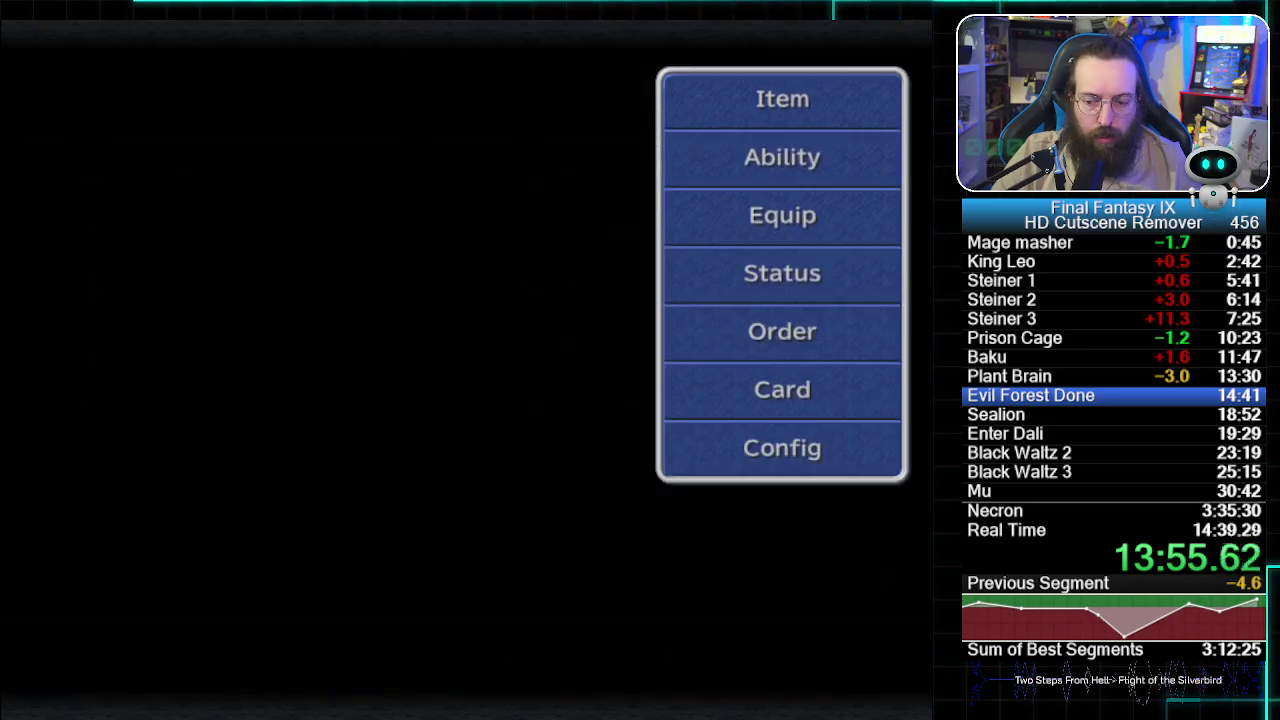
key(Escape)
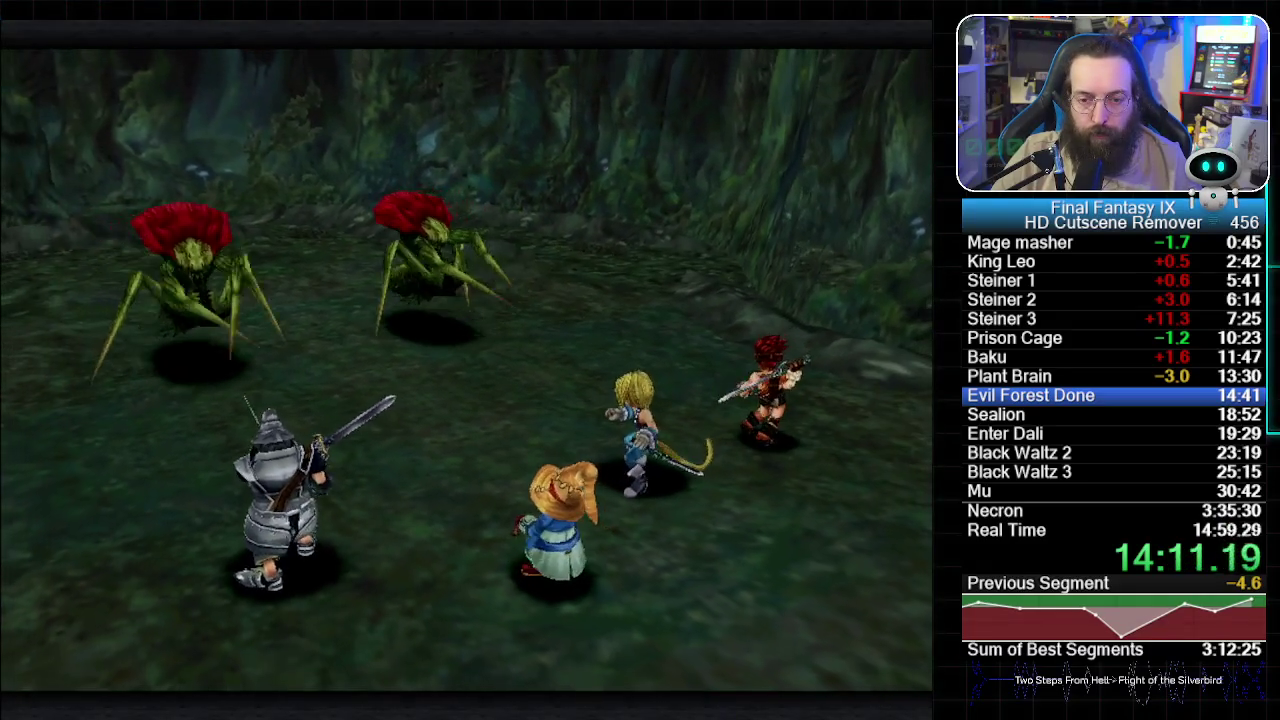
- Have Blank, Vivi and Steiner attack the Plant Spiders, then dismiss the experience results
key(Tab)
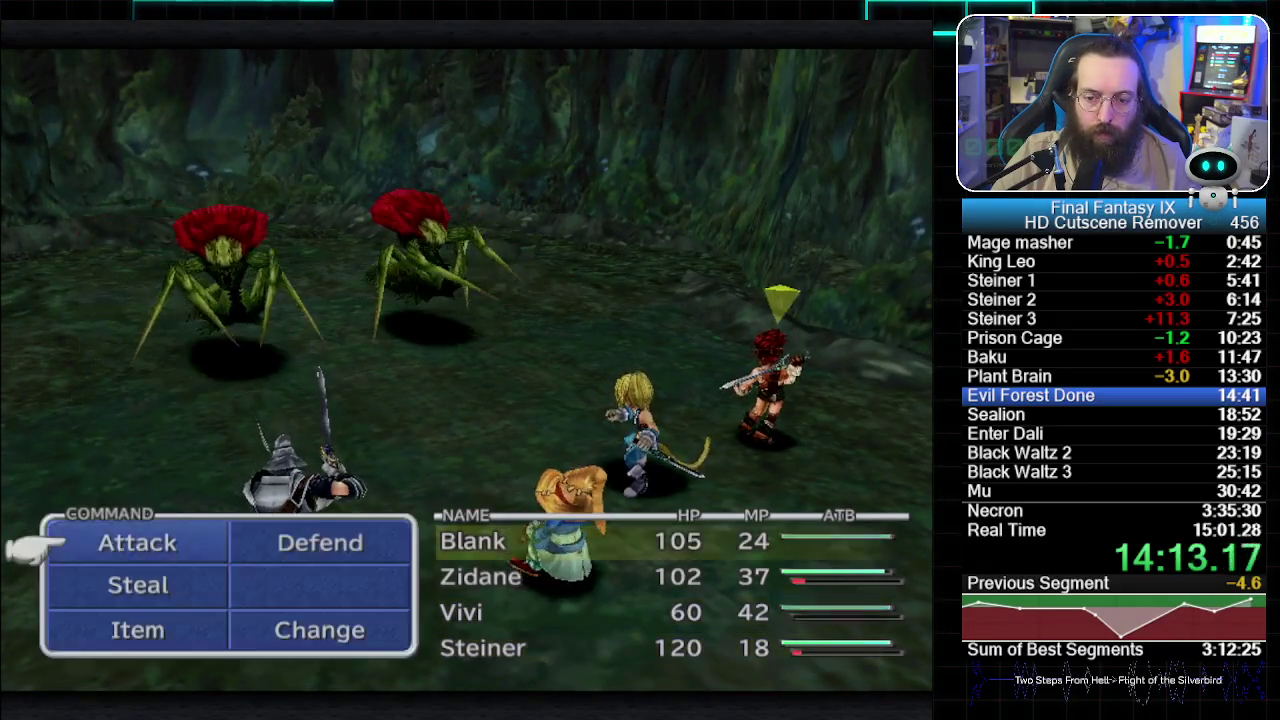
key(Return)
key(Return)
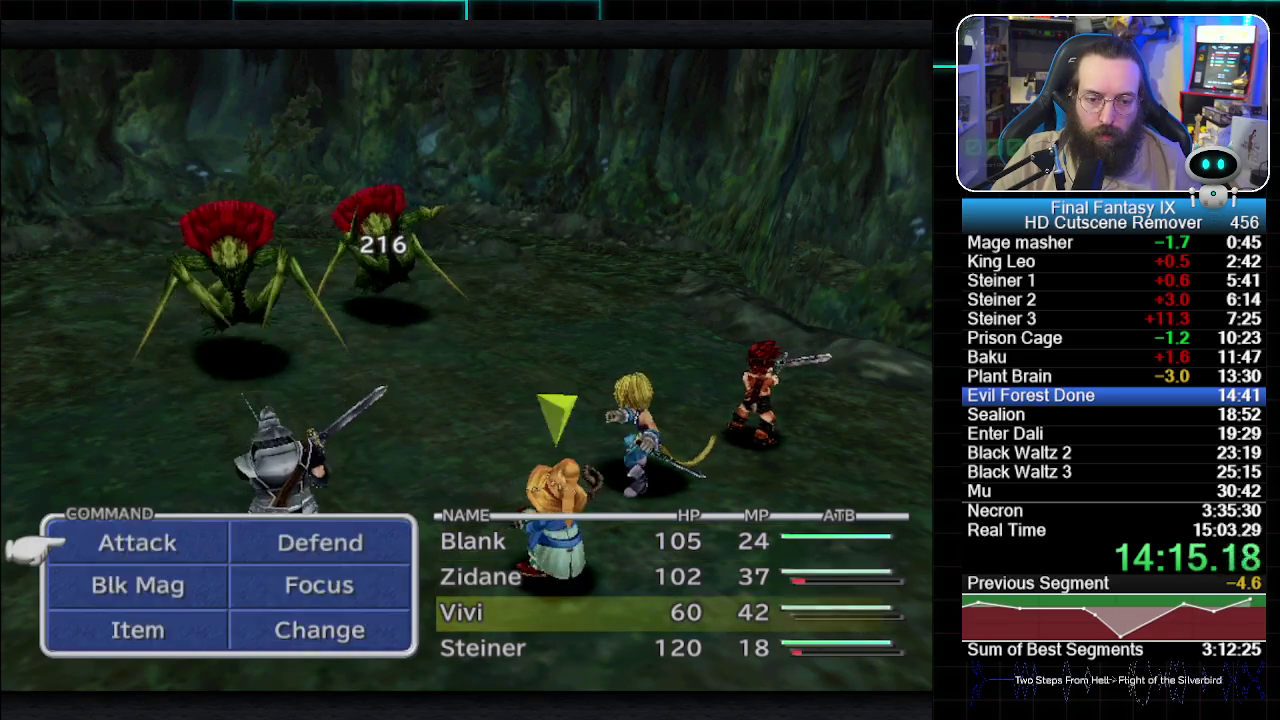
key(Return)
key(Return)
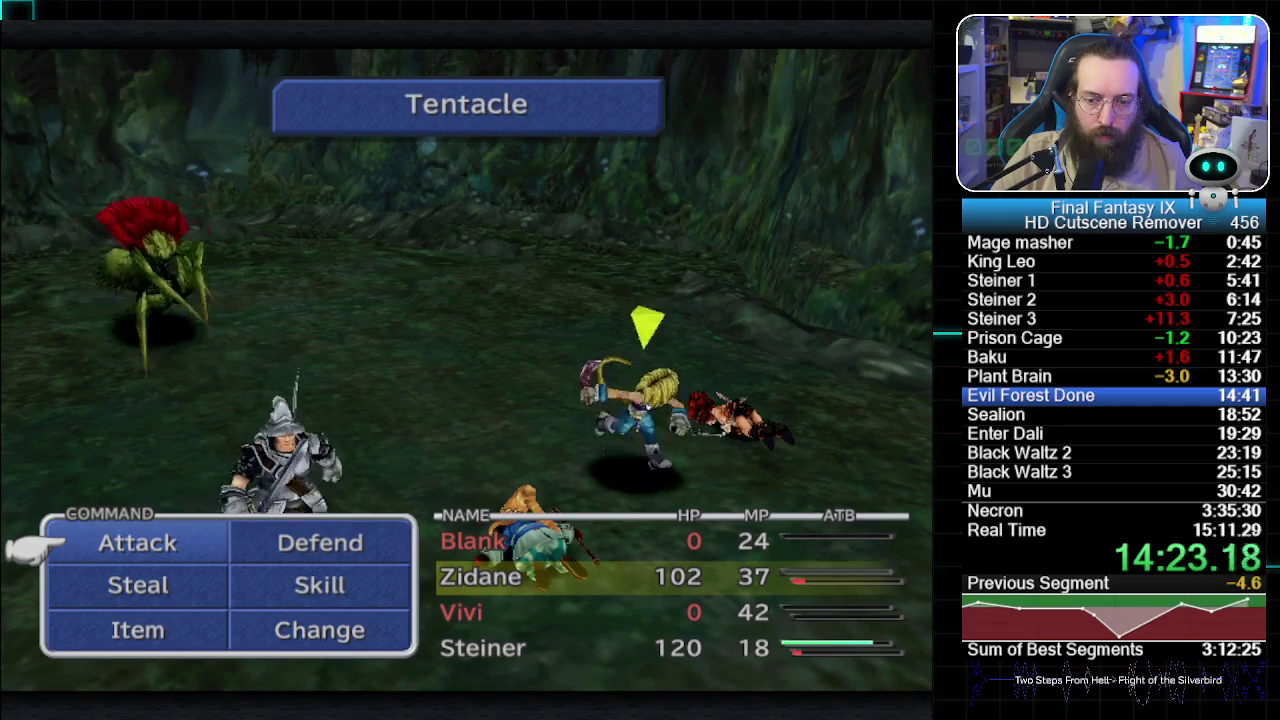
key(Return)
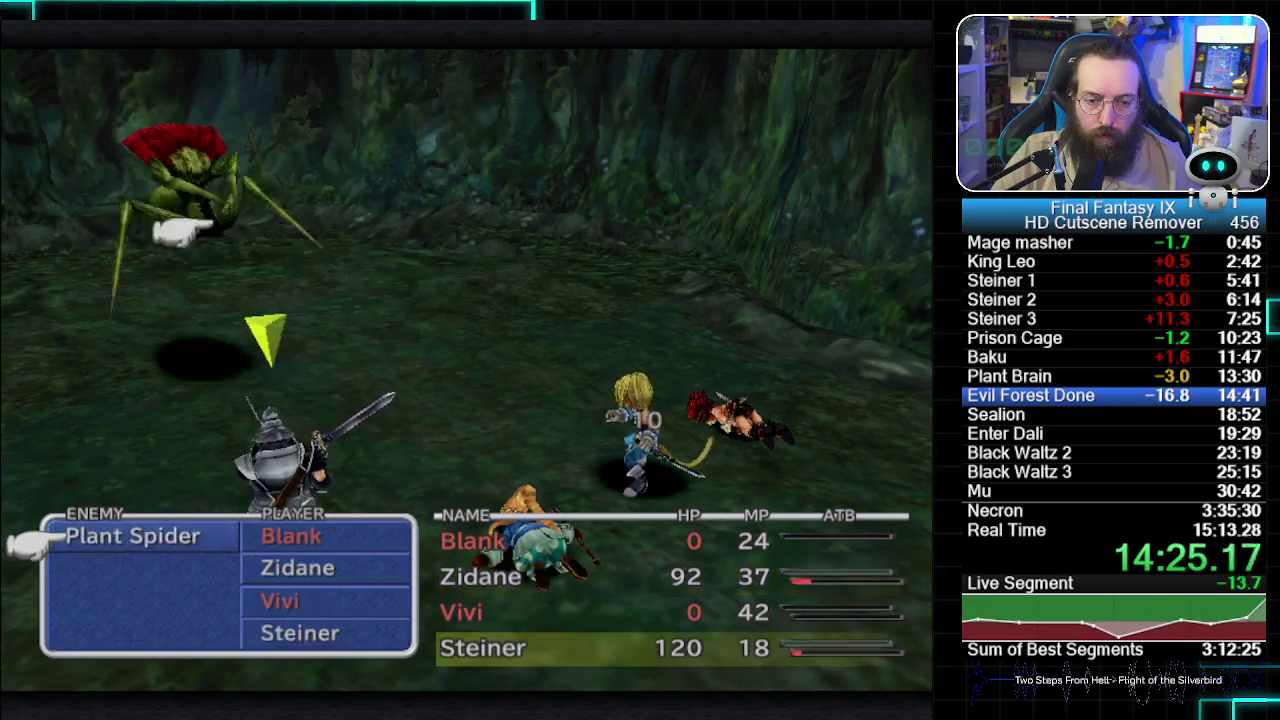
key(Up)
key(Escape)
key(Tab)
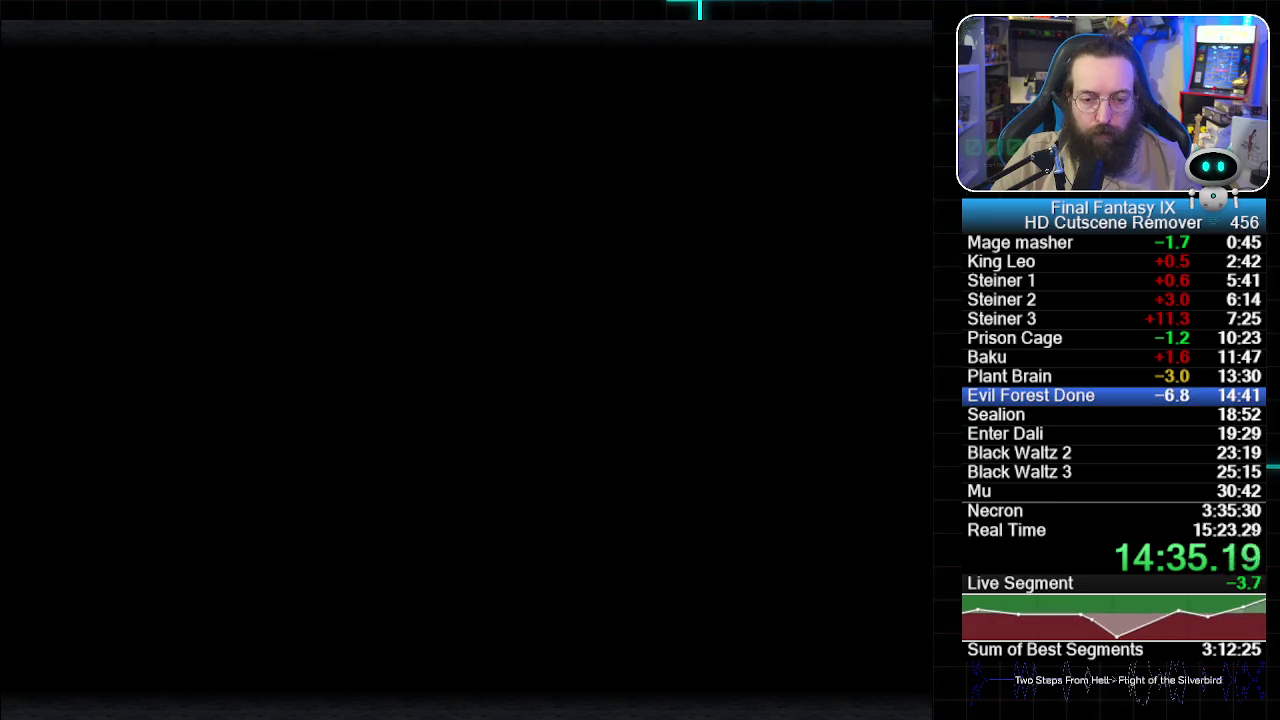
key(Return)
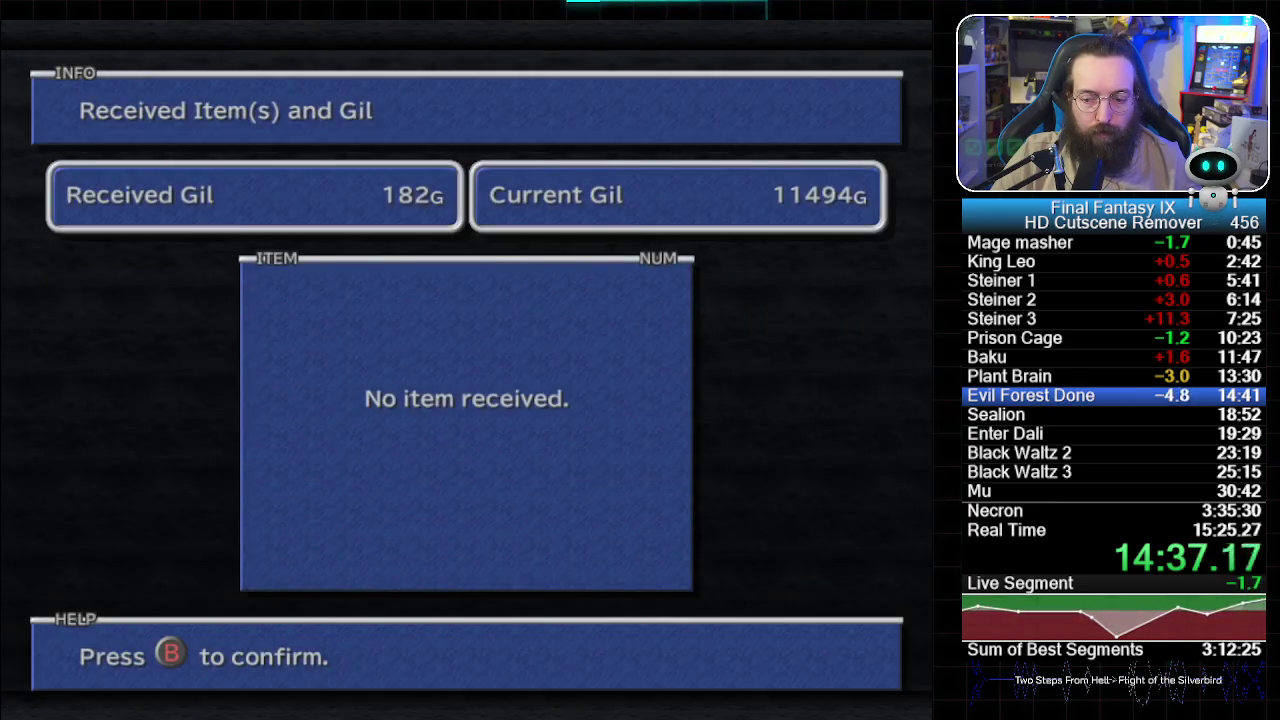
- Skip the gil results and Mogster's lecture to reach the Normal Navigation tutorial
key(Return)
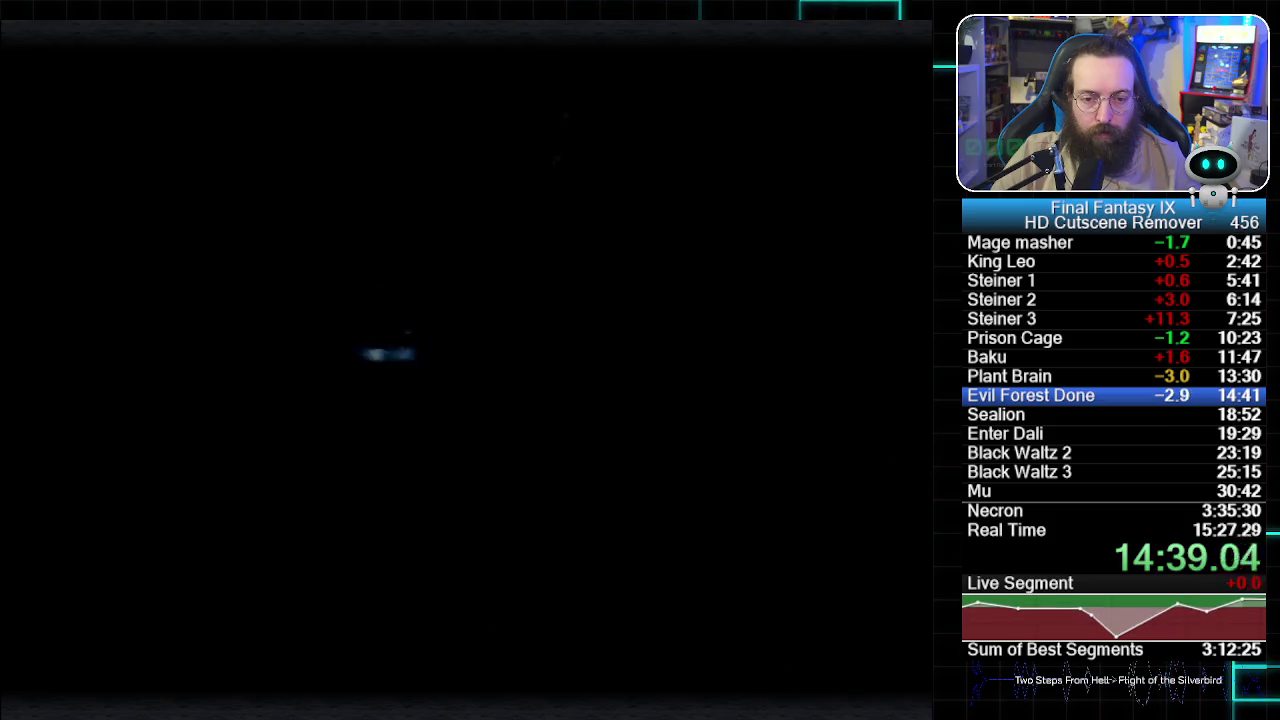
key(KP_1)
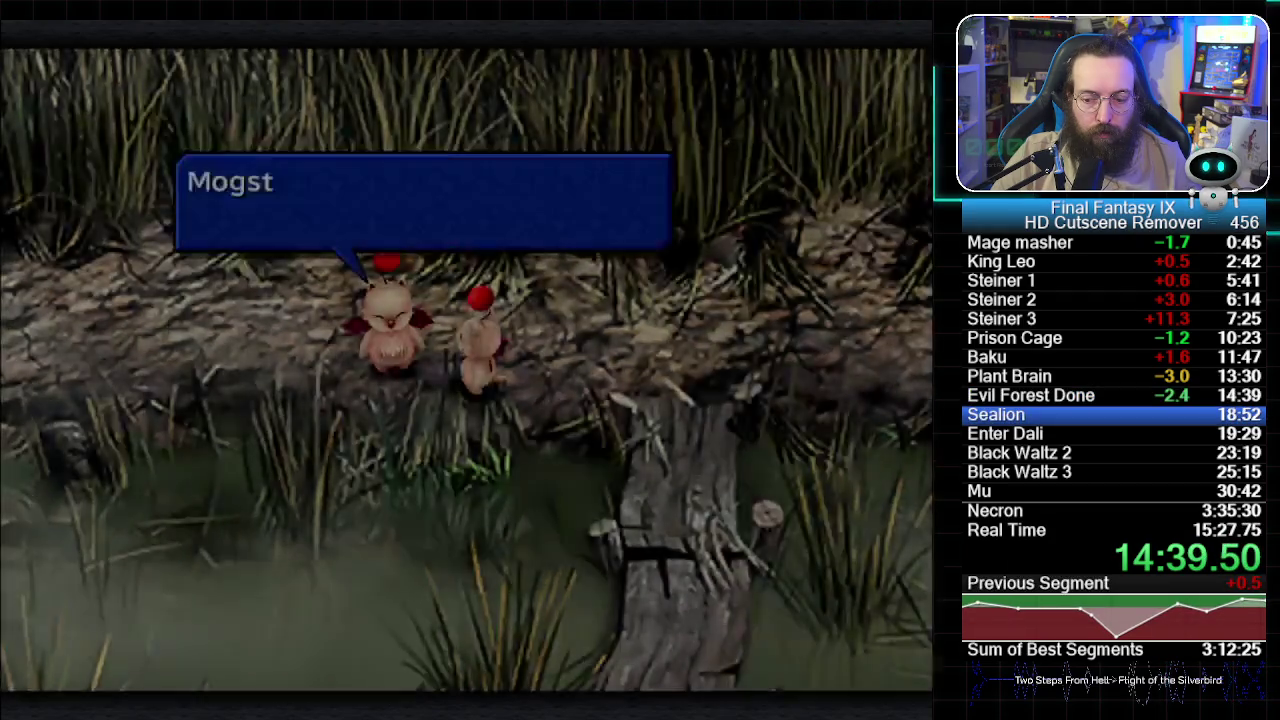
key(Return)
key(Return)
key(Return)
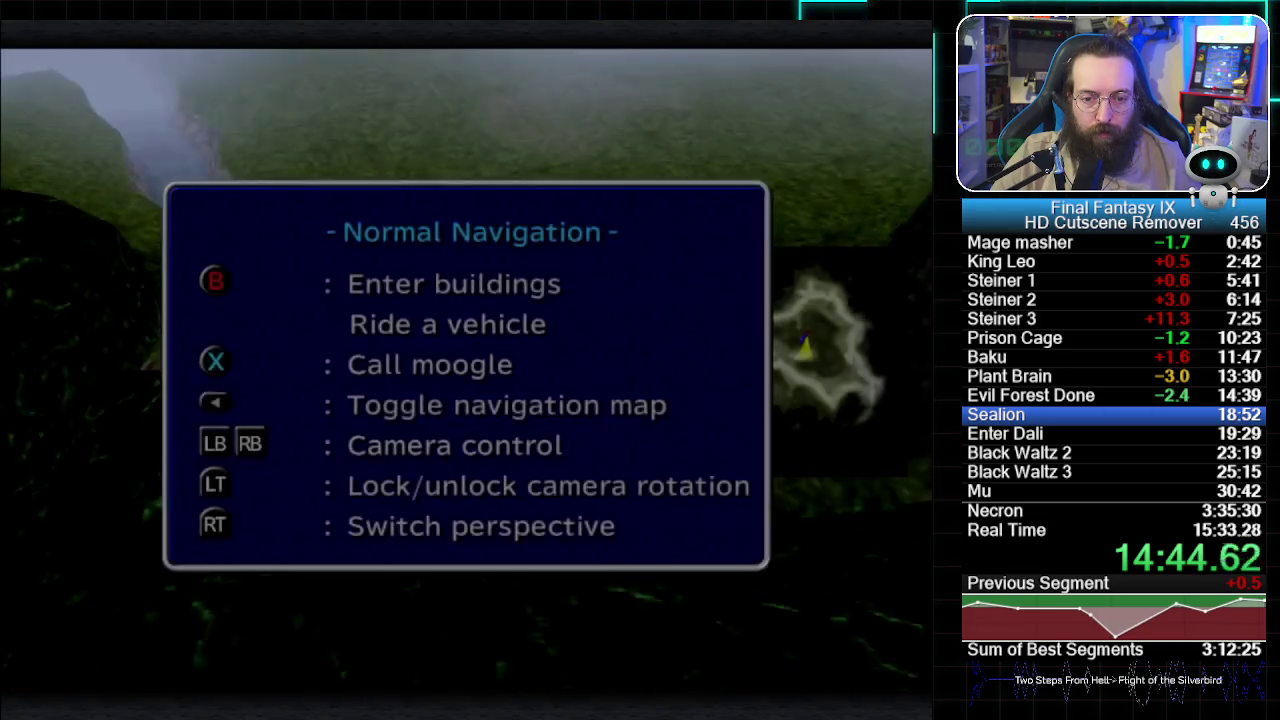
- Dismiss the Normal Navigation help and cross the Mist Continent to the Sealion fight
key(Return)
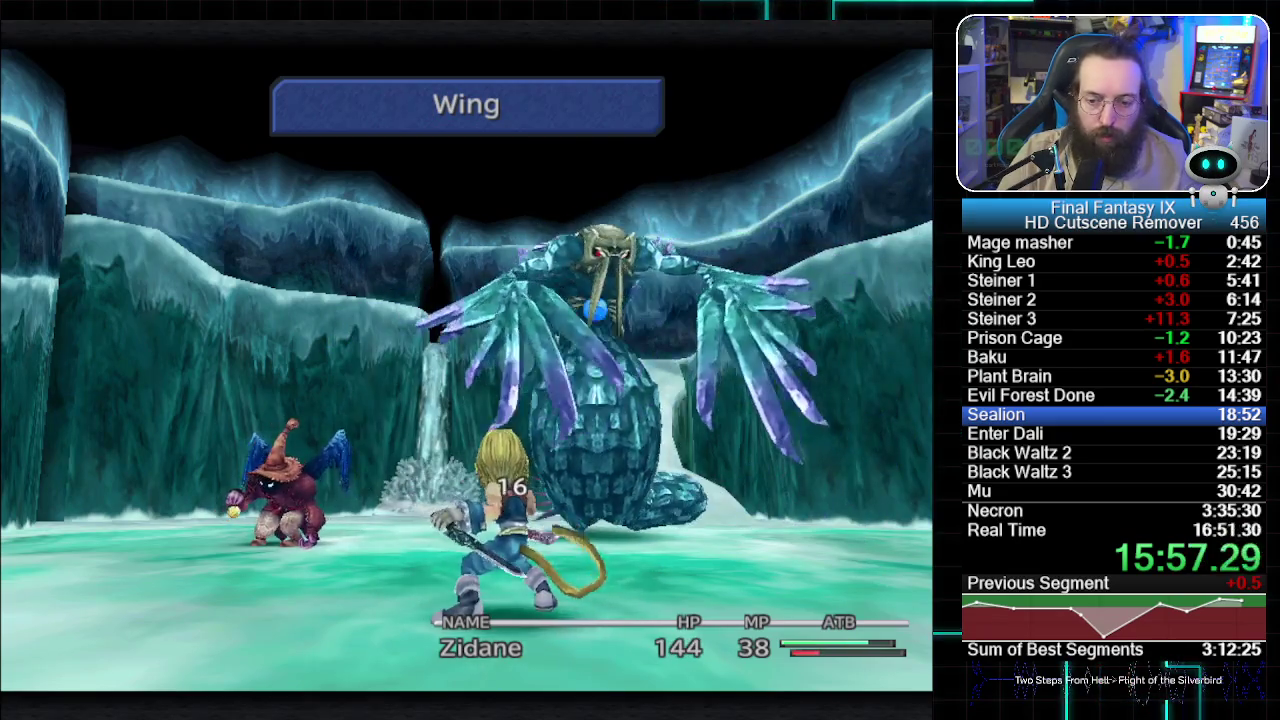
- Attack the Sealion with Zidane over several turns, then bring up his battle items
key(Return)
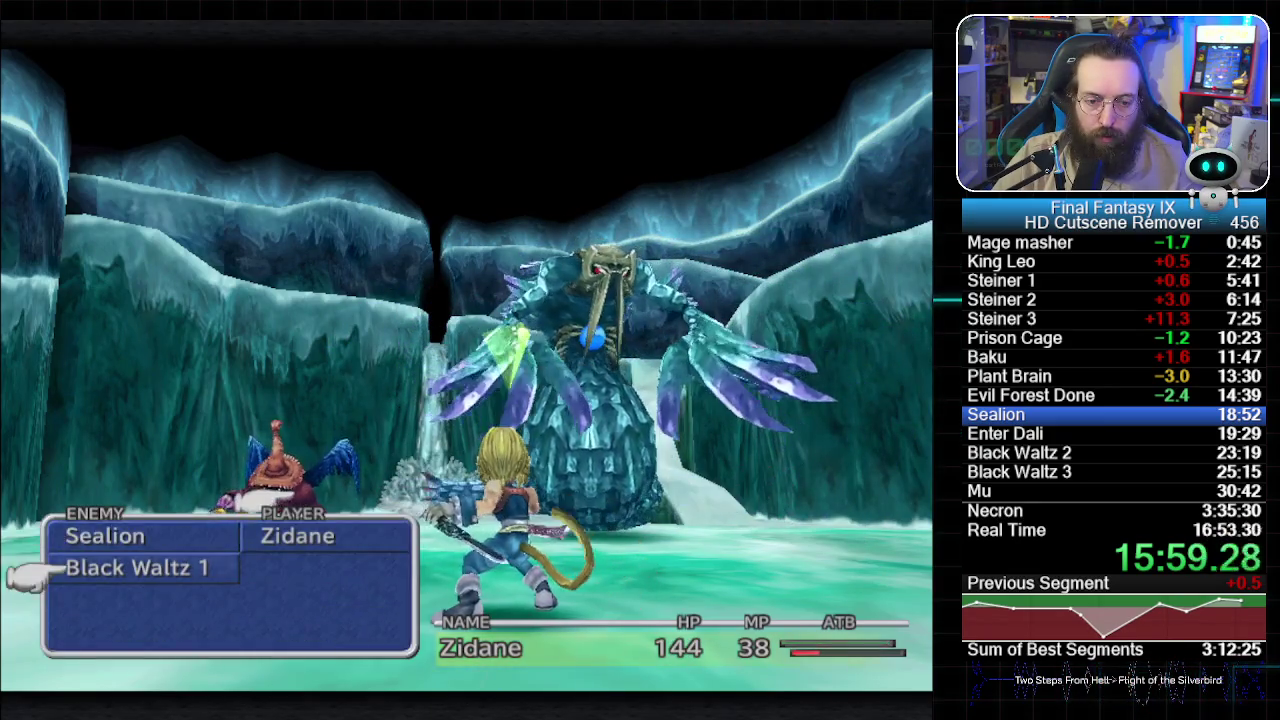
key(Return)
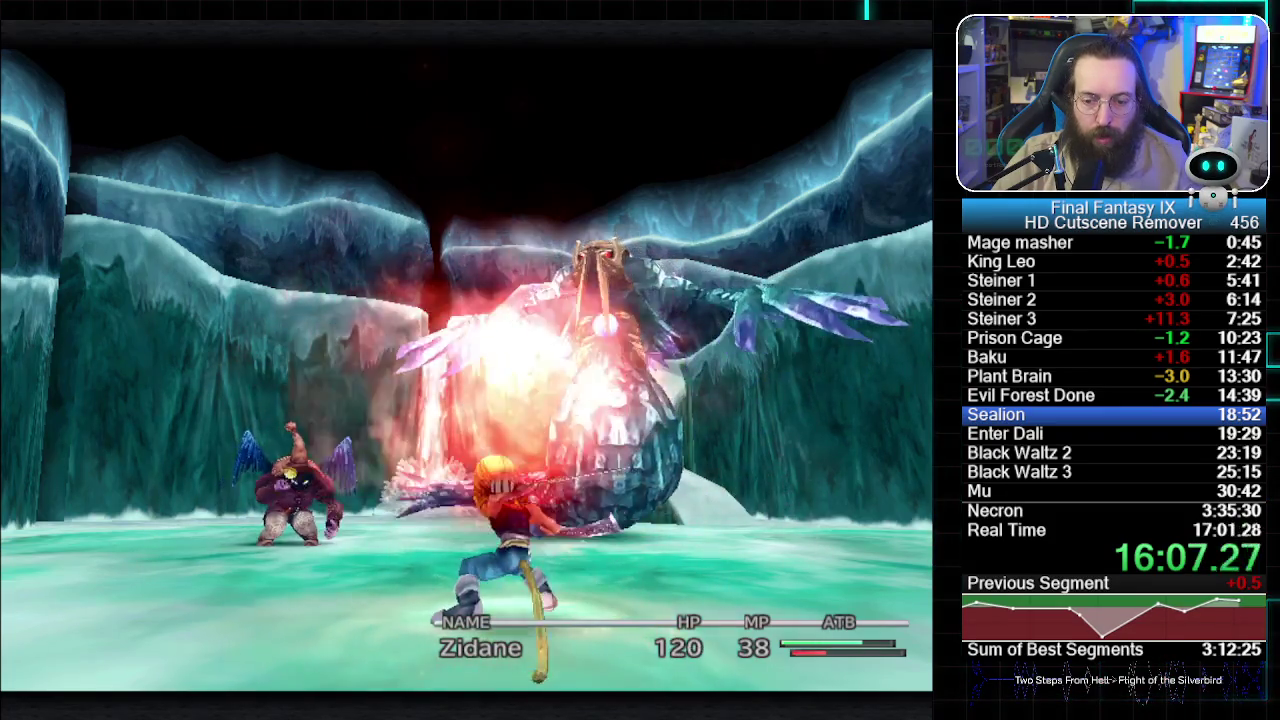
key(Return)
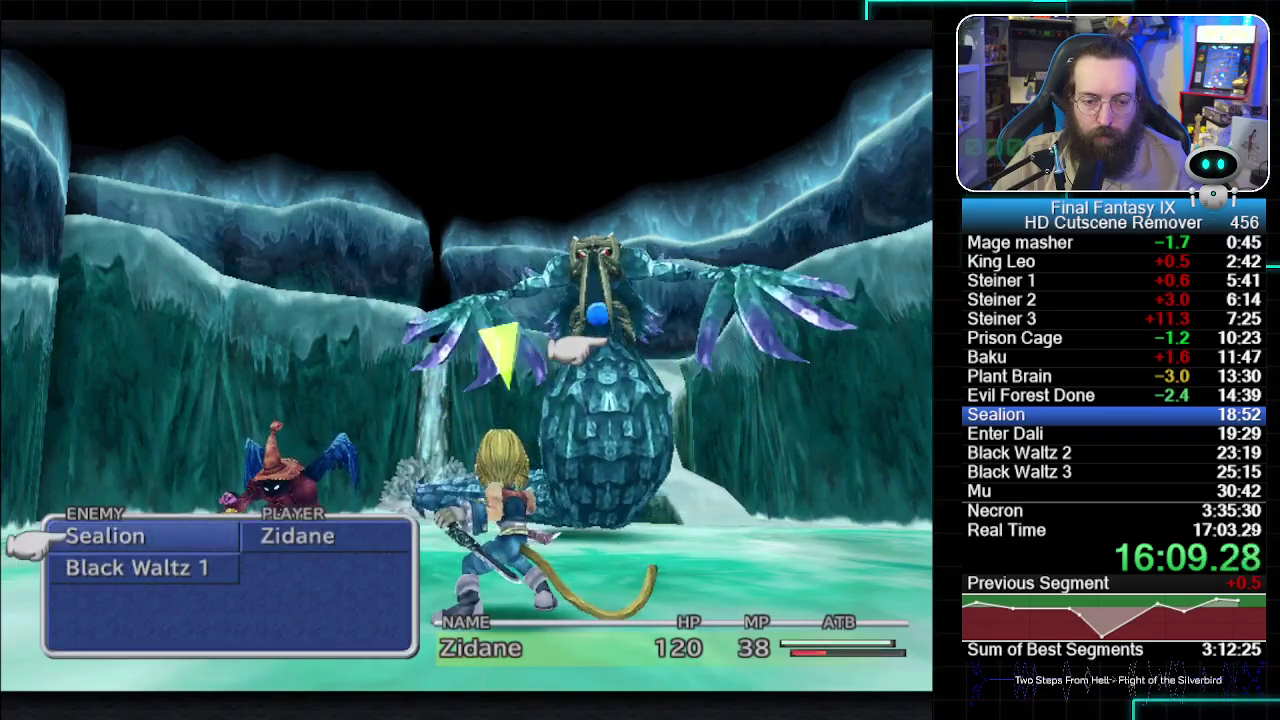
key(Return)
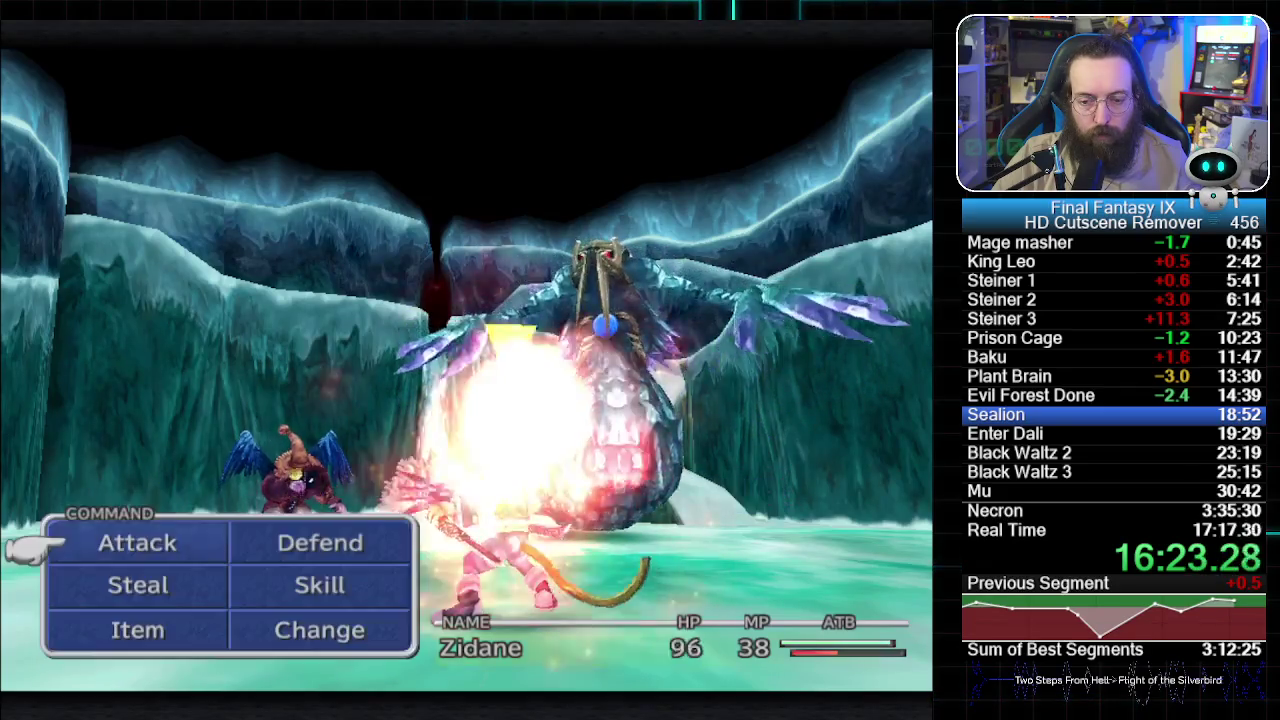
key(Return)
key(Return)
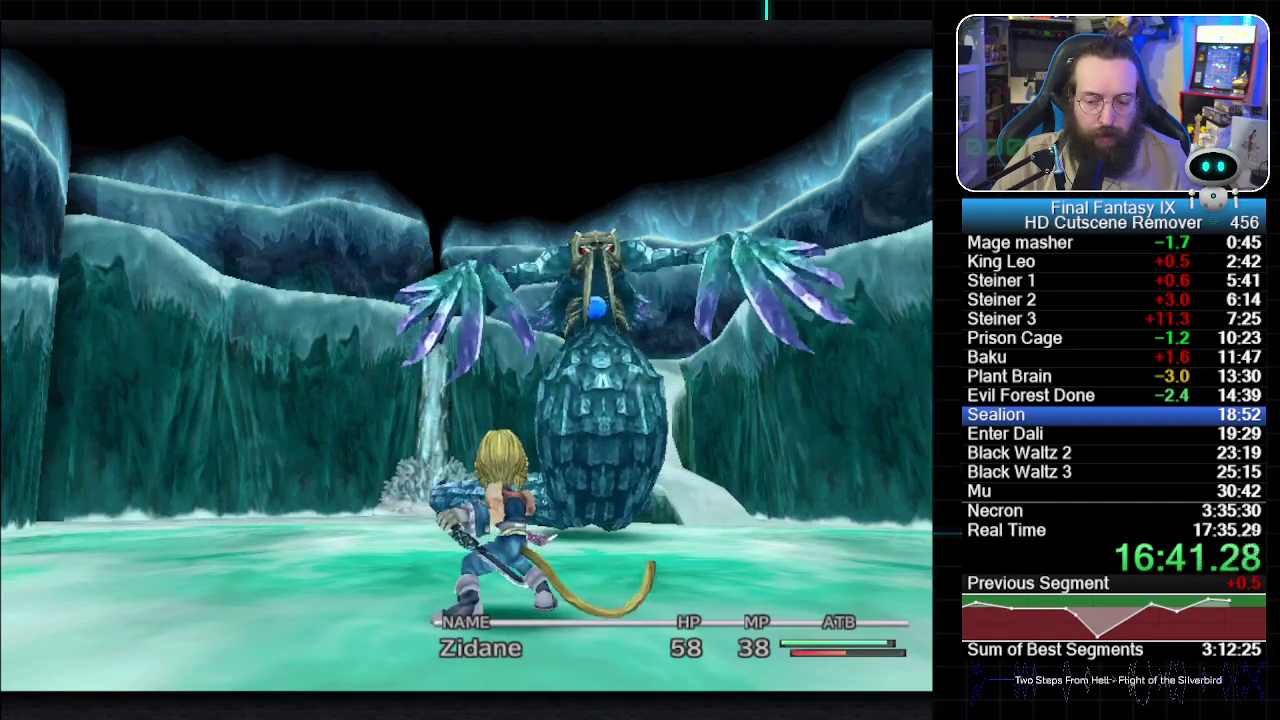
key(Down)
key(Down)
key(Return)
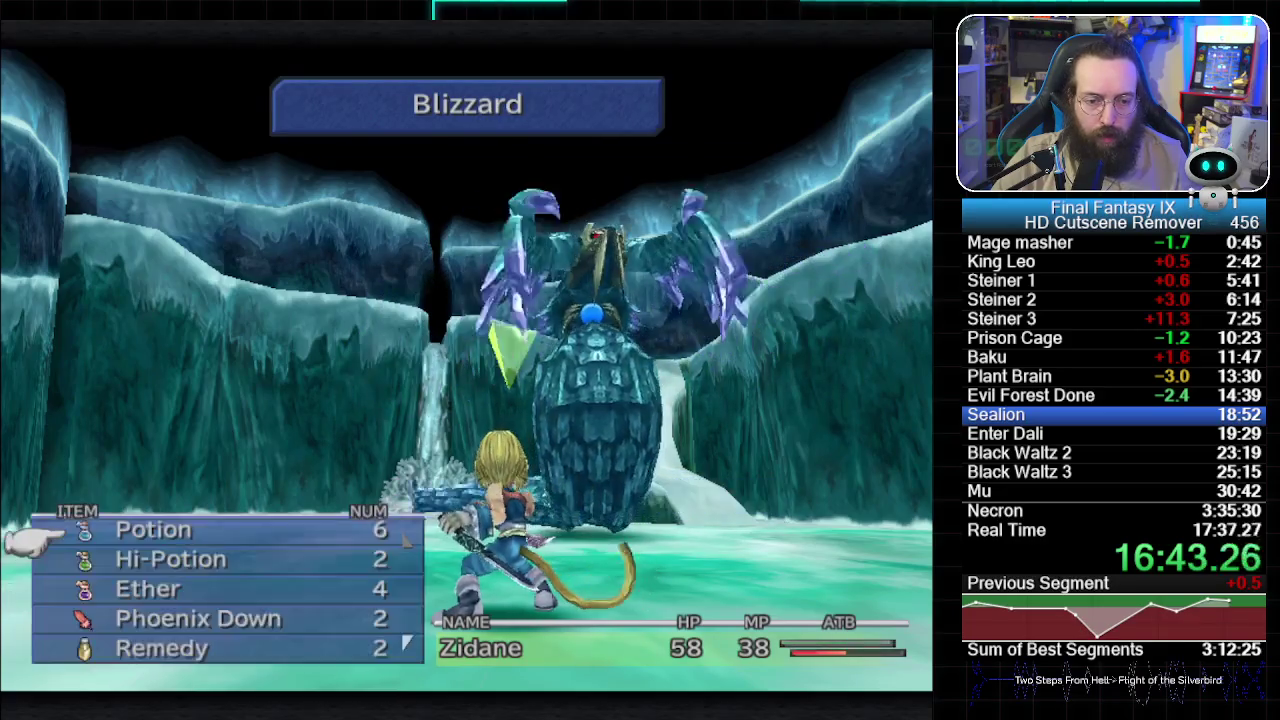
- Heal Zidane with a Potion, hold flee through Sealion's turns, then choose another Potion
key(Return)
key(Return)
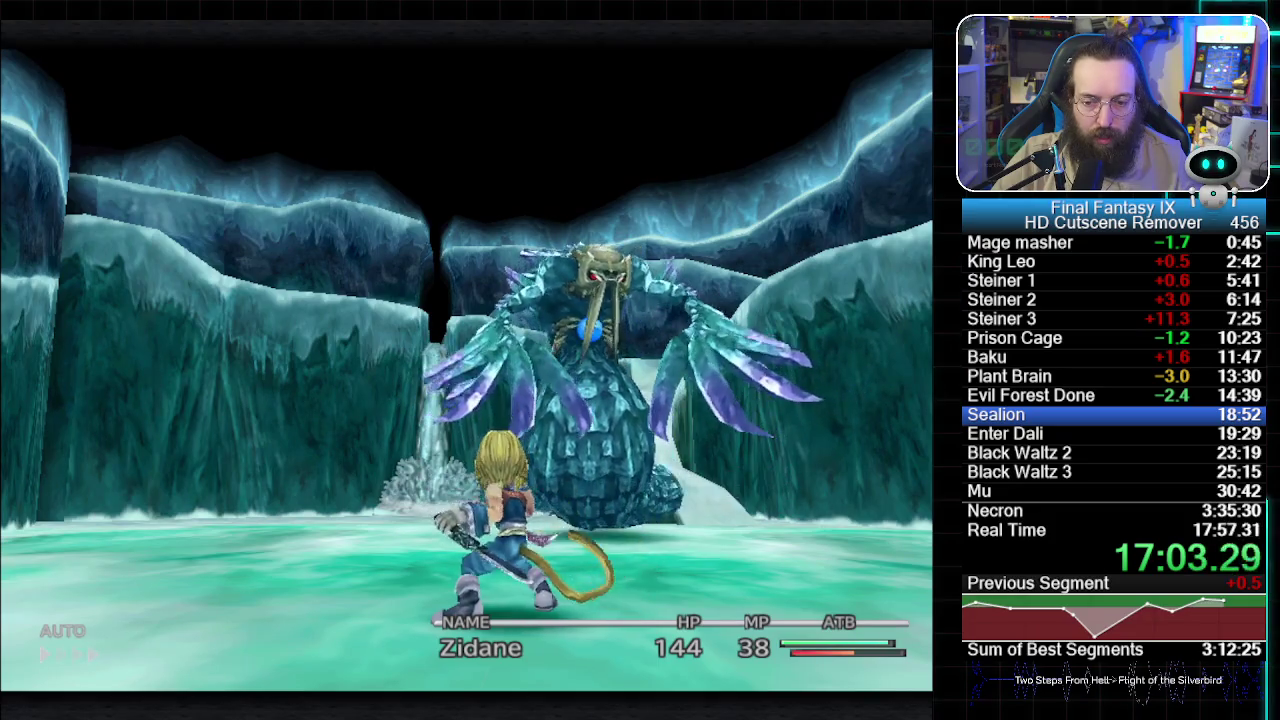
key(Page_Up+Page_Down)
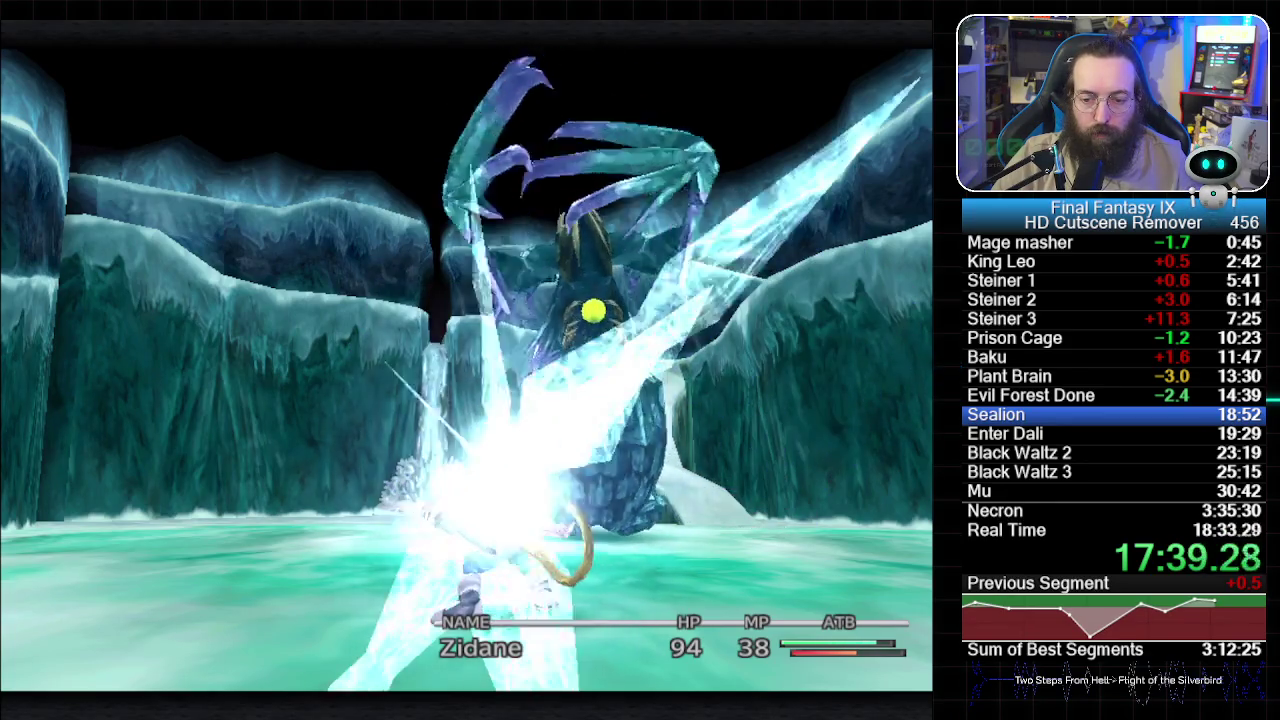
key(Return)
key(Return)
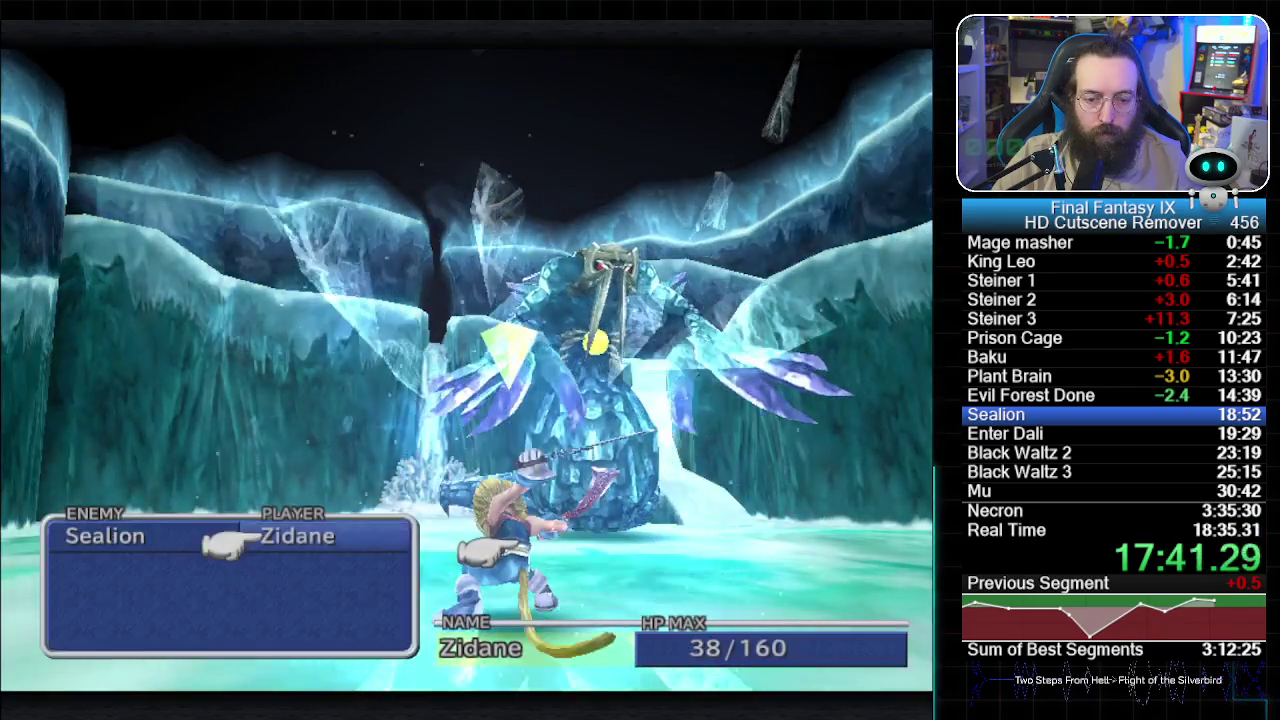
key(Return)
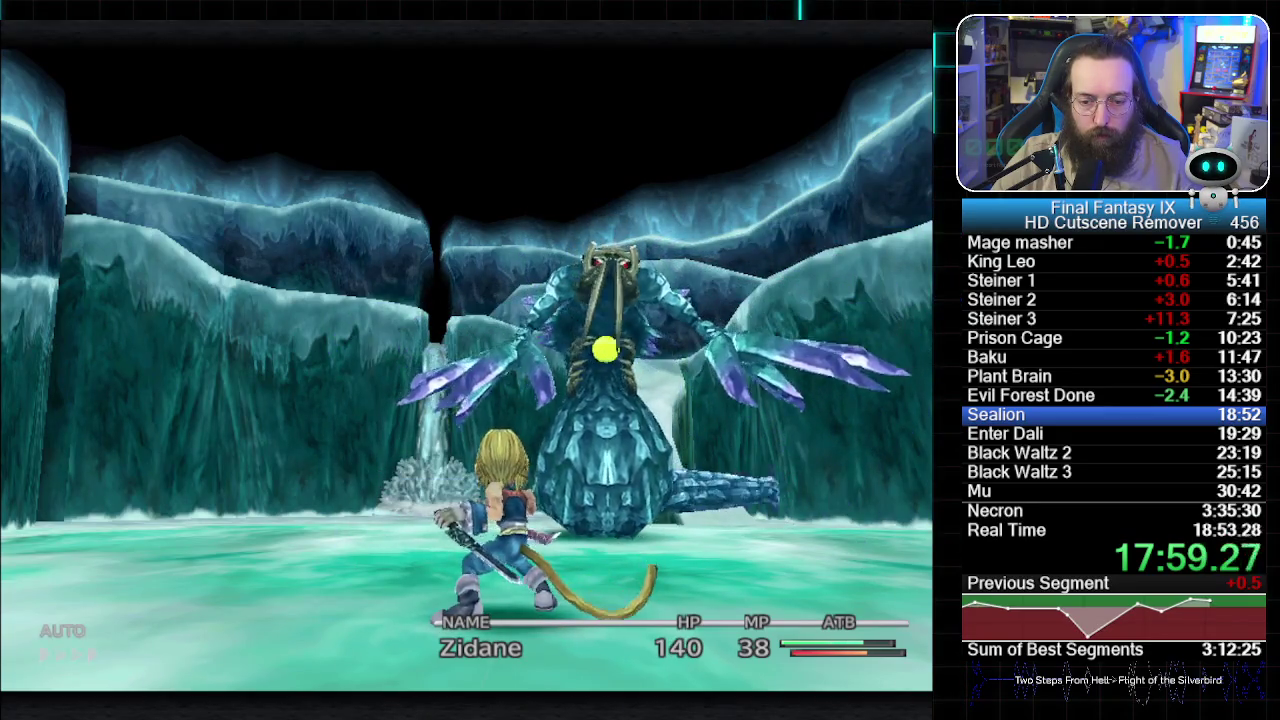
- Try to escape the Sealion battle, then look over Zidane's battle commands
key(q+e)
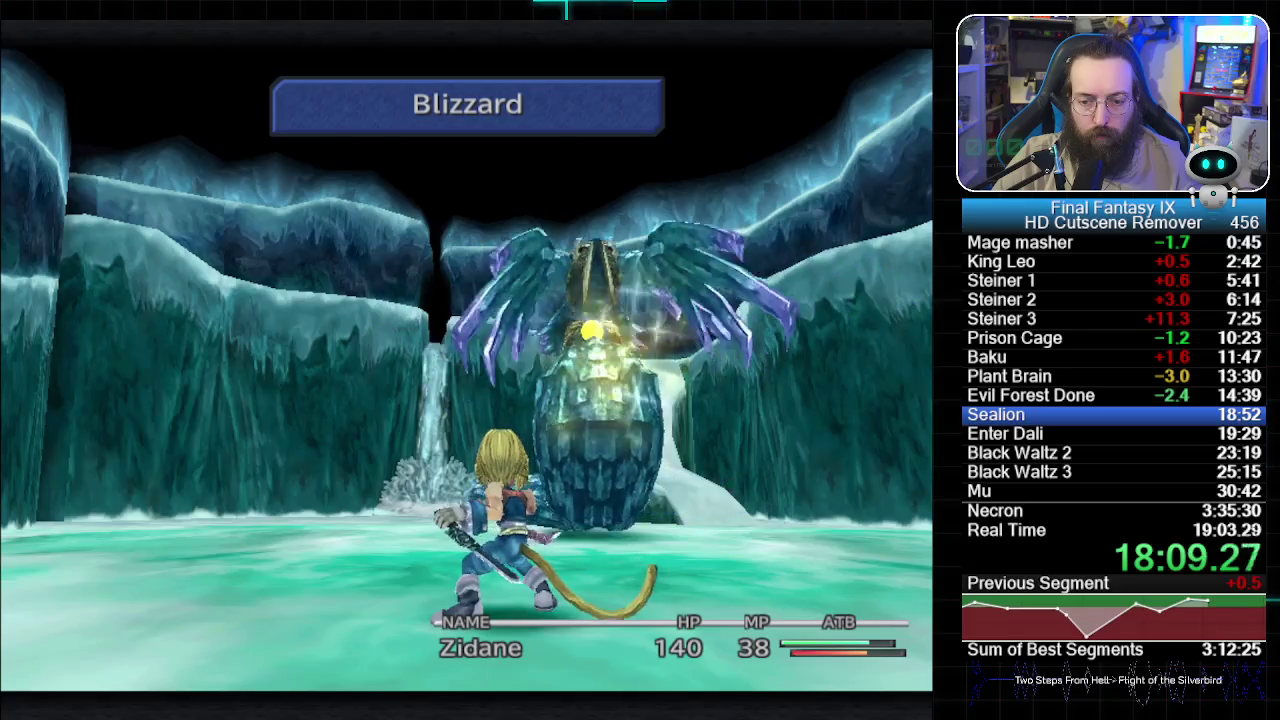
key(Down)
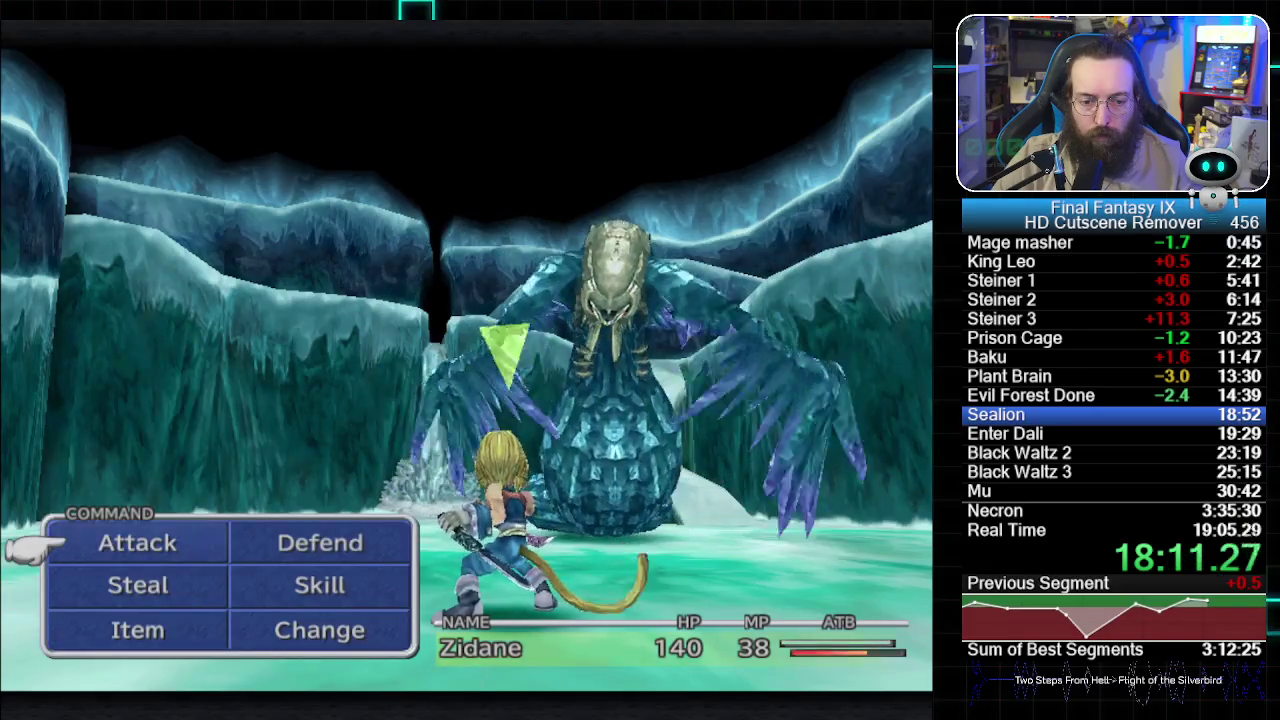
- Pick Zidane's plain Attack and confirm it on the Sealion
key(Down)
key(Up)
key(Return)
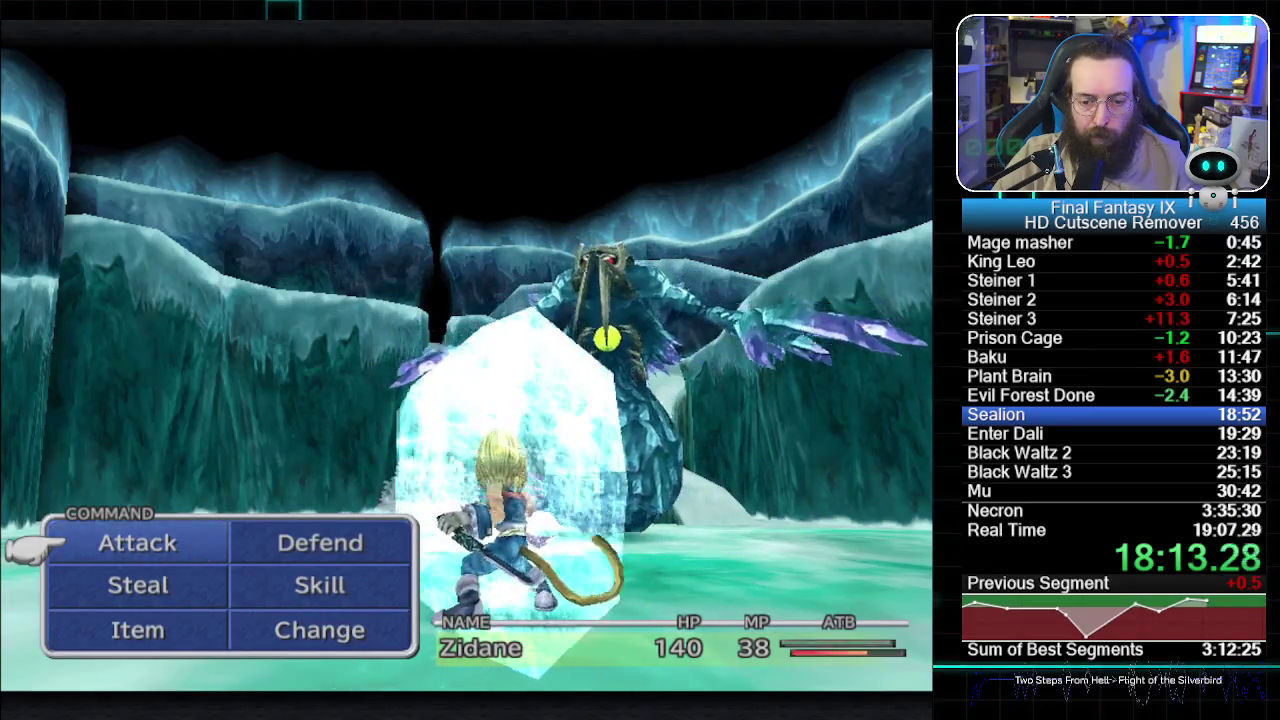
key(Return)
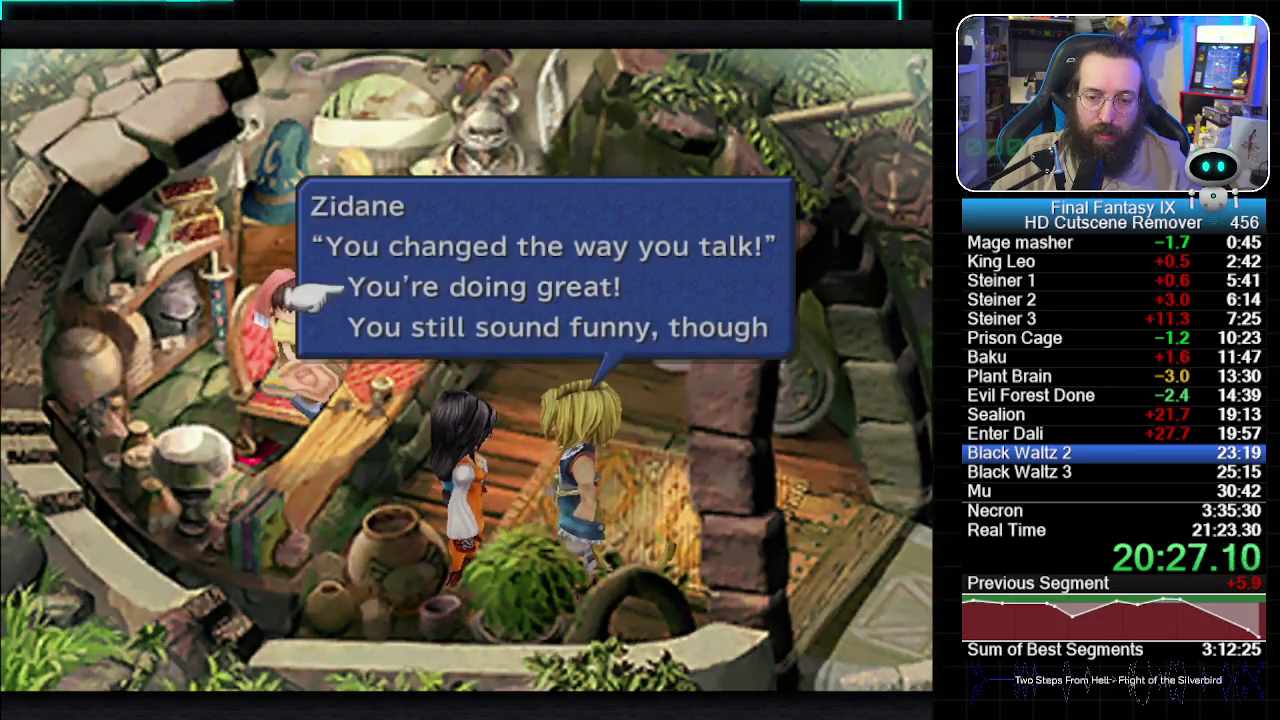
- Answer the girl in Dali with Zidane's reply 'You're doing great!'
key(Return)
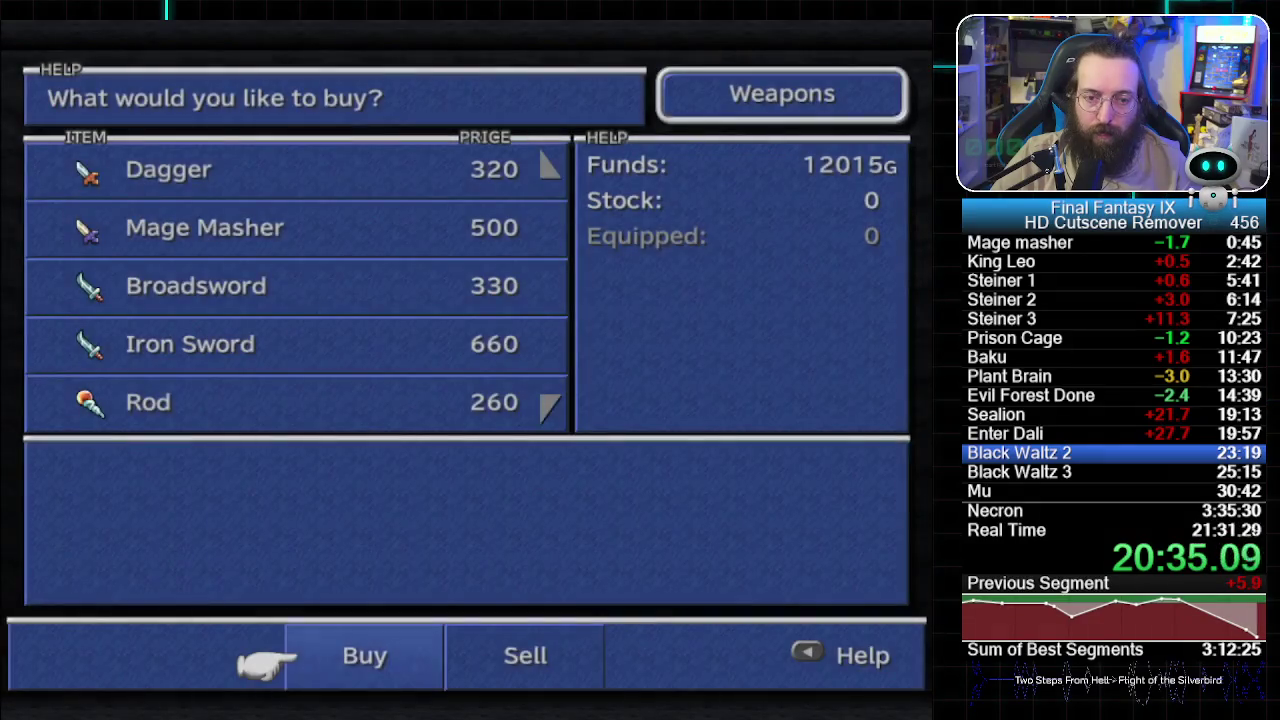
- Buy 8 Wrists, 1 Leather Wrist and 3 Feather Hats, then leave the shop
key(Up)
key(Up)
key(Up)
key(Up)
key(Return)
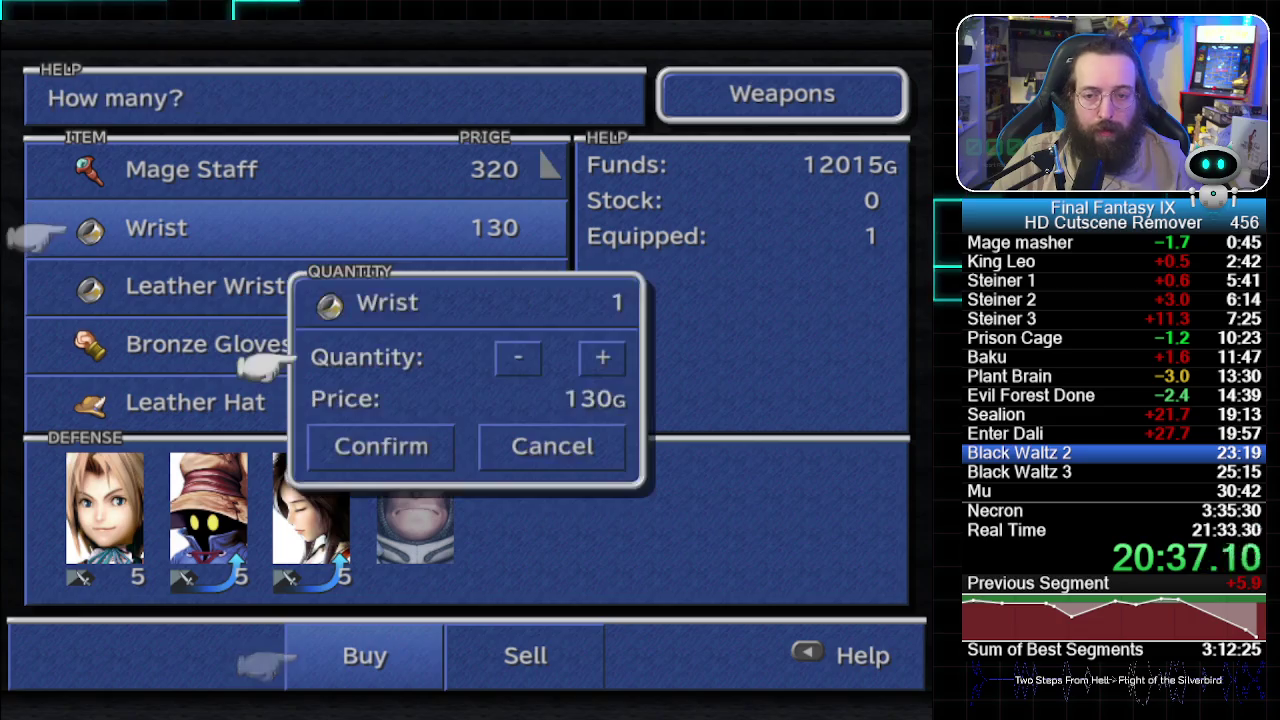
key(Return)
key(Down)
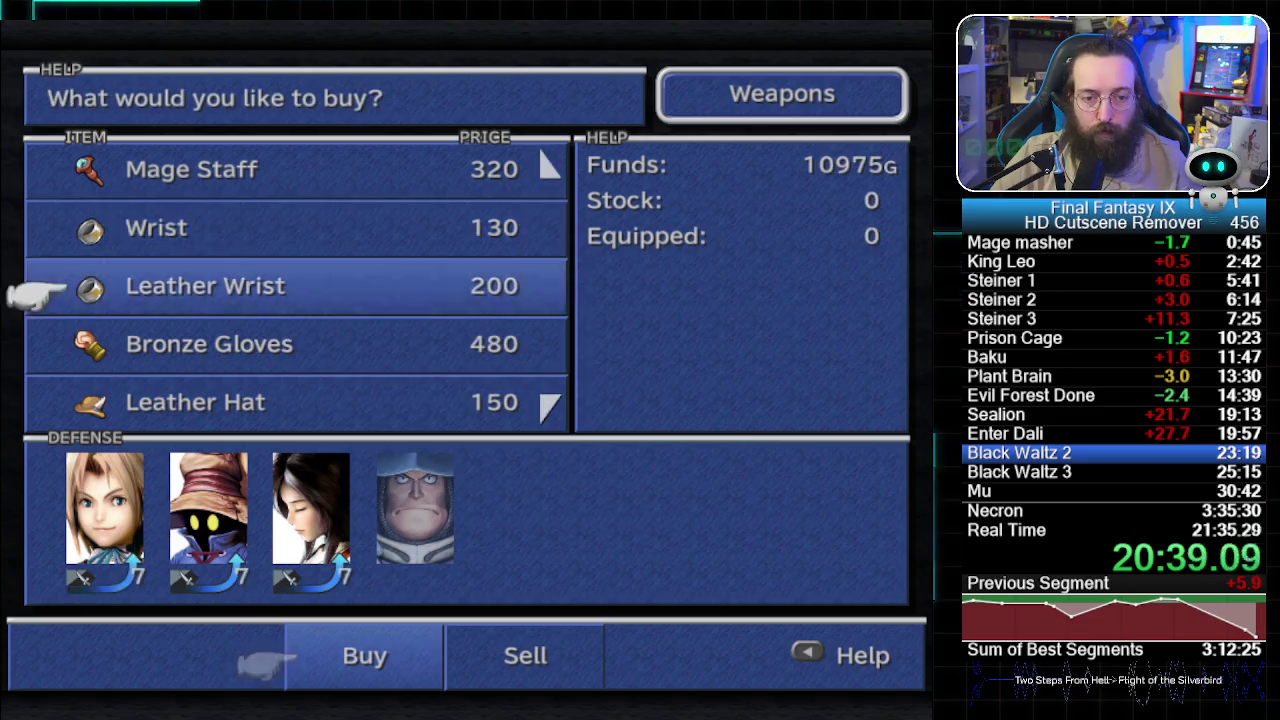
key(Return)
key(Return)
key(Down)
key(Down)
key(Down)
key(Return)
key(Return)
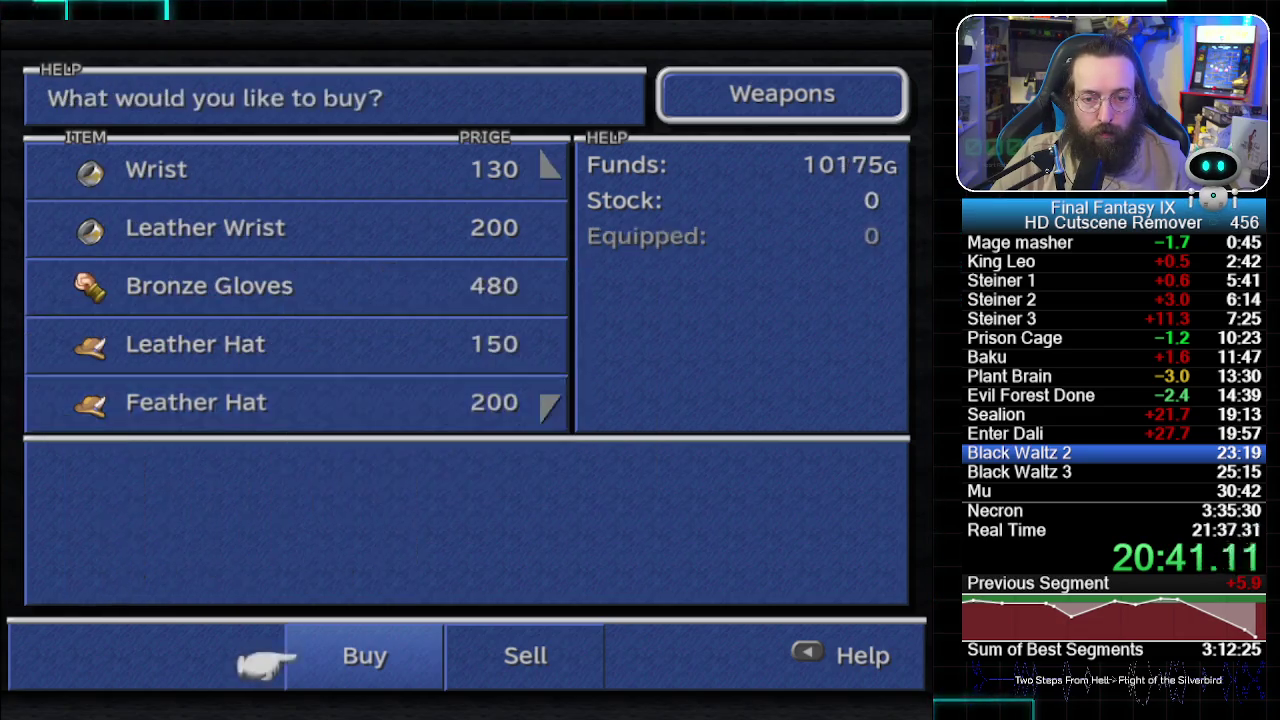
key(Escape)
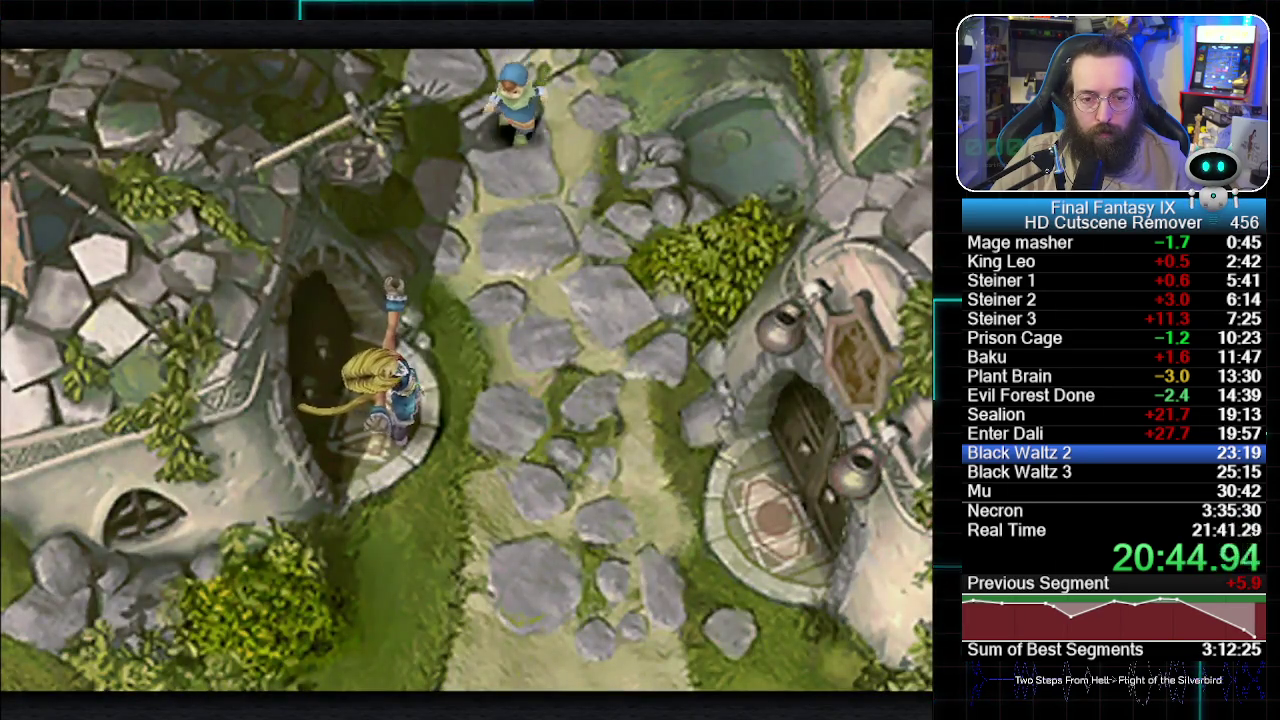
- Continue the scene into Dali's underground area and bring up Dagger's equipment screen
key(Return)
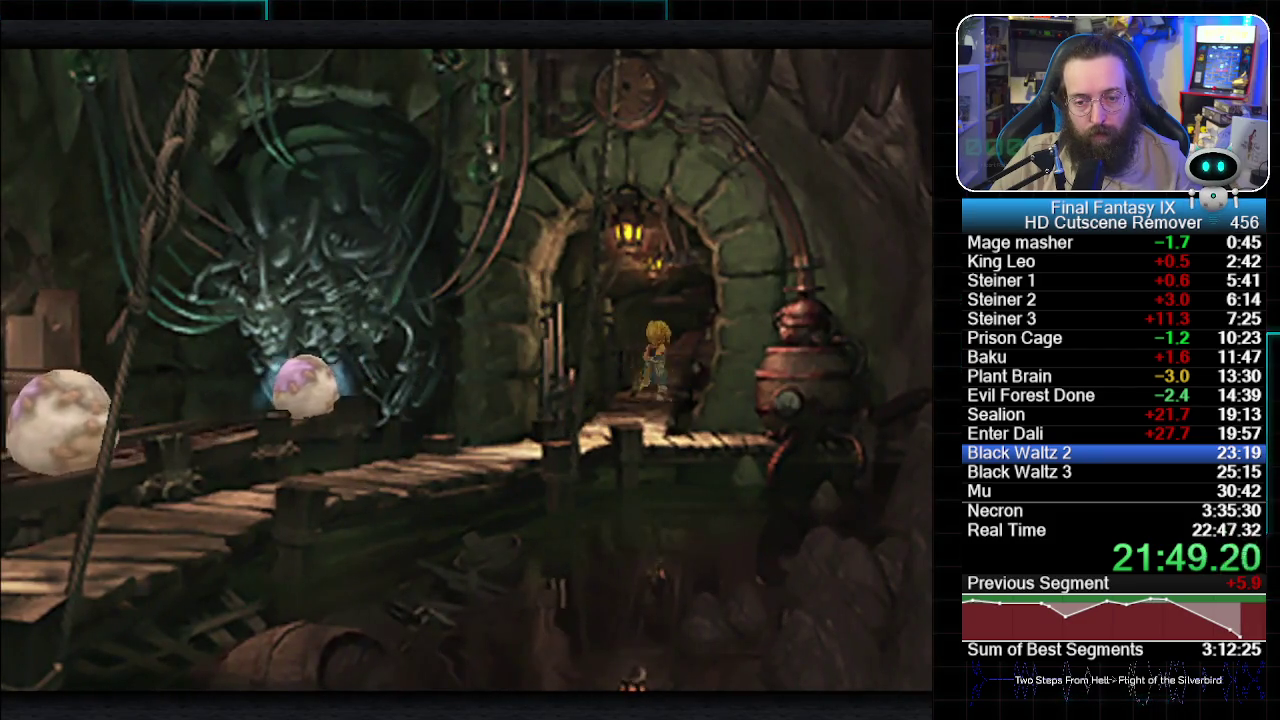
key(Escape)
key(Down)
key(Return)
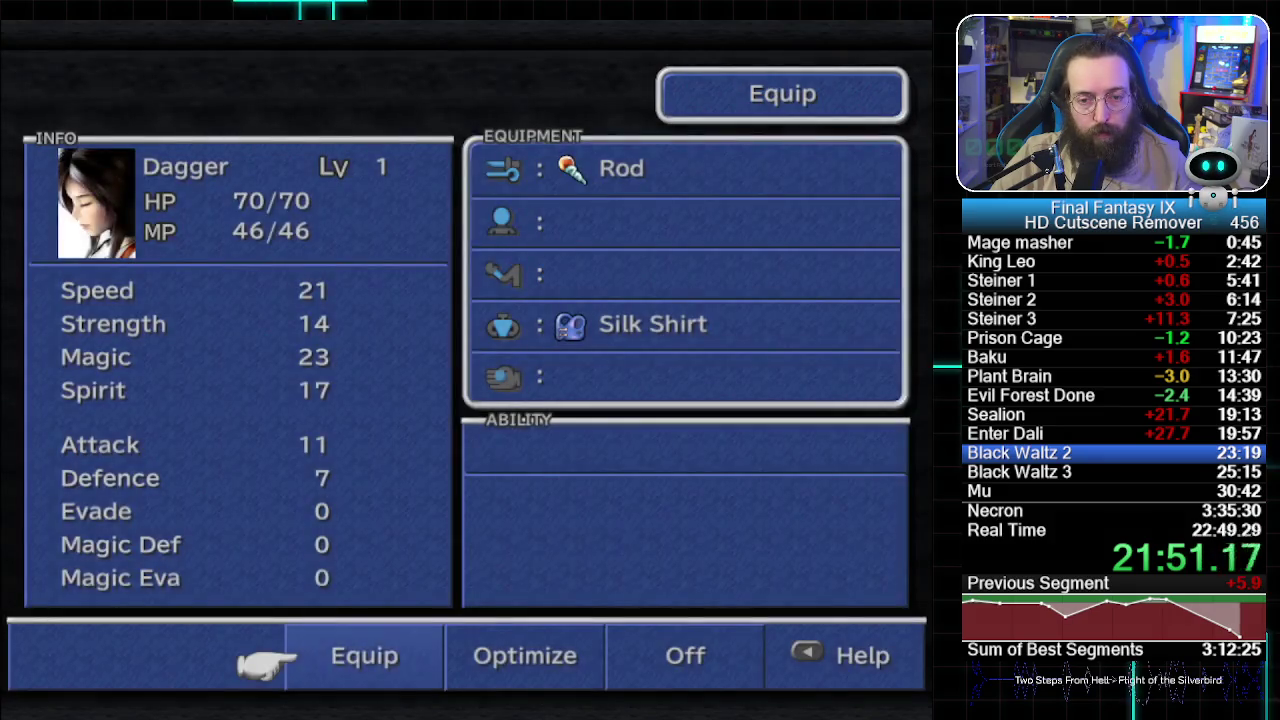
- Equip Dagger with the newly bought Feather Hat
key(Return)
key(Return)
key(Escape)
key(Down)
key(Return)
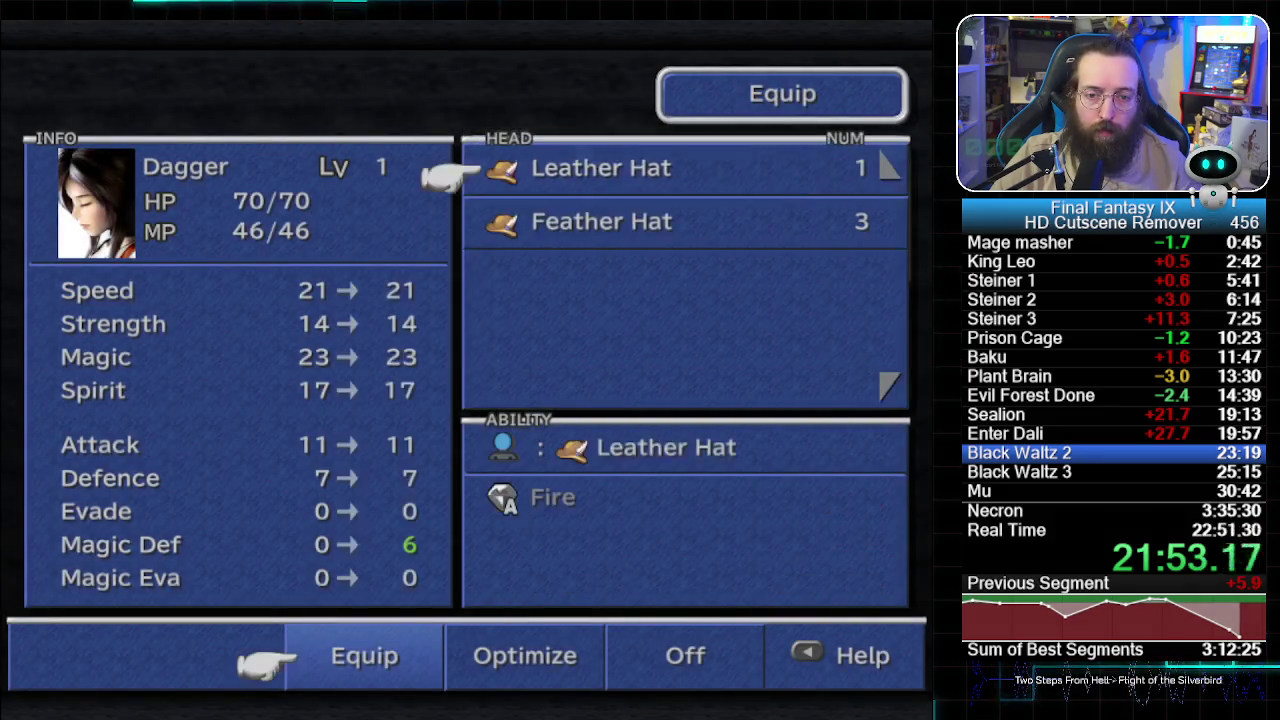
key(Down)
key(Return)
key(Page_Down)
key(Down)
key(Down)
- Give Zidane the Leather Wrist and new body armor, then walk through the back doorway
key(Return)
key(Down)
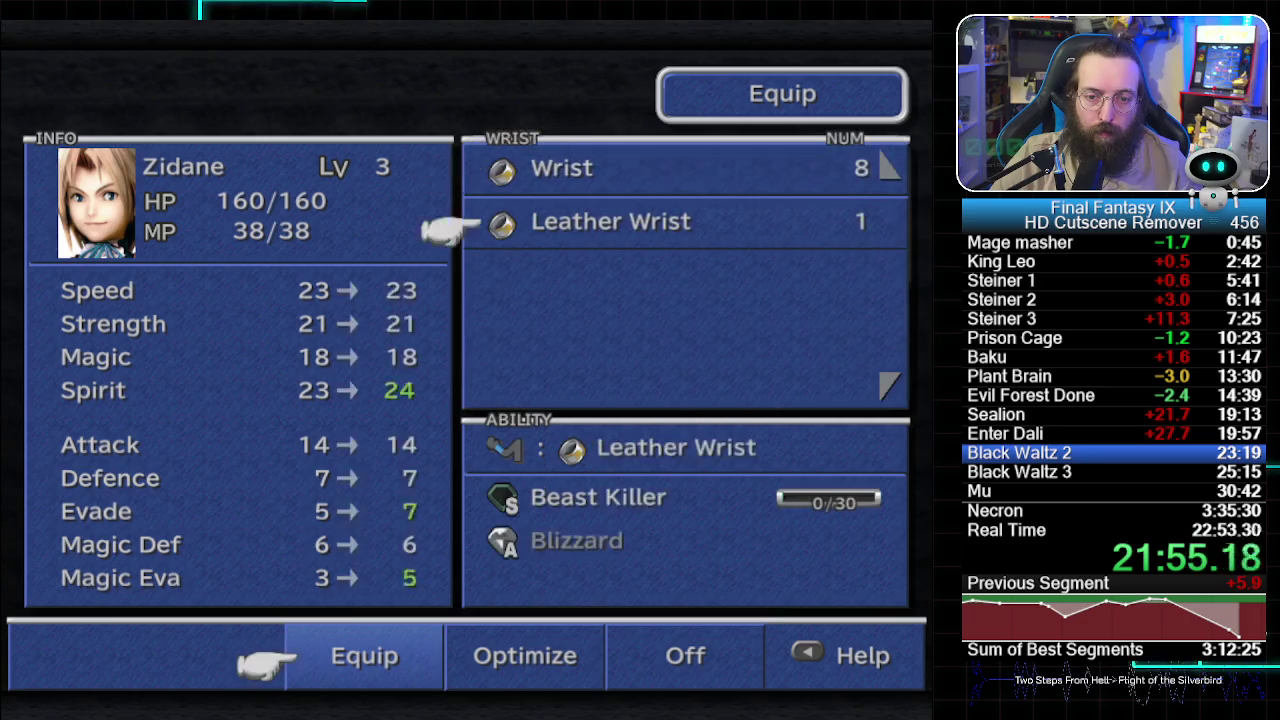
key(Return)
key(Down)
key(Return)
key(Return)
key(Page_Down)
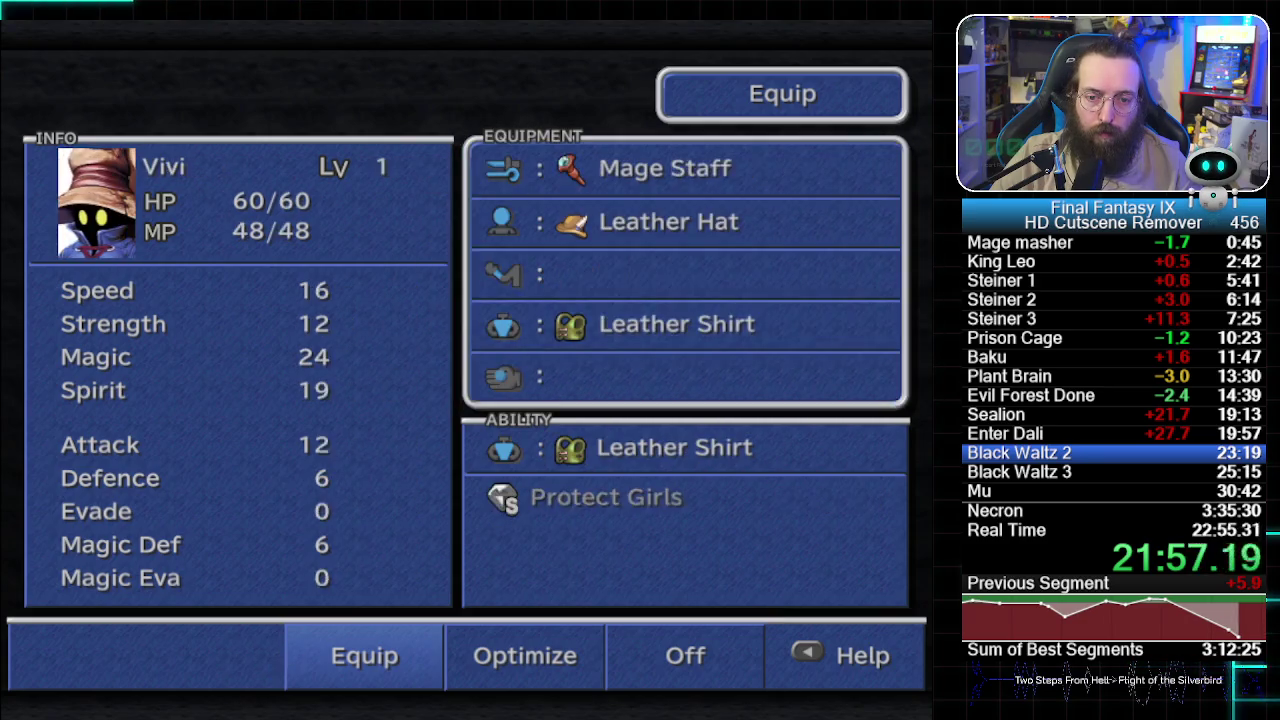
key(Return)
key(Return)
key(Escape)
key(Escape)
key(Escape)
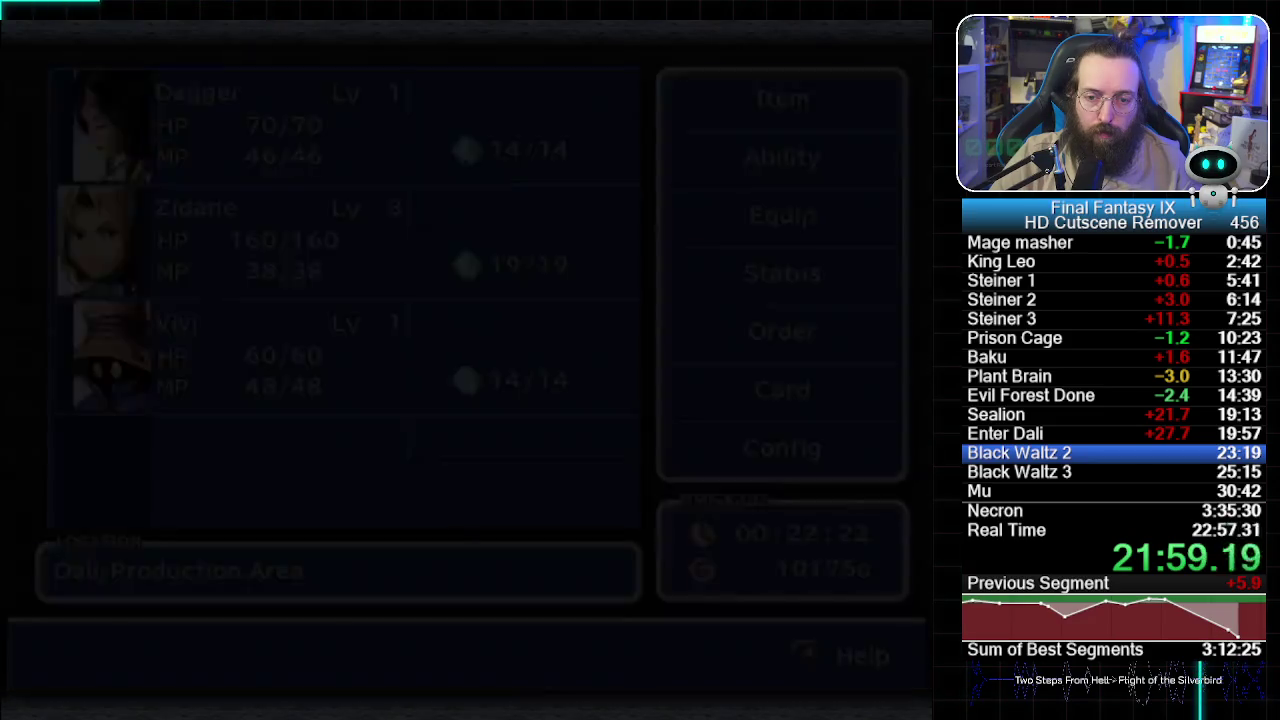
key(Up)
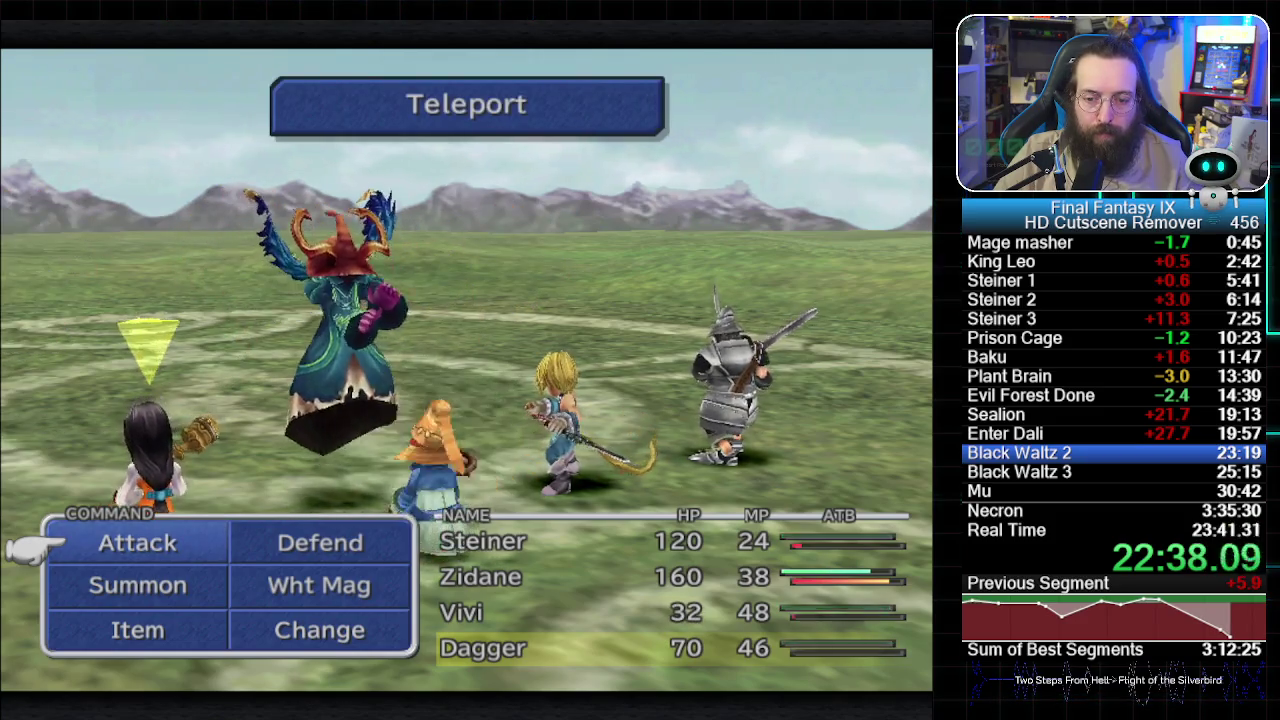
- Cycle through the party's turns until Vivi's commands are active
key(Tab)
key(Tab)
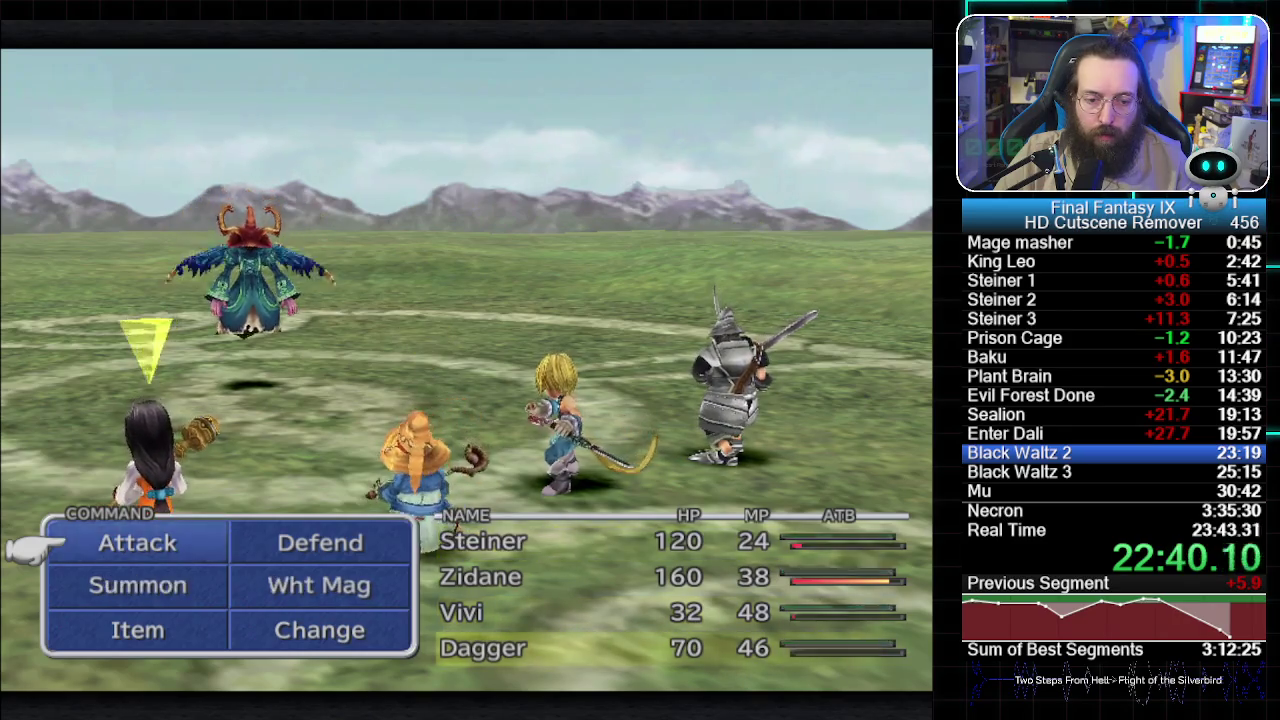
key(Tab)
key(Tab)
key(Tab)
key(Tab)
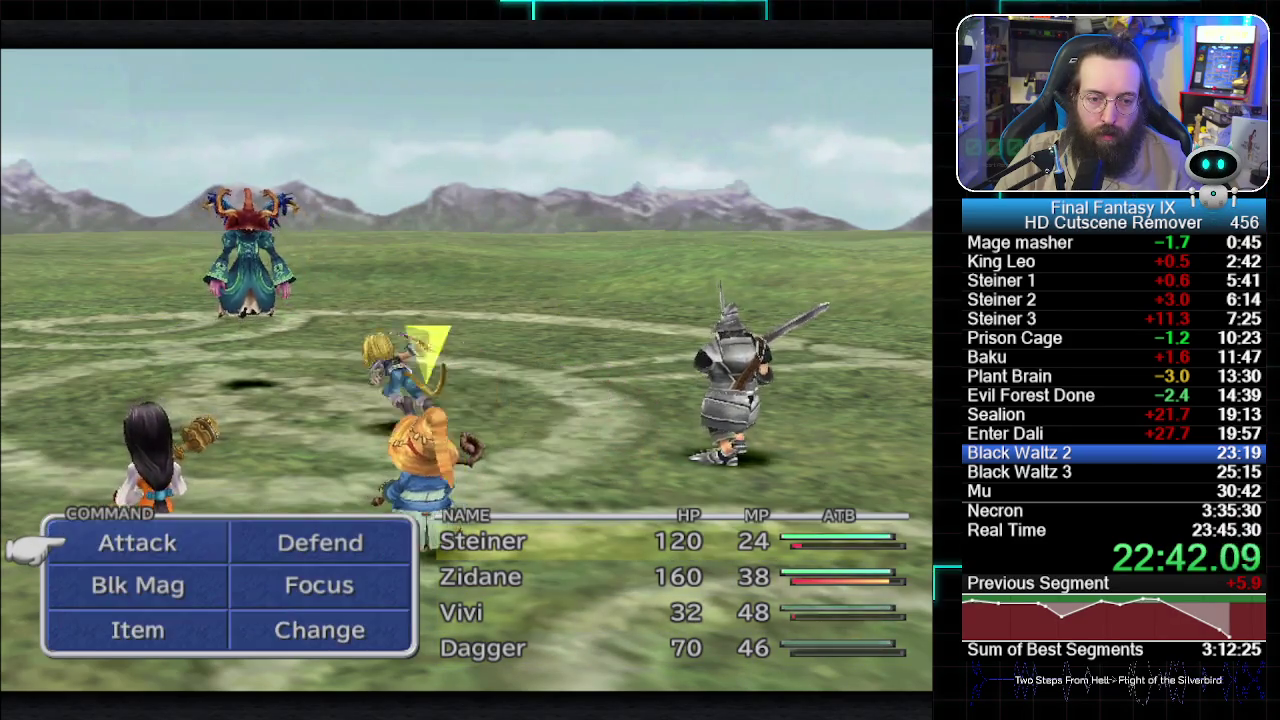
key(Down)
key(Tab)
key(Down)
key(Right)
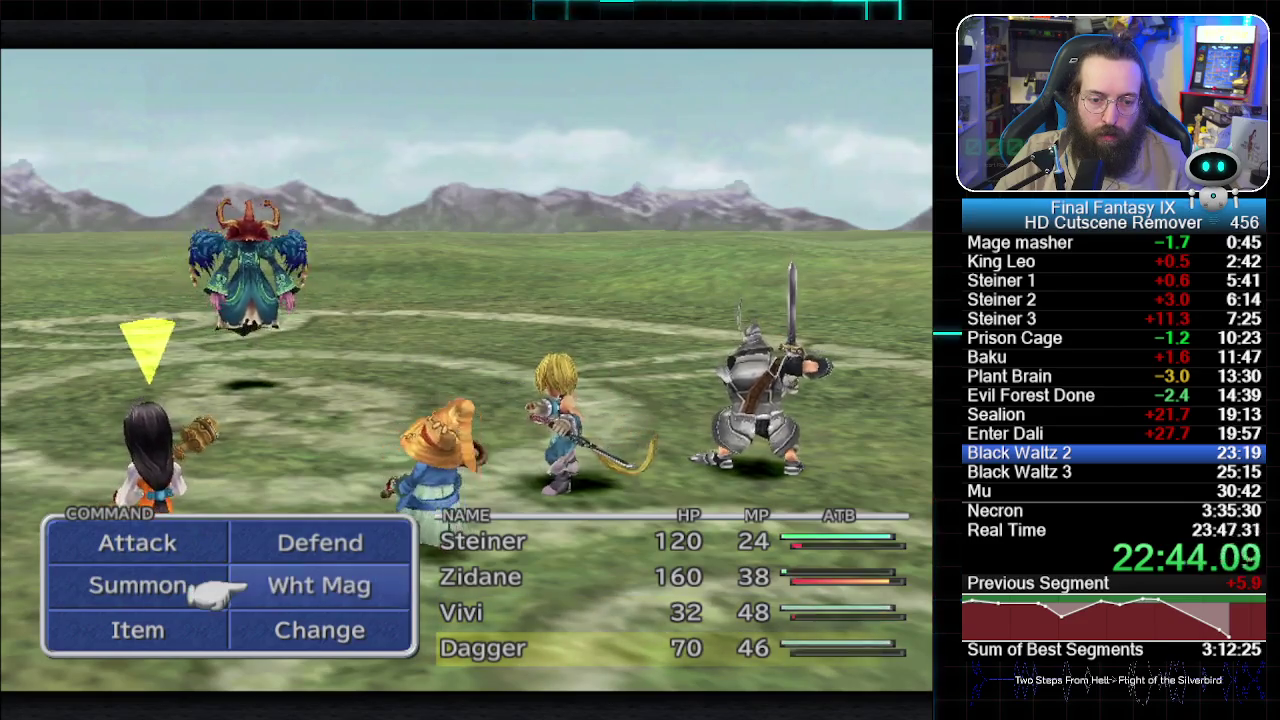
key(Tab)
key(Tab)
key(Tab)
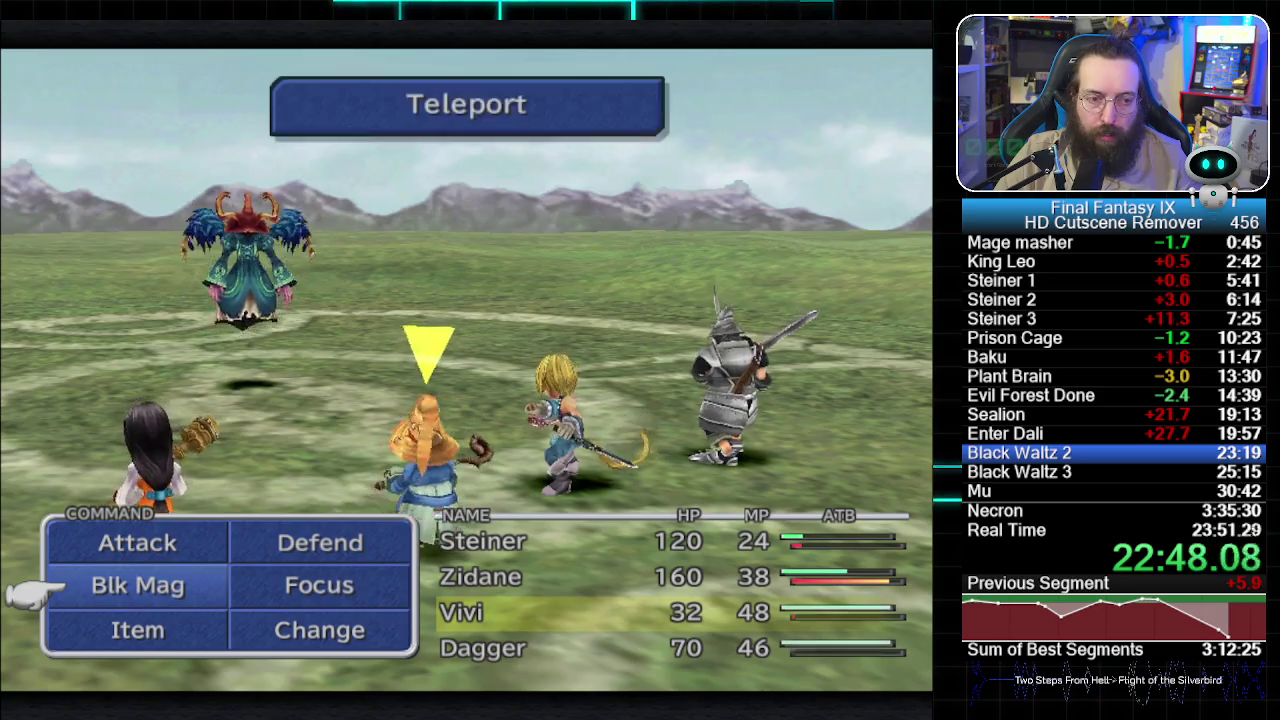
key(Tab)
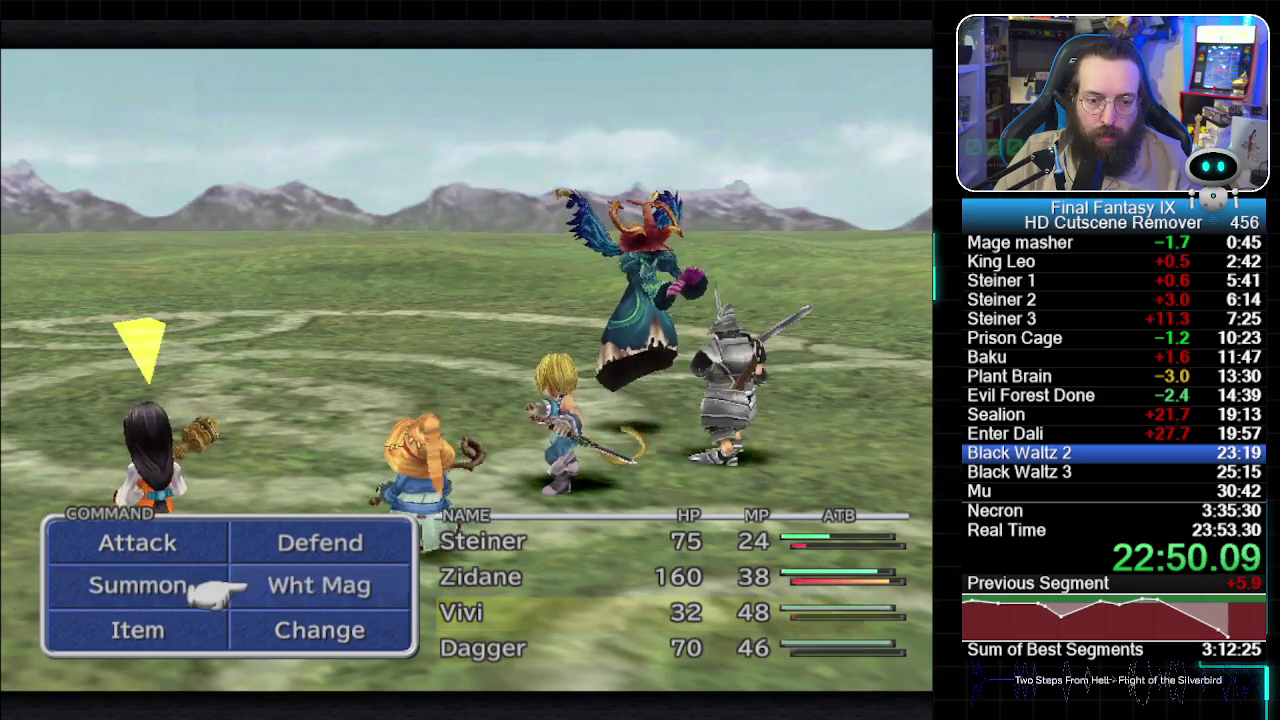
key(Tab)
- Use a Potion on Steiner from the Item command
key(Down)
key(Return)
key(Return)
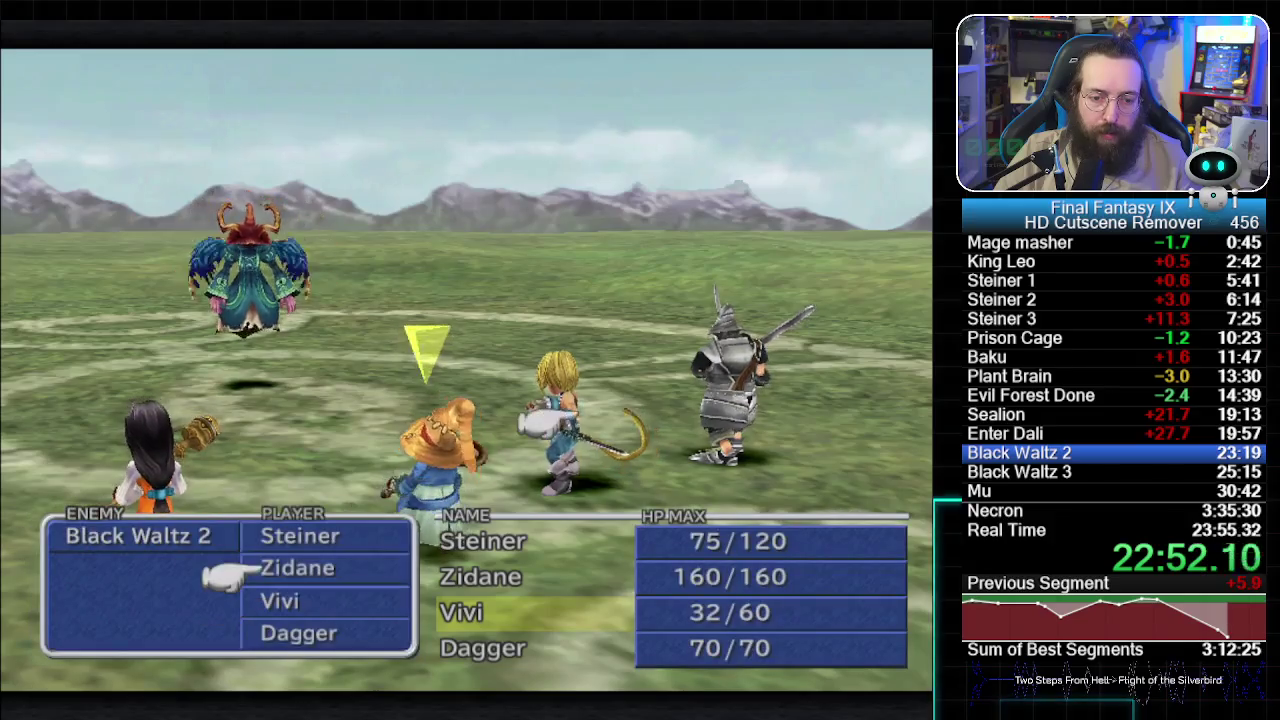
key(Return)
key(Tab)
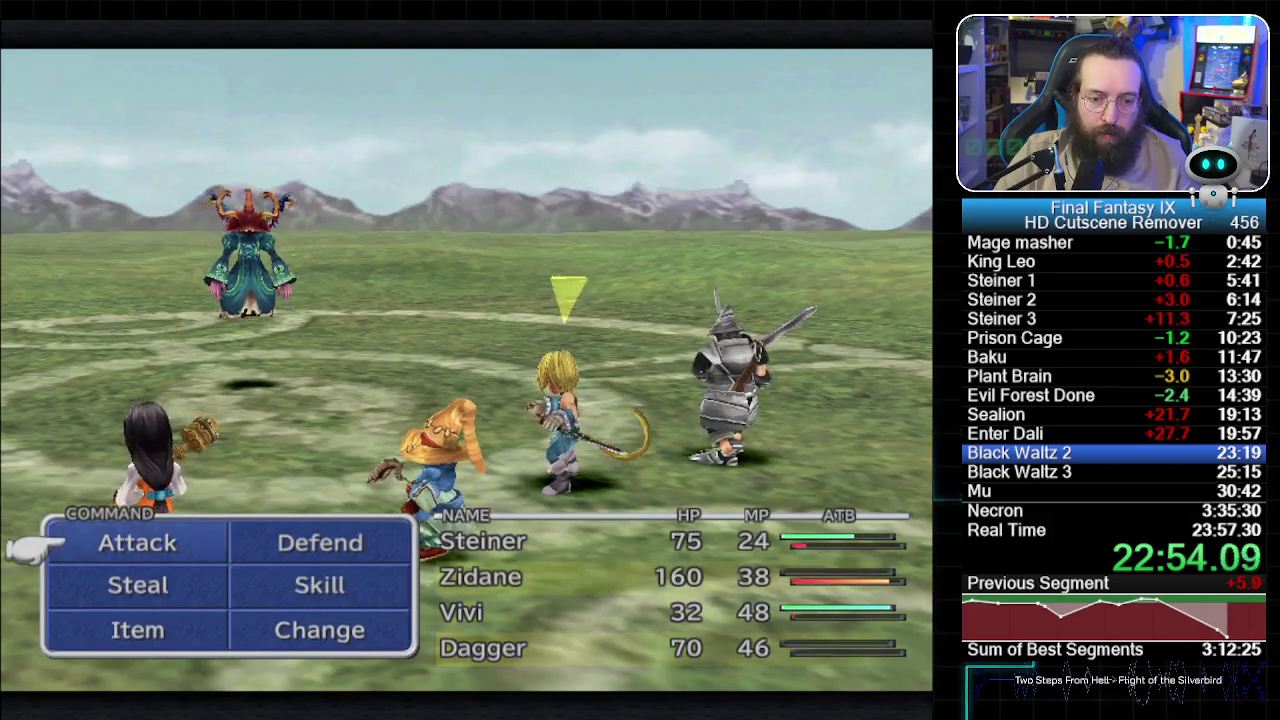
- Choose an action and target for Dagger
key(Tab)
key(Down)
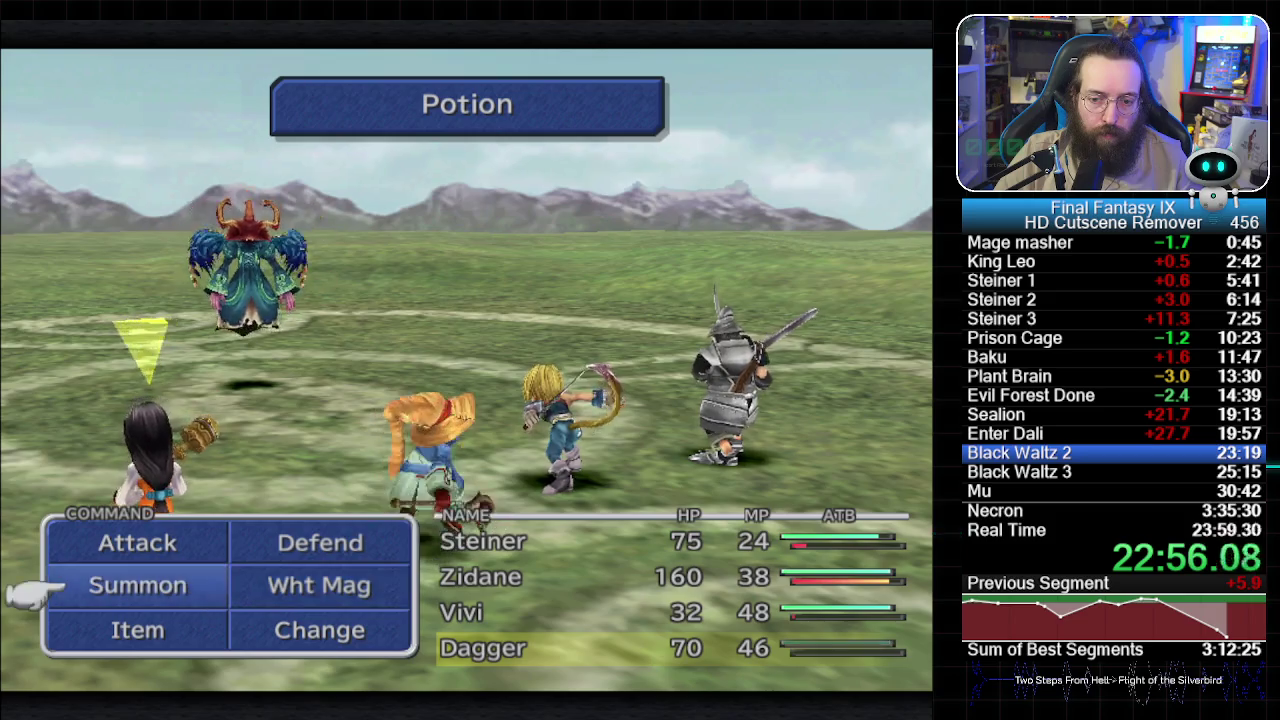
key(Return)
key(Escape)
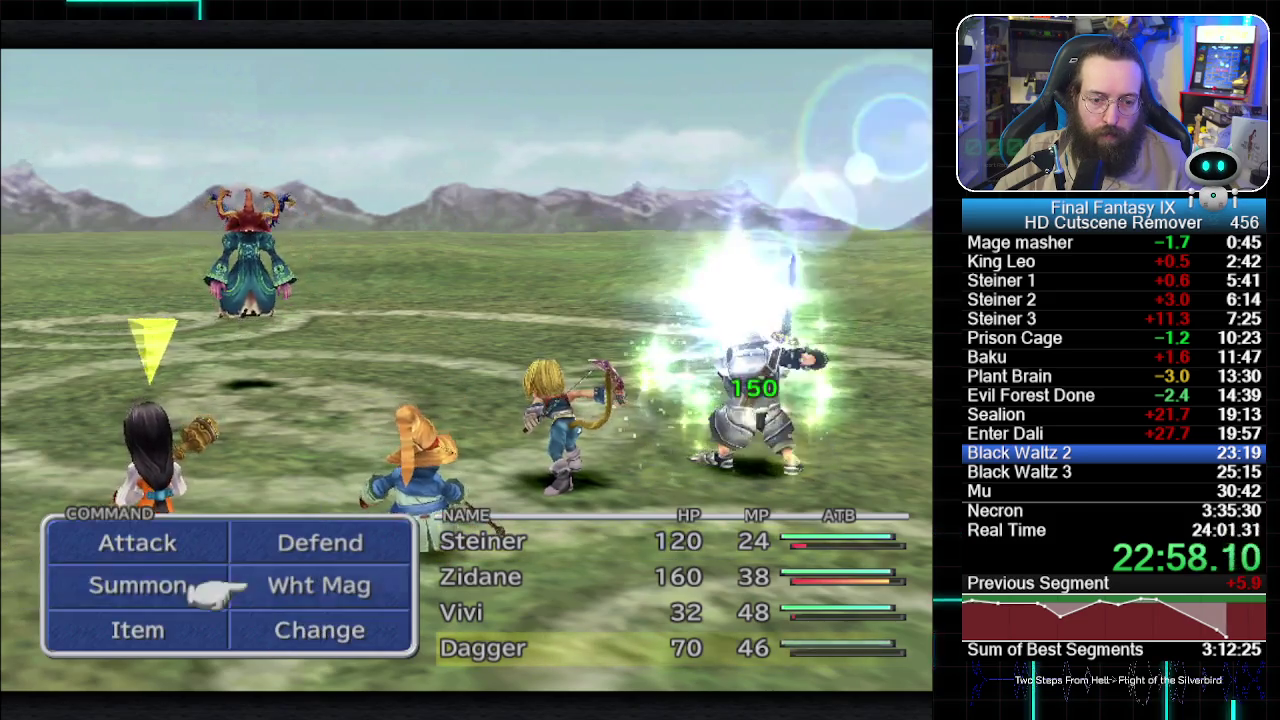
key(Tab)
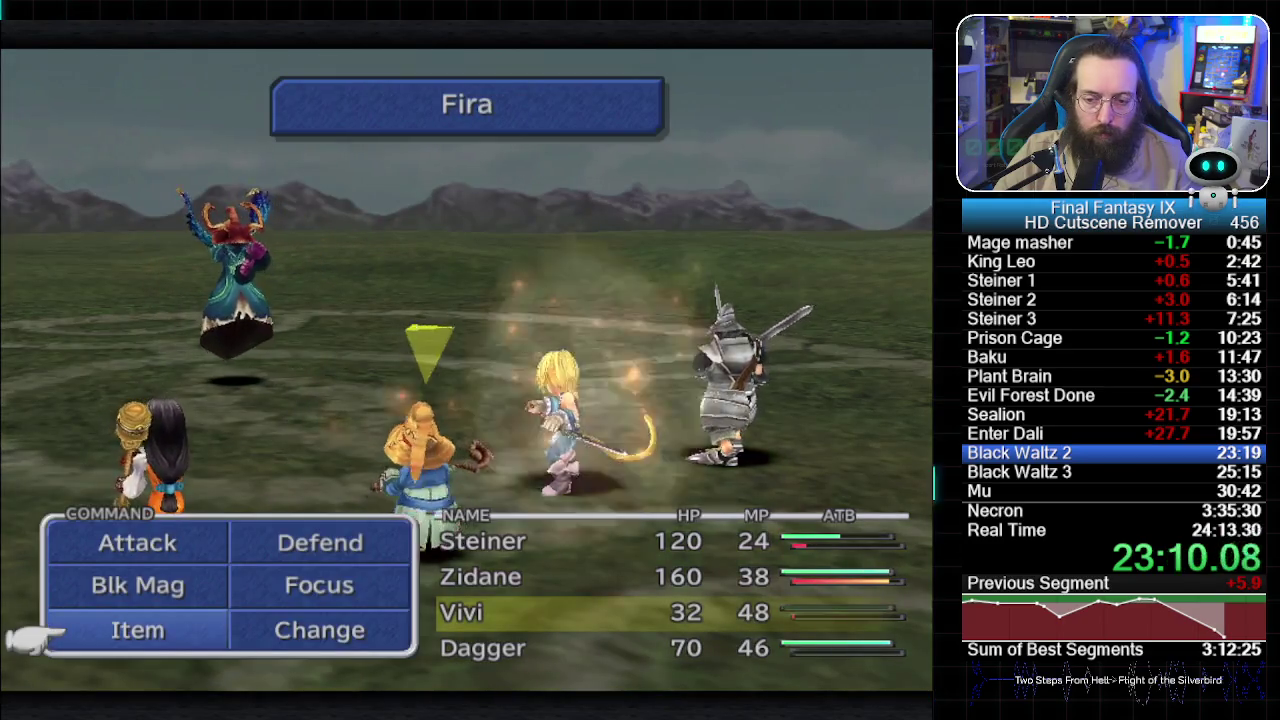
- Have Steiner attack Black Waltz 2, then heal Steiner with Dagger's spell
key(Tab)
key(Tab)
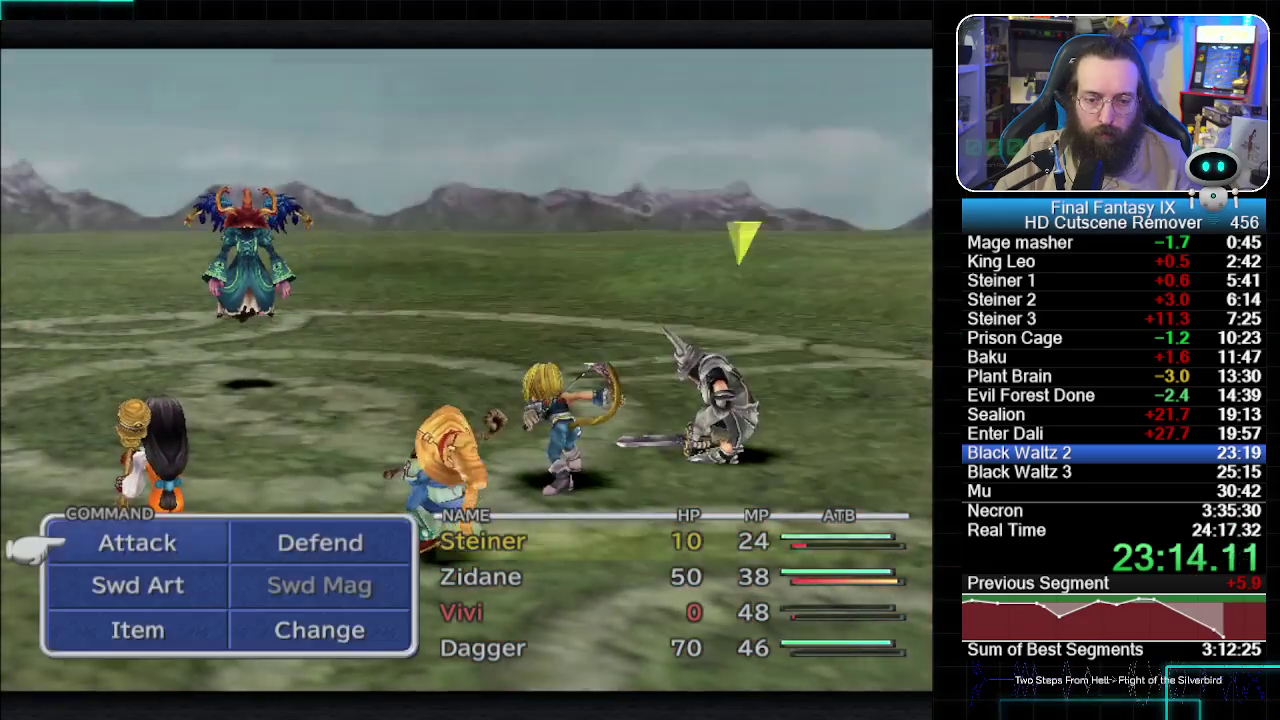
key(Return)
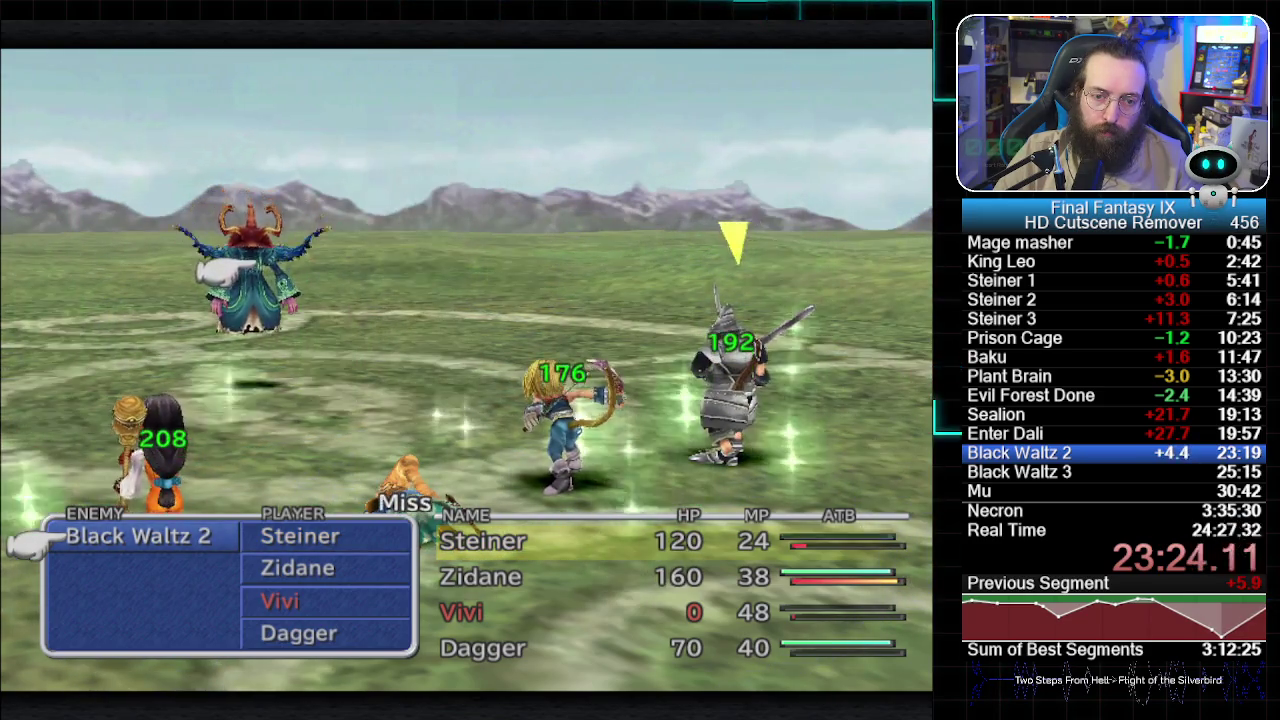
key(Escape)
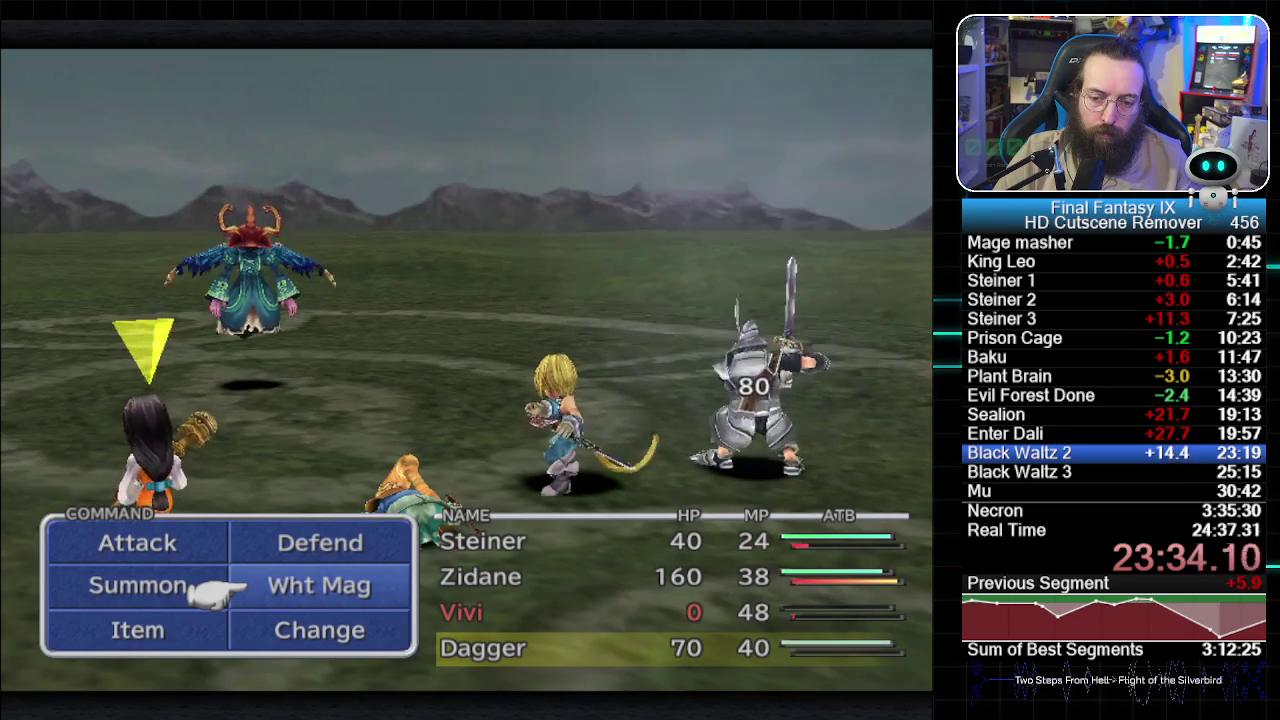
key(Tab)
key(Tab)
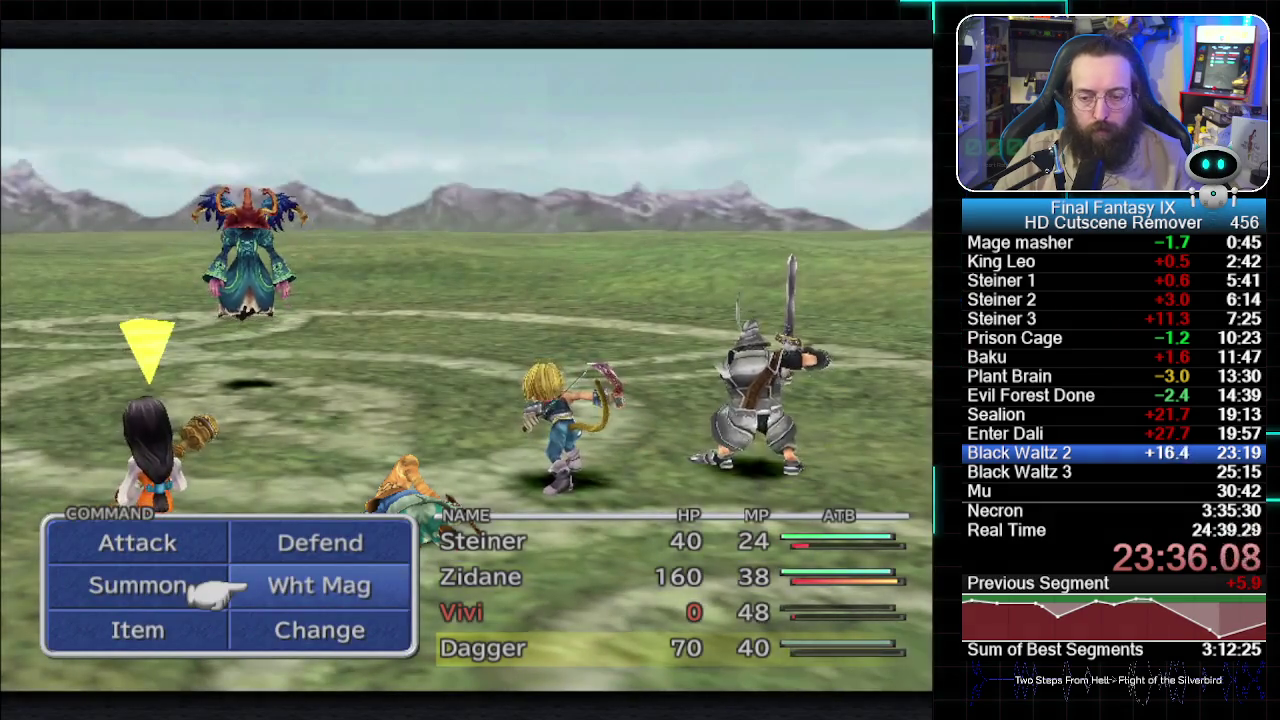
key(Return)
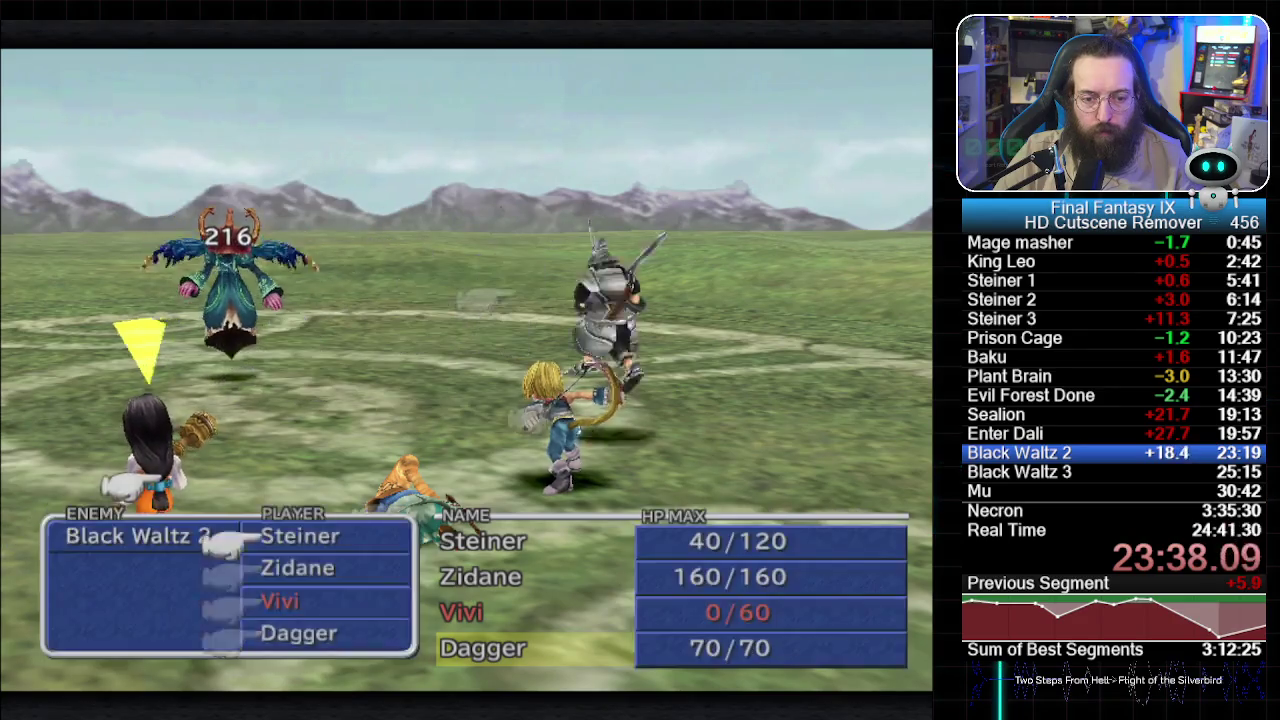
key(Return)
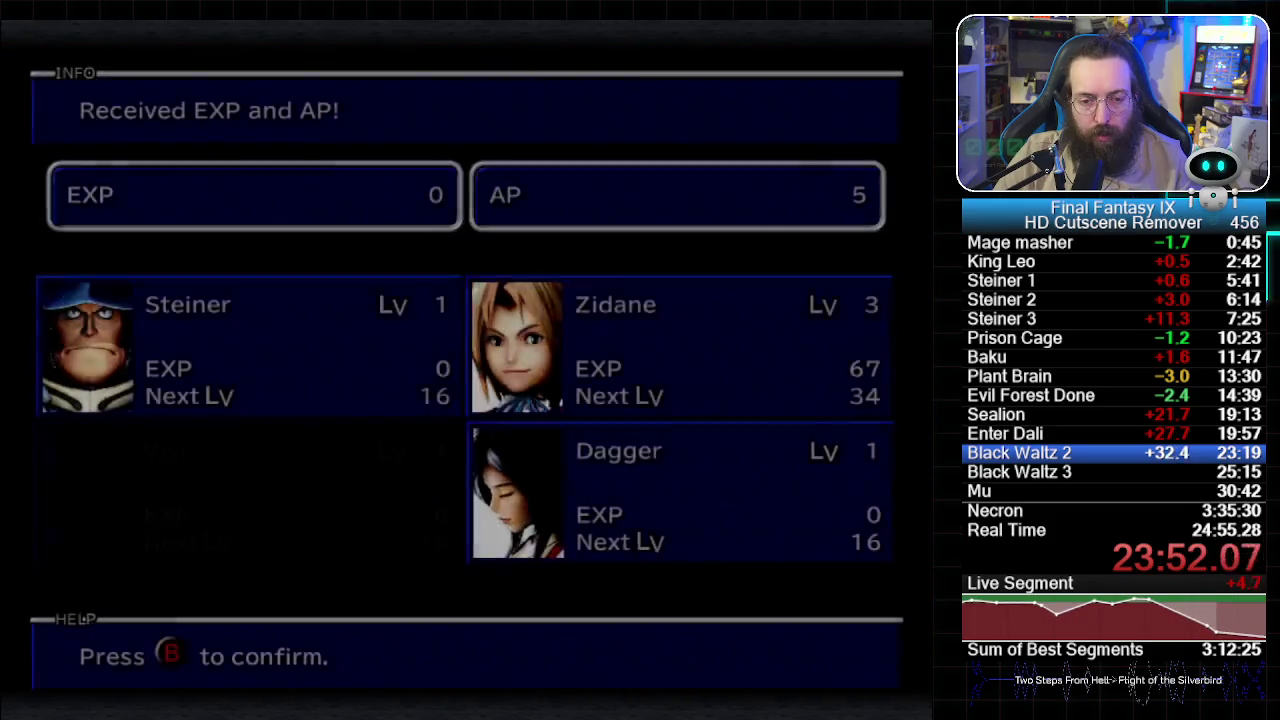
- Skip past the EXP and AP results and choose to rest at the inn
key(Return)
key(Return)
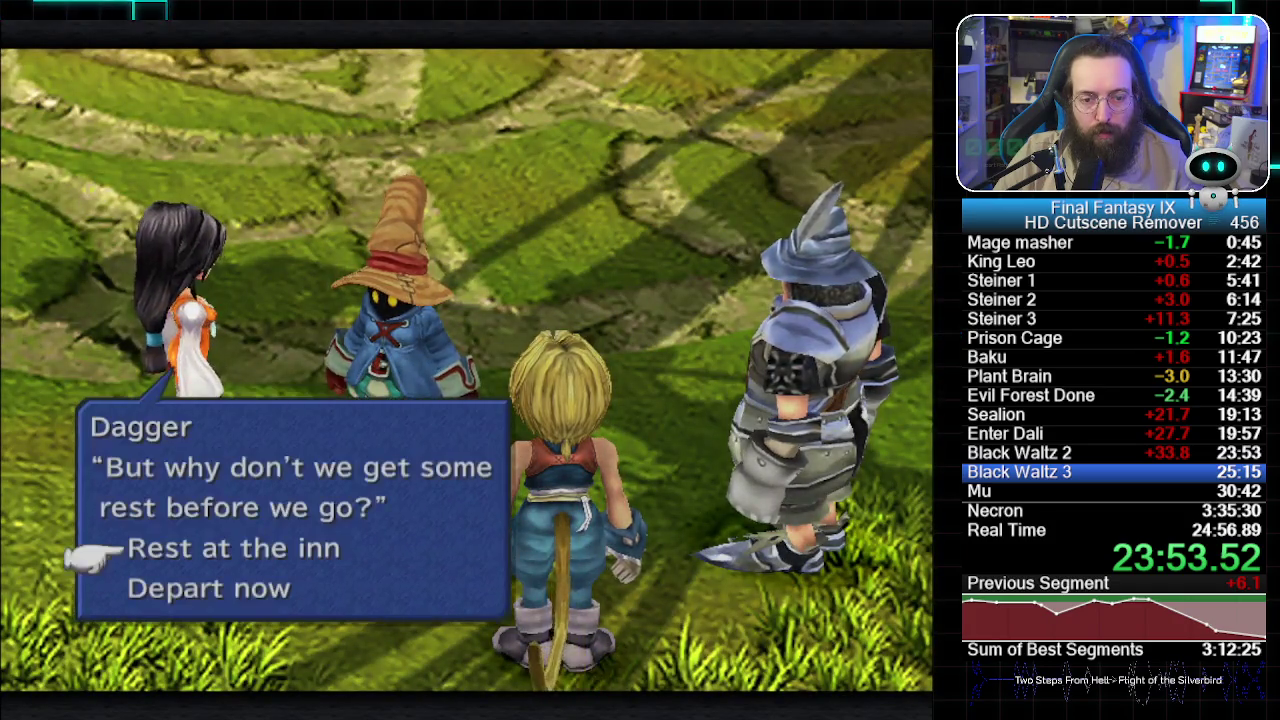
key(Return)
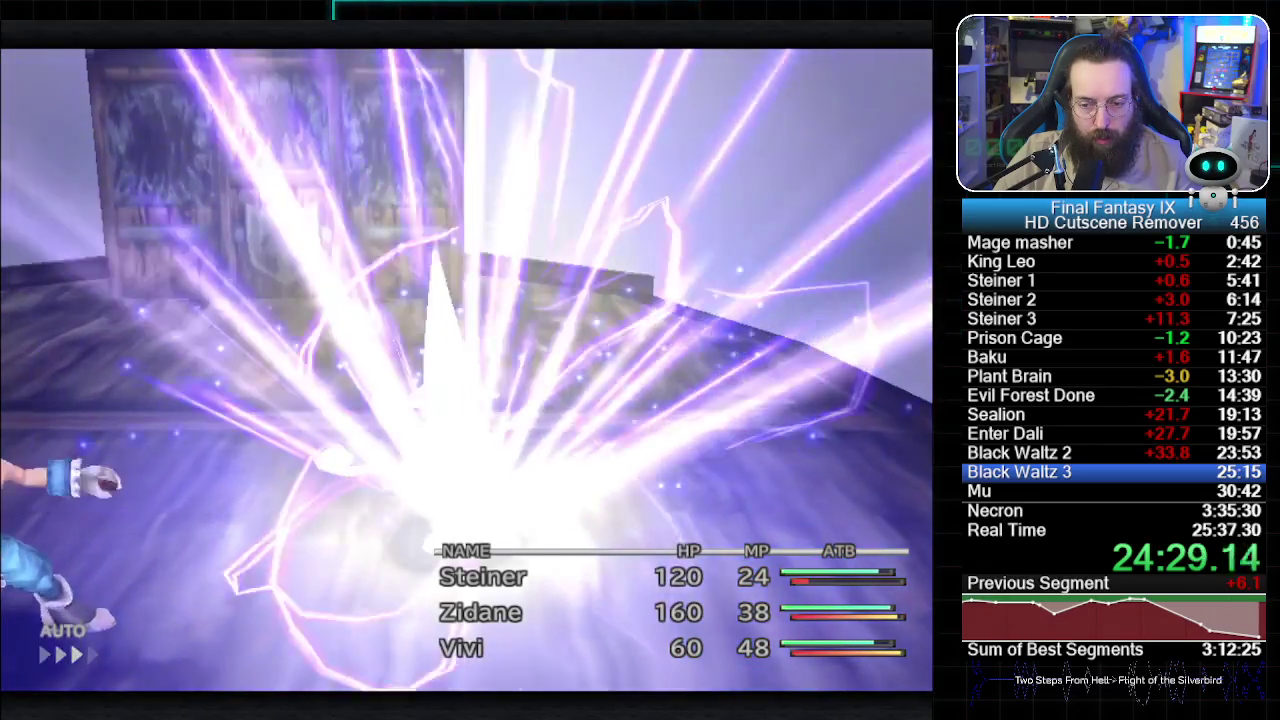
- Give Zidane an action against Black Waltz 3, then move to his skill commands
key(Return)
key(Return)
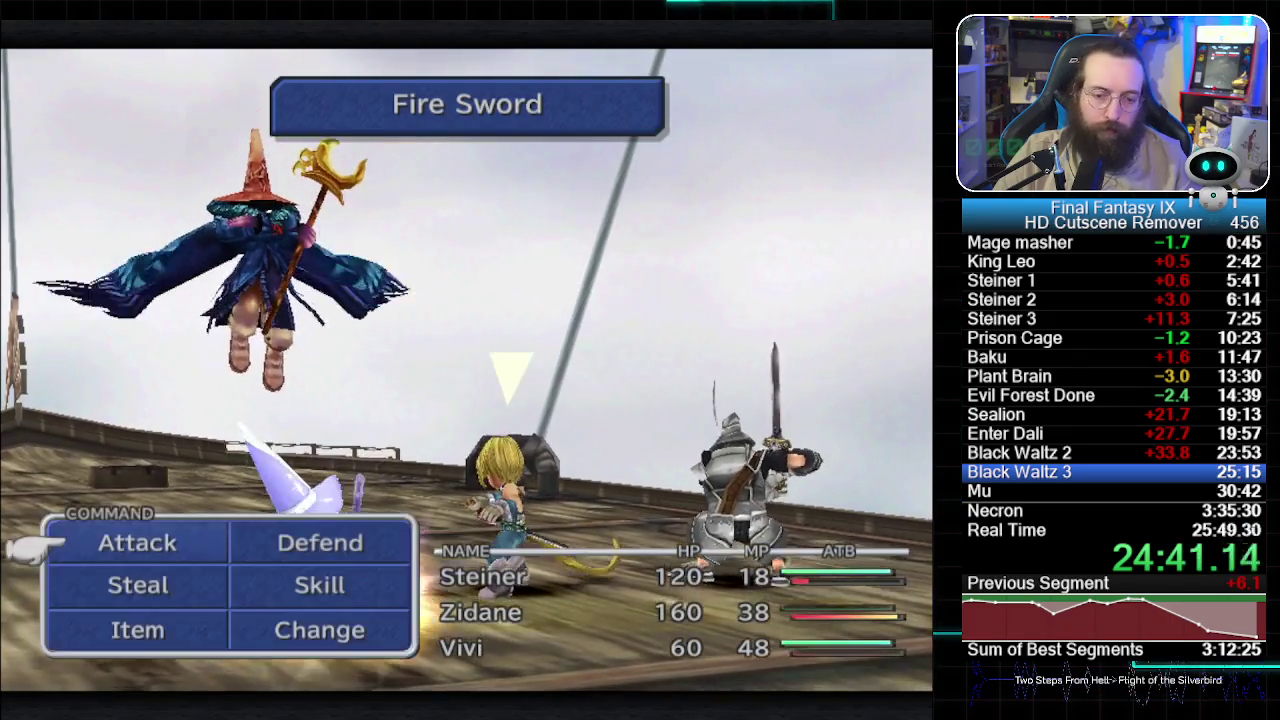
key(Right)
key(Down)
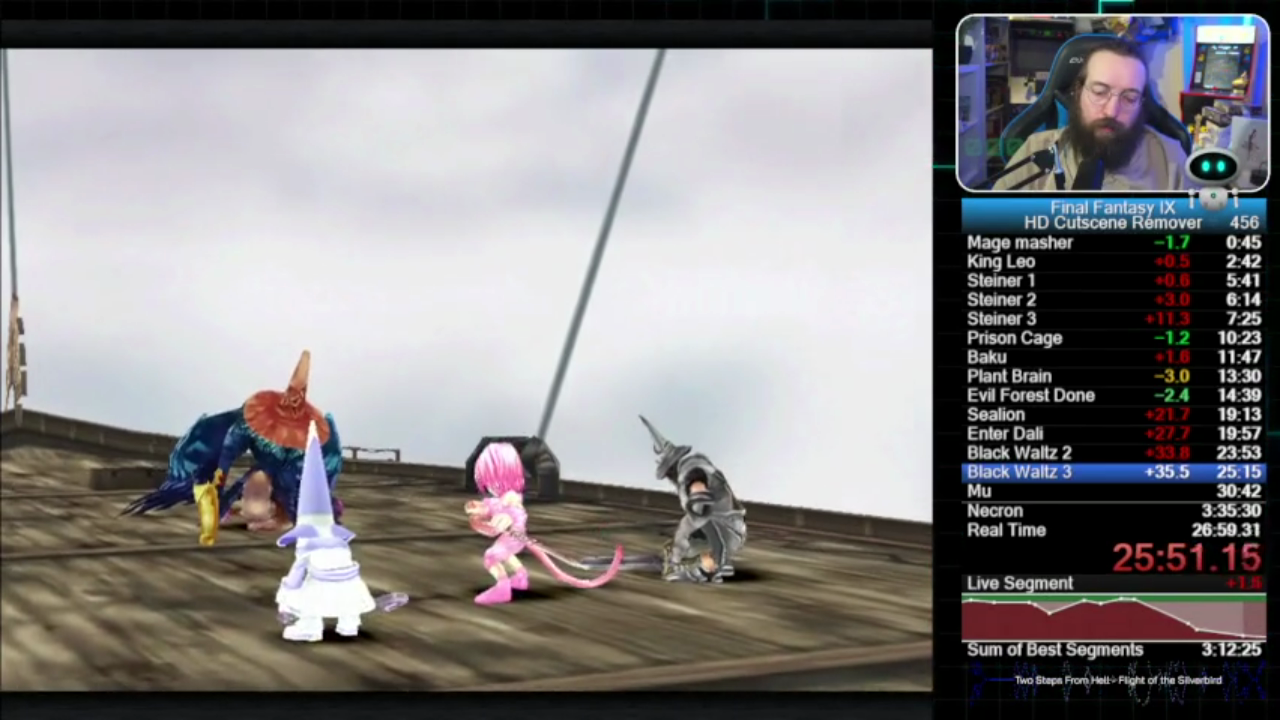
- Quit the game and reset the speedrun timer to zero
key(Escape)
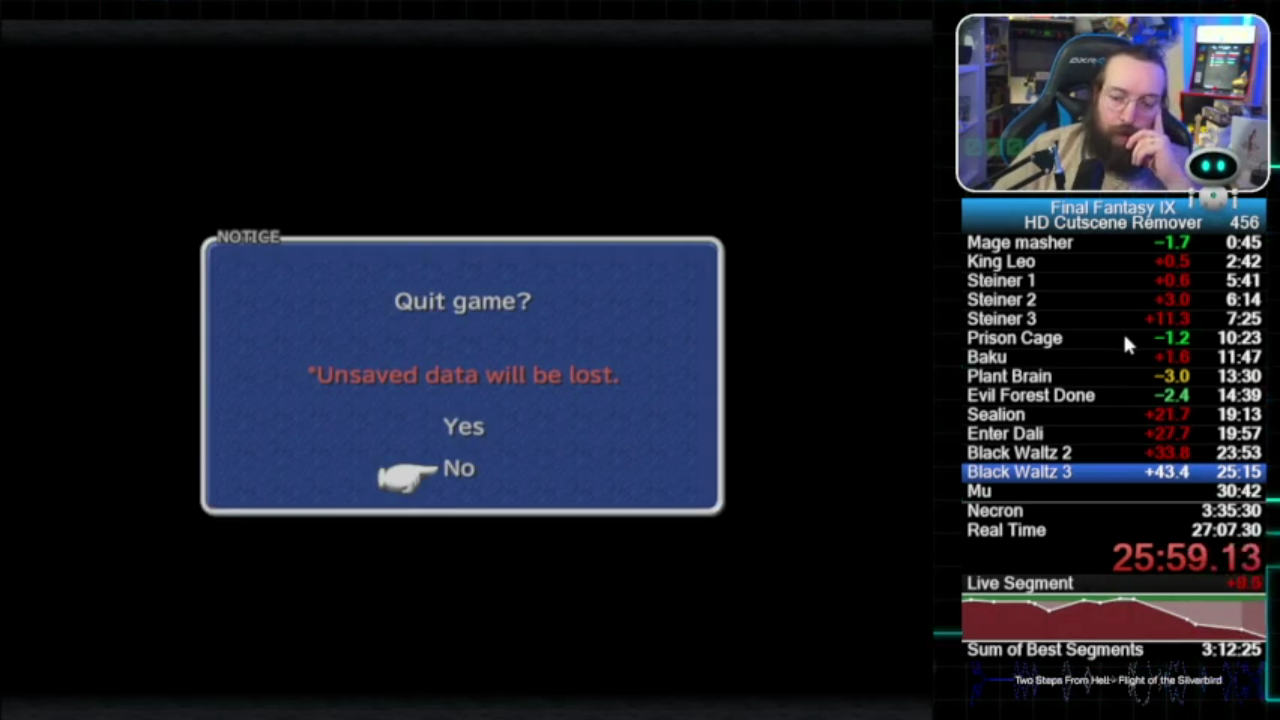
key(KP_3)
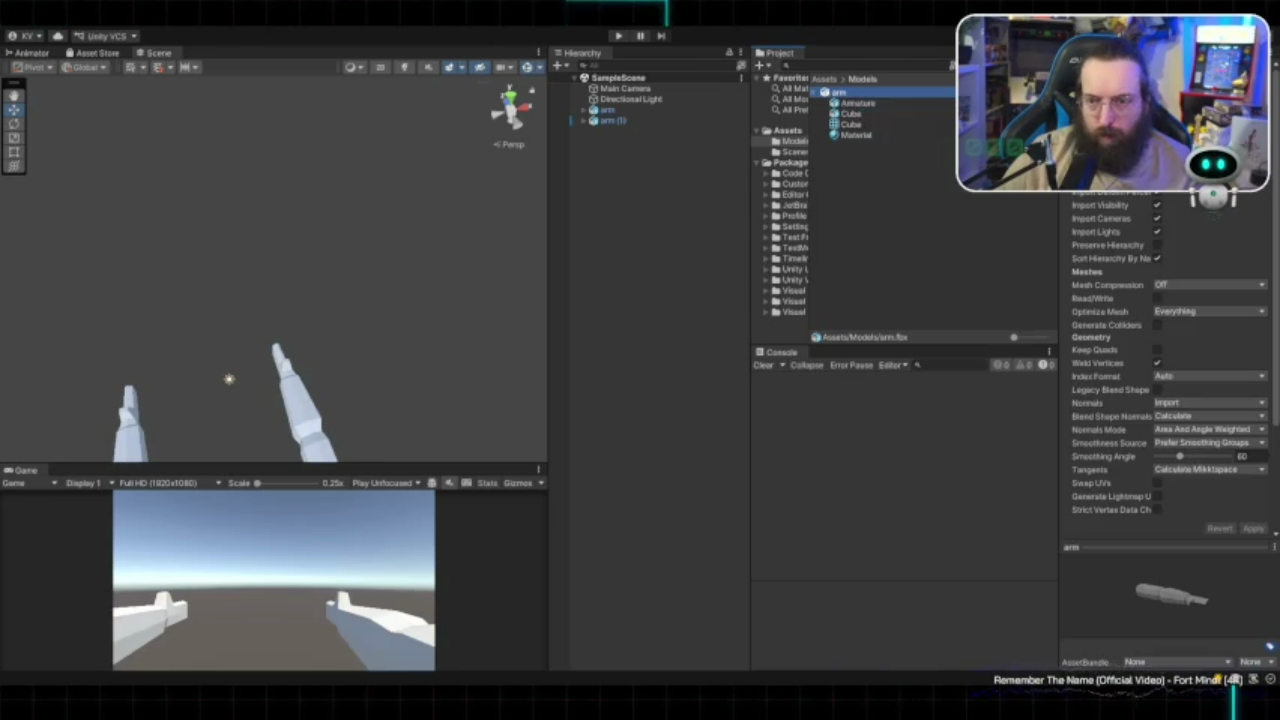
- Apply the Material asset to the arm object in the Hierarchy
click(855, 134)
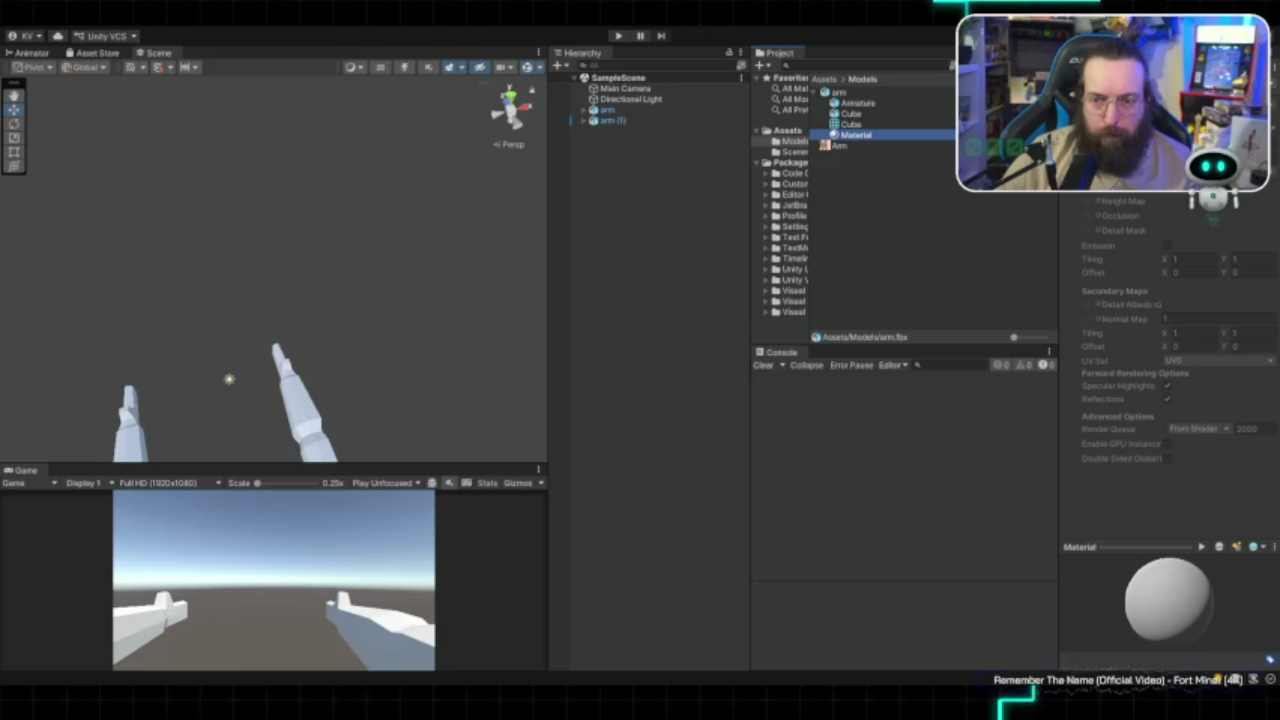
click(838, 91)
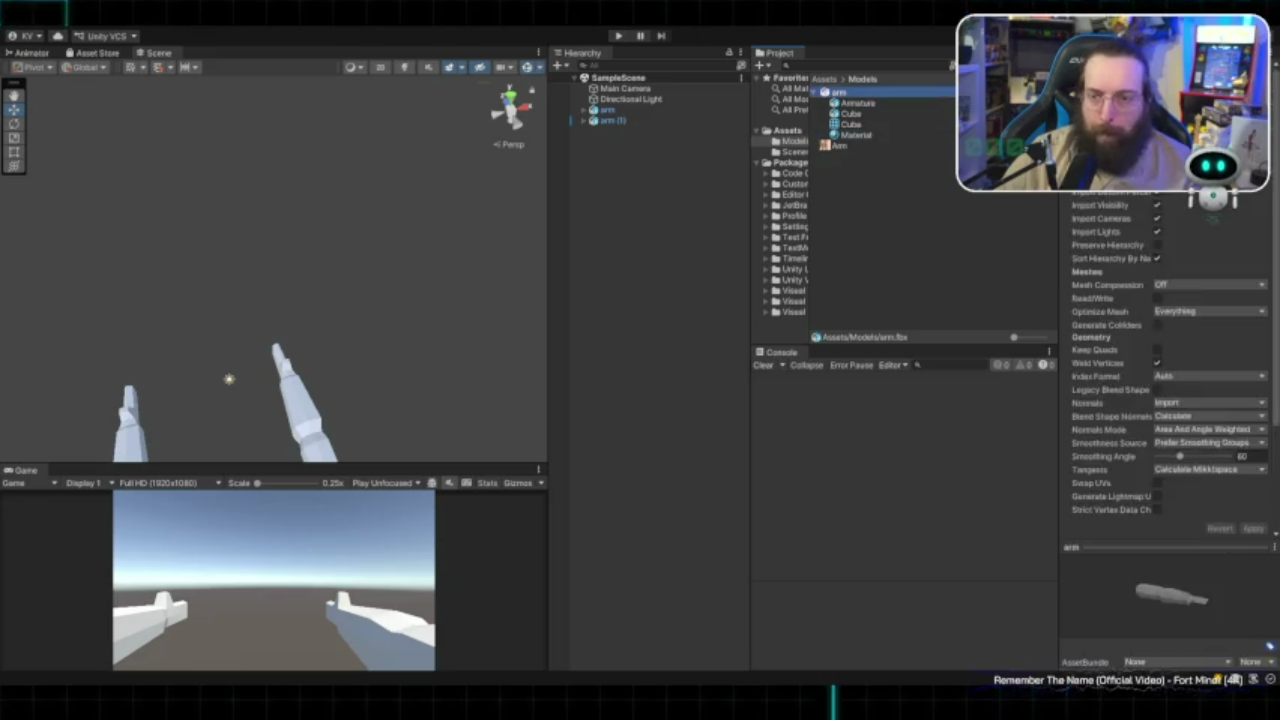
click(855, 134)
drag(855, 134, 610, 120)
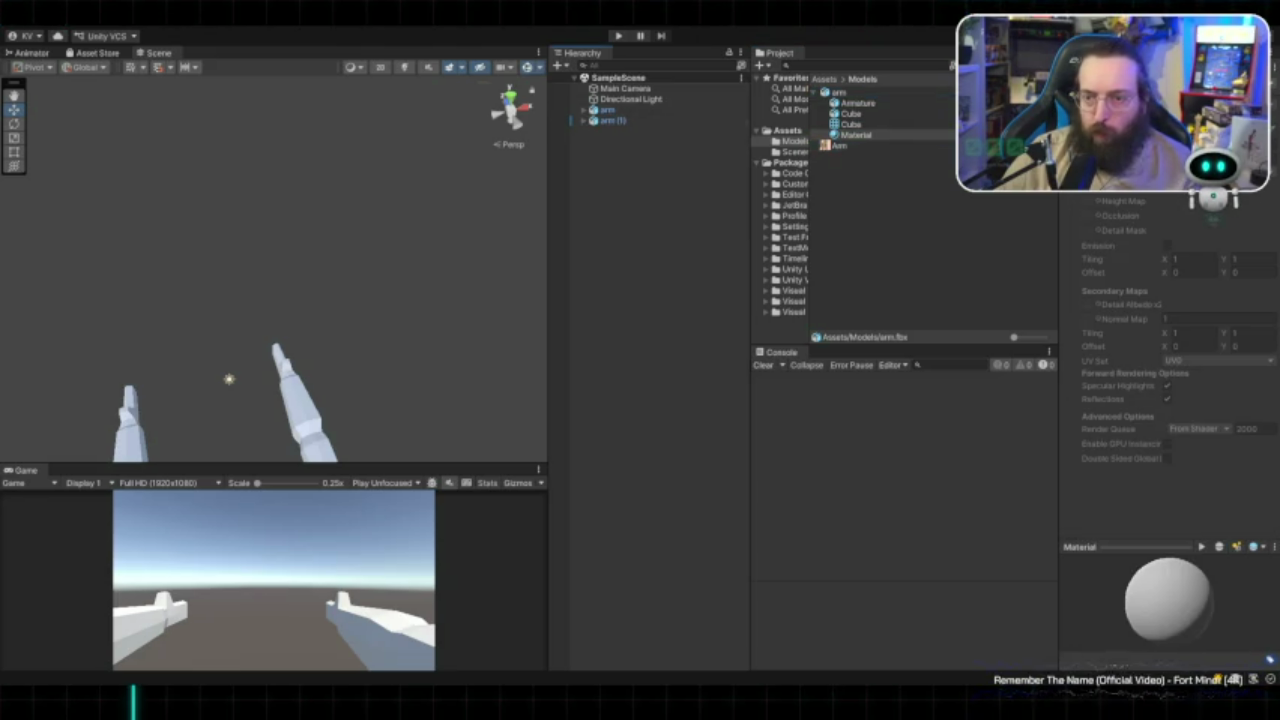
- In arm.fbx's Materials import settings, remap the imported material slot to Material
click(838, 92)
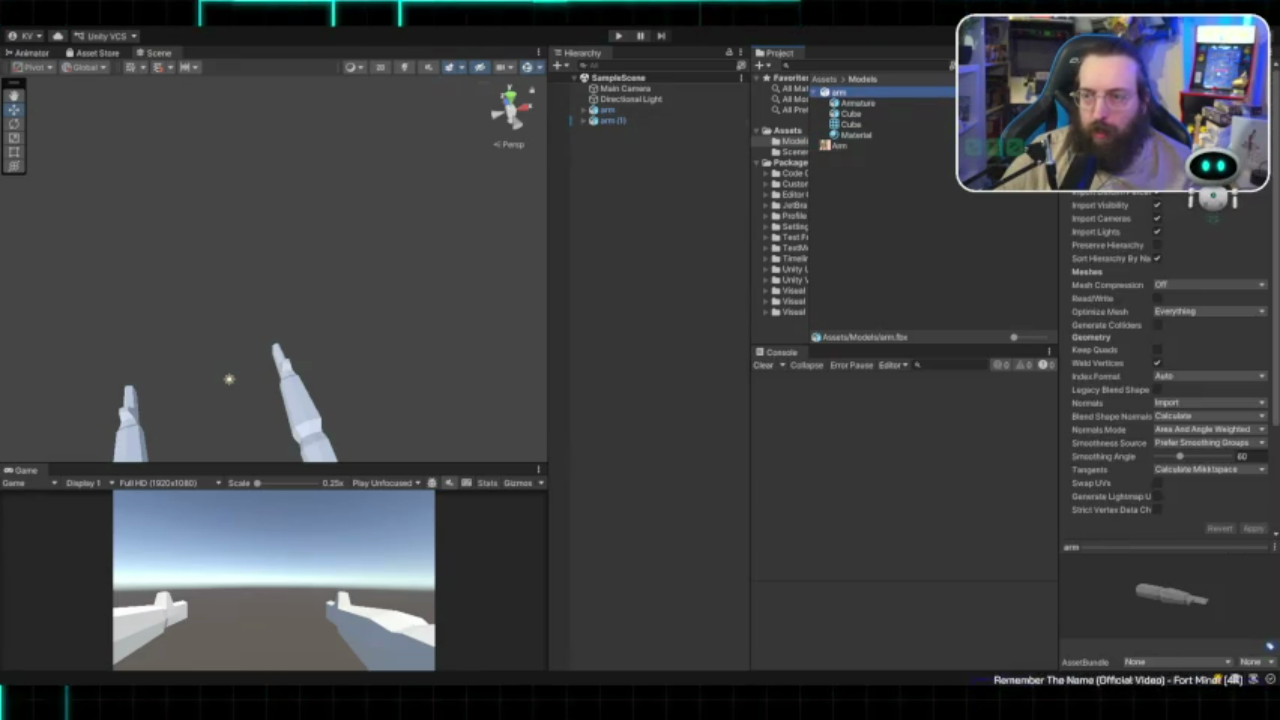
click(1240, 125)
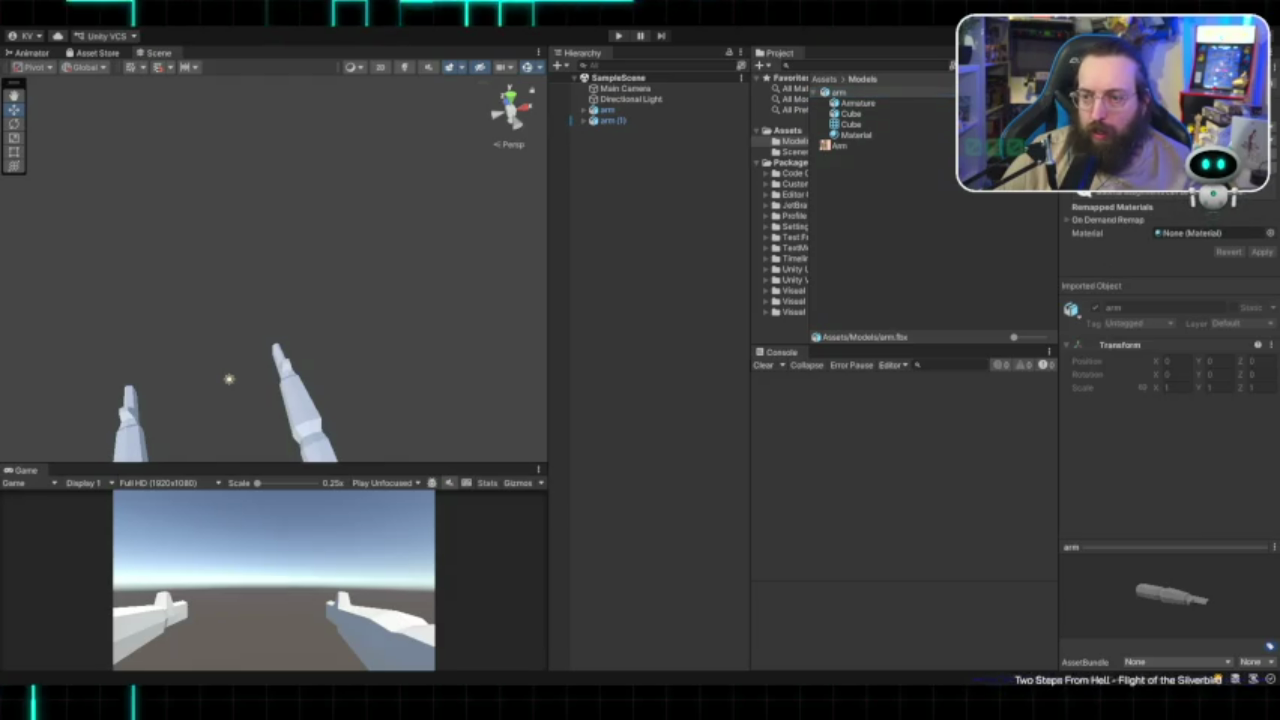
click(855, 134)
click(838, 92)
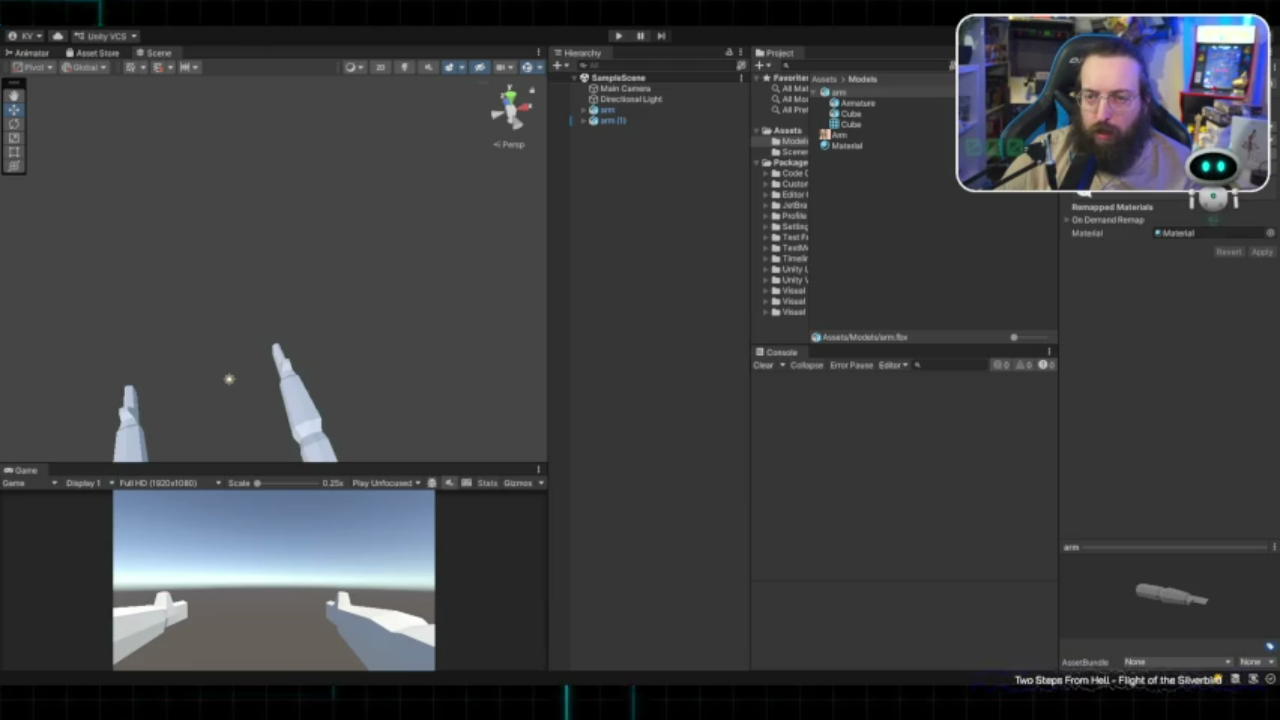
click(846, 145)
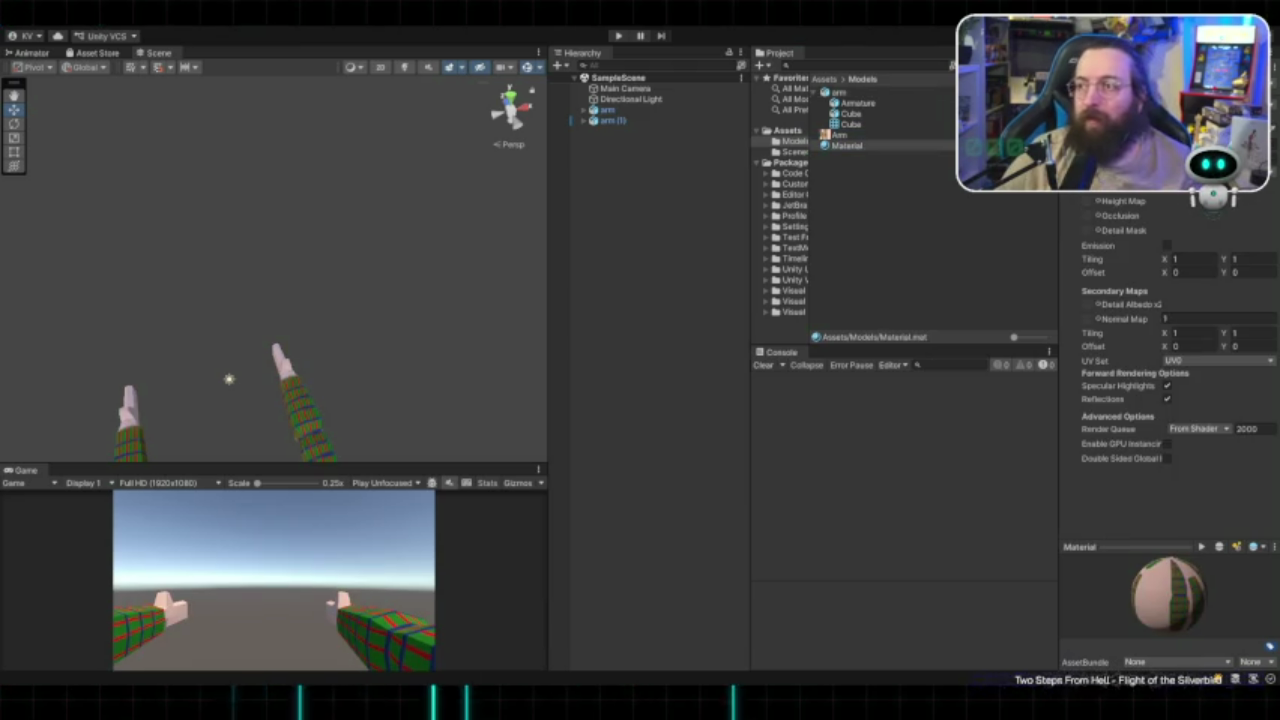
- Resize the Scene, Game and Hierarchy panes so the Game view is much larger
drag(549, 260, 818, 260)
mouse_move(270, 464)
mouse_down()
mouse_move(270, 164)
mouse_move(270, 209)
mouse_up()
drag(818, 260, 642, 260)
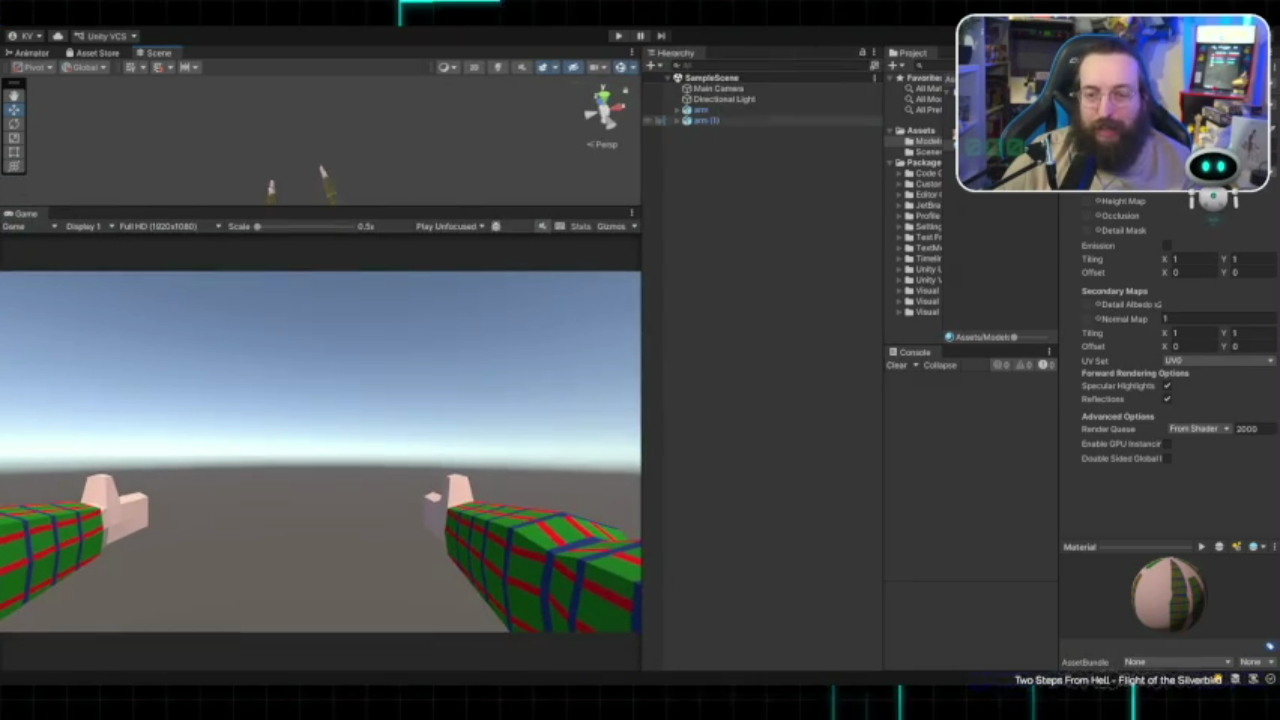
- Select arm (1) and arm together, then leave only arm (1) selected
click(665, 120)
shift+click(698, 110)
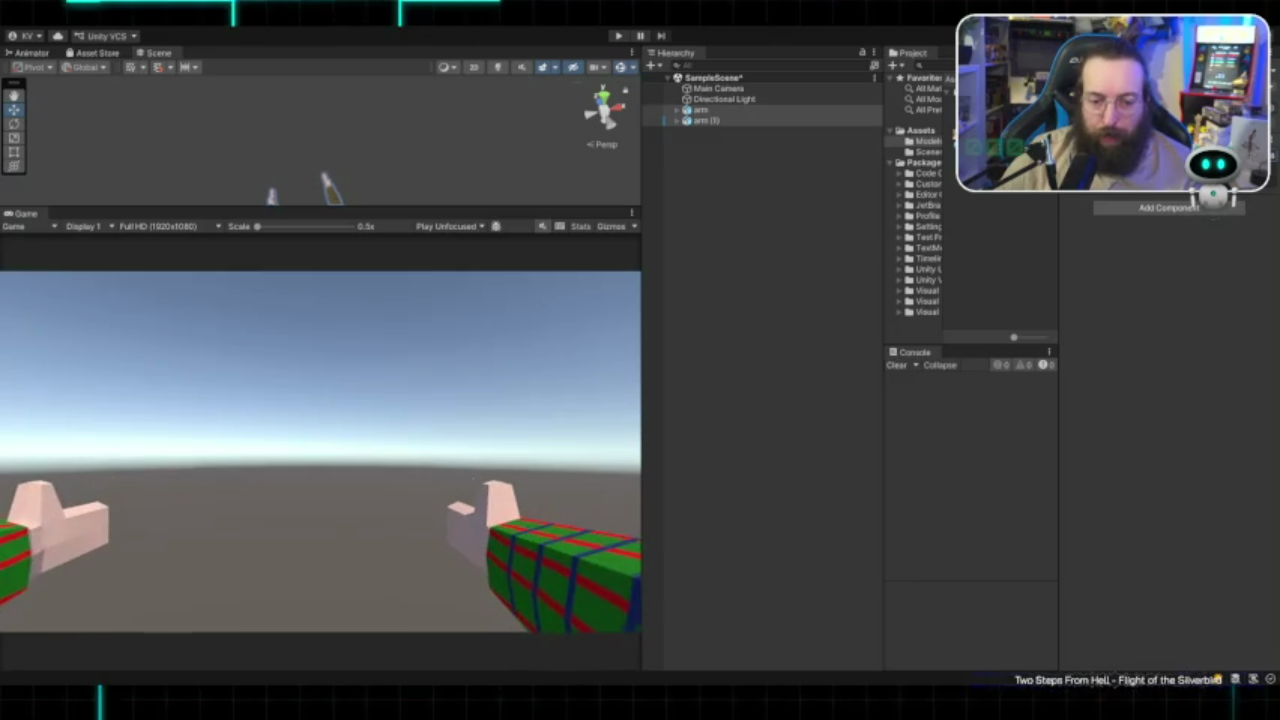
click(665, 120)
- Expand arm (1)'s Armature down its bone chain to Bone.003
click(677, 120)
click(655, 131)
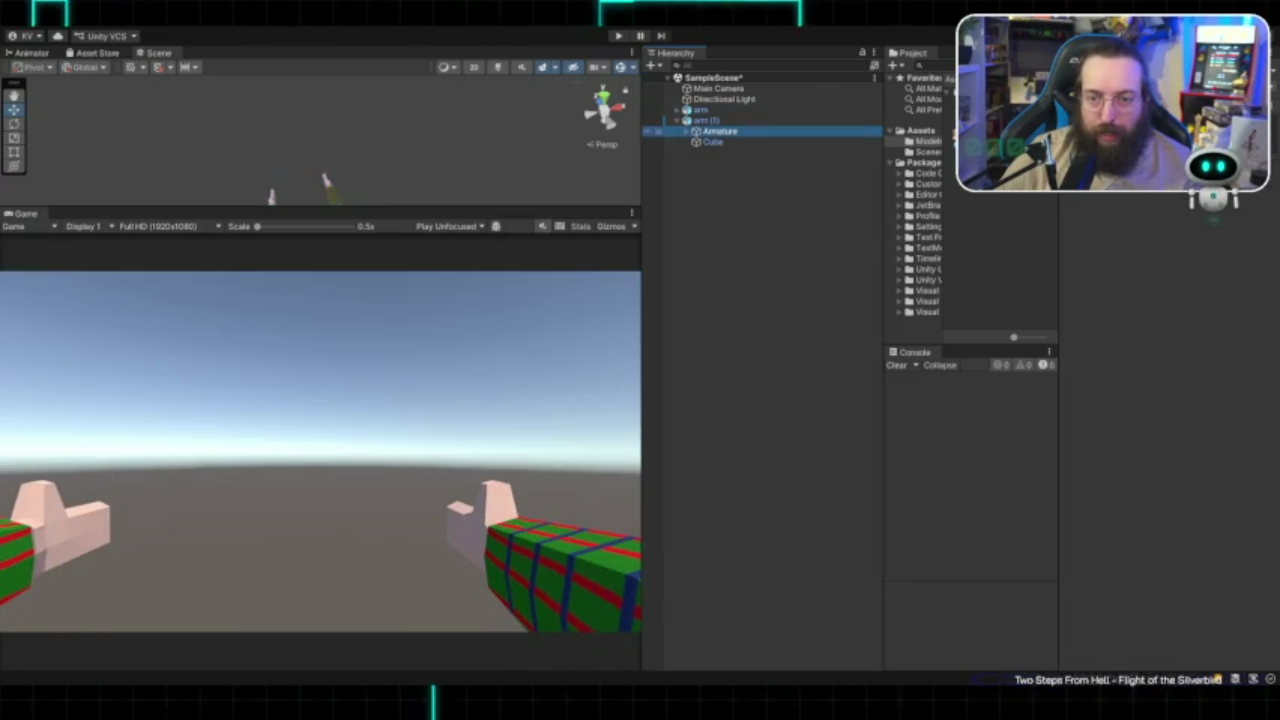
key(Right)
key(Right)
key(Right)
key(Right)
key(Right)
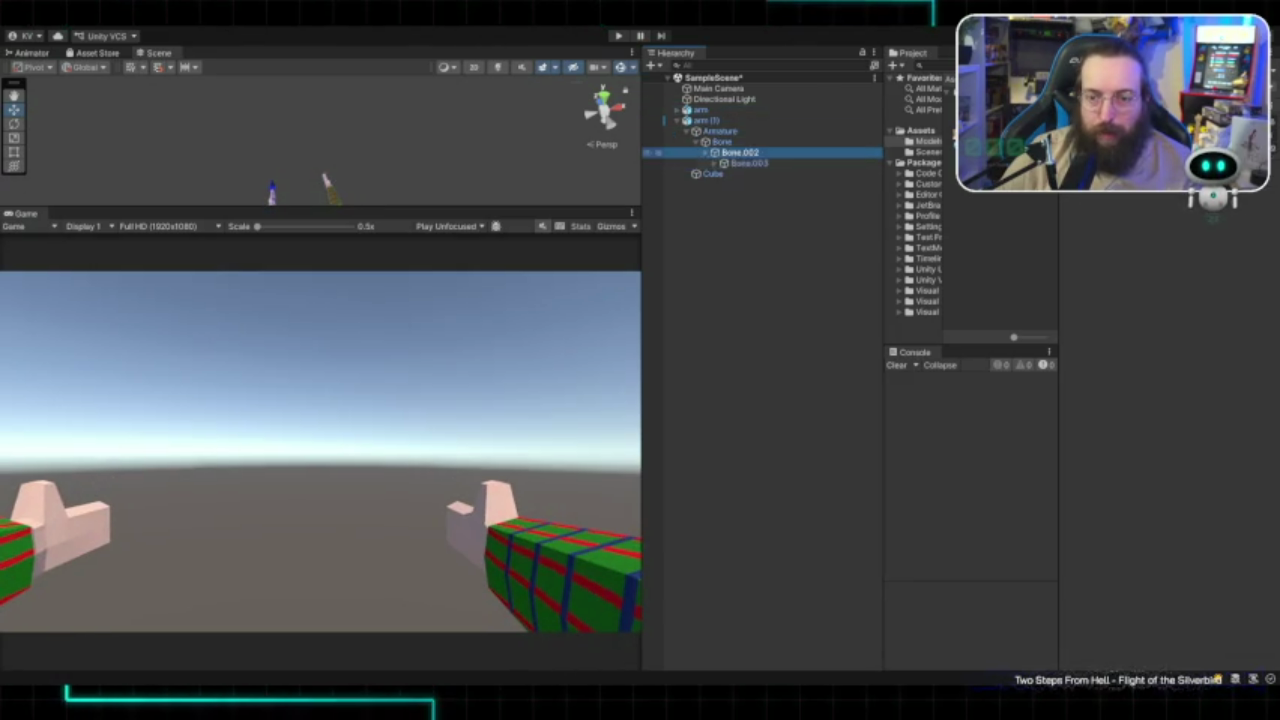
key(Right)
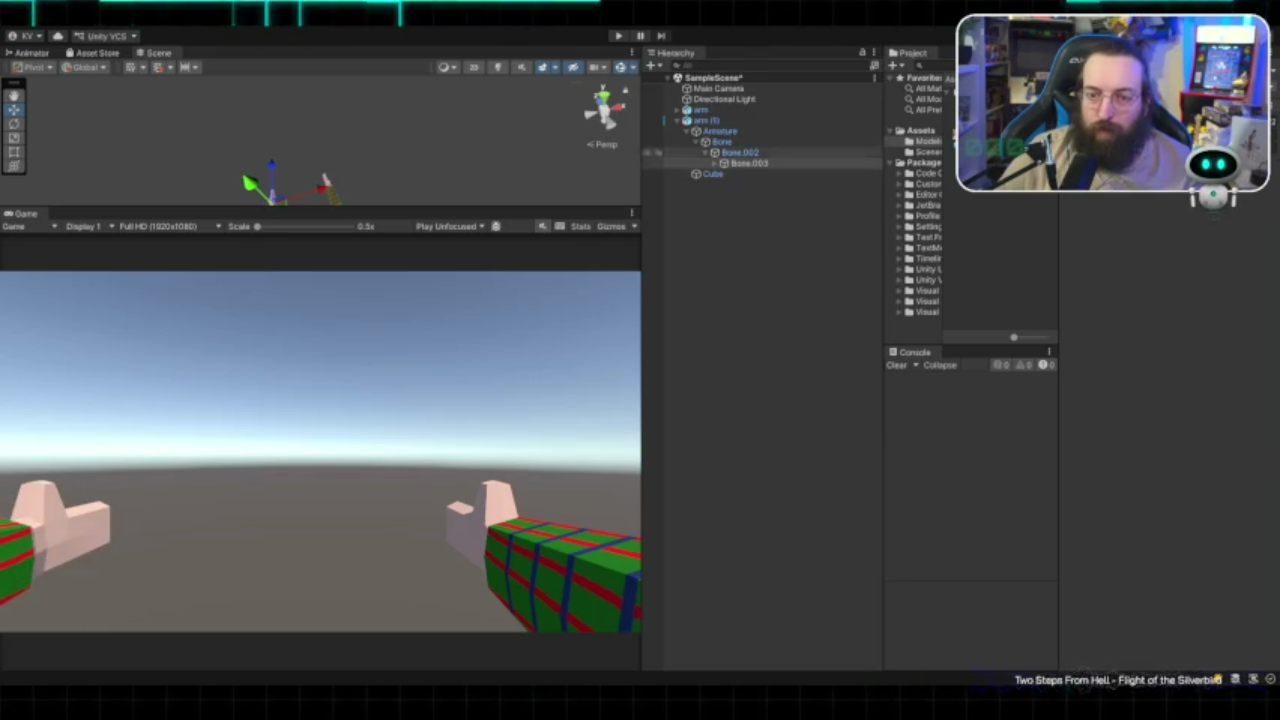
- Expand the first arm's hierarchy through Bone and Bone.002, then select its Bone.002
click(700, 109)
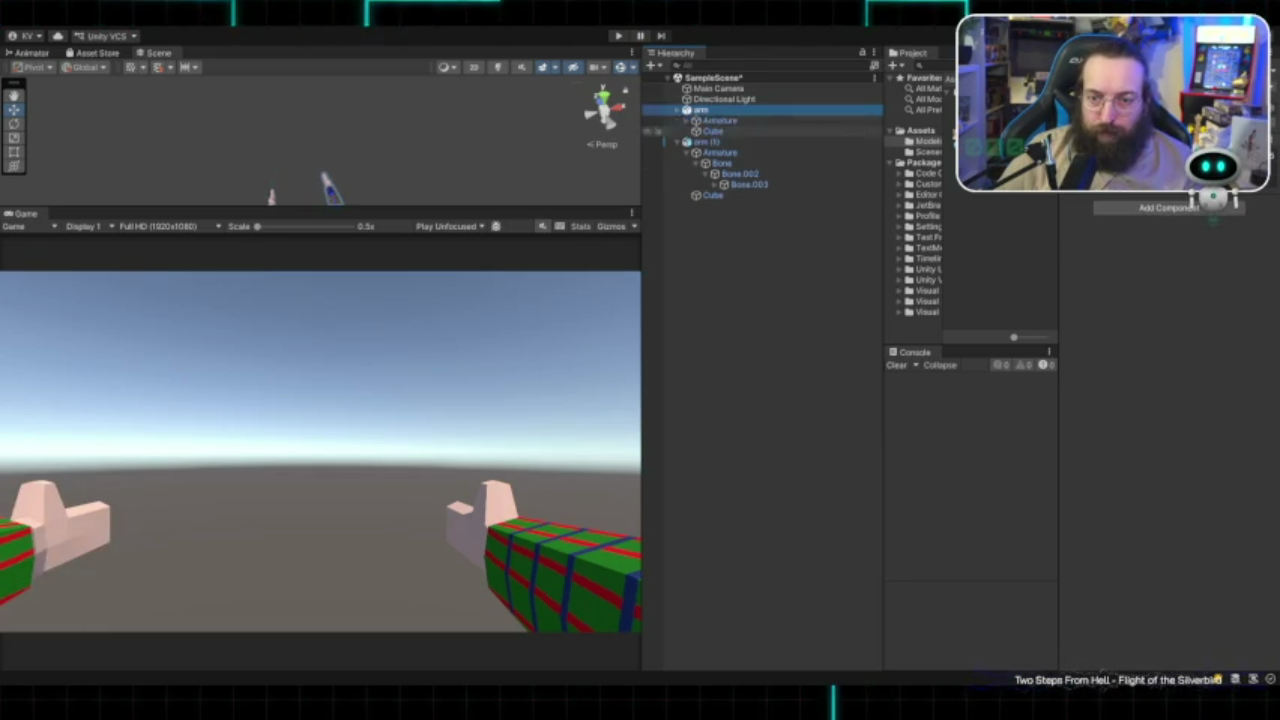
key(Right)
key(Down)
key(Down)
key(Right)
key(Down)
key(Right)
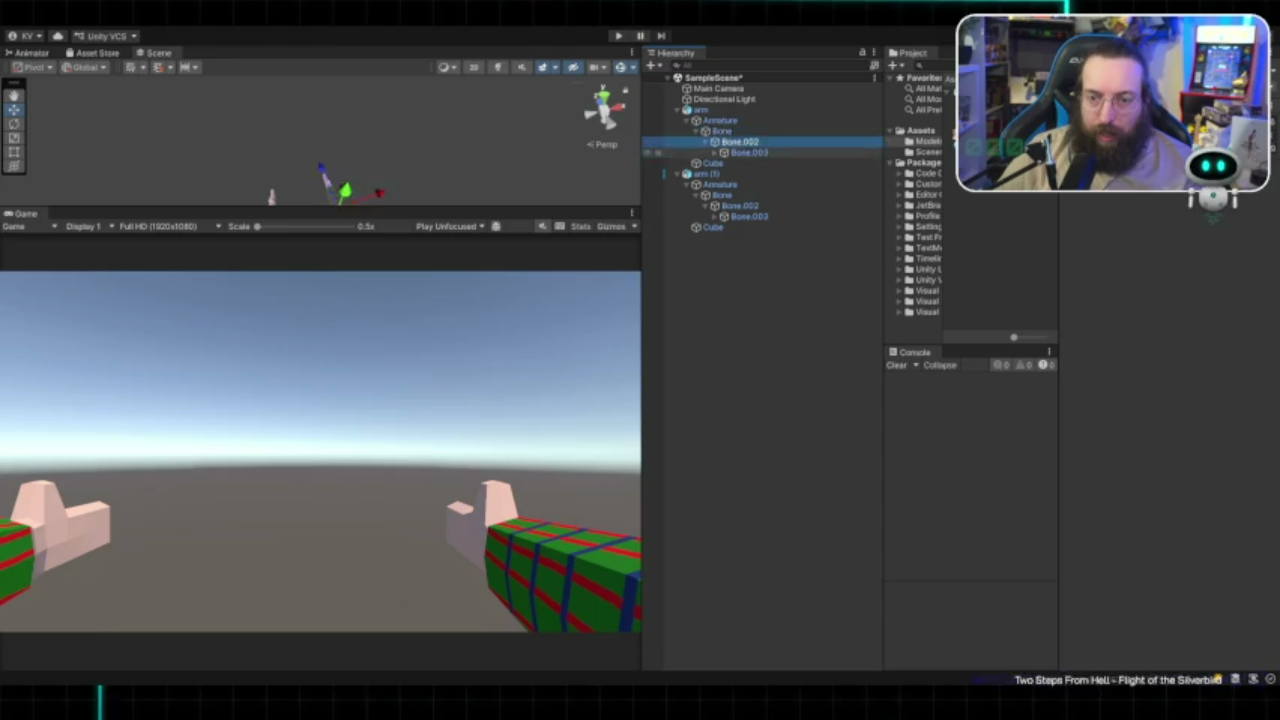
key(Down)
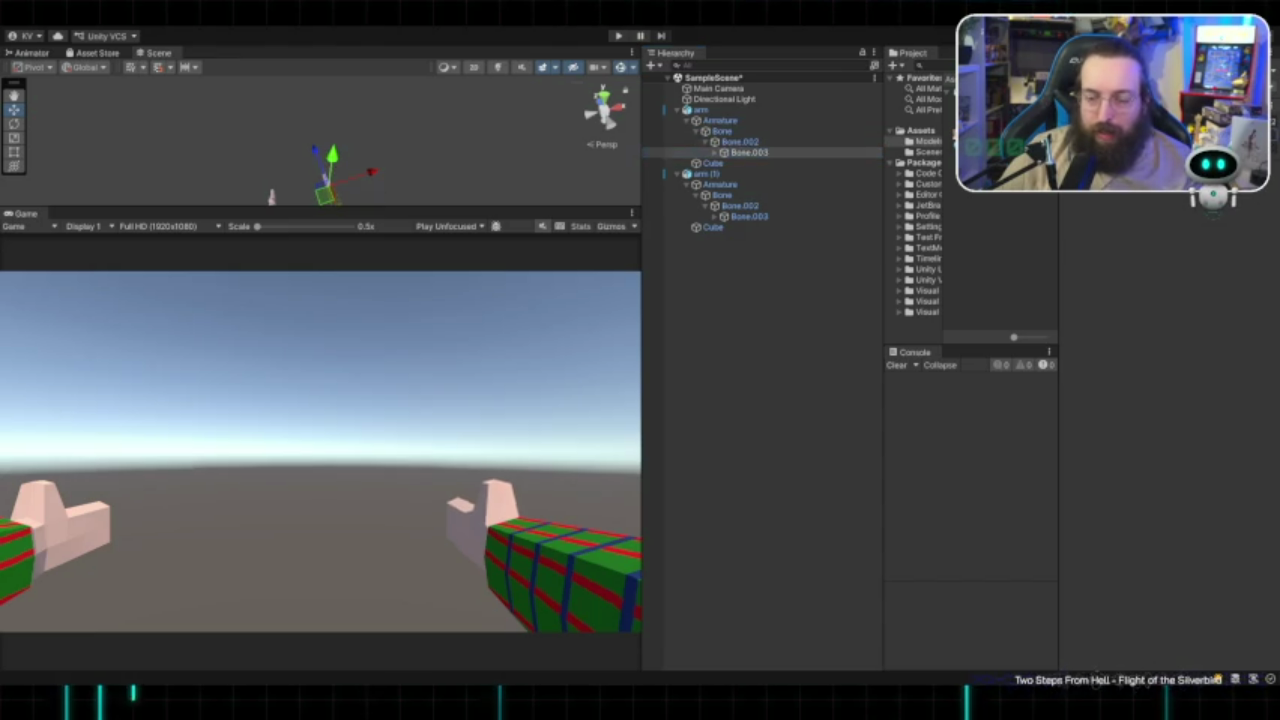
click(740, 142)
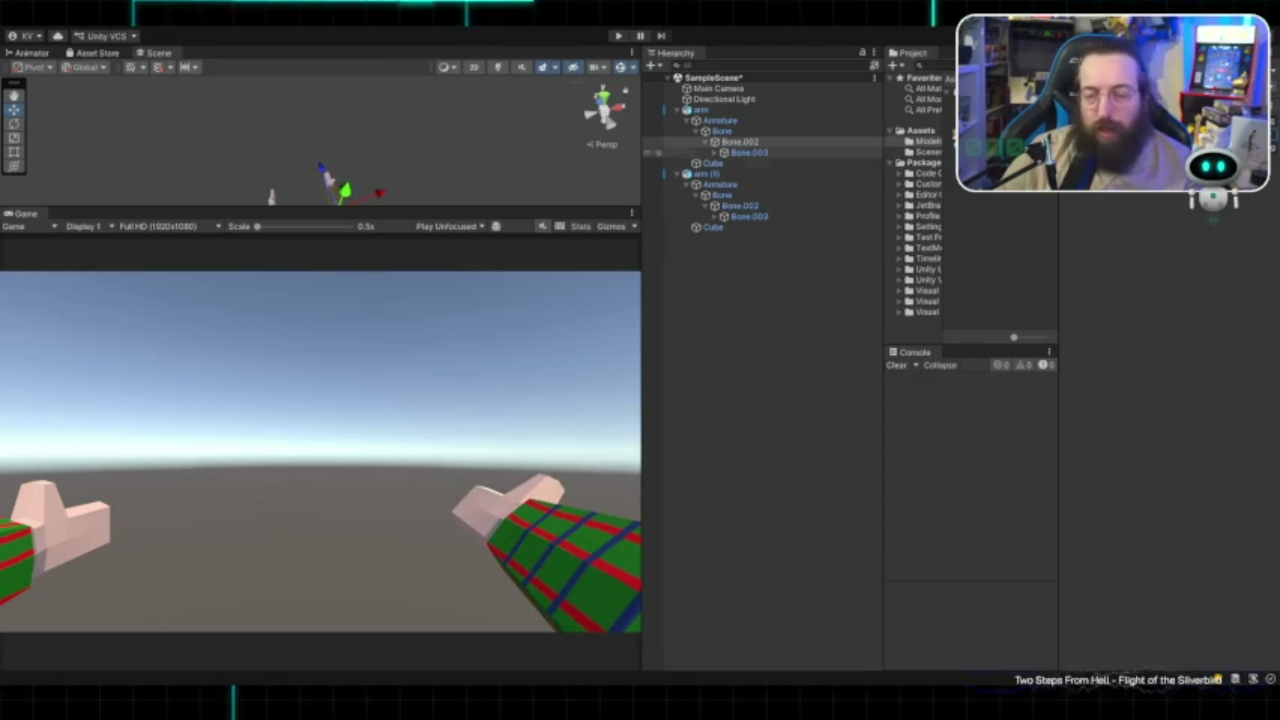
- Expand the arm's bones down to Bone.007 and rotate it slightly
click(745, 152)
key(alt+Right)
key(Down)
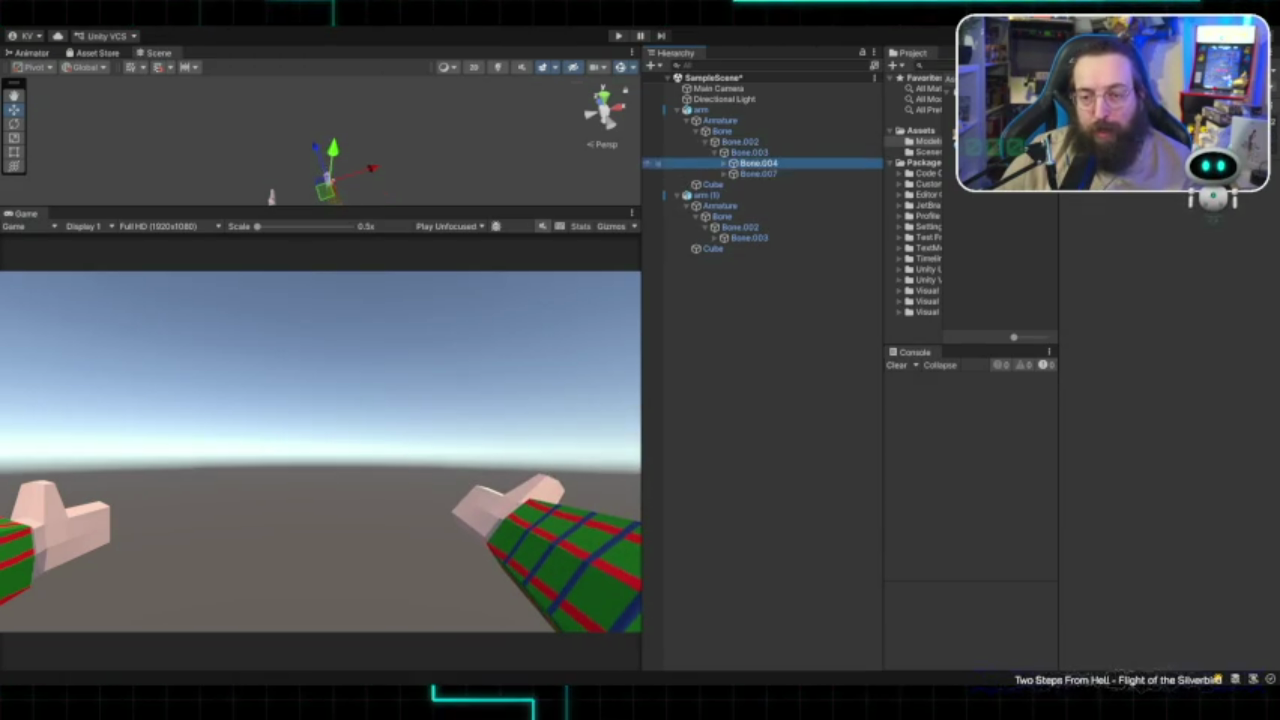
key(Right)
key(Down)
key(Down)
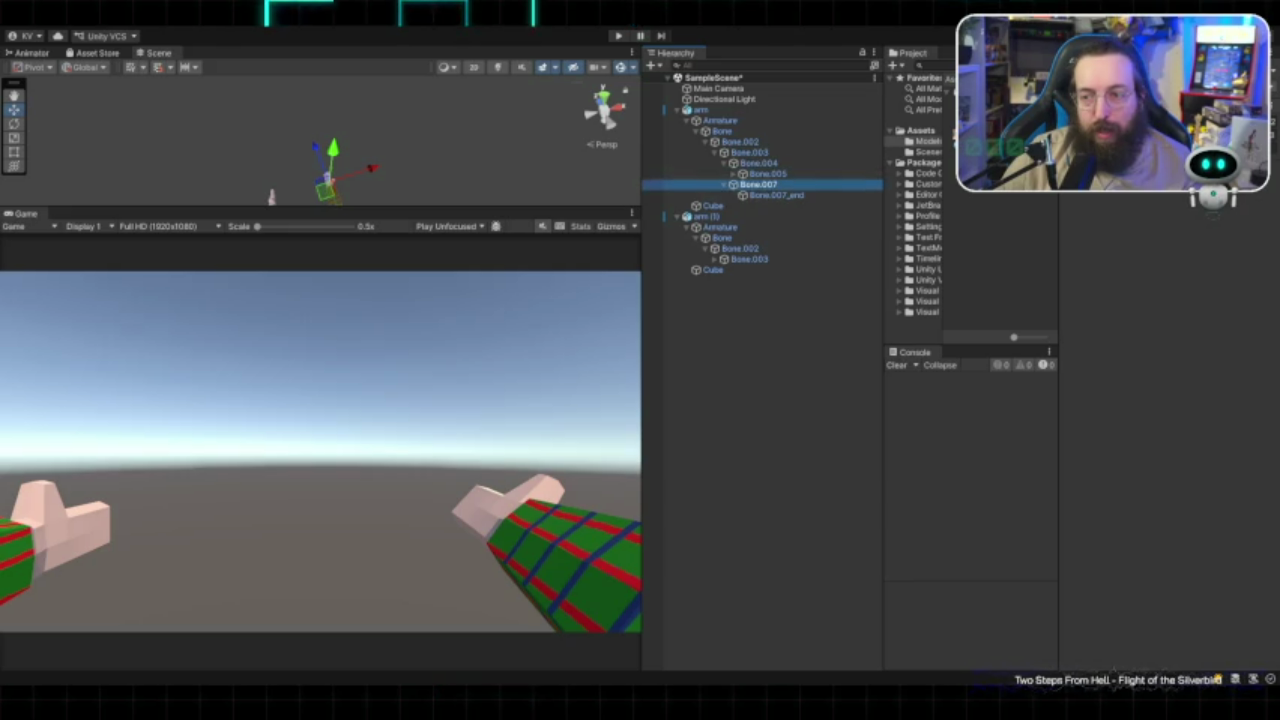
key(e)
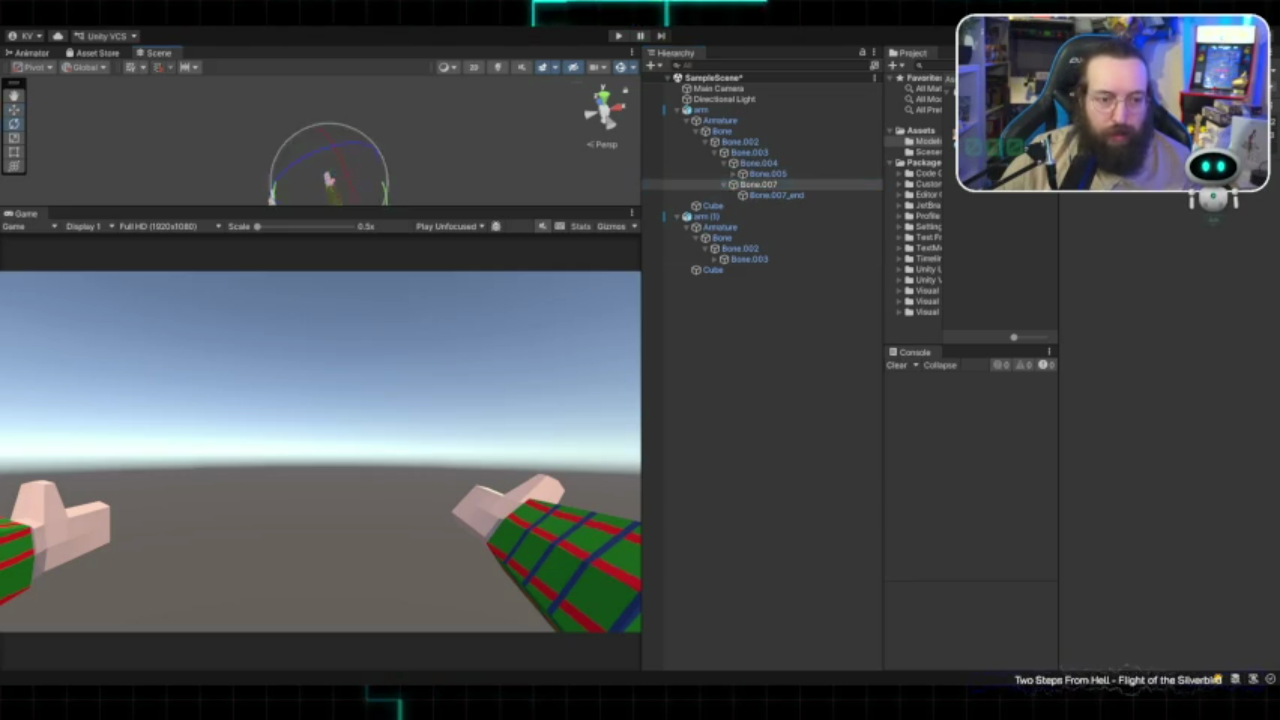
drag(335, 150, 330, 170)
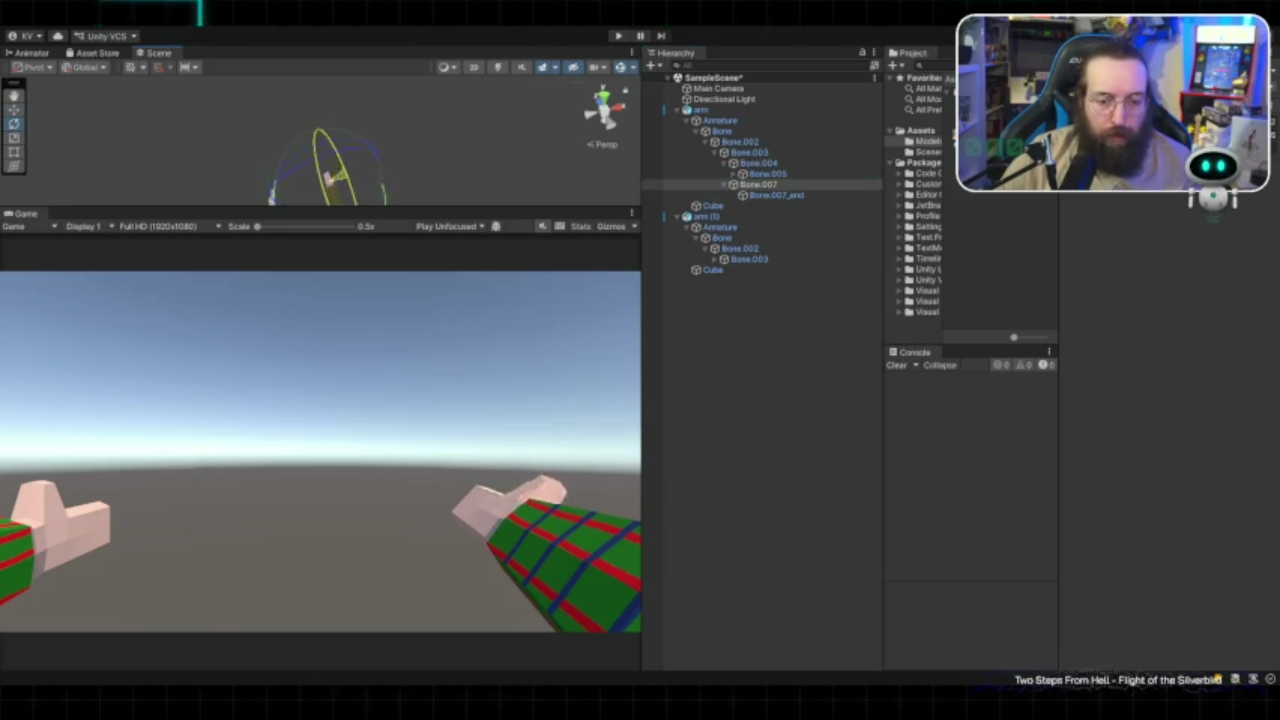
- Rotate Bone.004 to tilt the right hand upward, then check Bone.005, Bone.003 and Bone.002
click(758, 163)
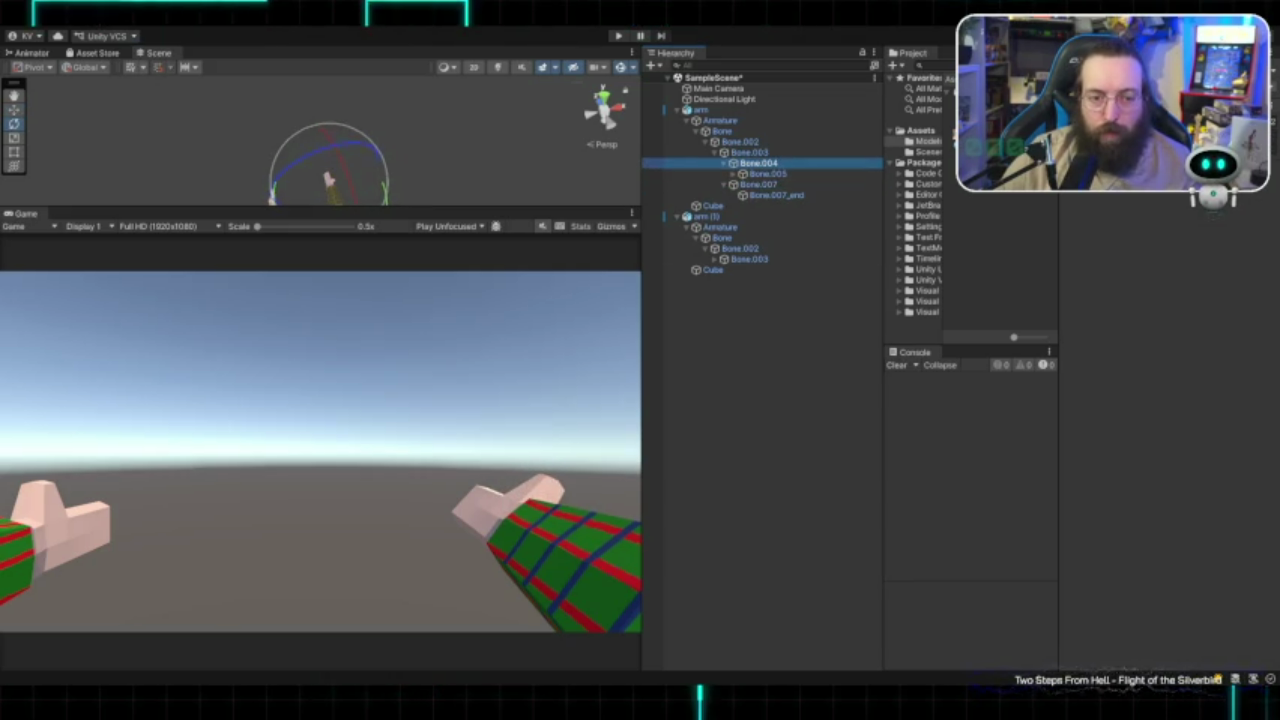
drag(330, 150, 330, 179)
click(328, 178)
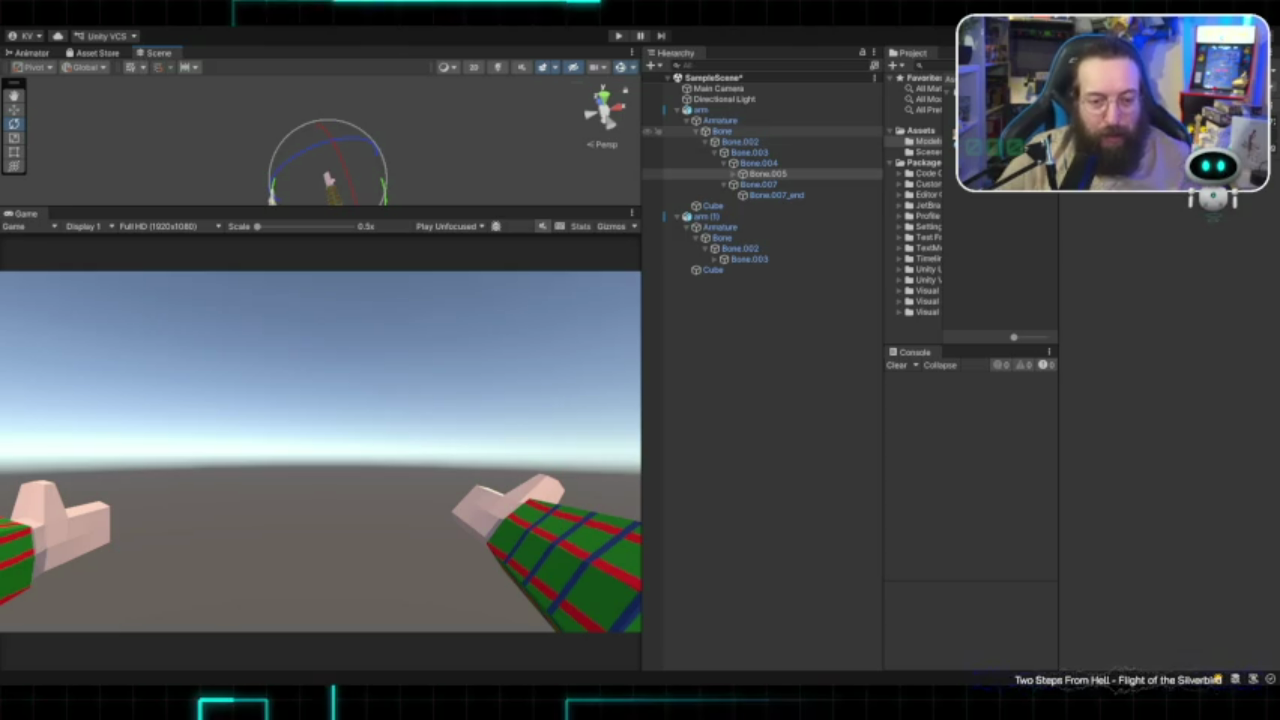
click(748, 152)
click(740, 142)
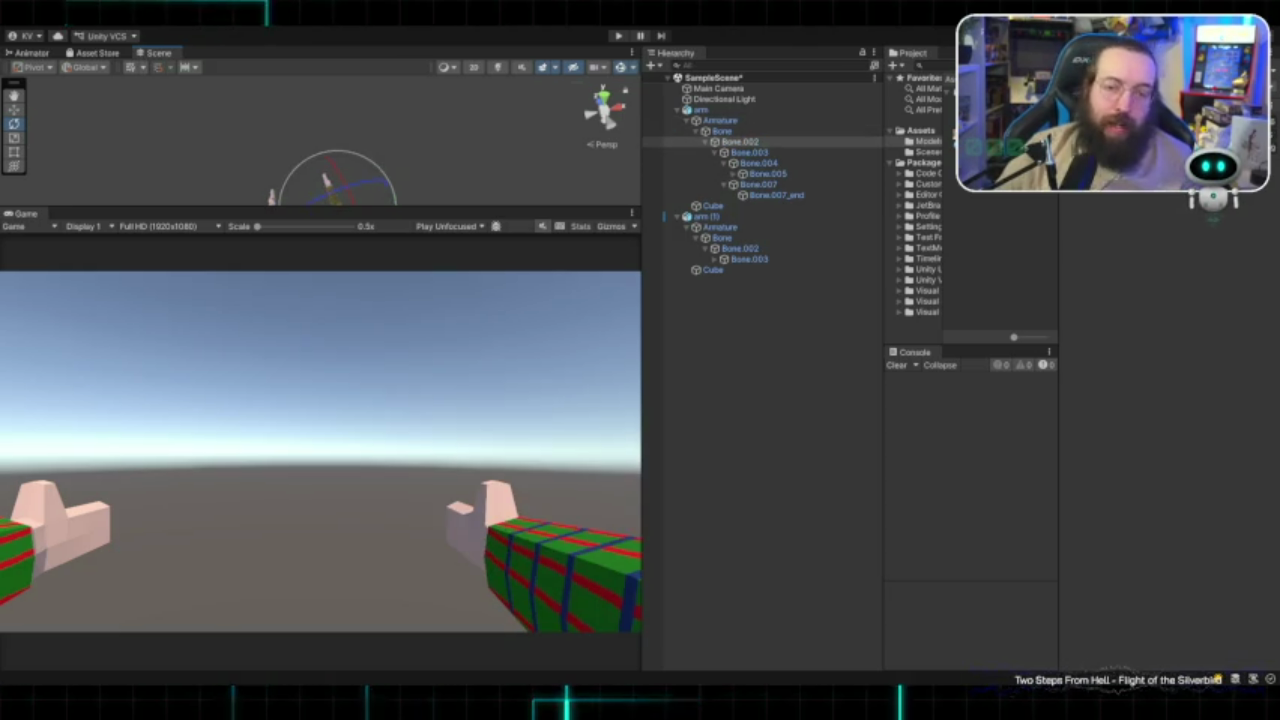
- Remove the second arm, then select Bone.002, Bone.003 and Bone.005 of the remaining arm
click(719, 227)
key(ctrl+z)
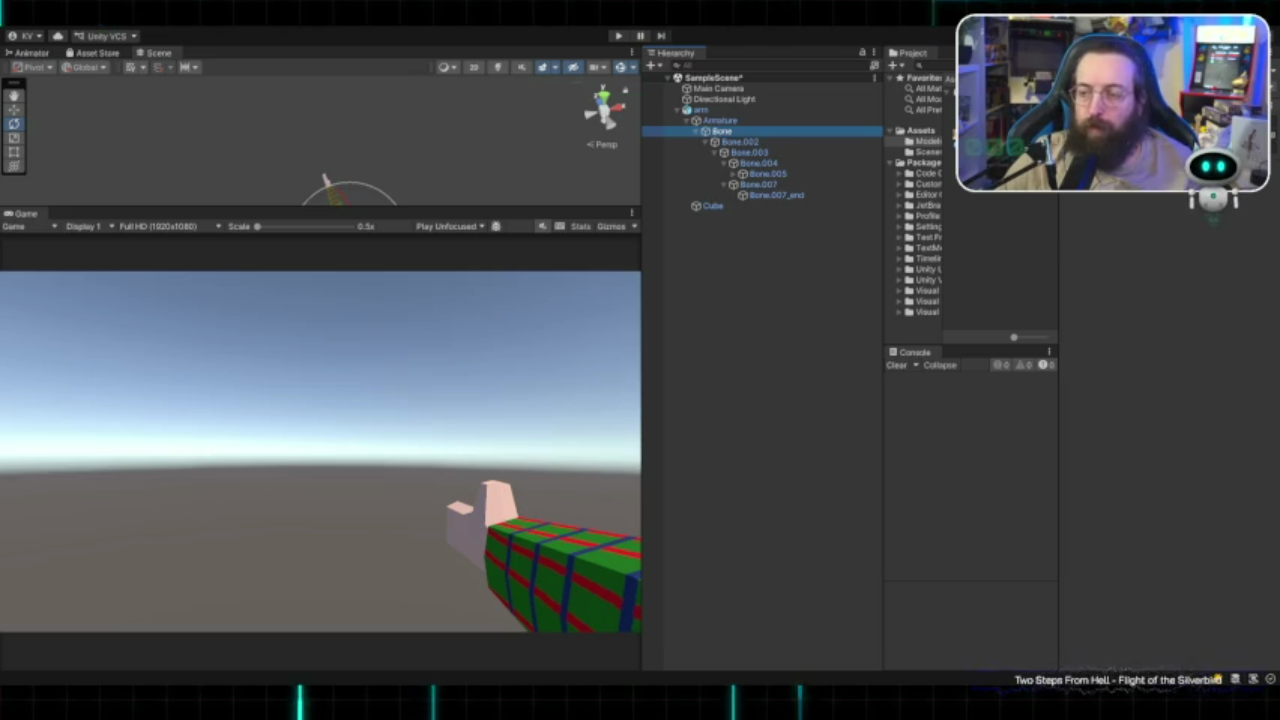
click(740, 141)
click(749, 152)
click(767, 173)
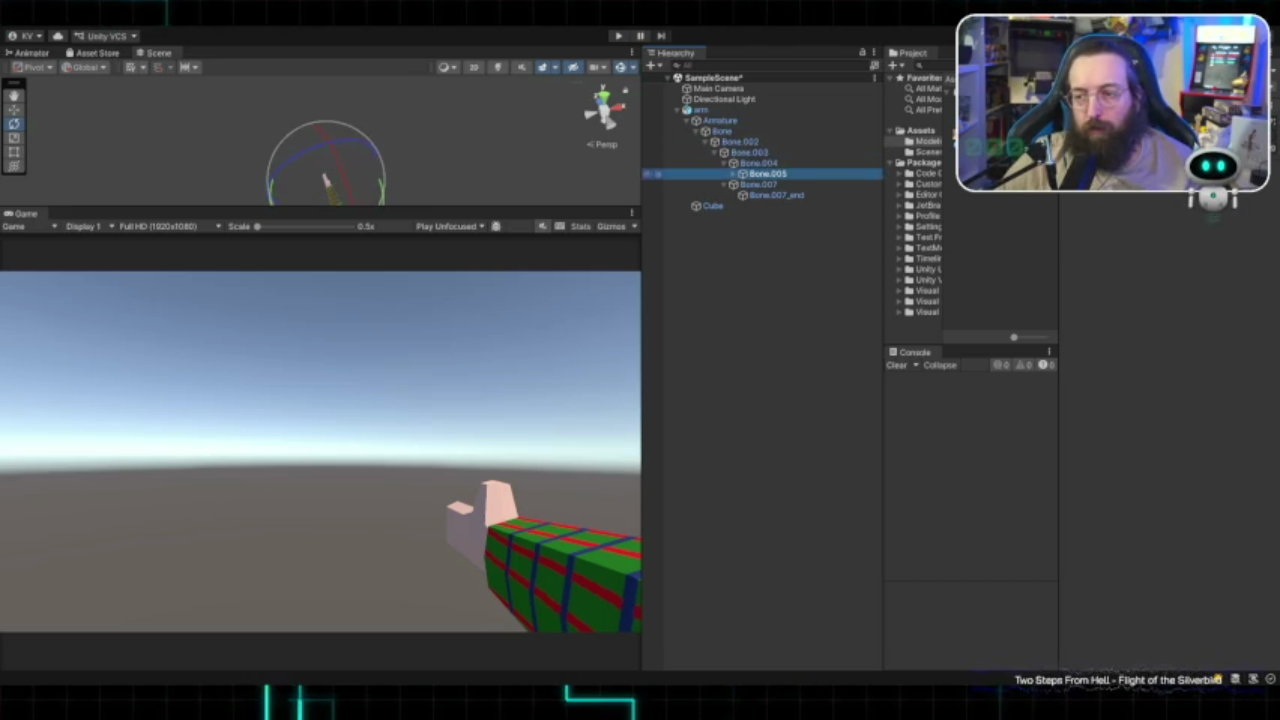
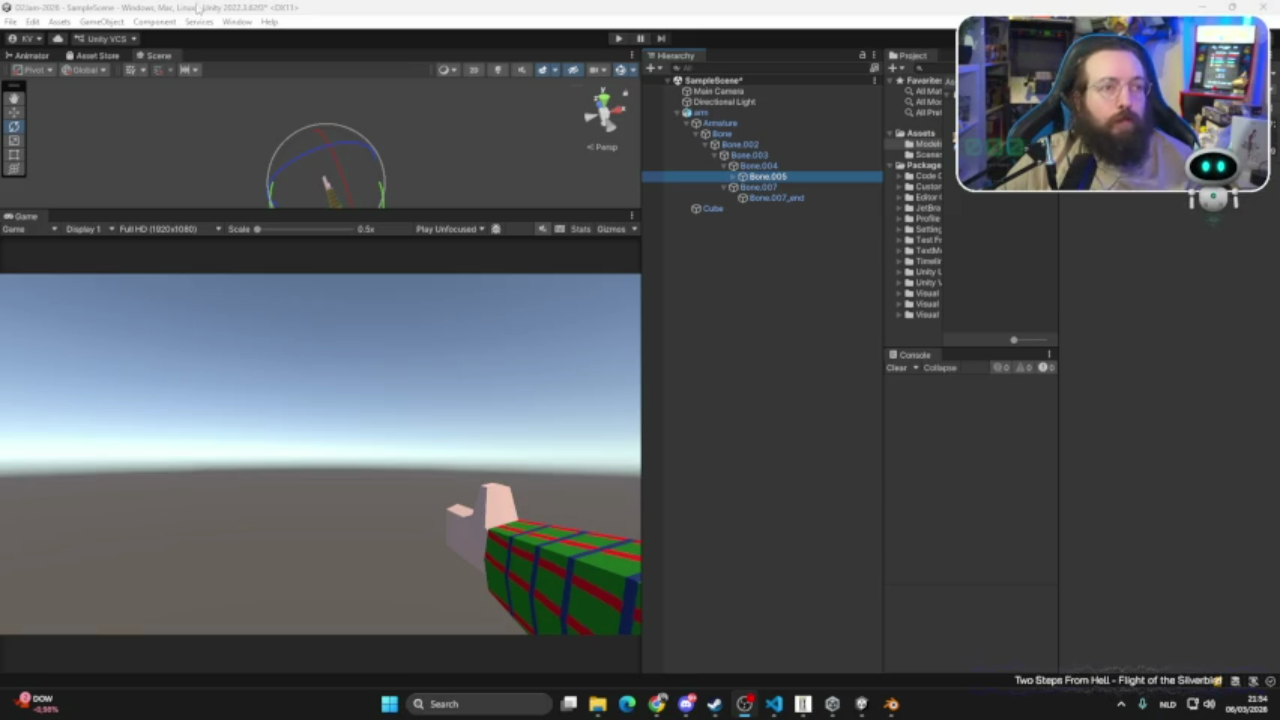
- Close the Steam window and quit the running Final Fantasy IX game
right_click(706, 706)
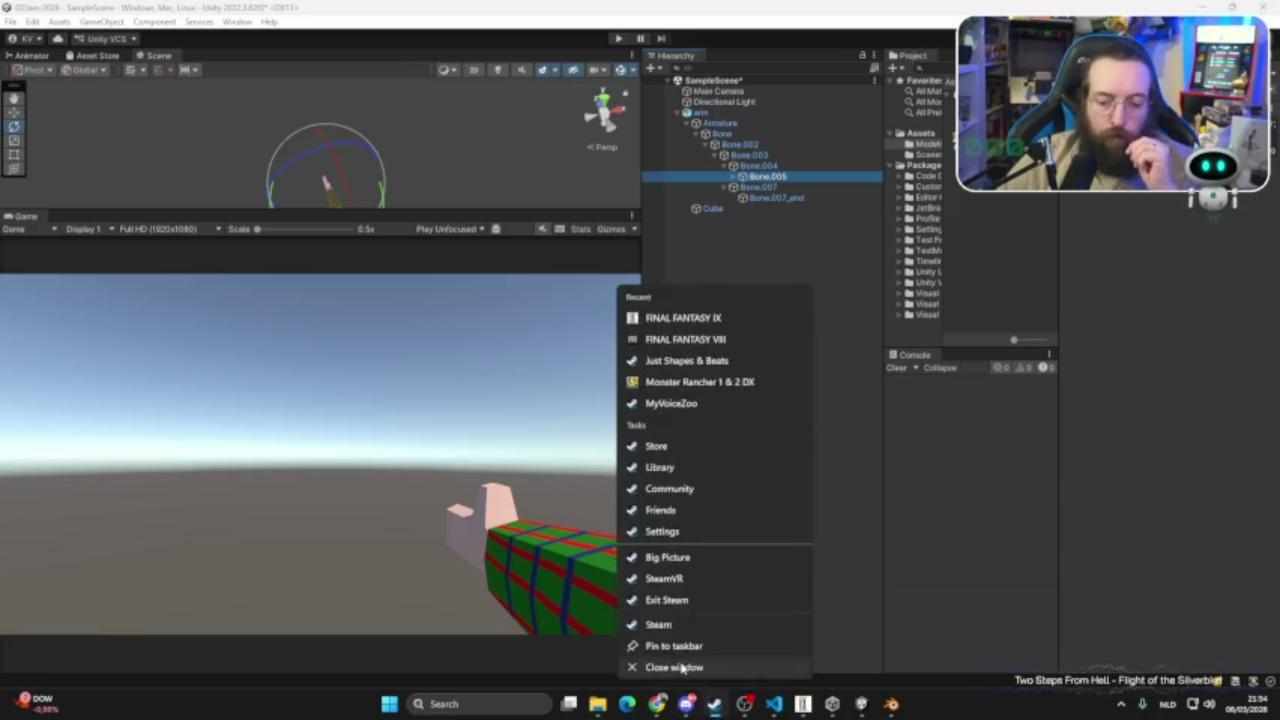
click(651, 664)
right_click(786, 703)
click(760, 667)
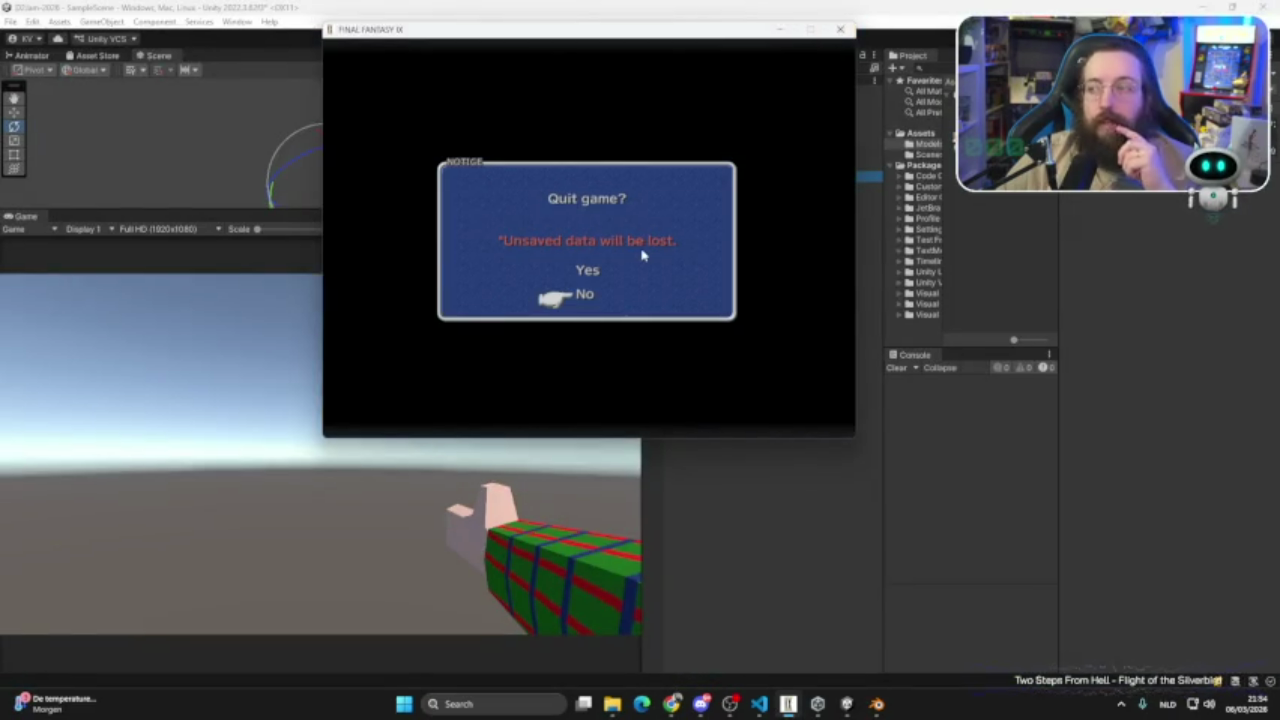
key(Up)
key(Return)
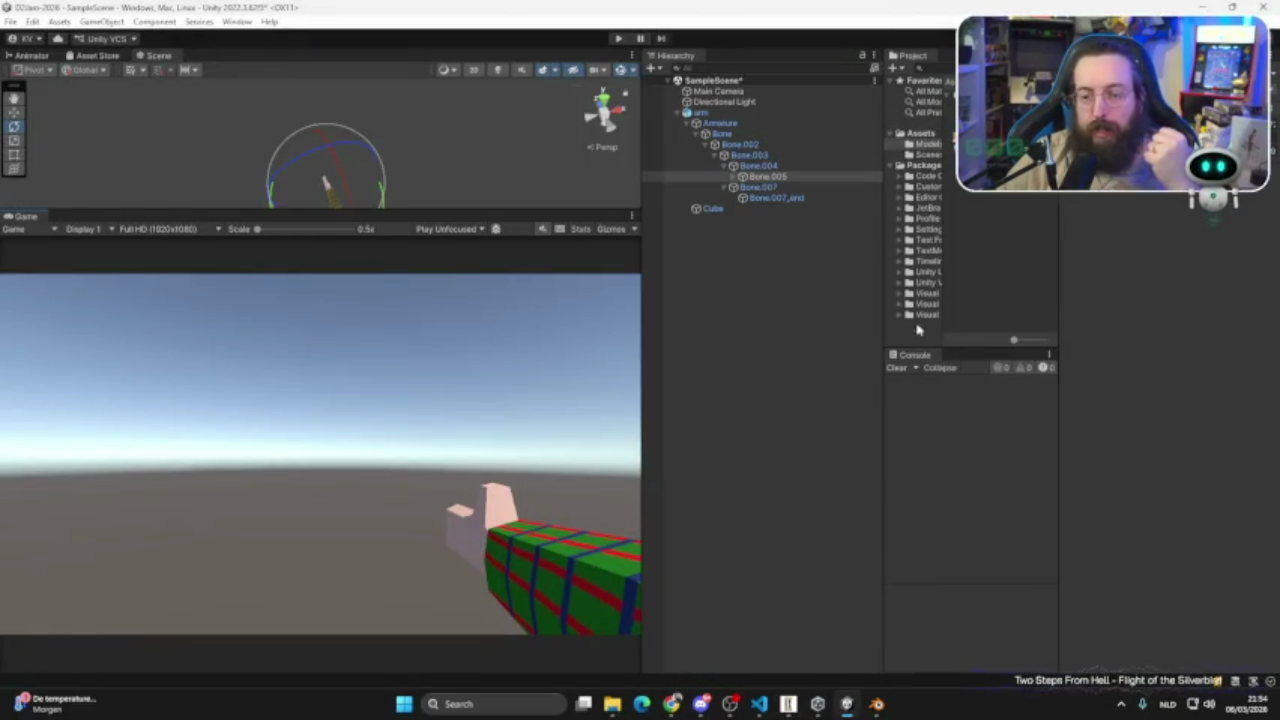
- Select Bone.002 and its parent Bone, widen the properties panel, then bring up Blender
click(749, 145)
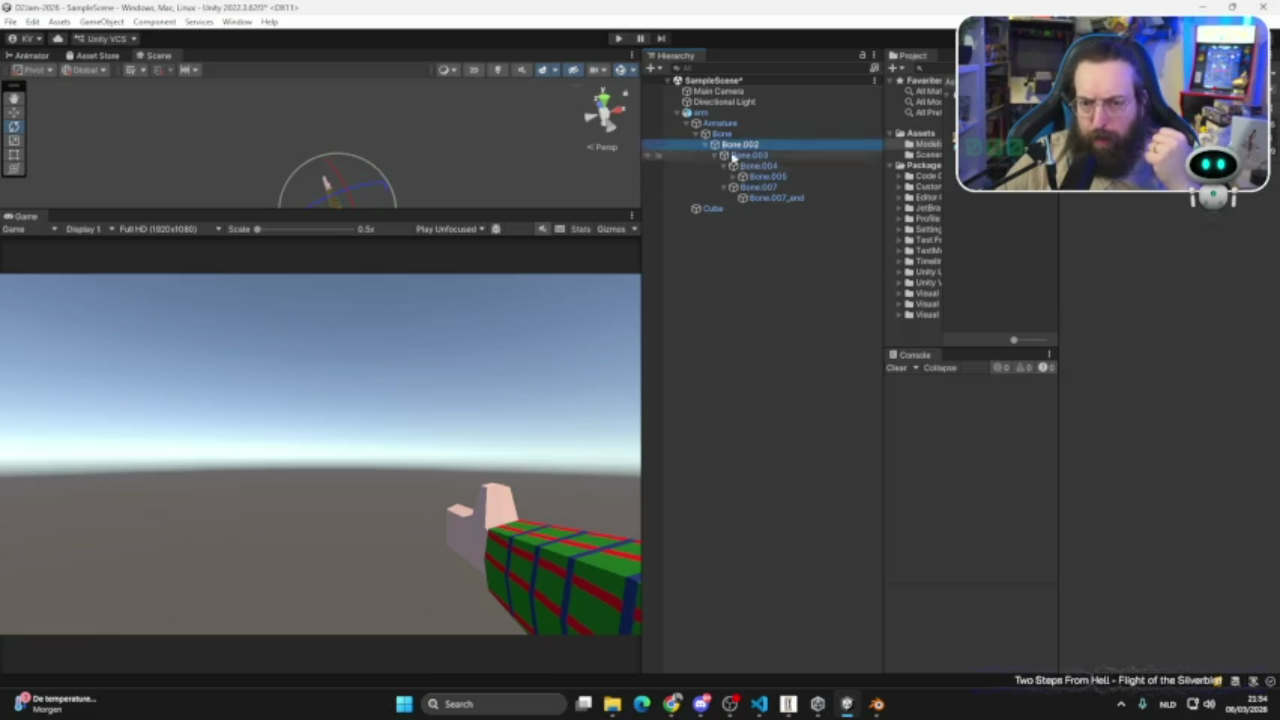
click(722, 135)
drag(1059, 300, 909, 300)
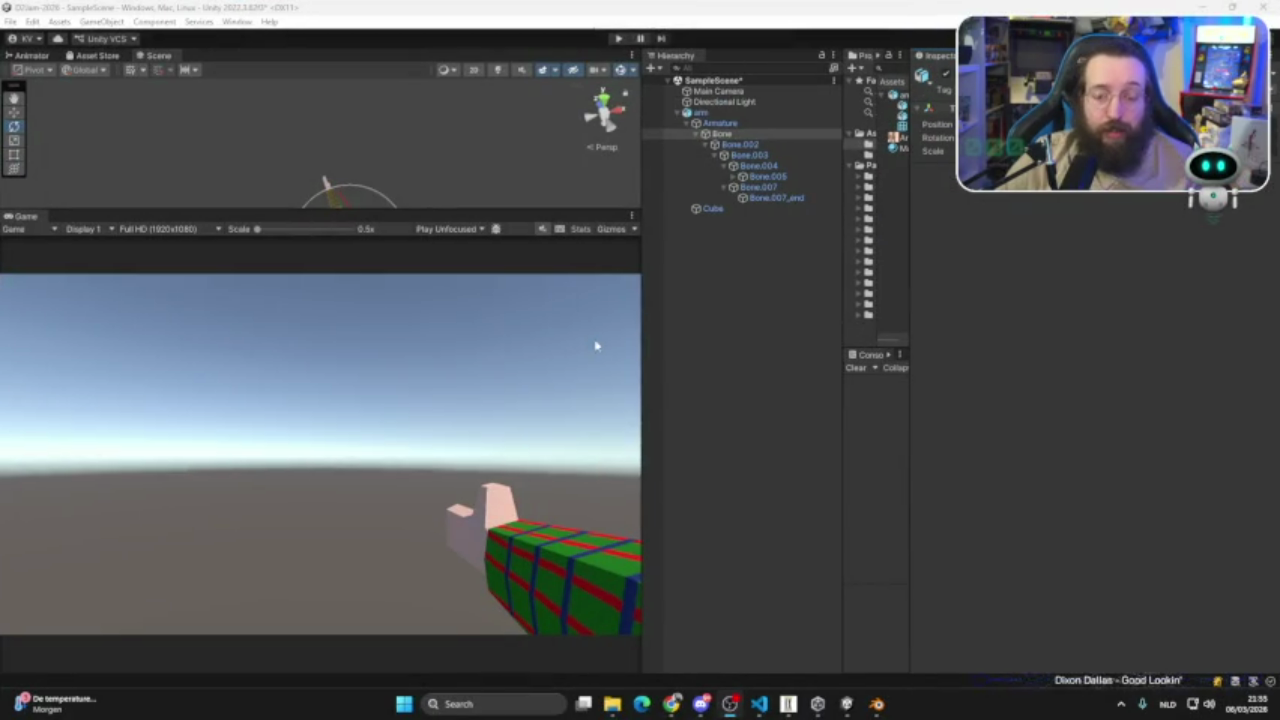
click(880, 706)
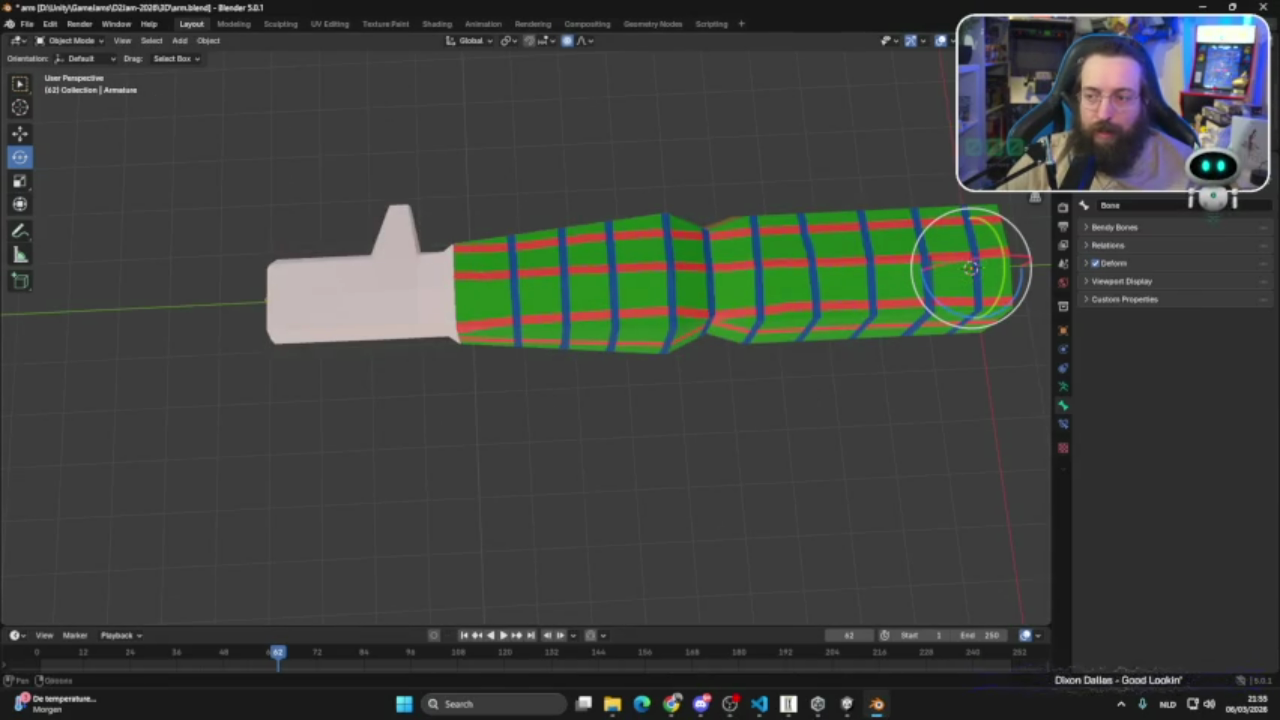
- Select the arm's Cube mesh together with its armature, leaving out the camera and light
click(852, 238)
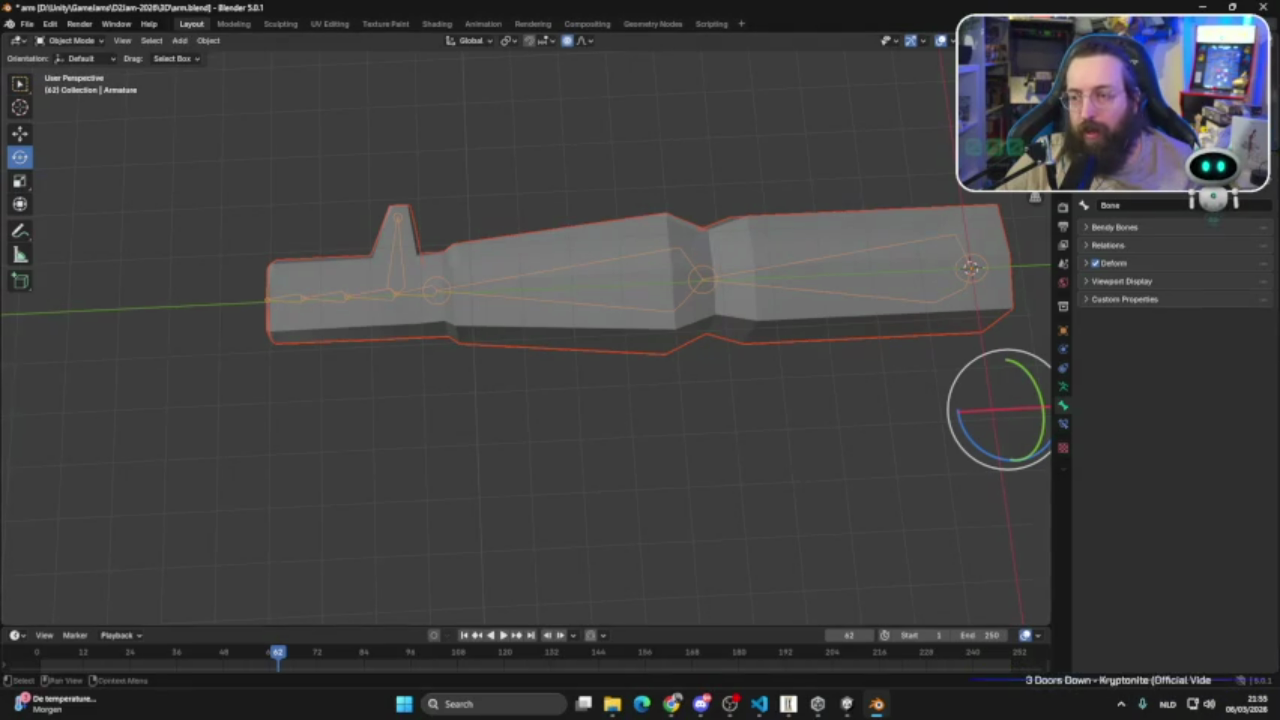
click(1110, 100)
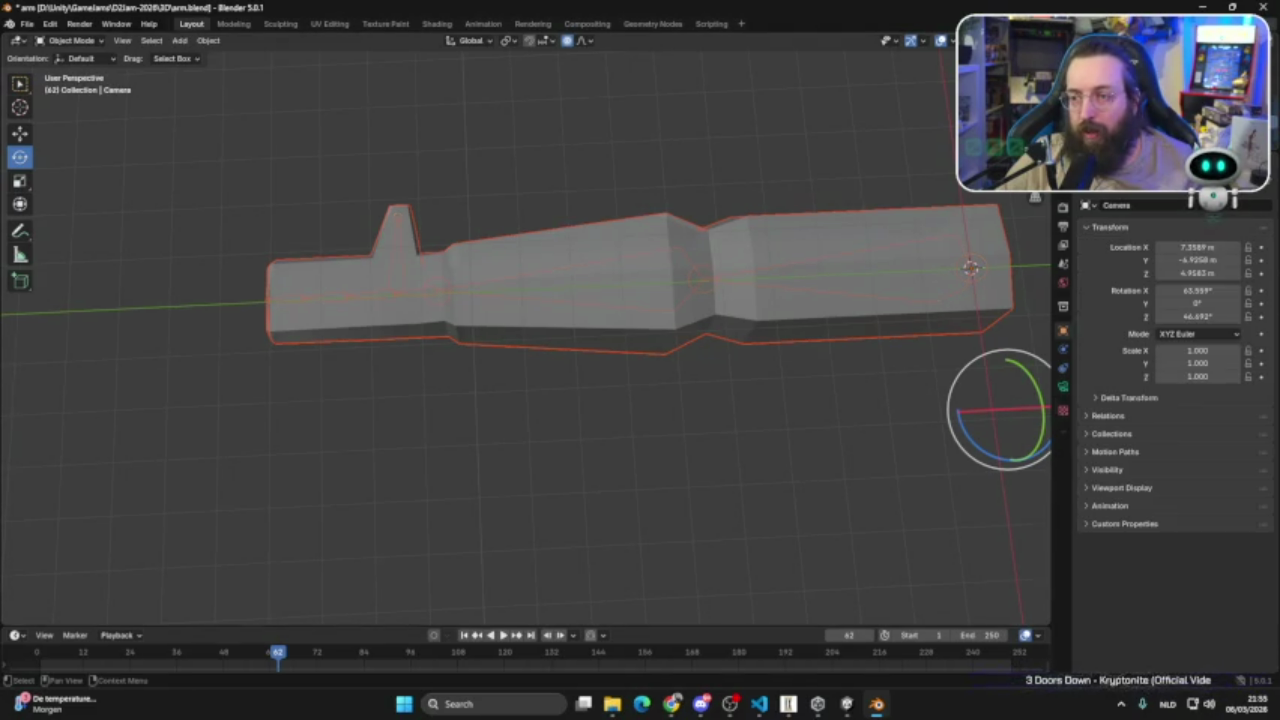
click(1110, 114)
key(Delete)
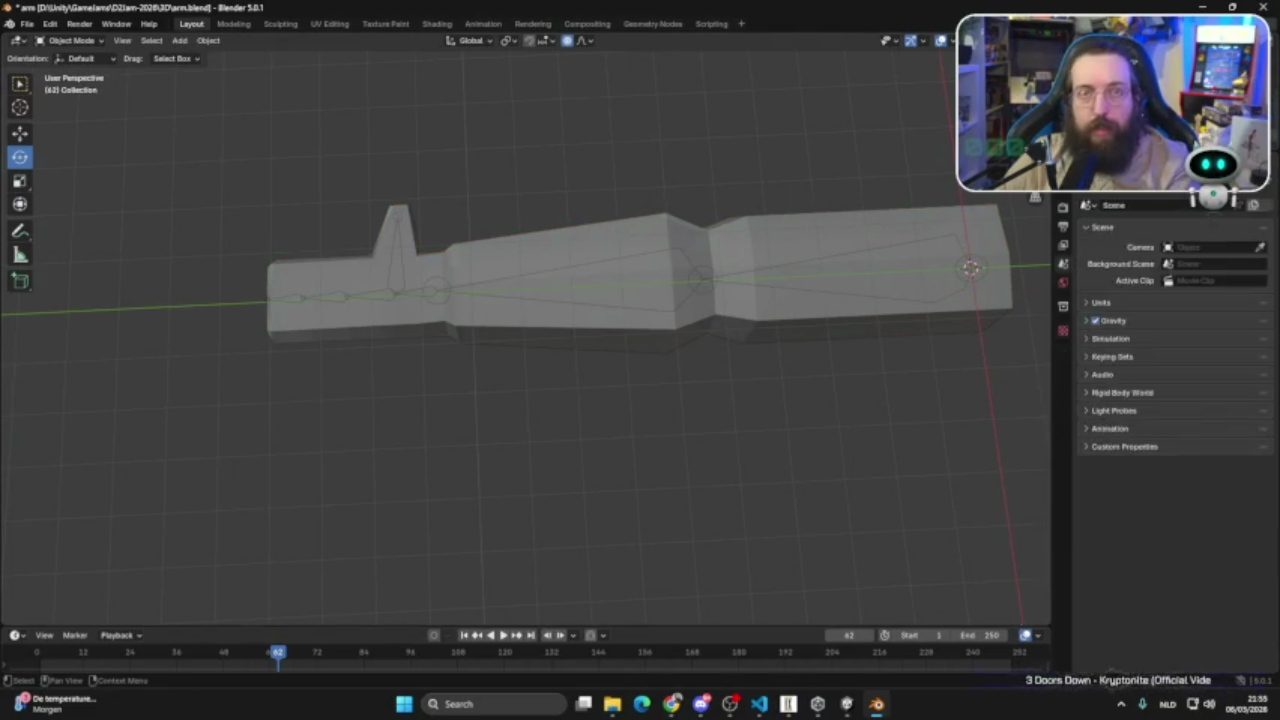
key(ctrl+z)
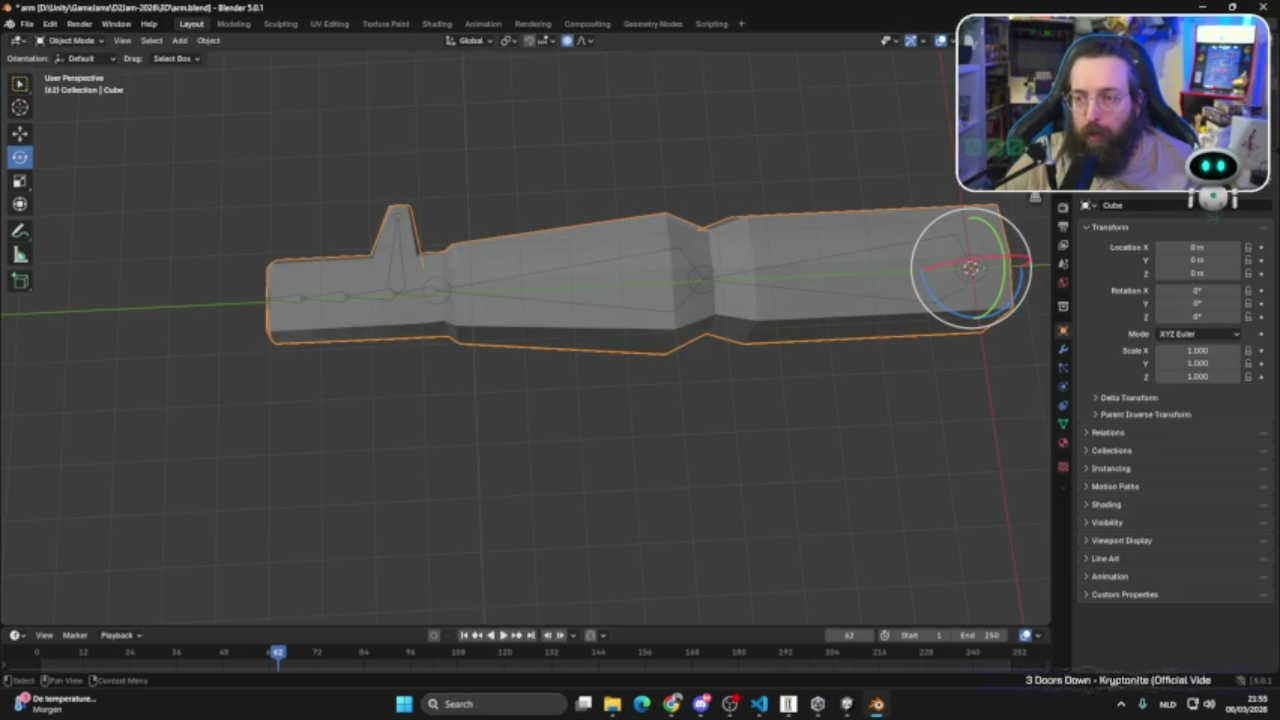
key(ctrl+z)
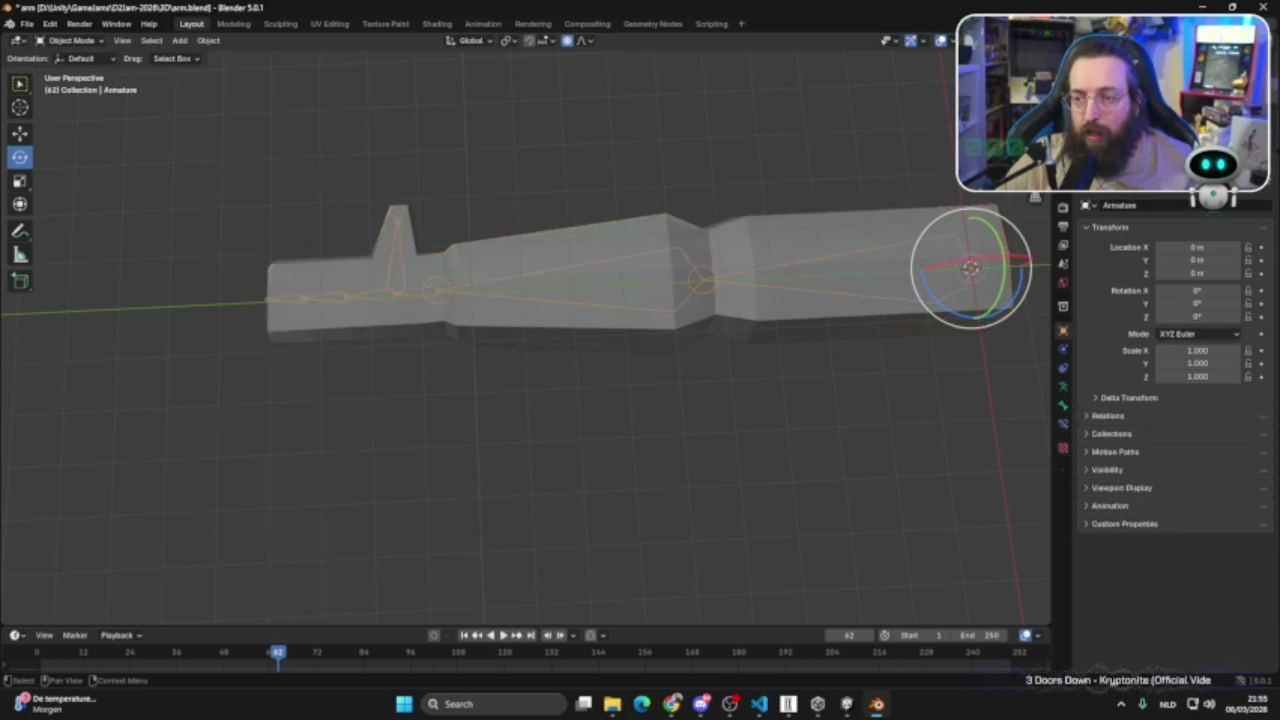
key(ctrl+z)
mouse_move(520, 420)
middle_down()
mouse_move(447, 273)
mouse_move(330, 180)
middle_up()
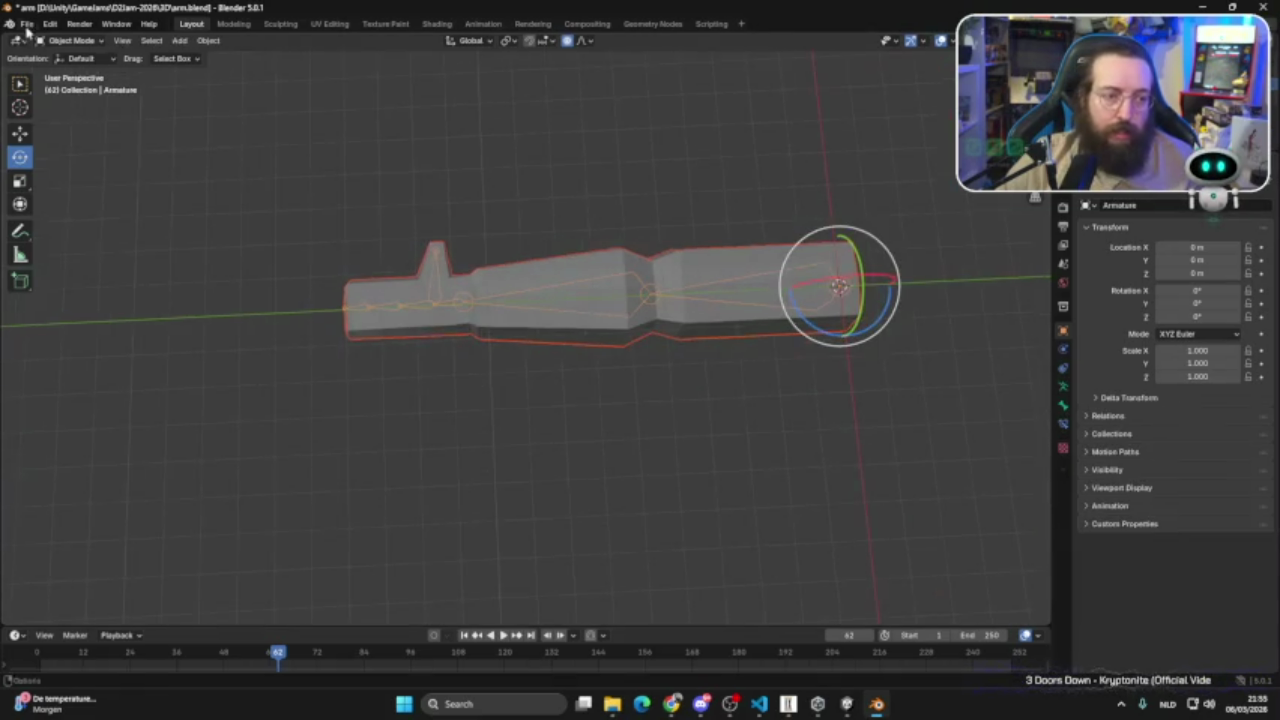
- Export the selected mesh and armature as arm.fbx, then return to Unity
click(27, 23)
mouse_move(49, 226)
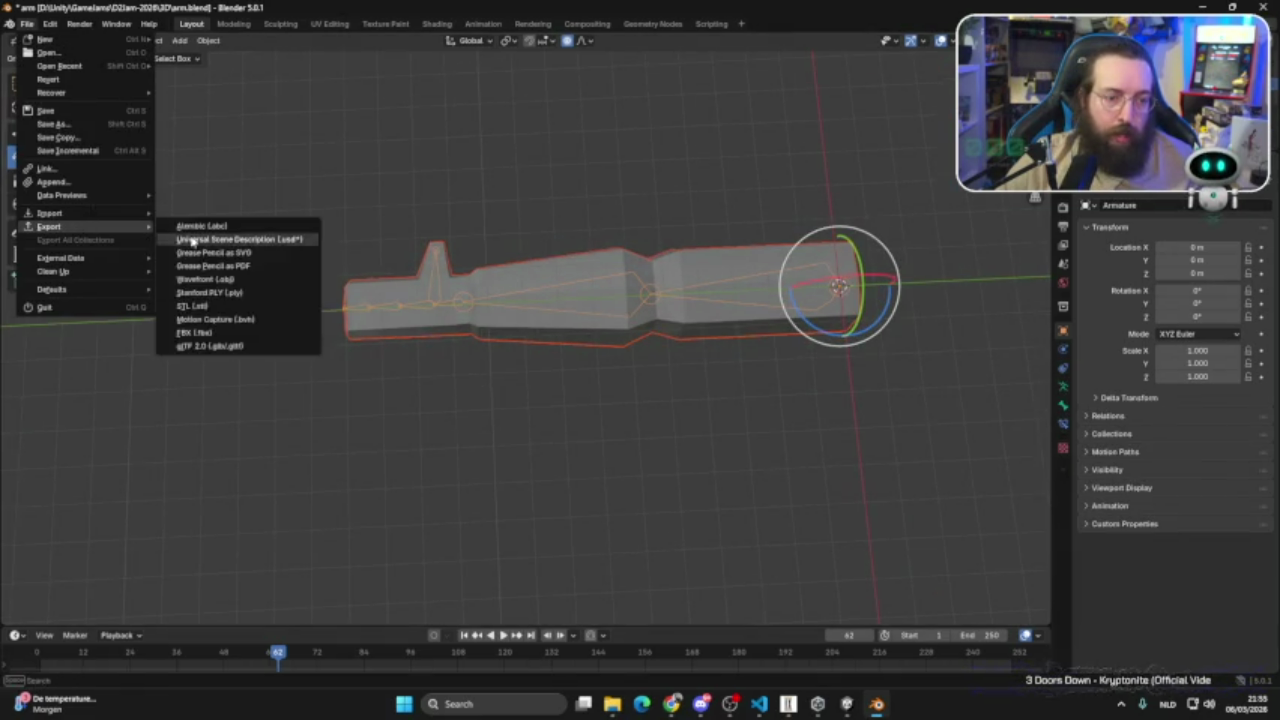
click(195, 334)
drag(615, 278, 671, 92)
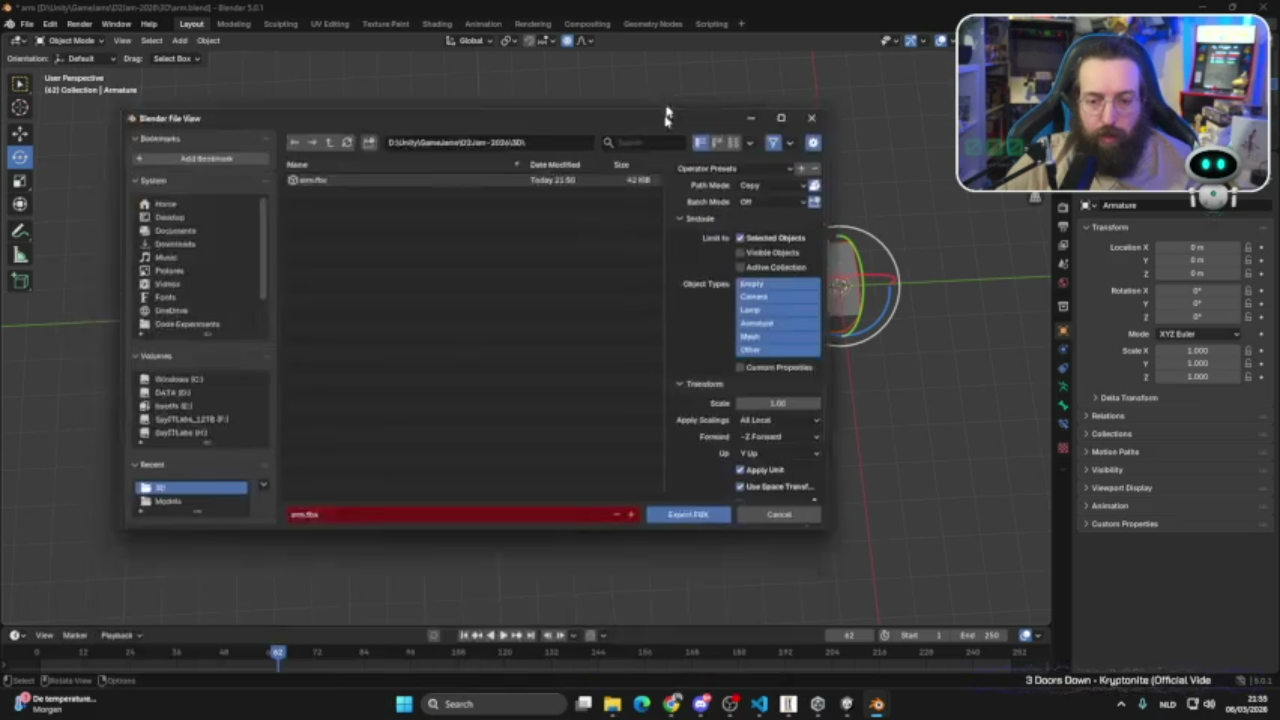
click(692, 494)
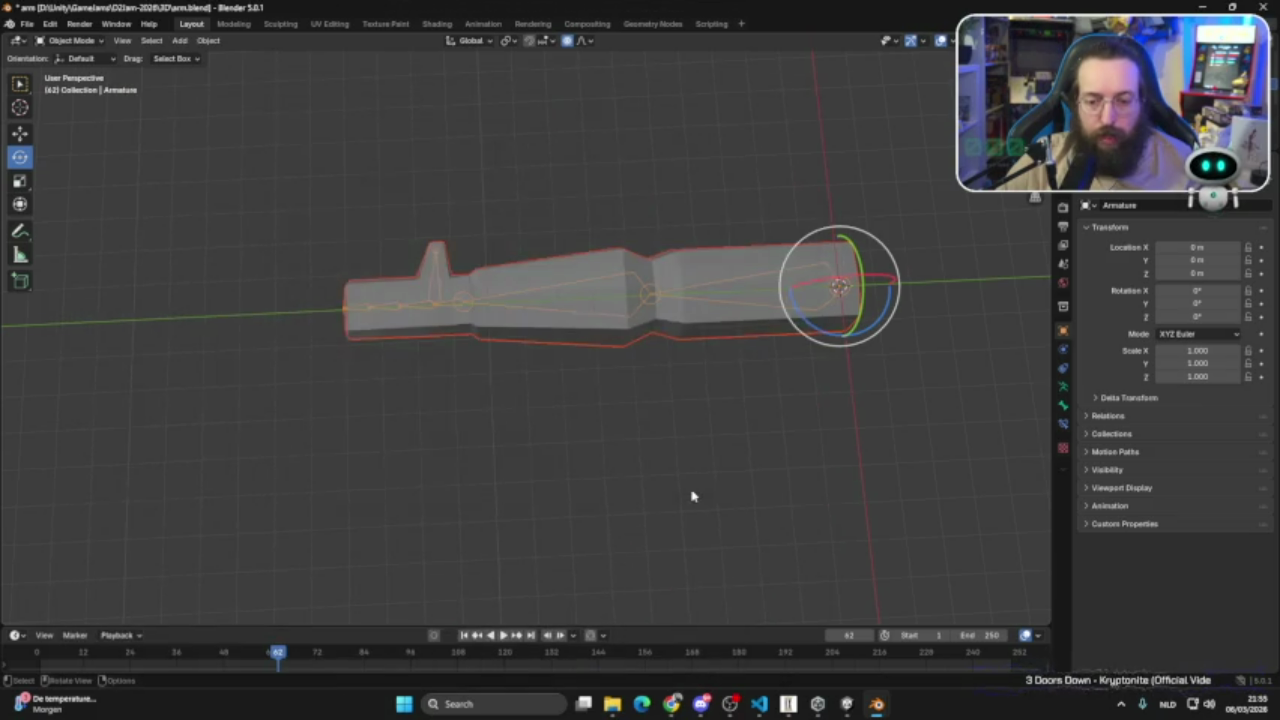
click(847, 704)
click(612, 704)
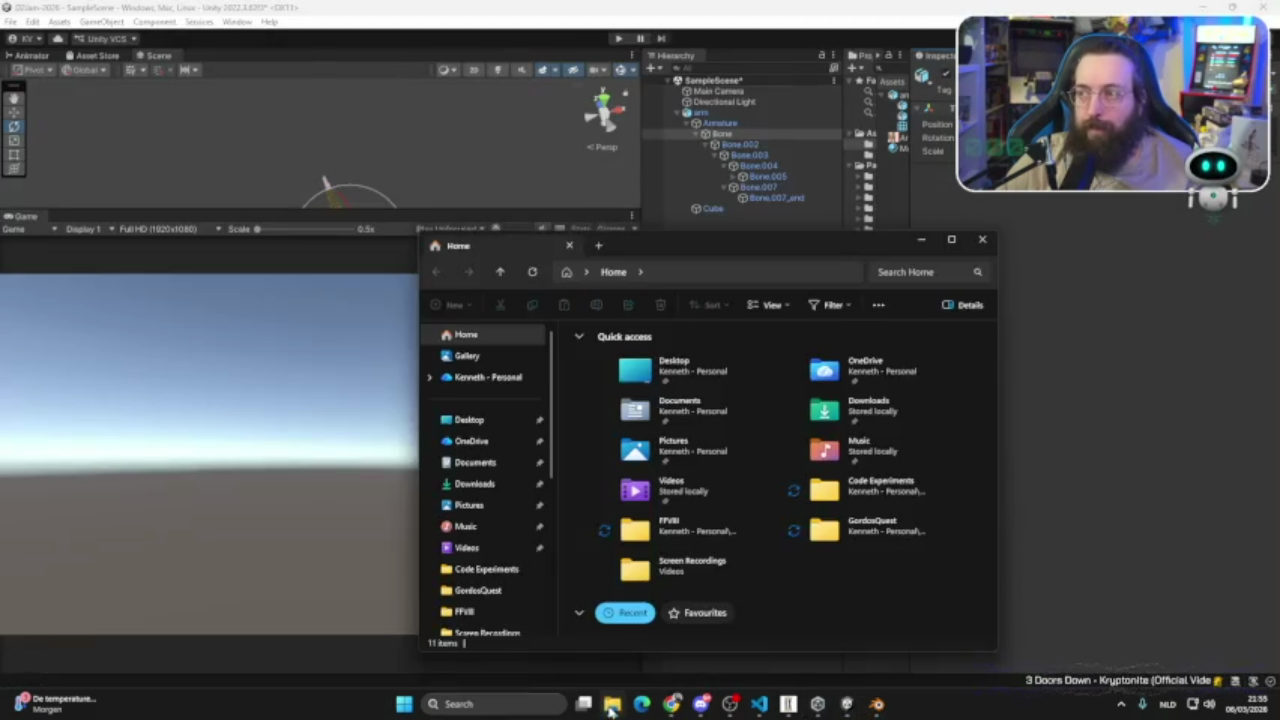
- Reveal the arm asset in Explorer and pick the new arm.fbx in the 3D folder
click(981, 243)
drag(908, 247, 994, 247)
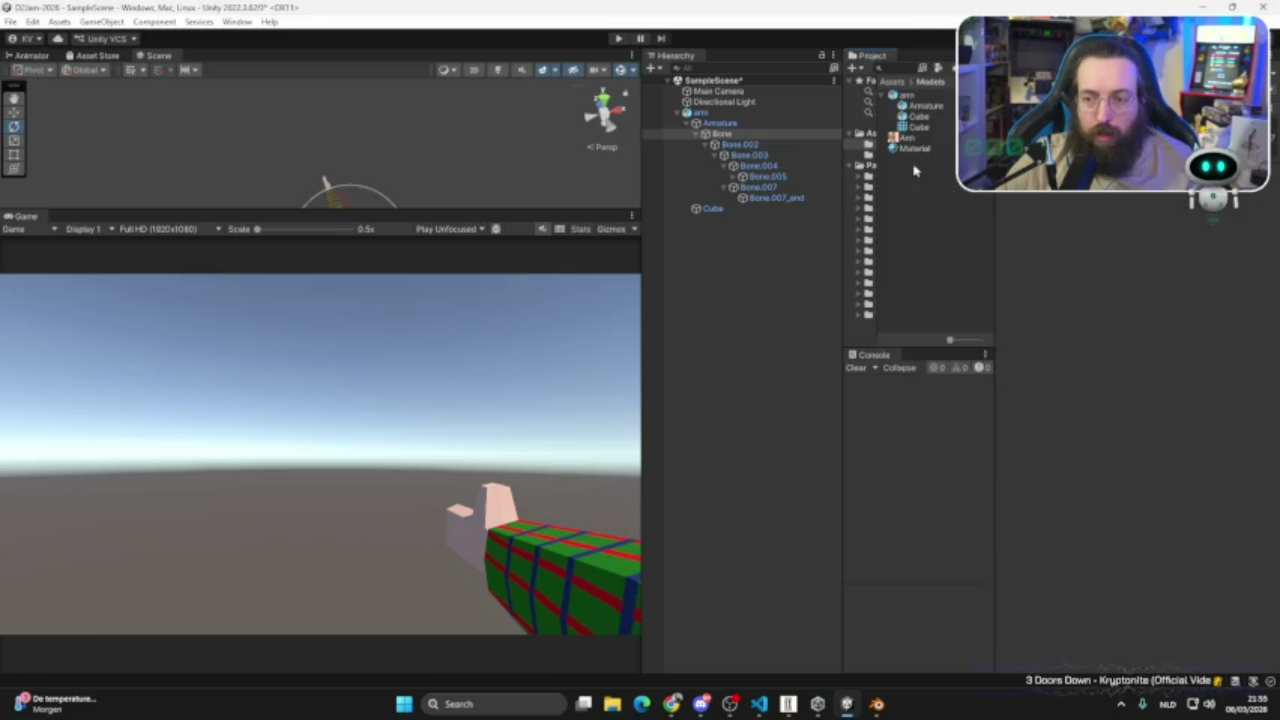
right_click(916, 175)
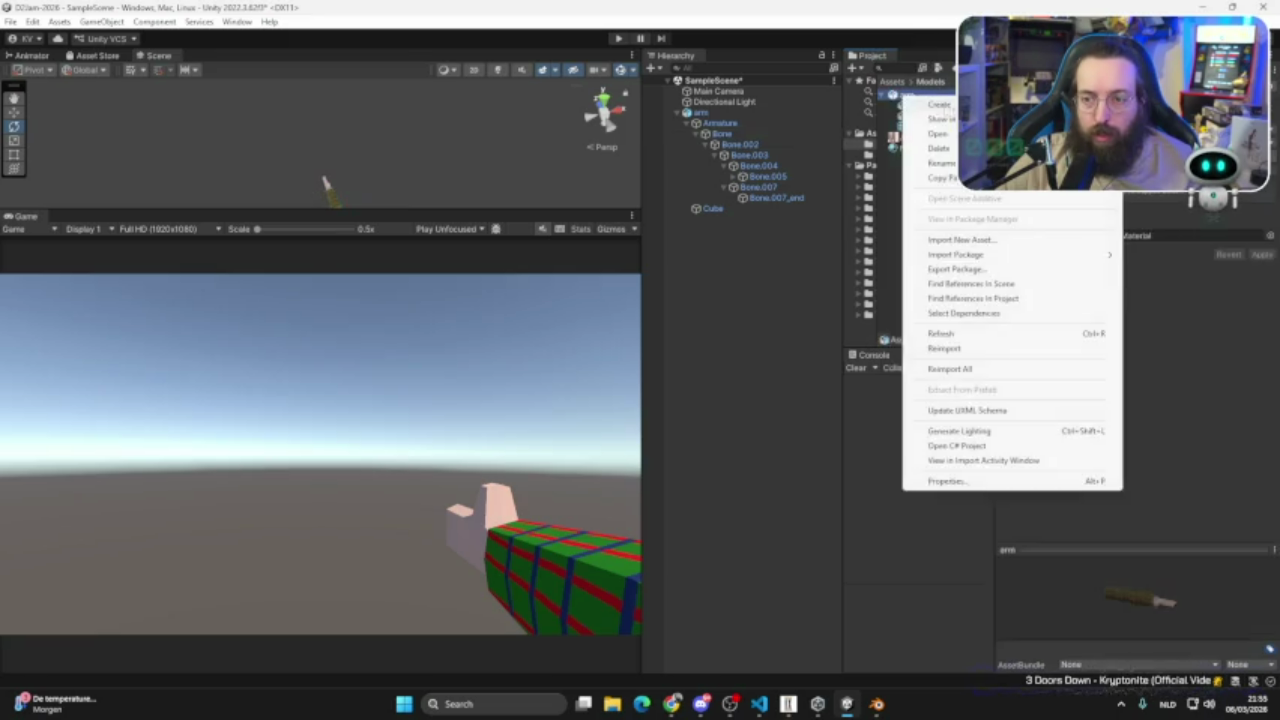
click(945, 188)
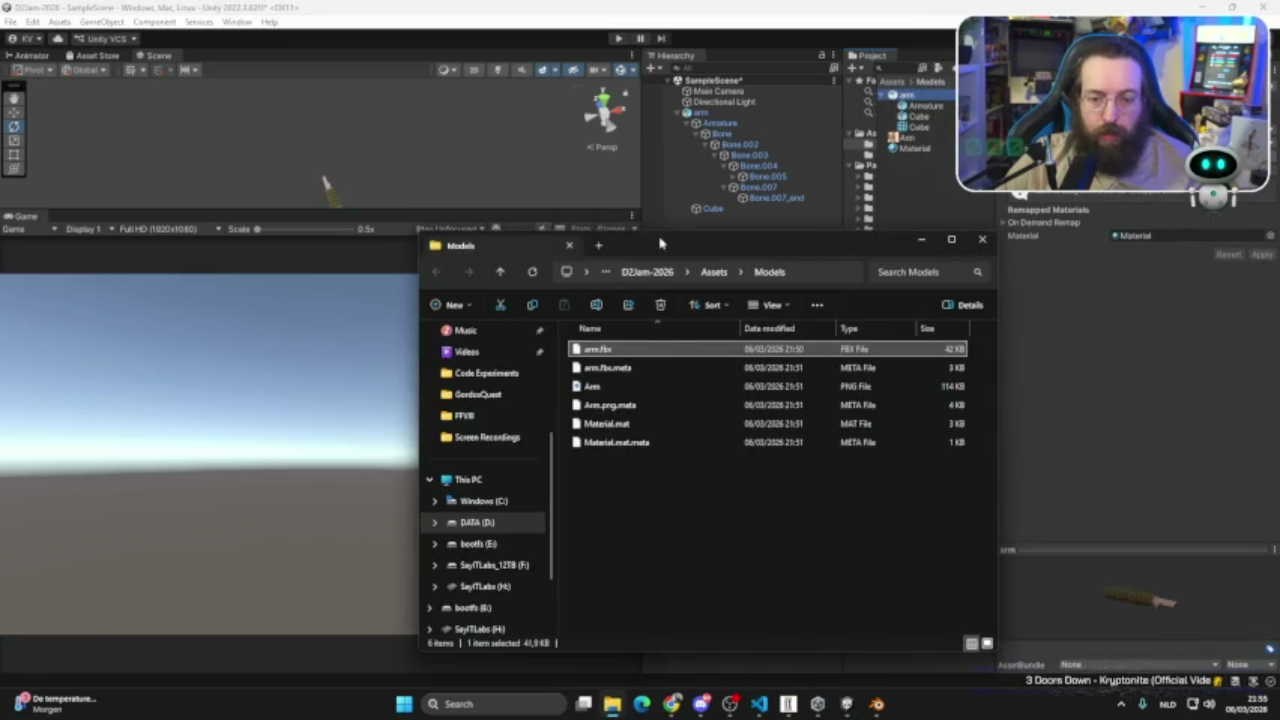
drag(660, 243, 390, 90)
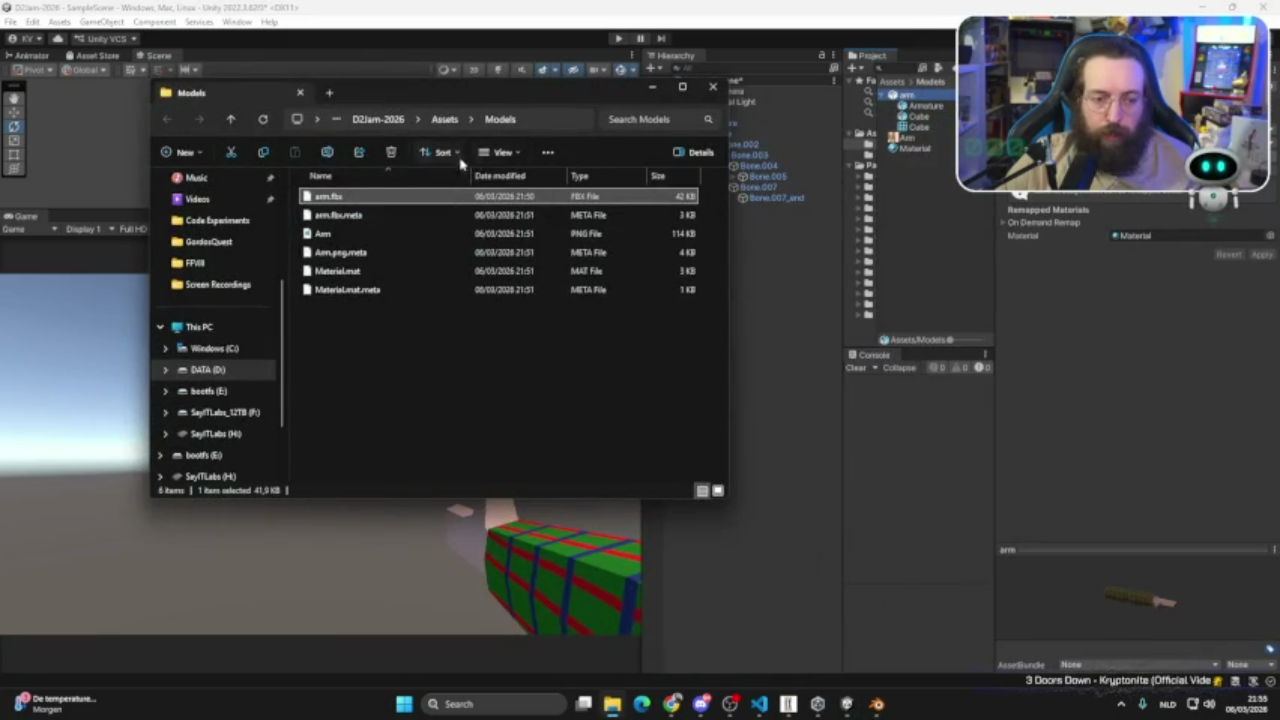
click(438, 124)
click(443, 122)
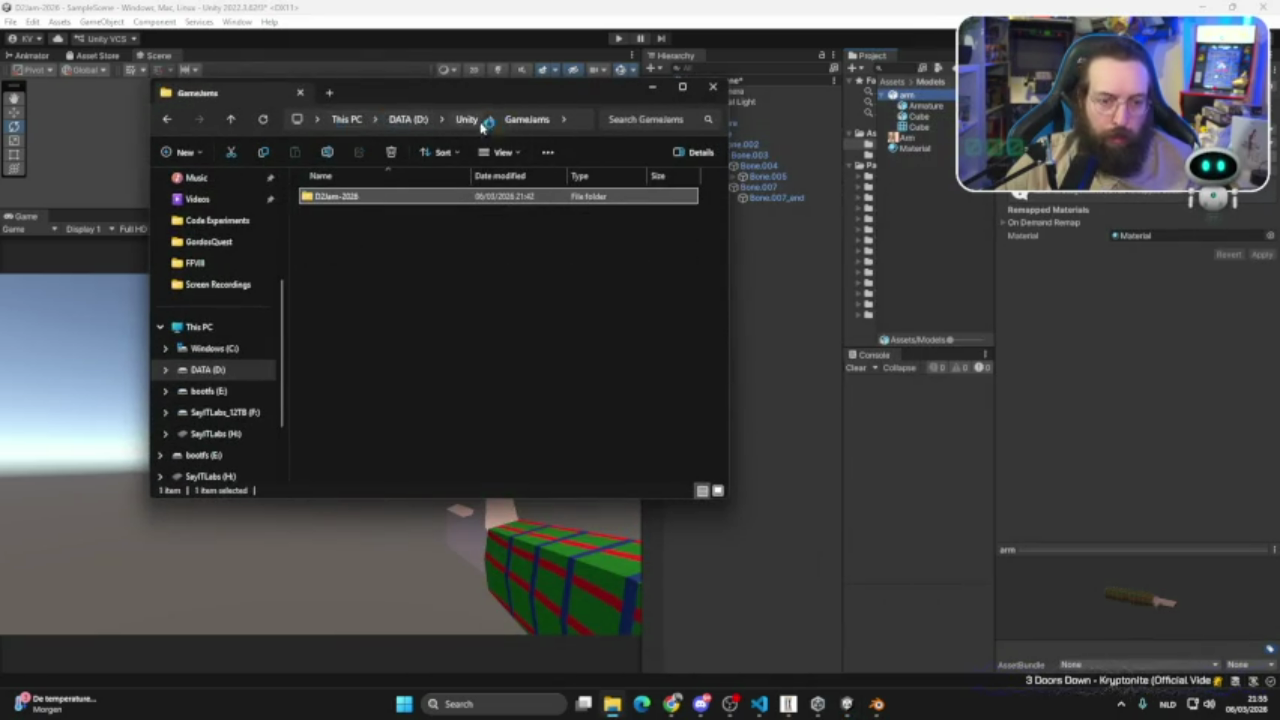
double_click(330, 197)
double_click(328, 200)
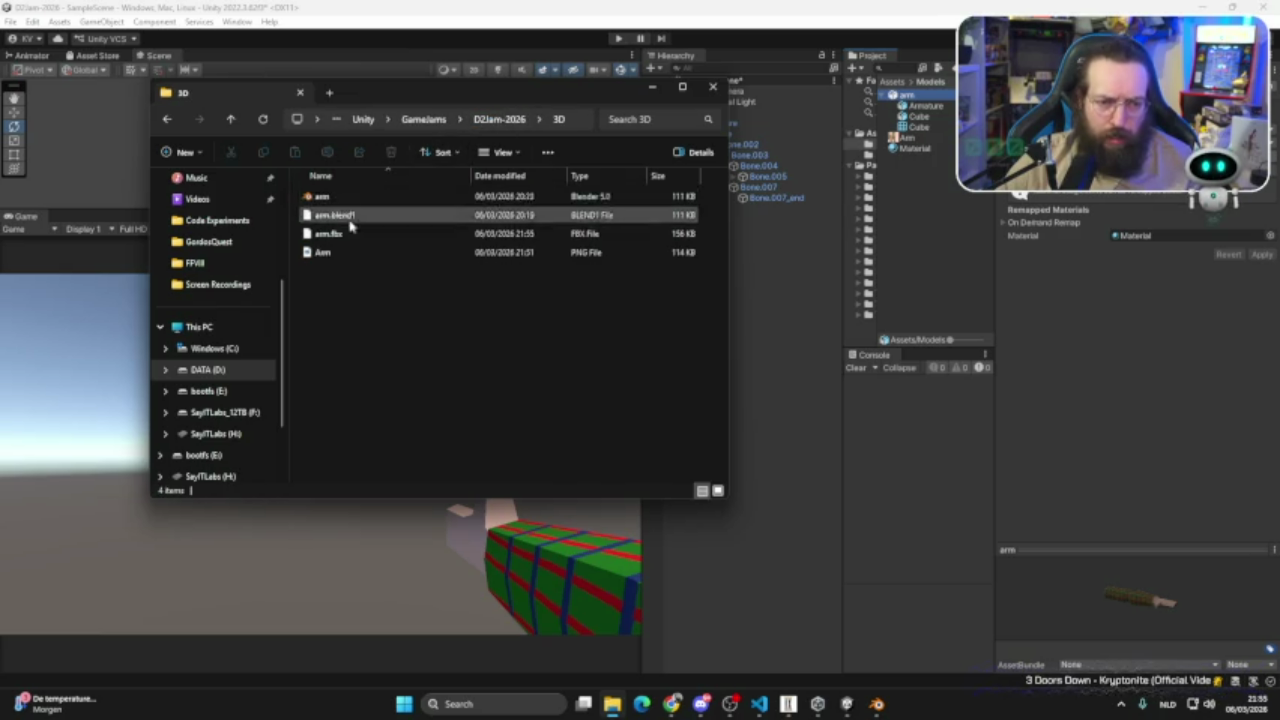
click(343, 236)
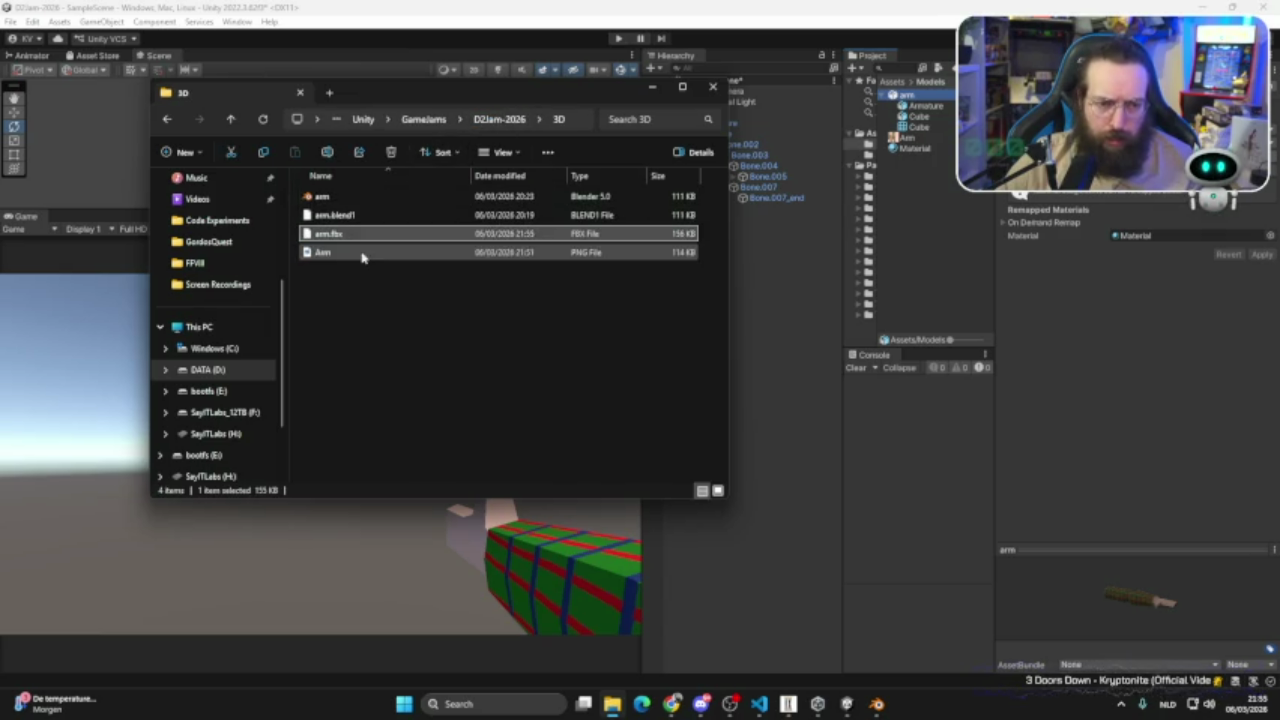
- Paste arm.fbx into Assets/Models, replacing the old file, and return to Unity
click(500, 119)
click(335, 218)
double_click(336, 220)
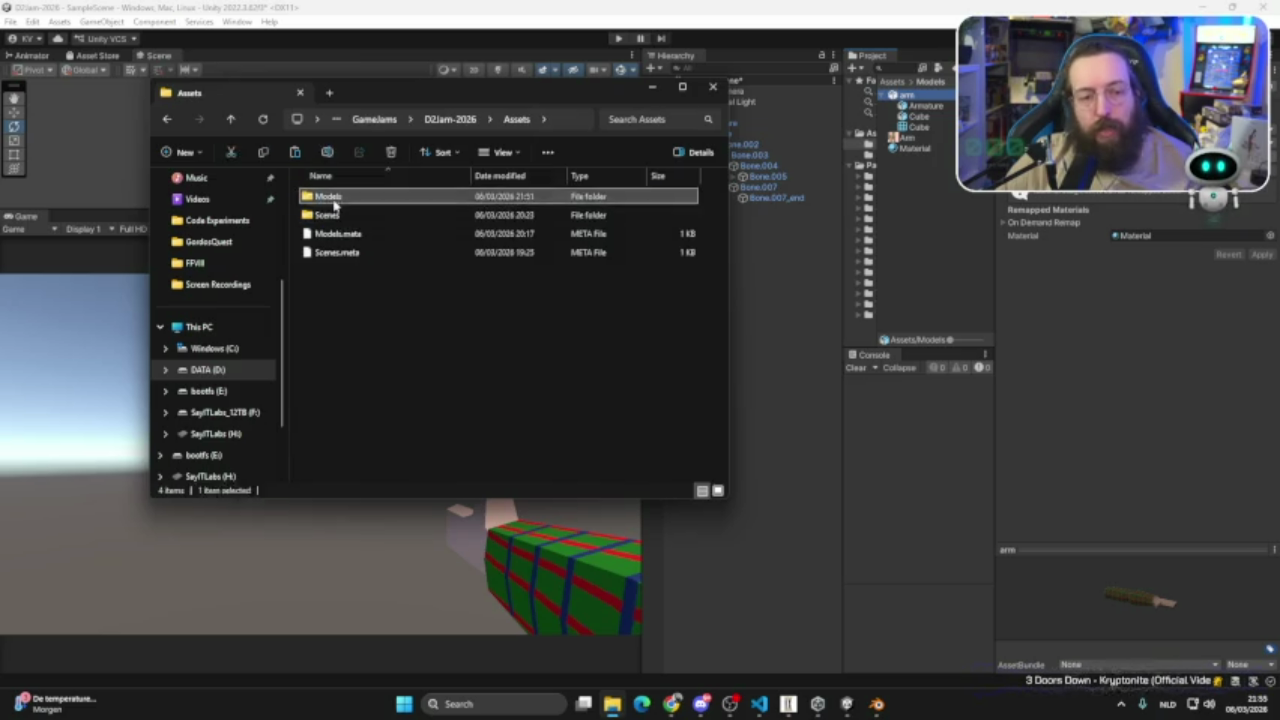
double_click(327, 199)
key(ctrl+v)
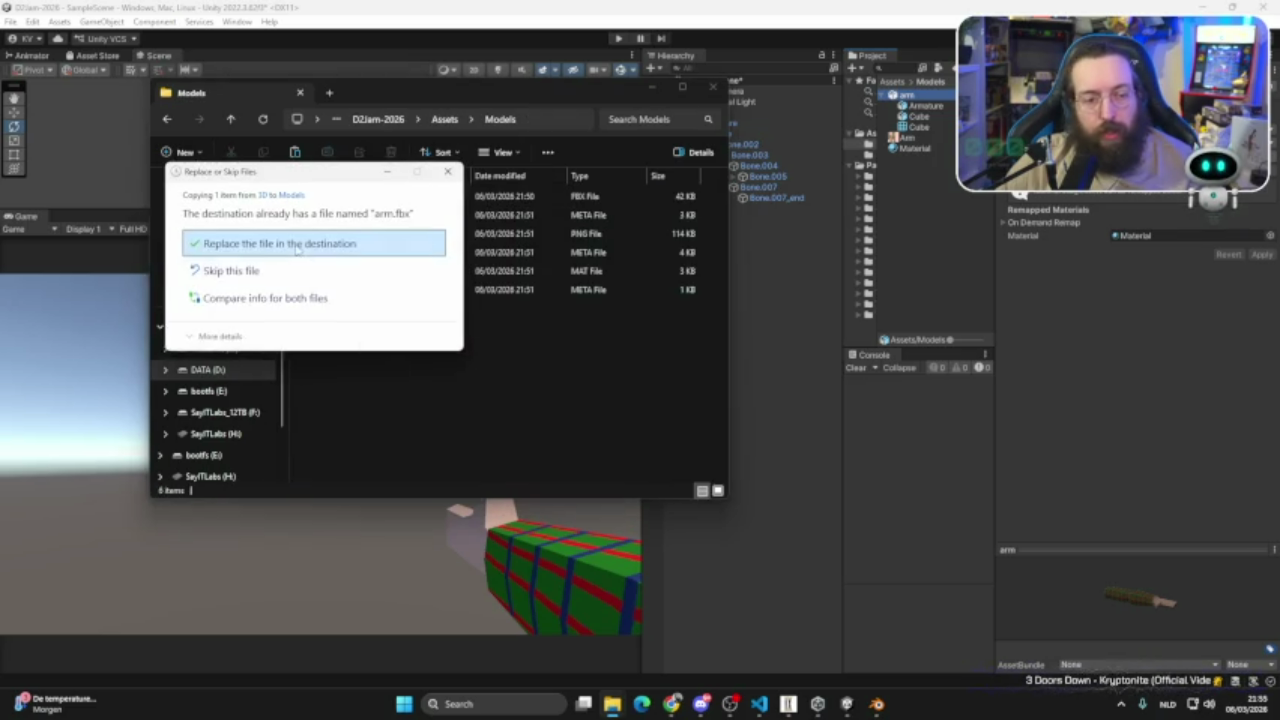
click(297, 250)
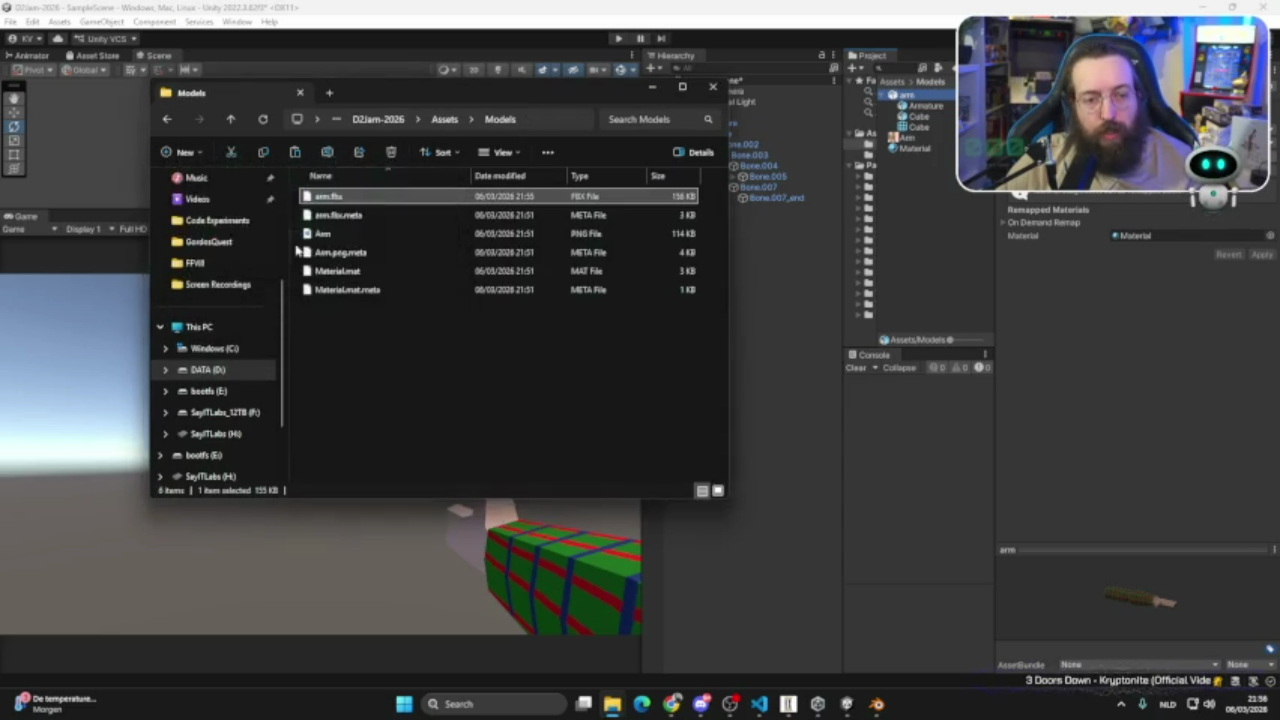
click(812, 470)
click(760, 158)
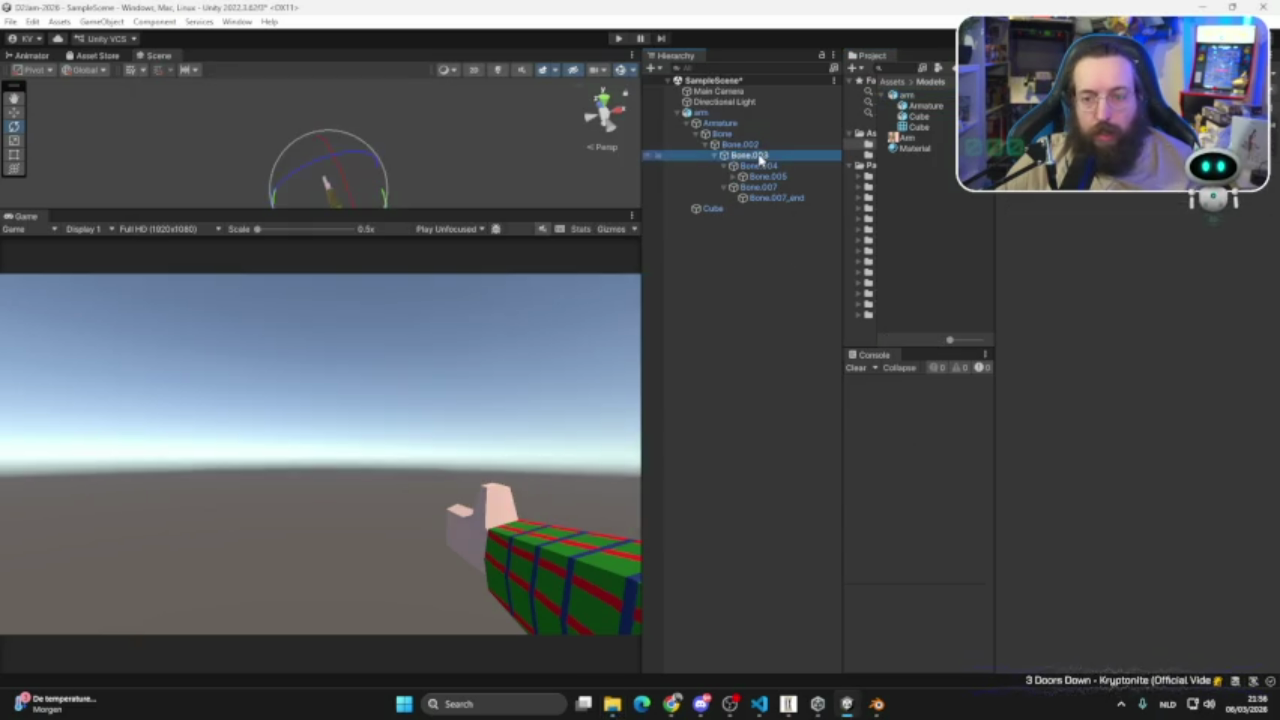
- Delete the old arm object, drag the updated arm asset into the Hierarchy, and expand its Armature bones
click(700, 112)
key(Delete)
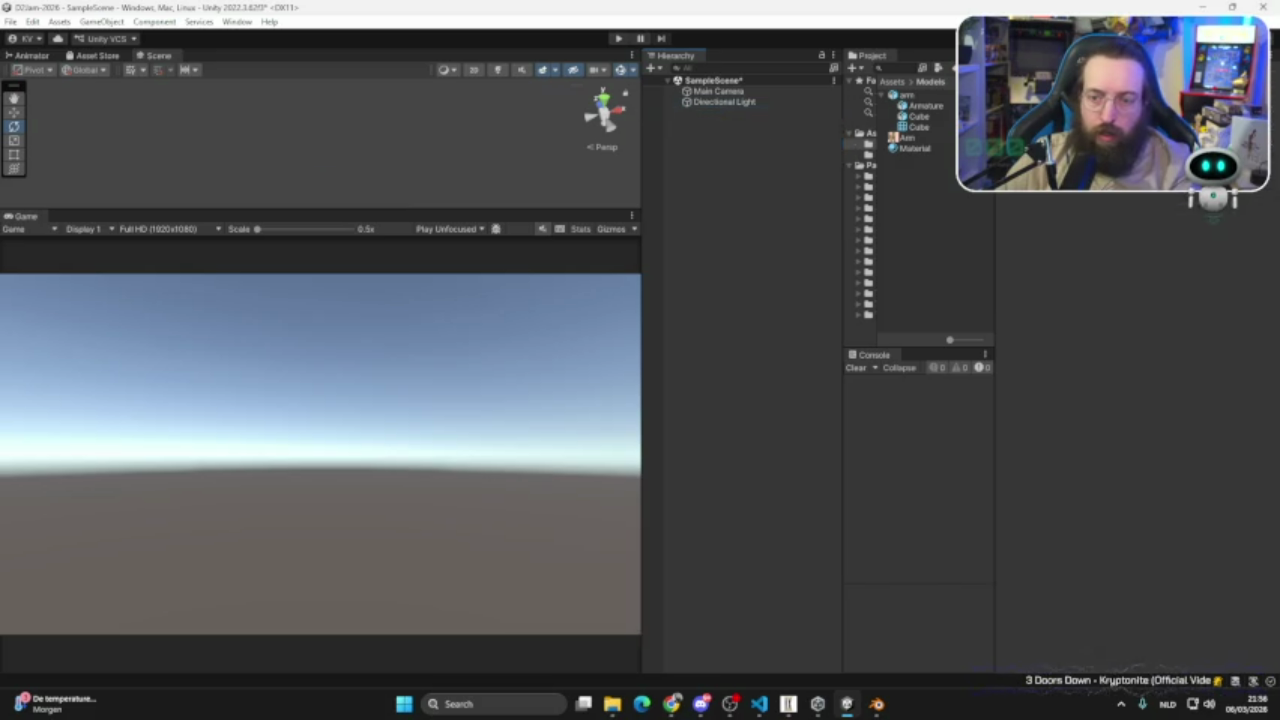
drag(910, 95, 762, 208)
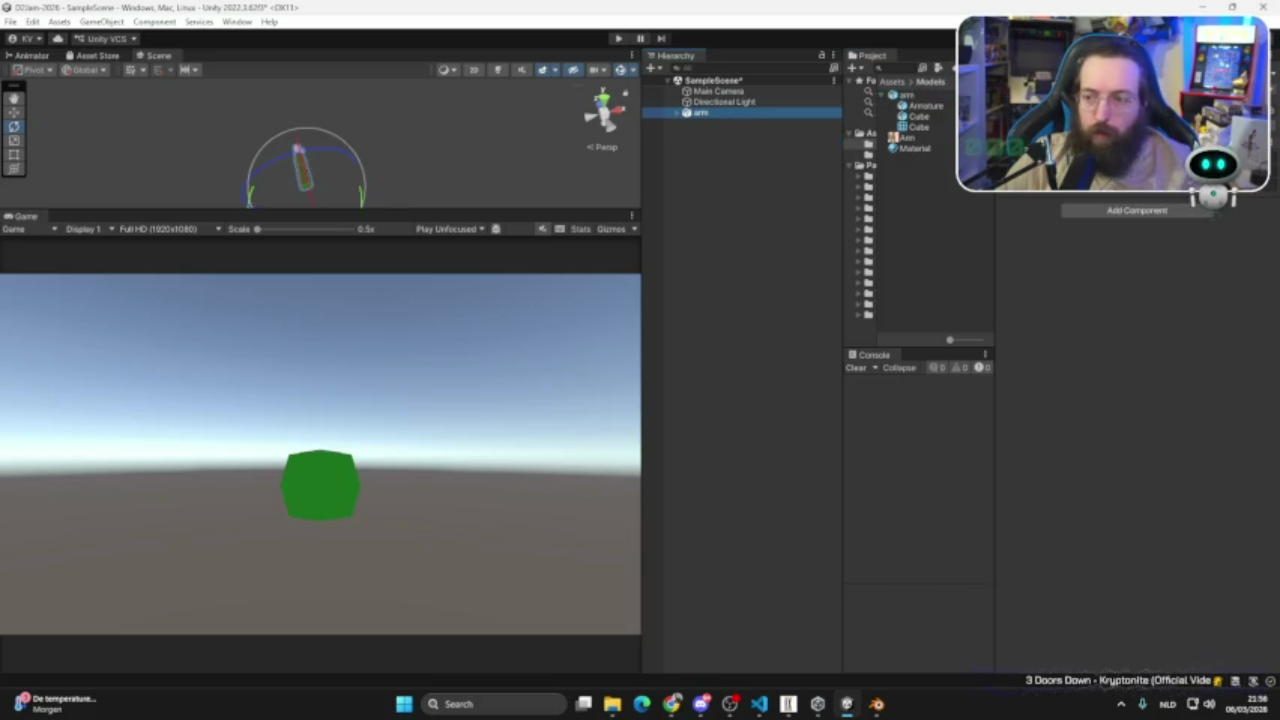
click(678, 112)
click(688, 123)
click(721, 134)
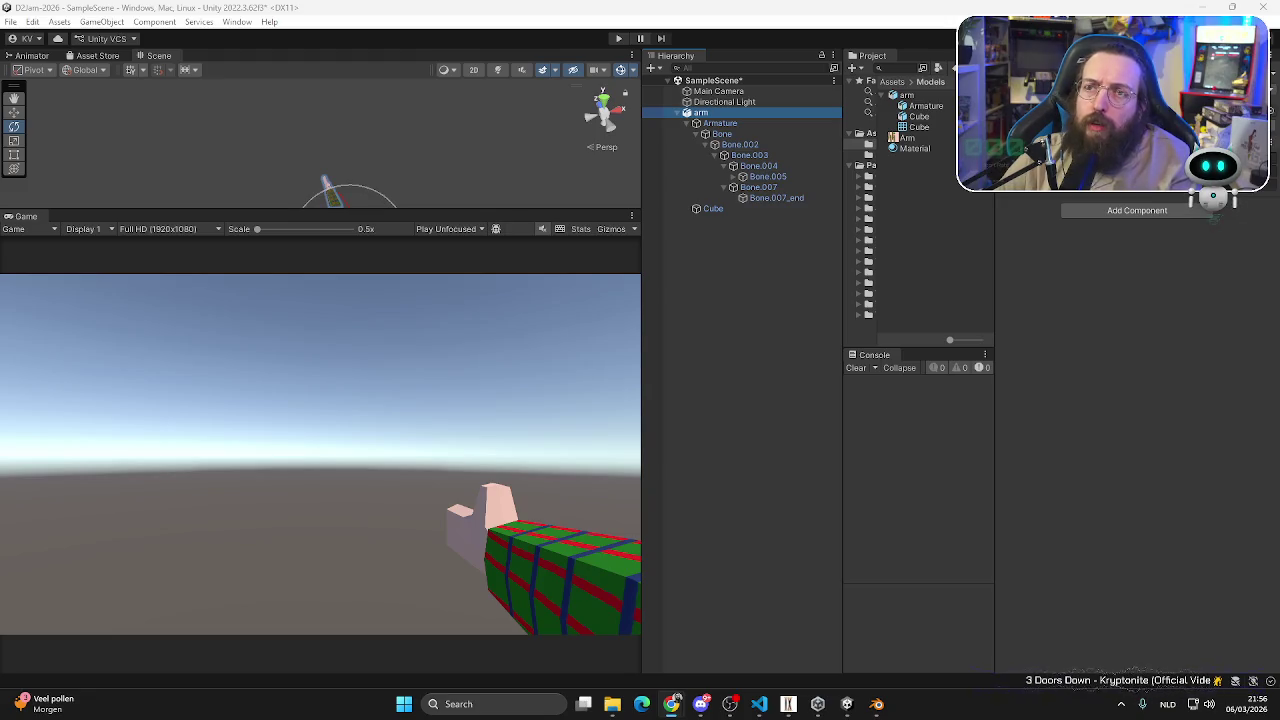
key(alt+Tab)
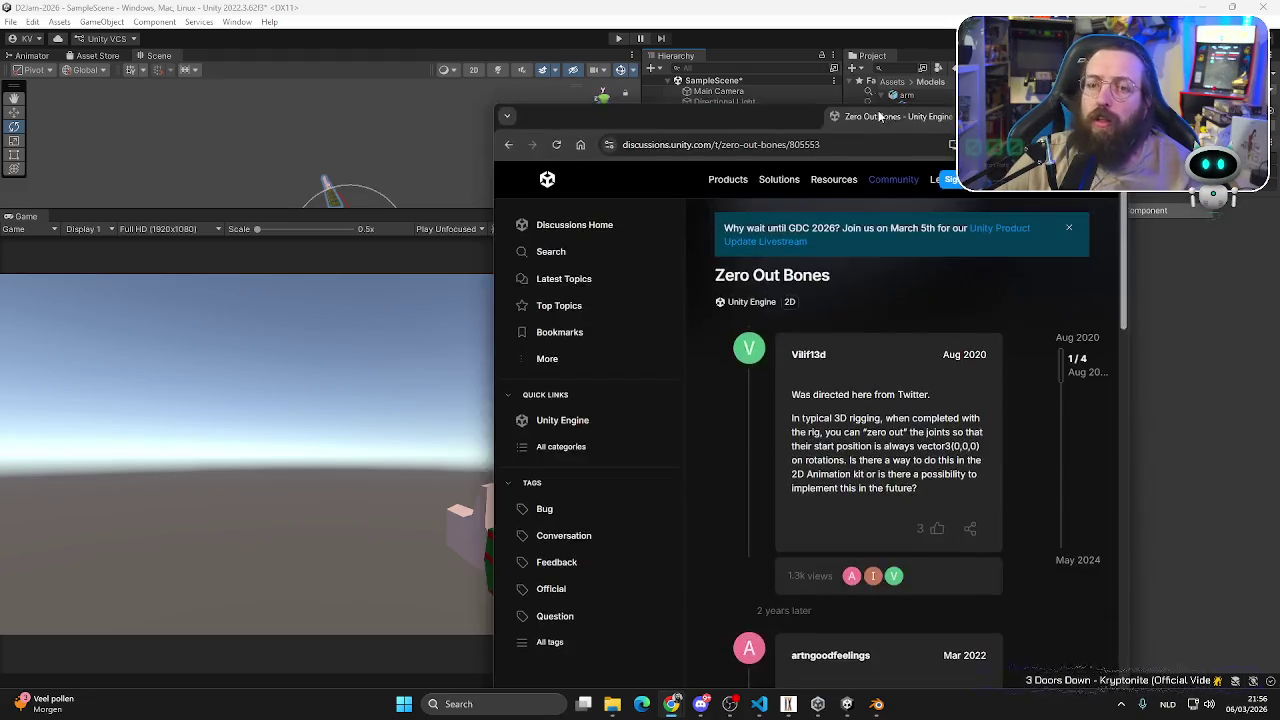
- Maximize the browser and read through the Unity 'Zero Out Bones' thread
drag(879, 117, 614, 3)
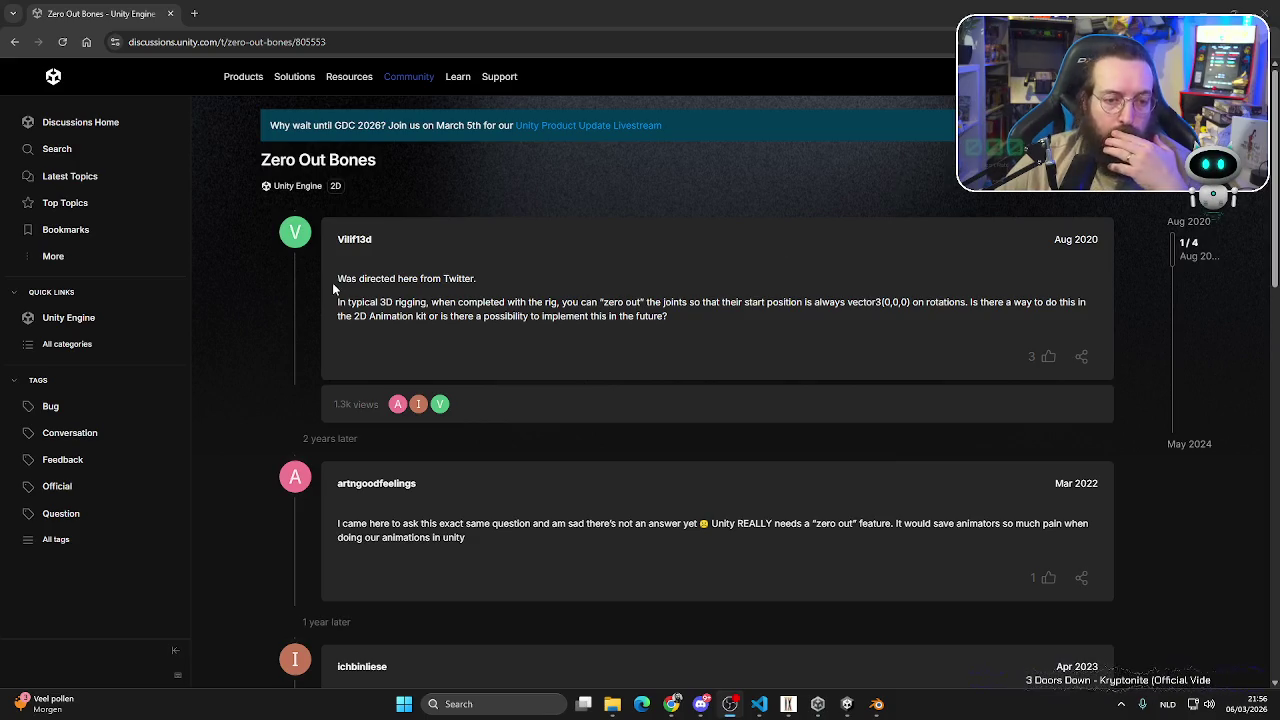
scroll(430, 345, down, 2)
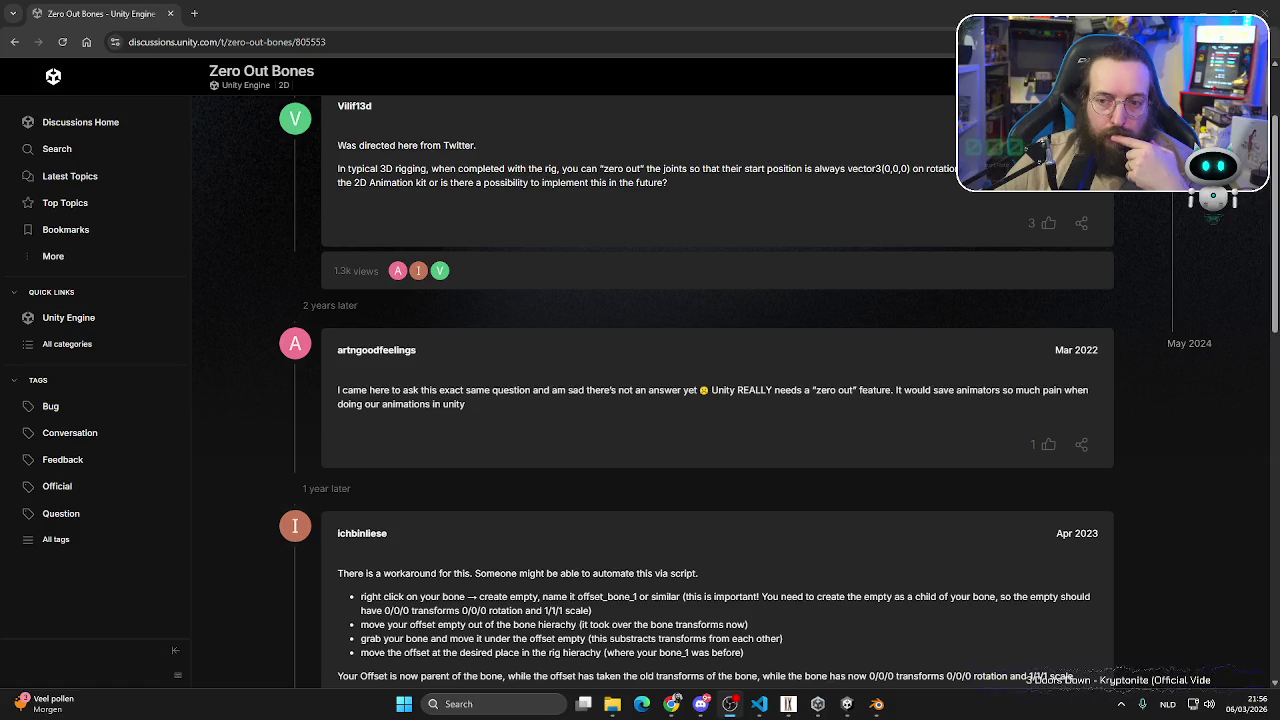
scroll(480, 328, down, 3)
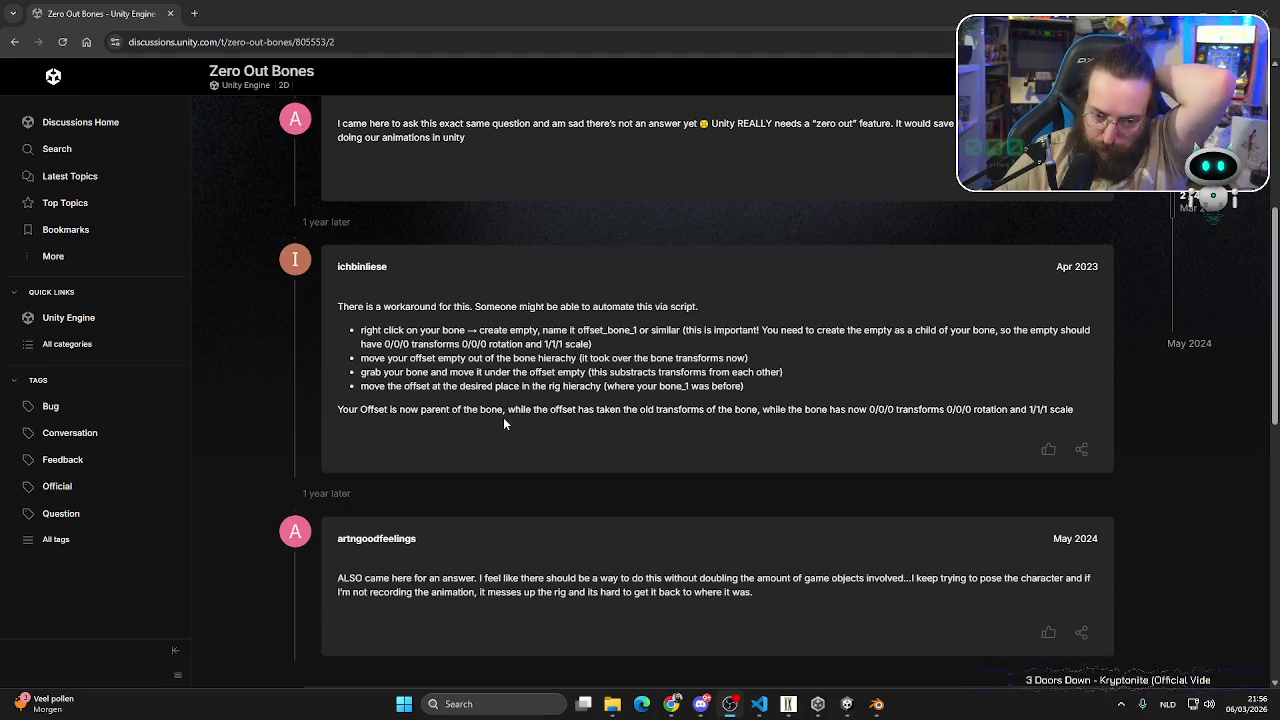
scroll(503, 417, down, 3)
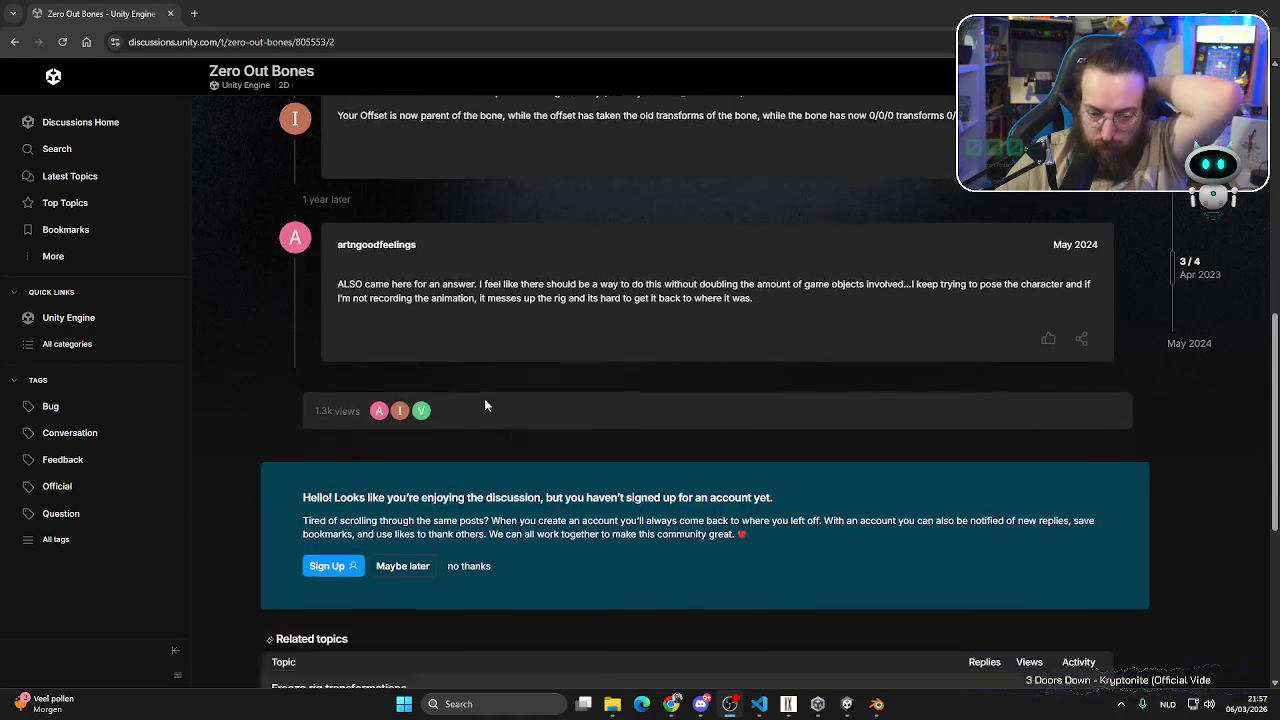
scroll(484, 405, down, 1)
- Open the Reddit post on zeroing bone transforms from the search results, then return to Blender
key(alt+Left)
scroll(518, 370, down, 1)
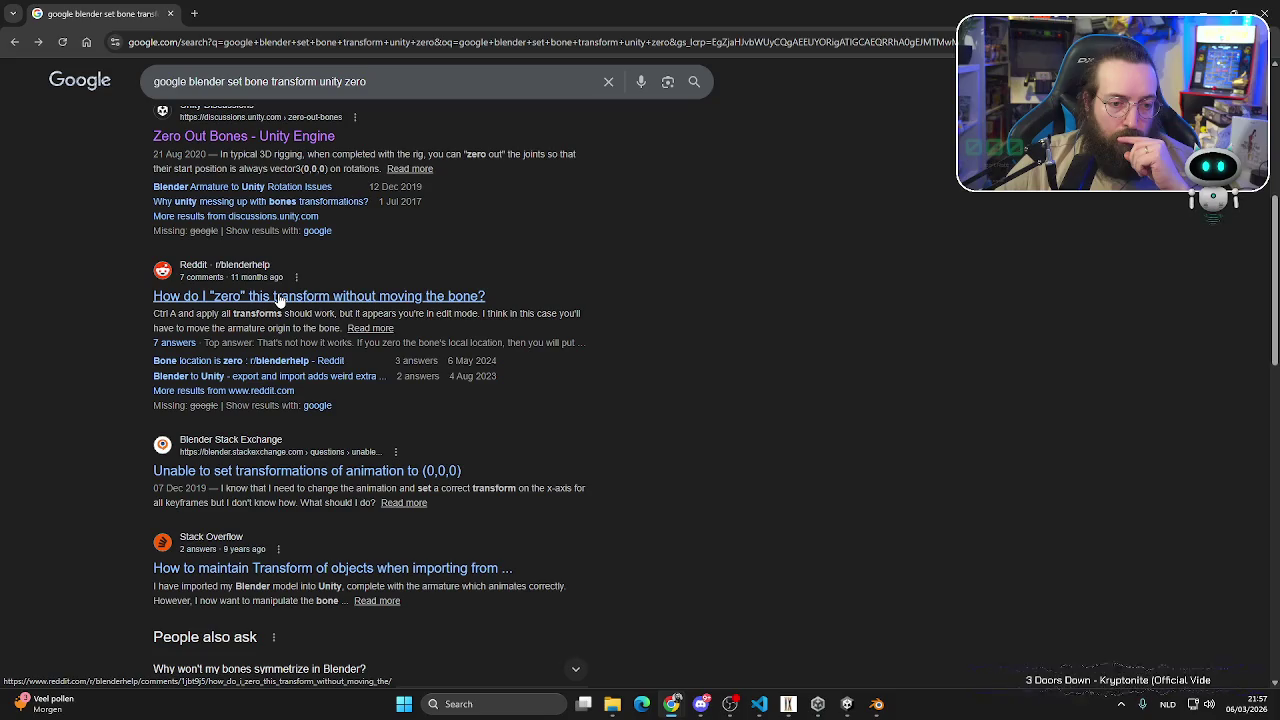
click(280, 297)
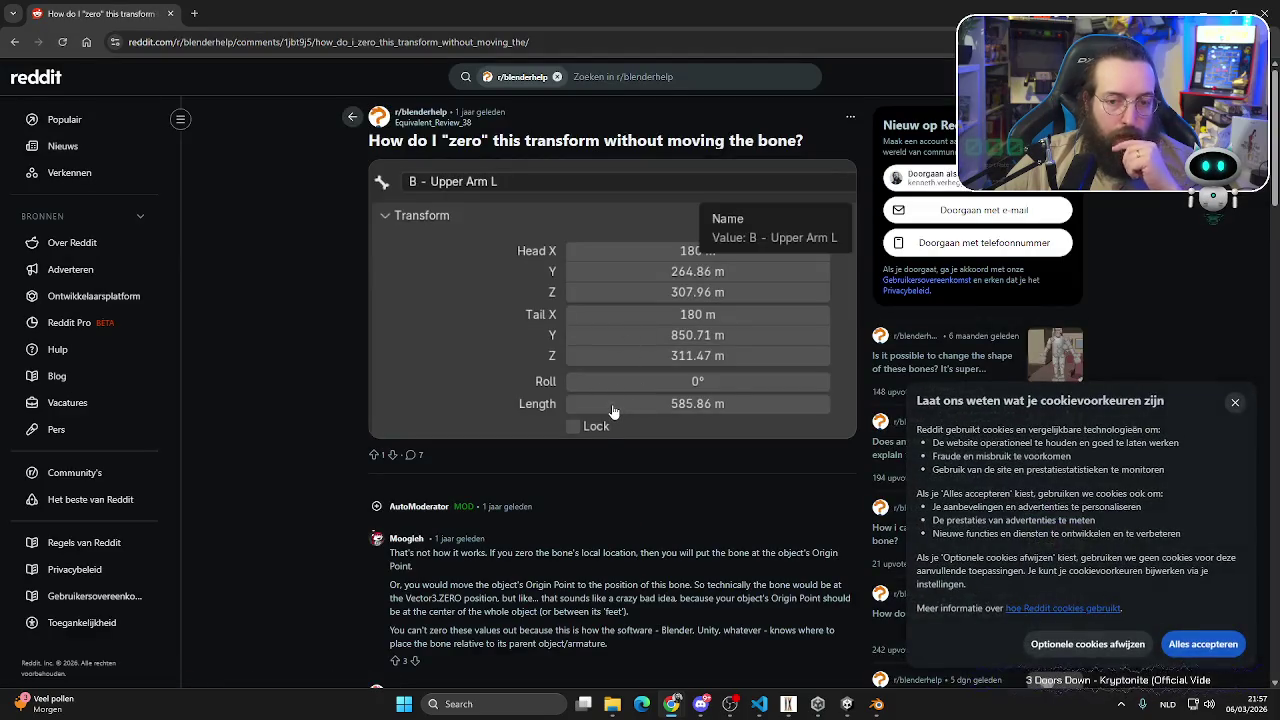
click(876, 704)
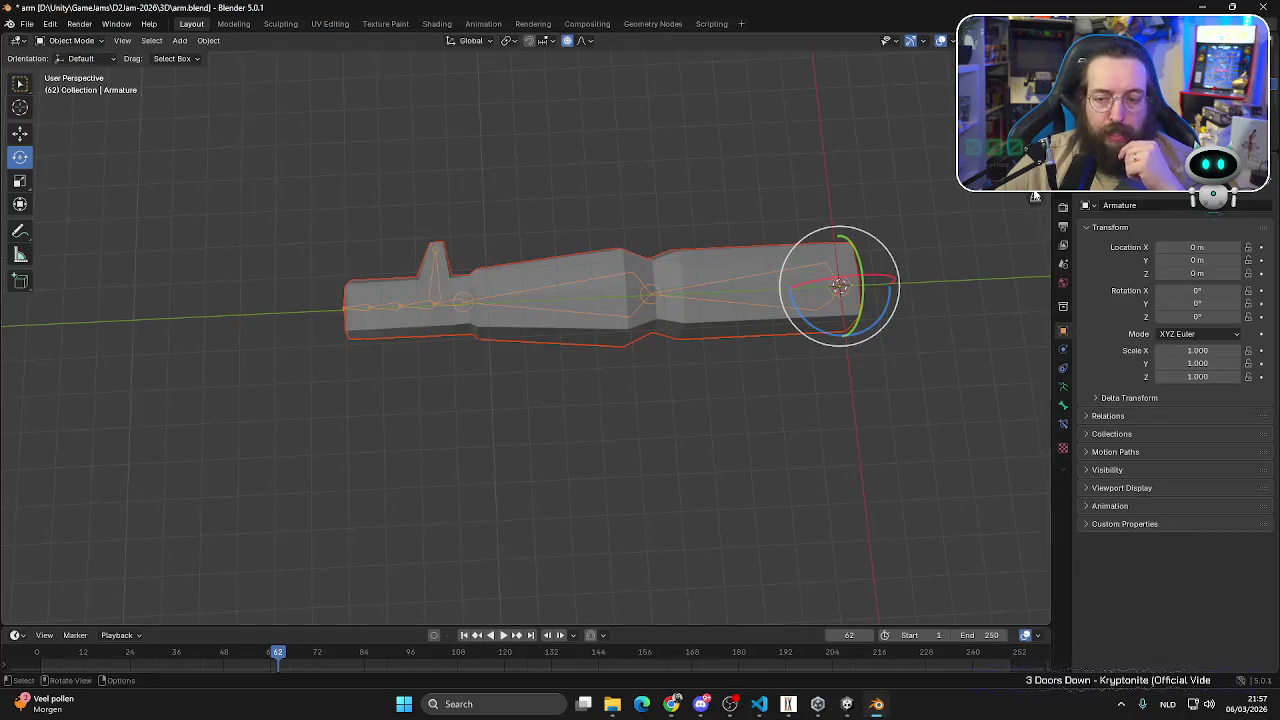
- Check the bone and object properties, reselect the armature, and put it in Edit Mode
click(1063, 403)
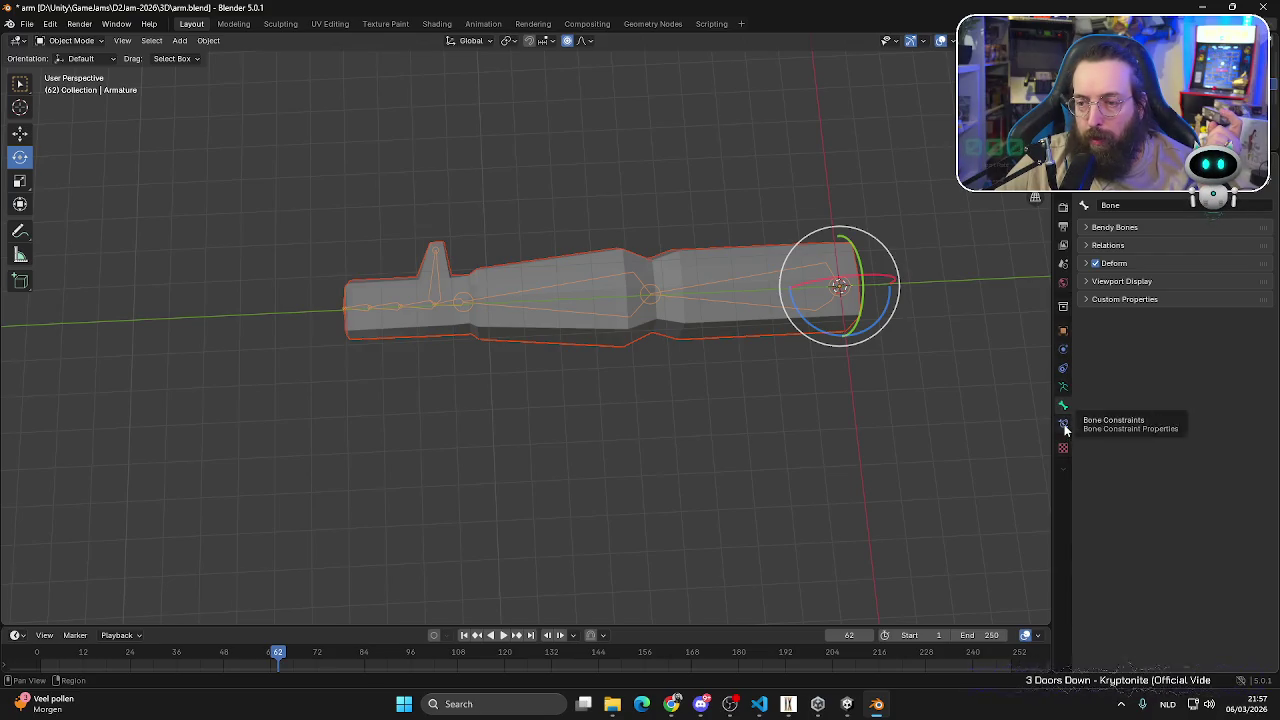
click(1063, 333)
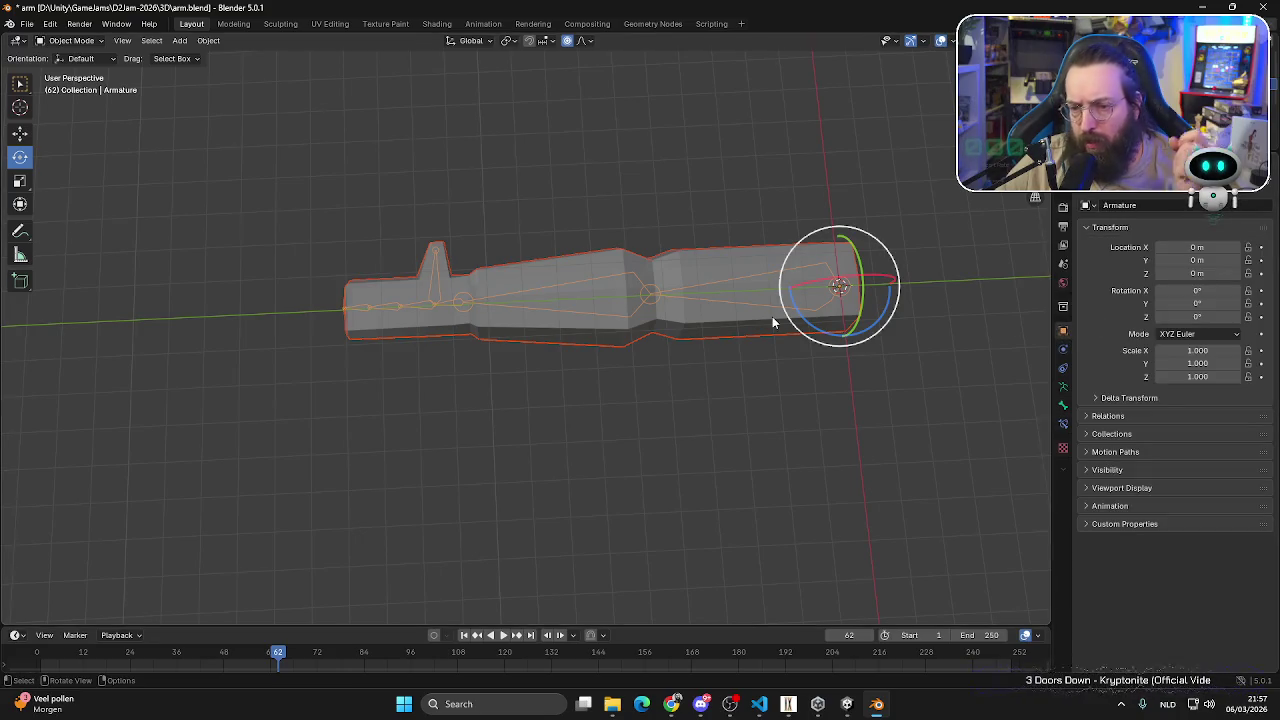
click(710, 298)
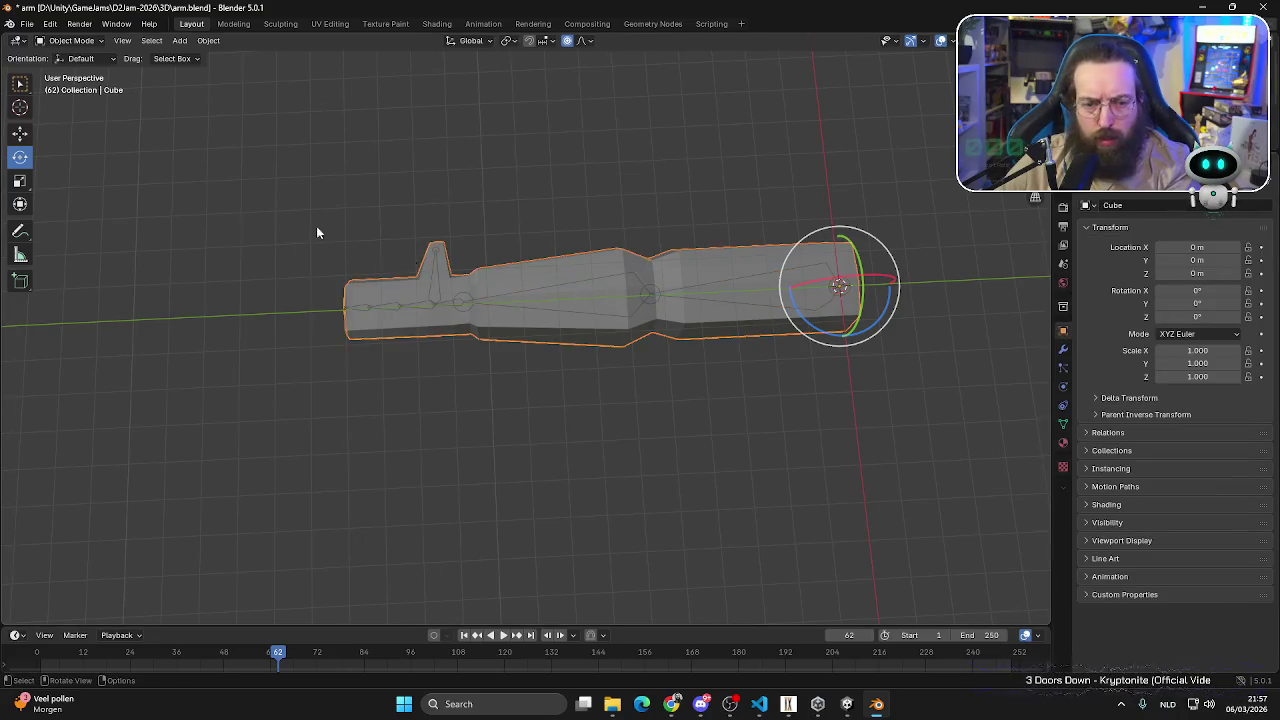
click(385, 311)
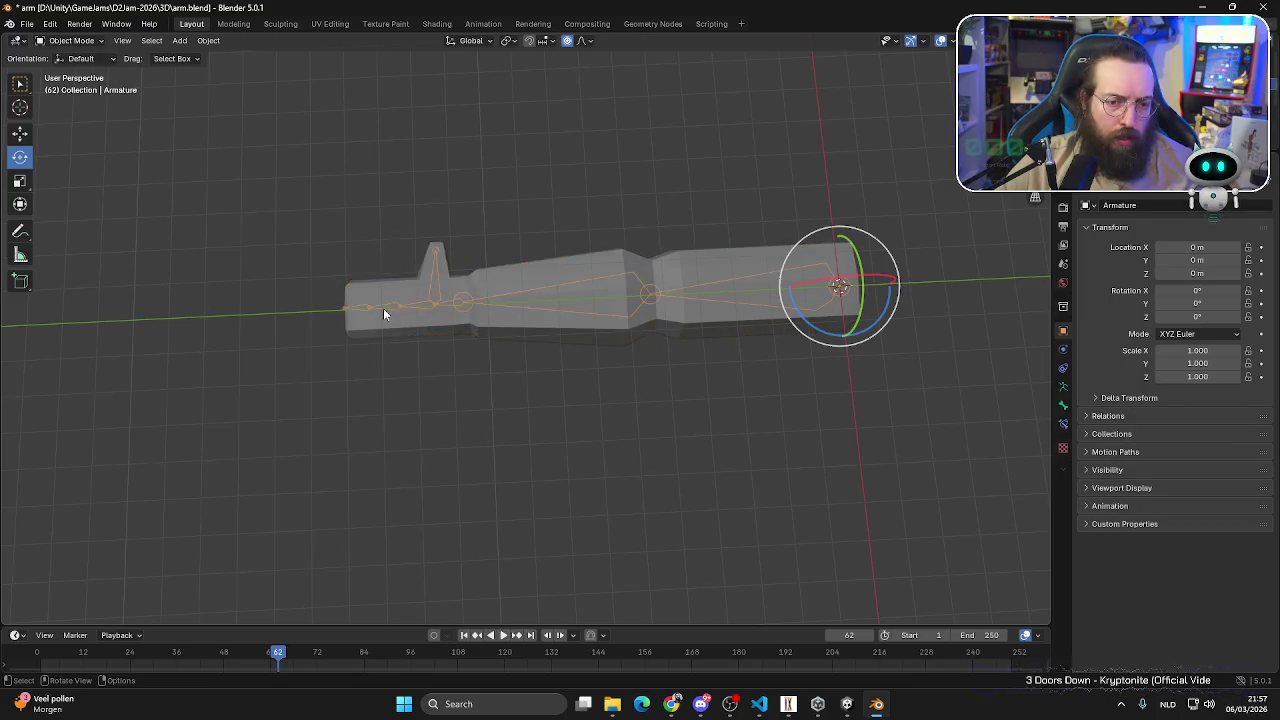
click(70, 40)
click(60, 72)
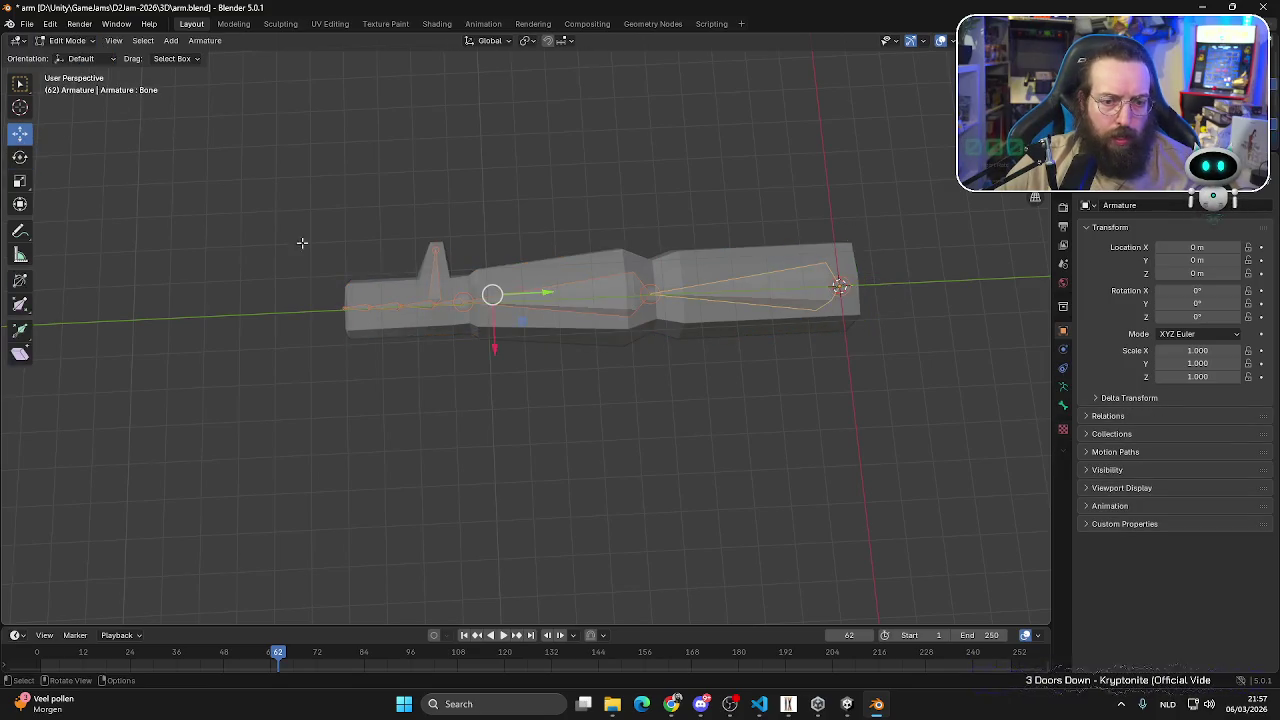
- Inspect the armature's bones in Edit Mode, including Bone.002, Bone.007 and Bone.003
click(784, 298)
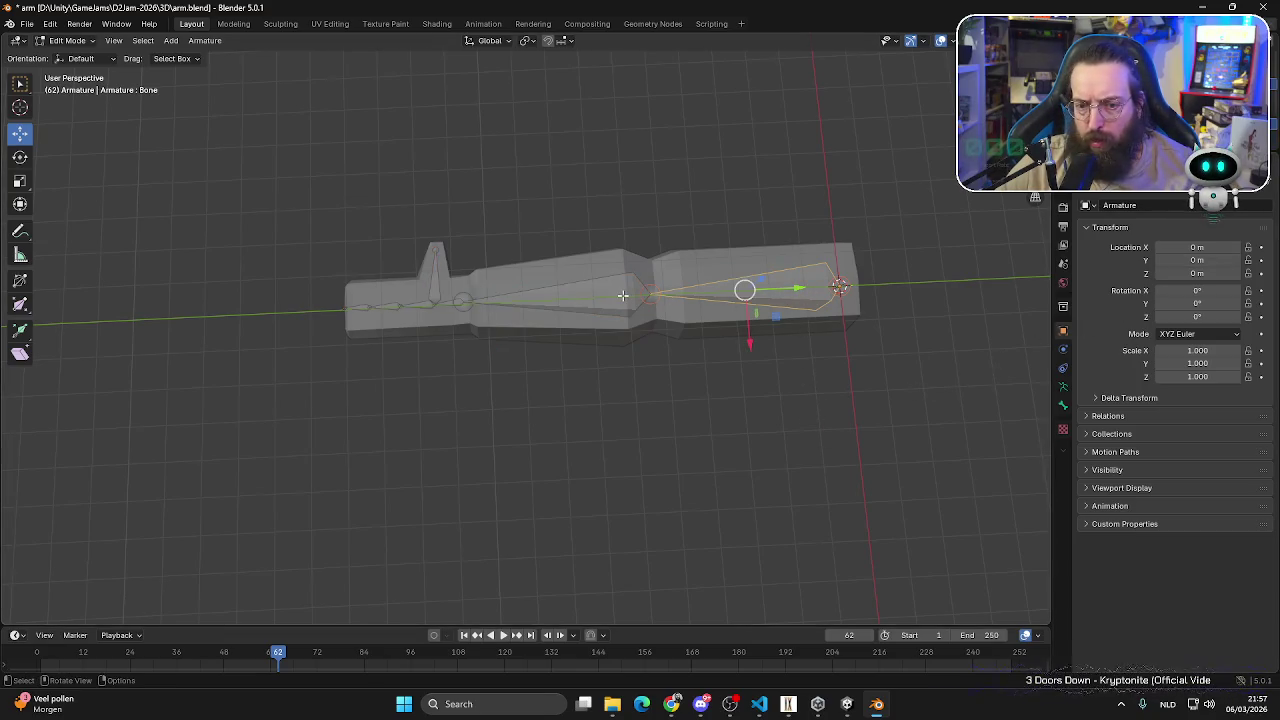
click(622, 295)
click(438, 293)
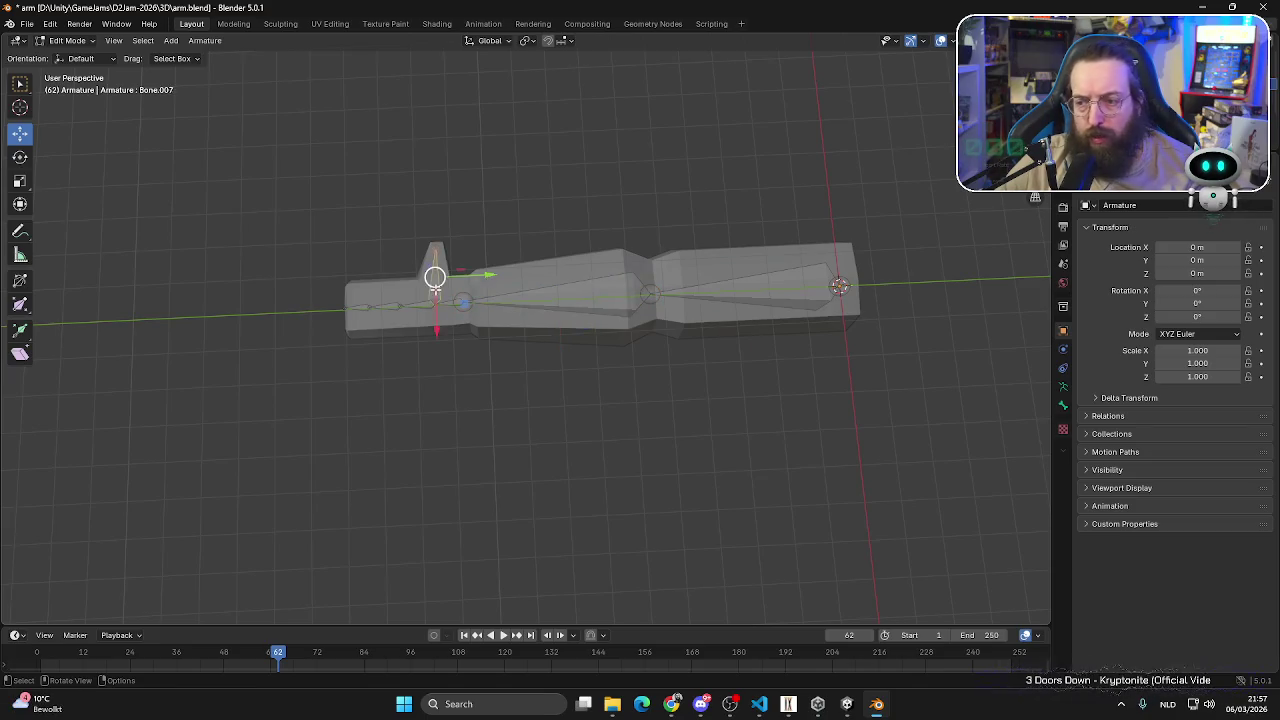
click(420, 308)
click(420, 308)
click(430, 310)
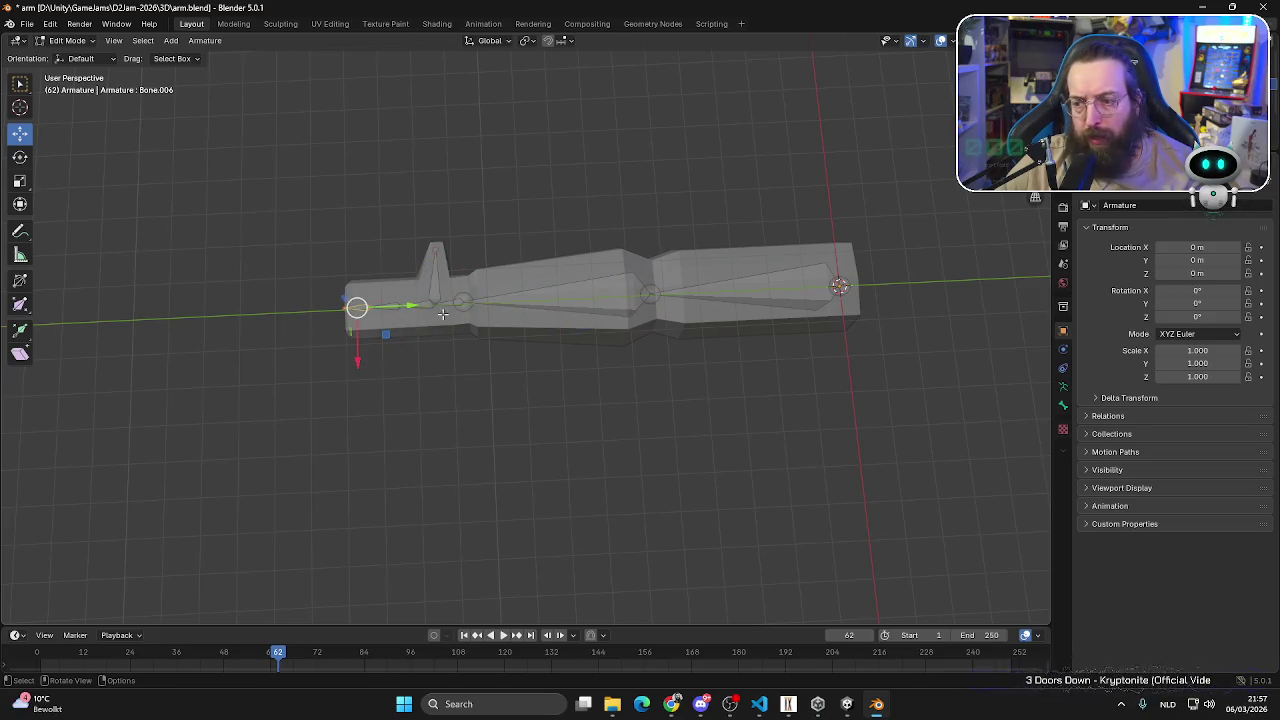
click(446, 307)
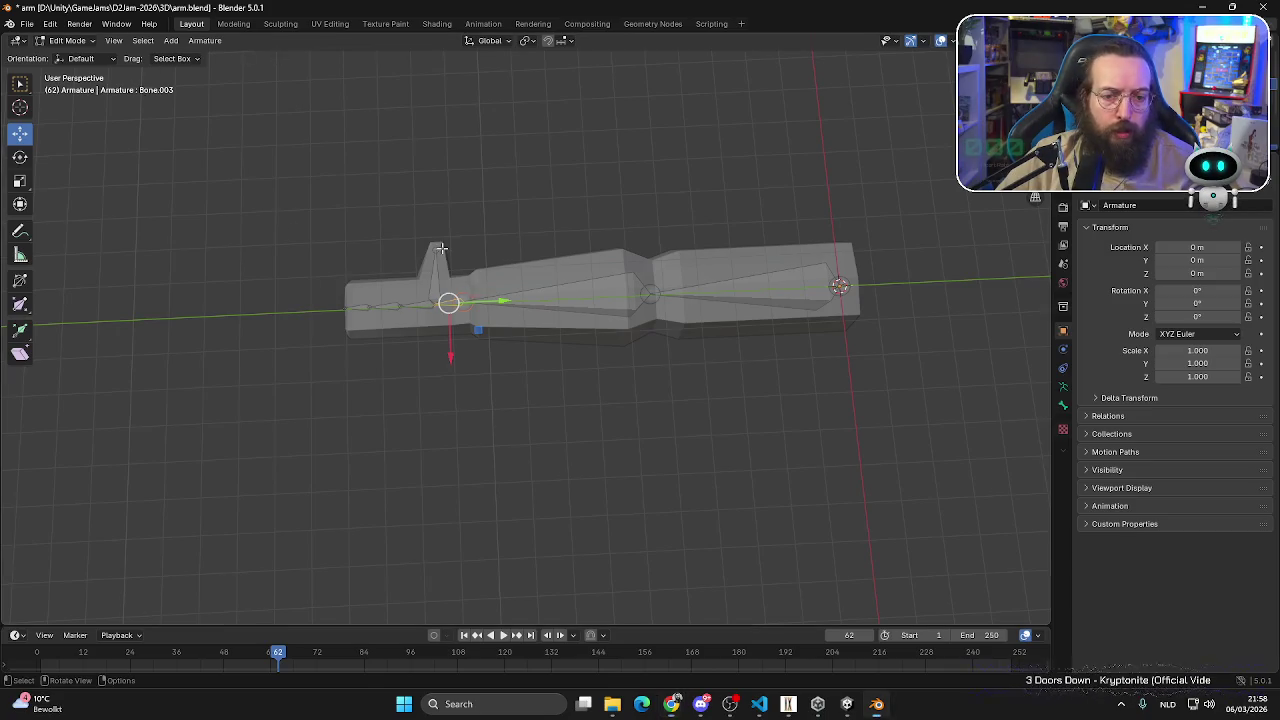
- Return to Object Mode, reselect the armature, and switch it into Pose Mode
click(68, 40)
click(80, 60)
click(437, 296)
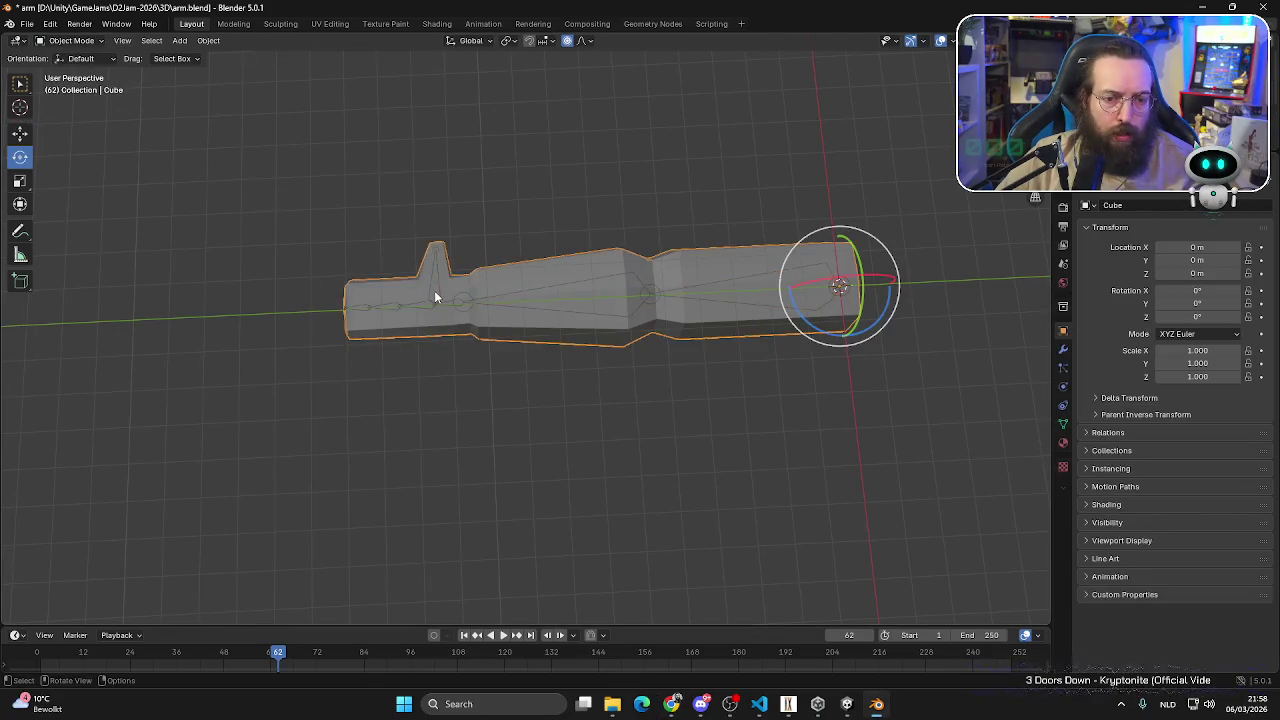
click(437, 296)
click(88, 41)
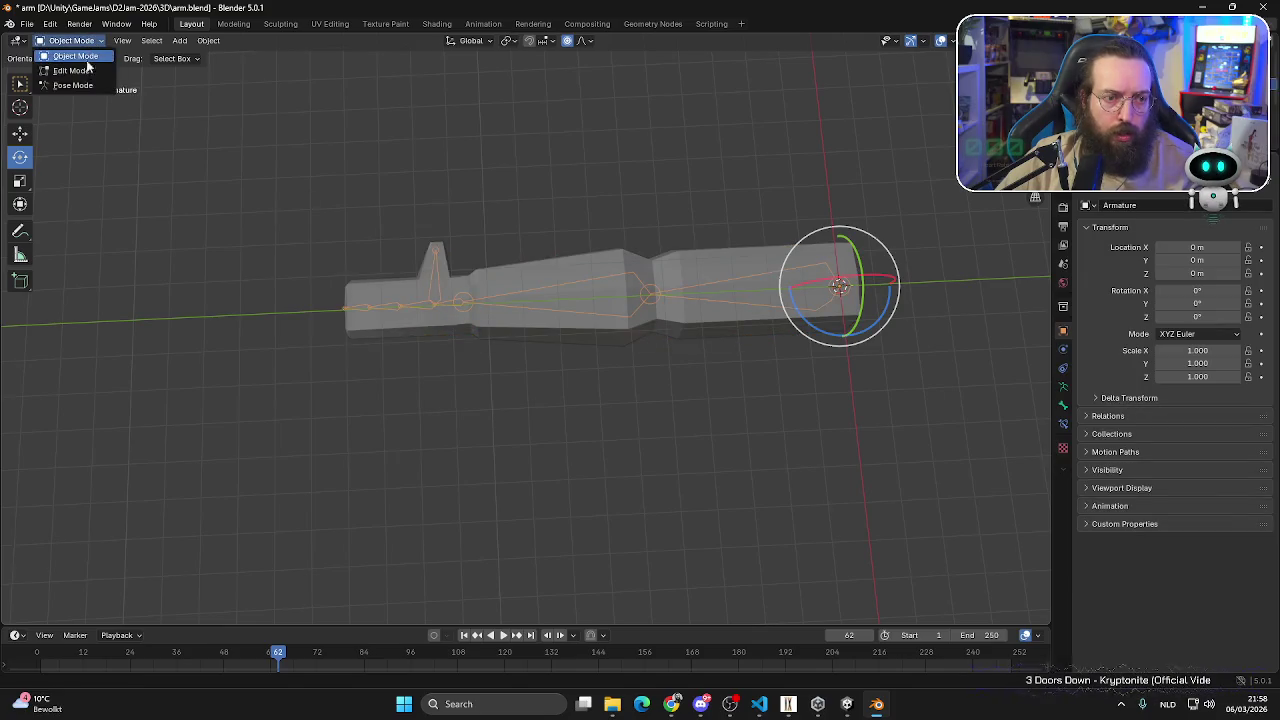
click(83, 87)
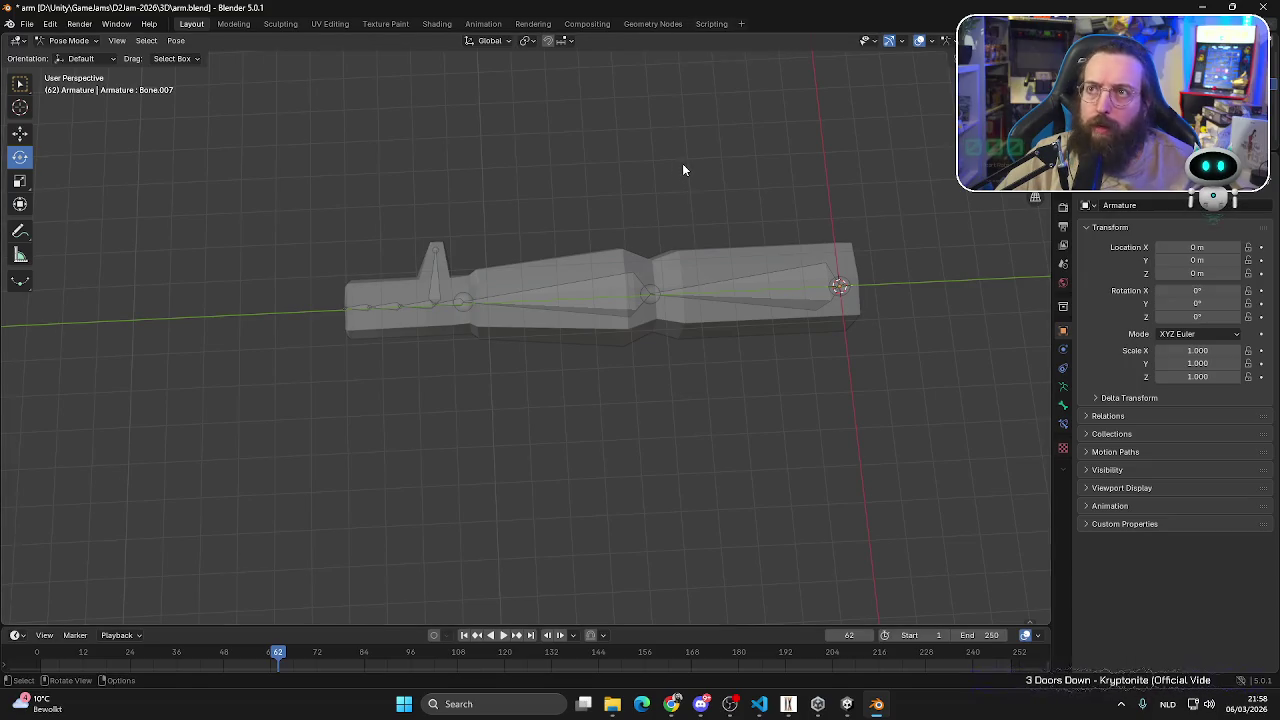
- Select all bones and apply the current pose as the rest pose
click(568, 296)
shift+click(548, 299)
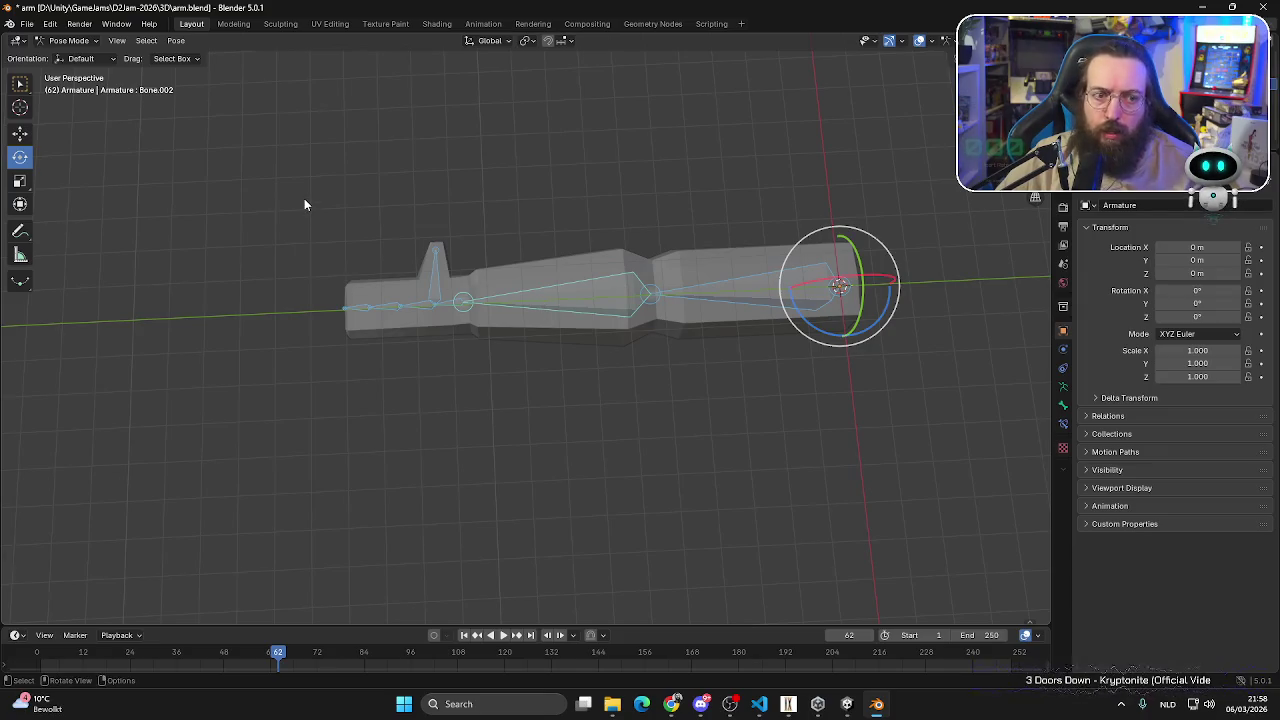
click(175, 40)
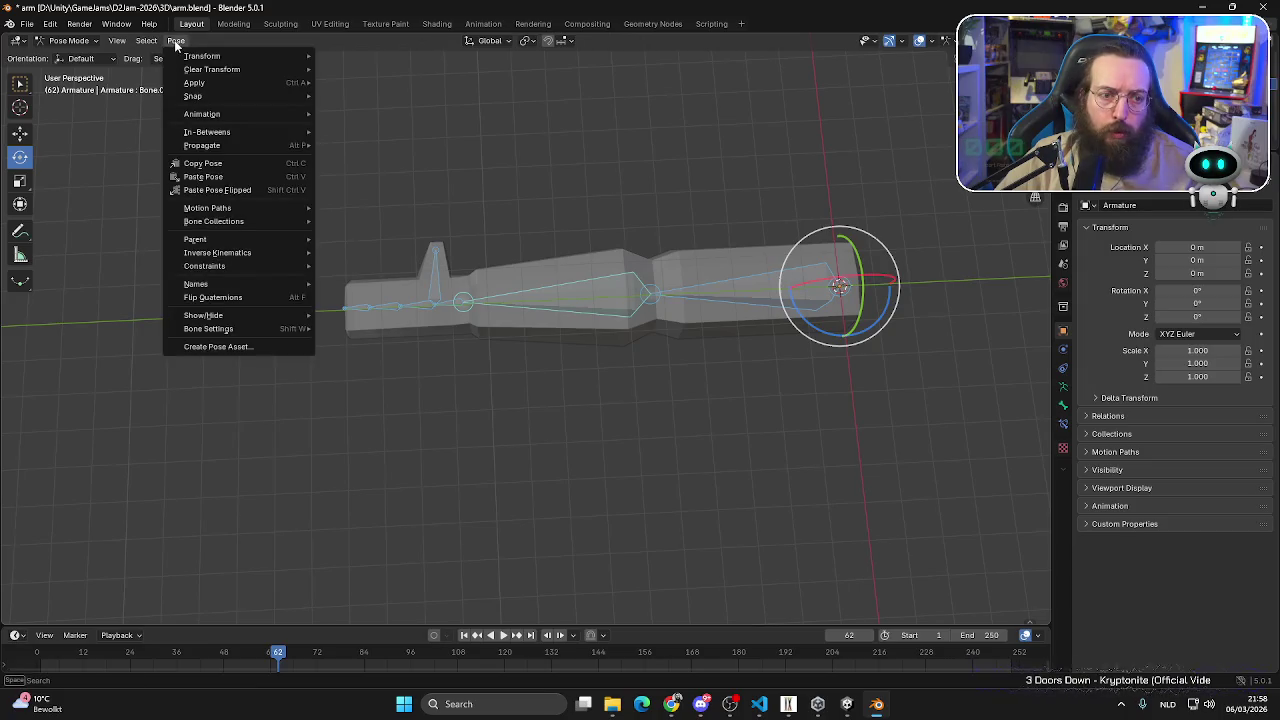
mouse_move(194, 82)
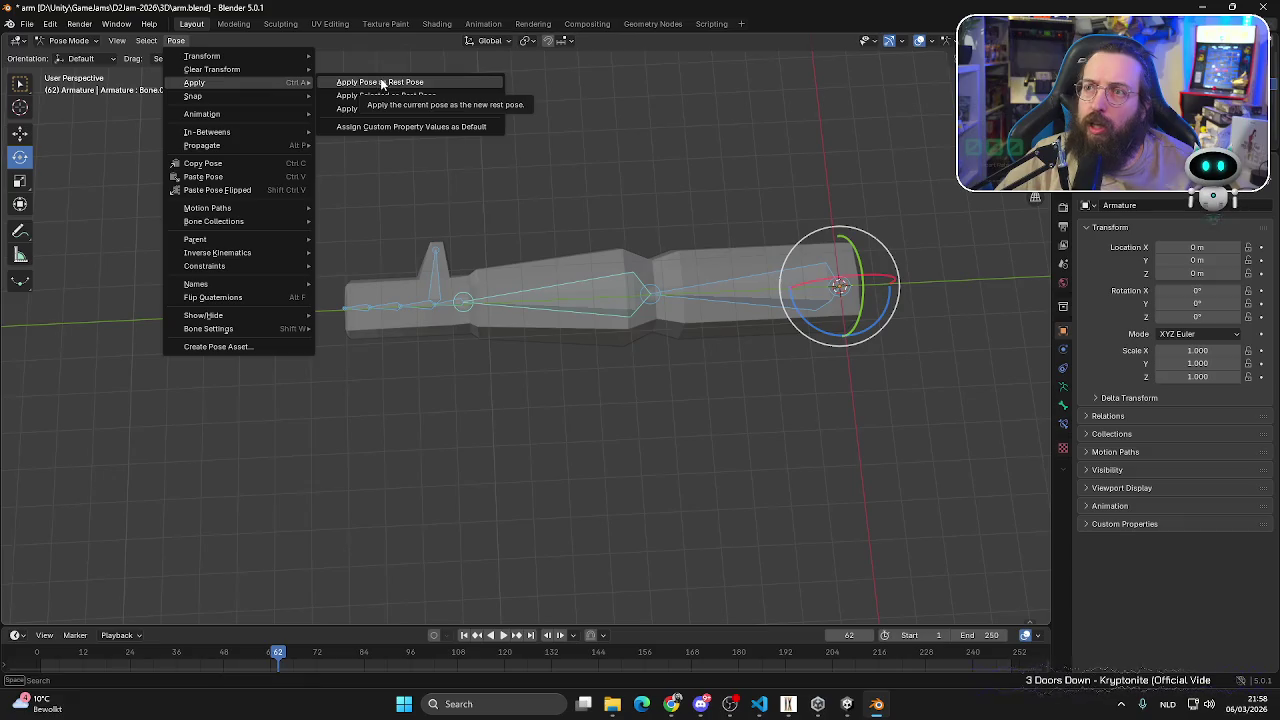
click(404, 86)
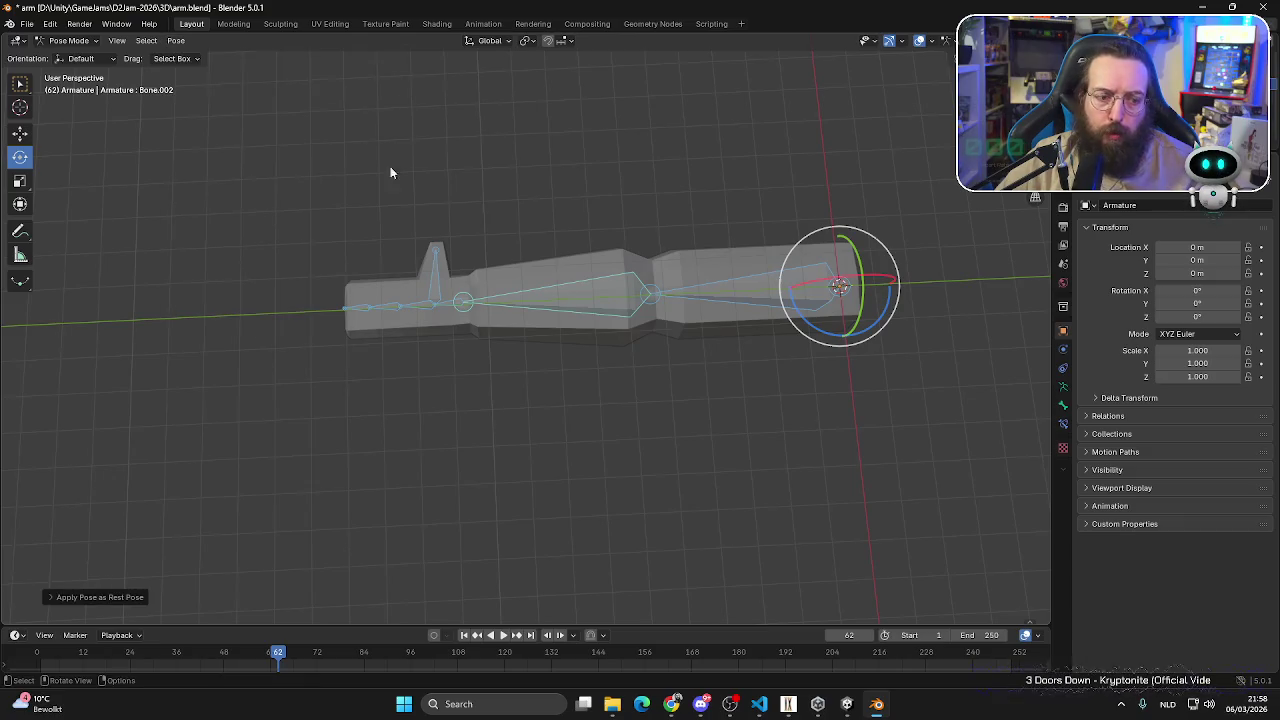
- Deselect the bones and clear all their location, rotation and scale transforms
click(254, 490)
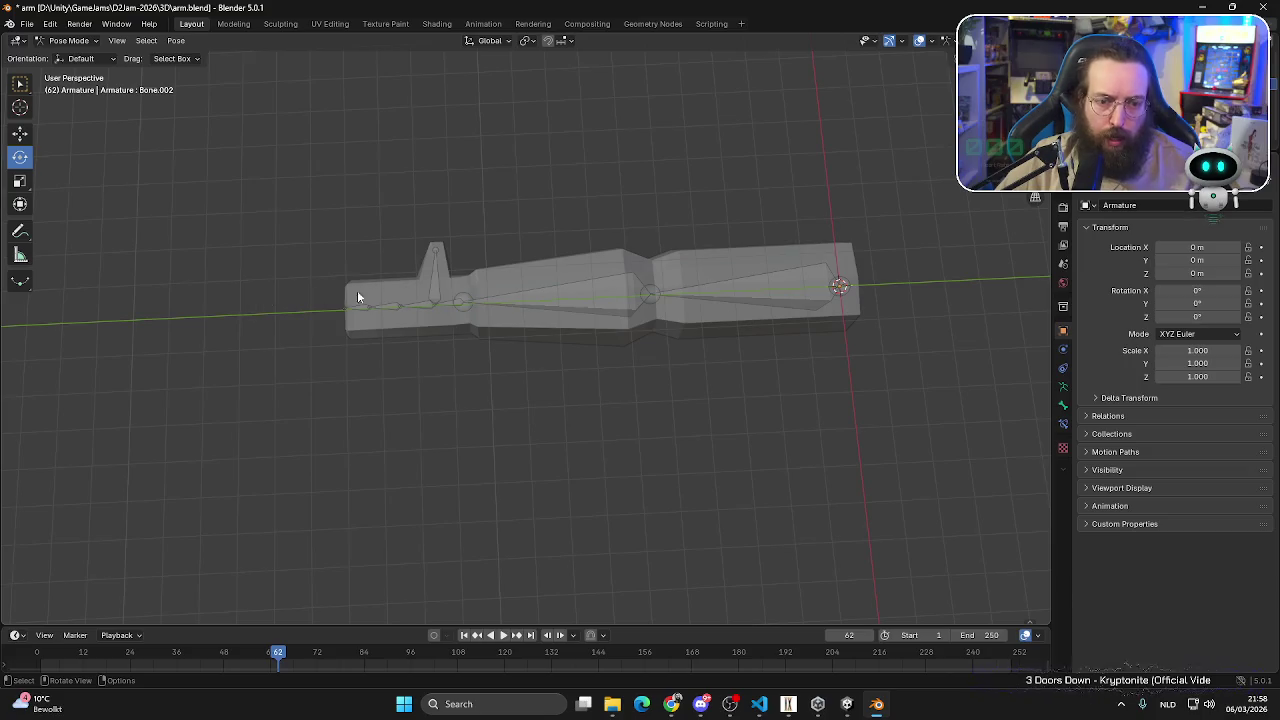
click(176, 40)
mouse_move(212, 69)
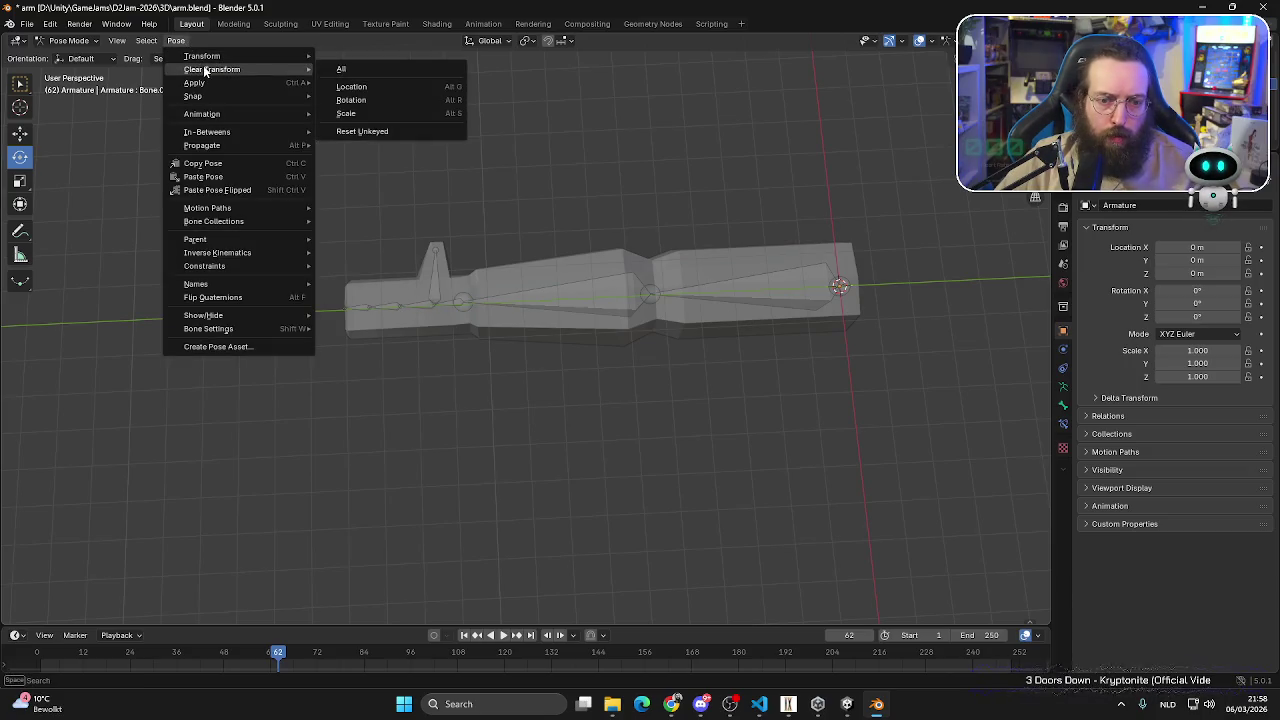
click(362, 70)
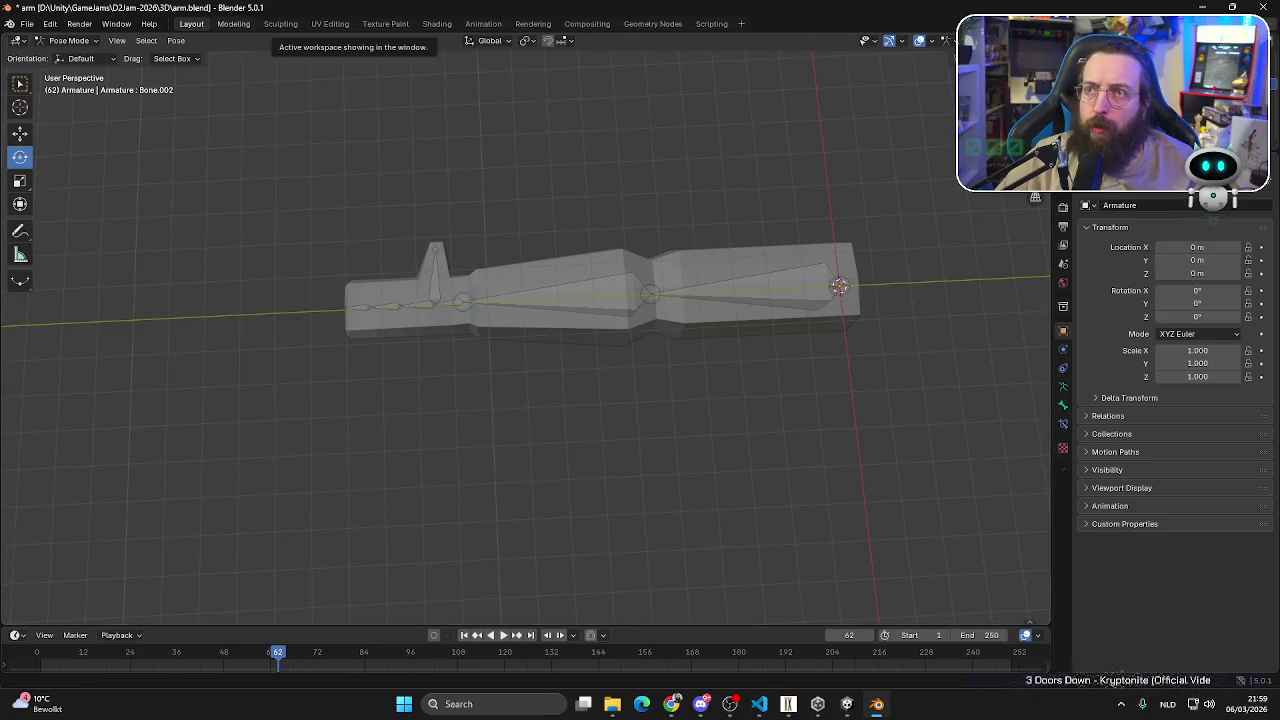
click(26, 23)
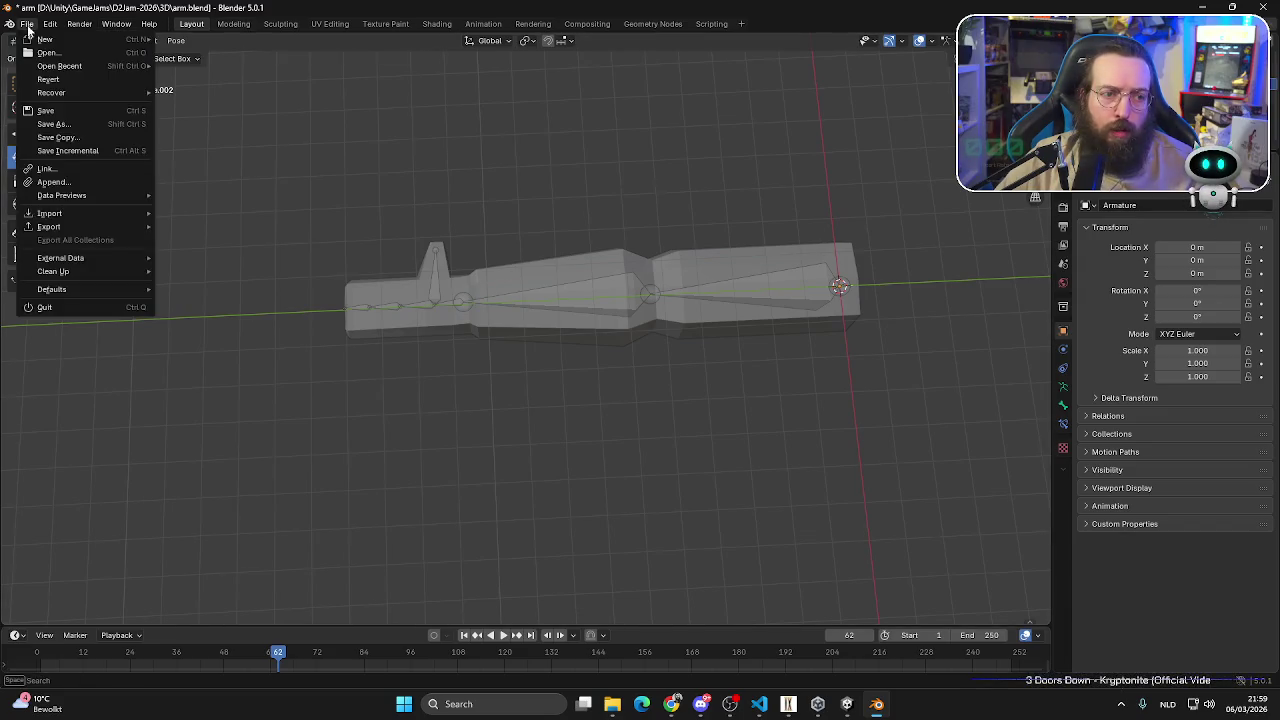
- Select all bones and return the armature to Object Mode
key(a)
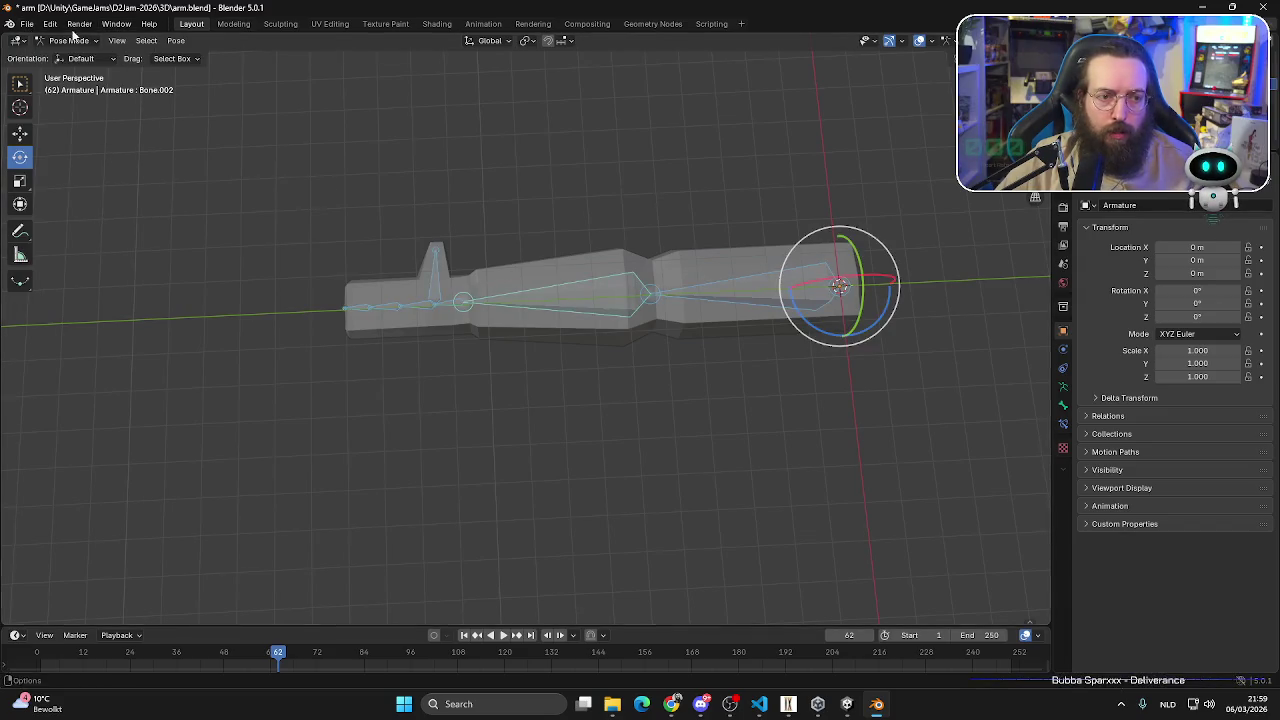
click(69, 40)
click(66, 53)
- Re-export the model as FBX over the existing arm.fbx and switch to Unity
click(26, 23)
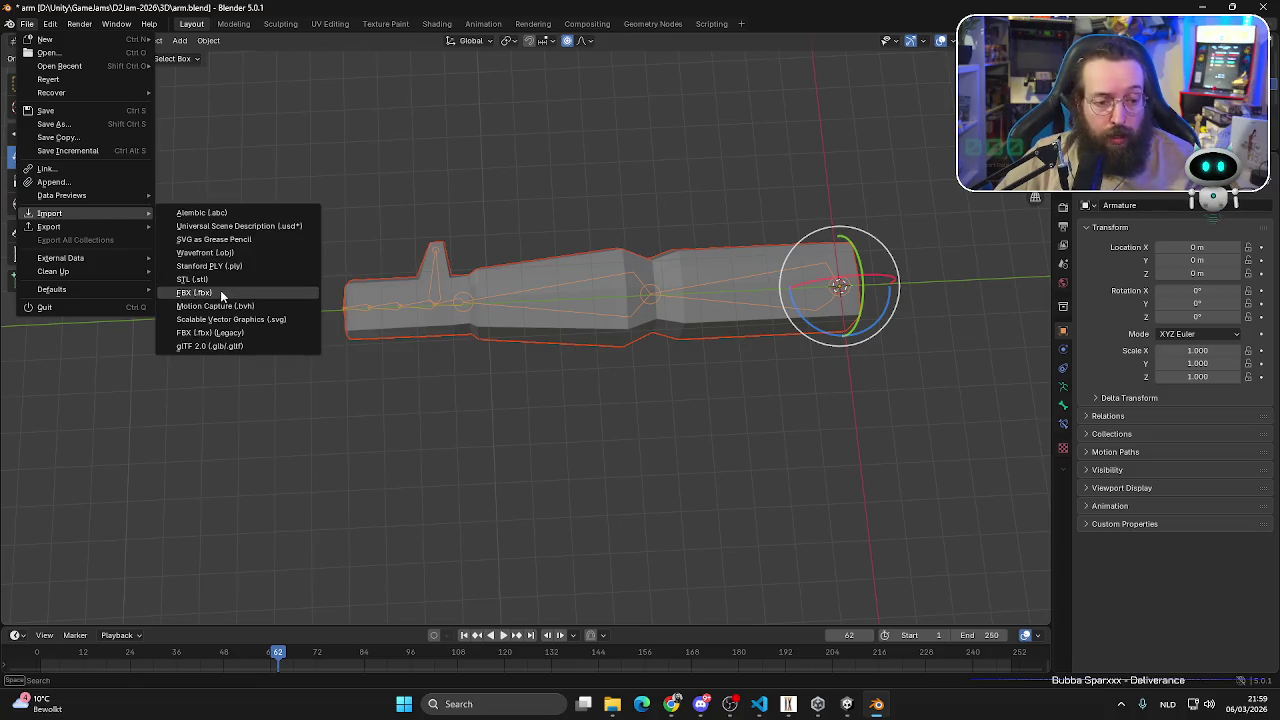
mouse_move(49, 226)
click(226, 337)
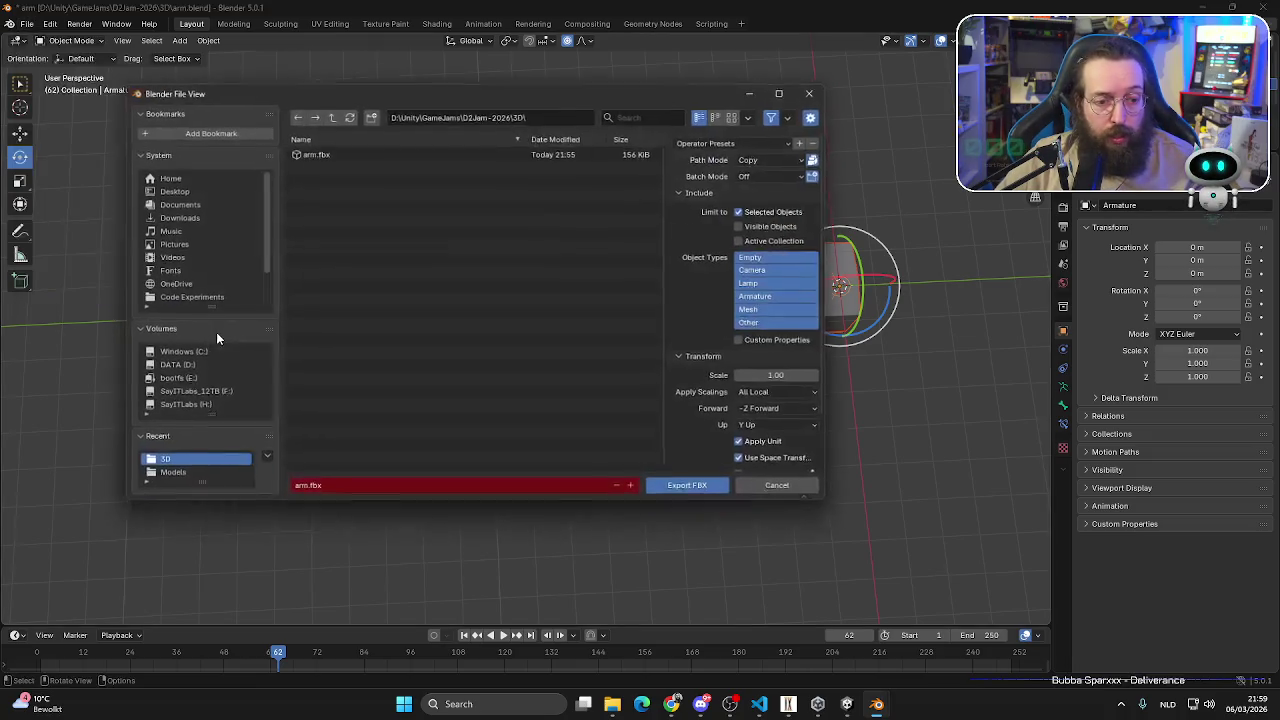
click(335, 156)
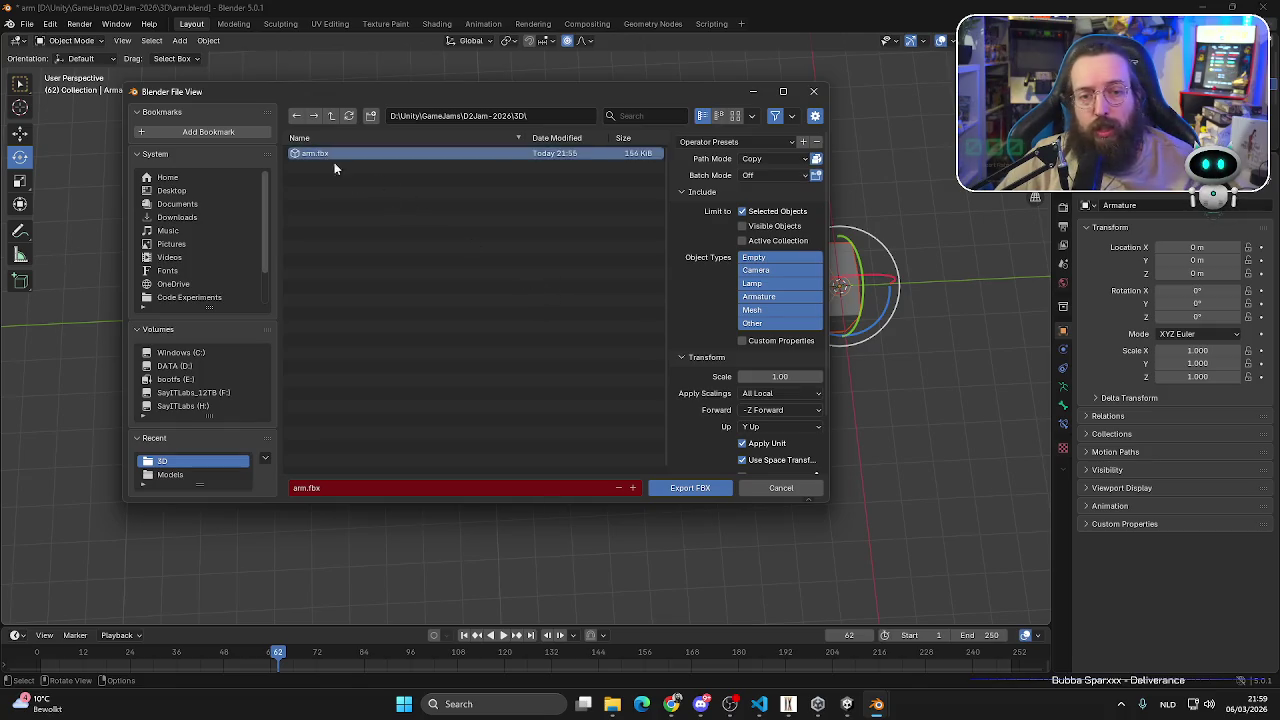
click(682, 491)
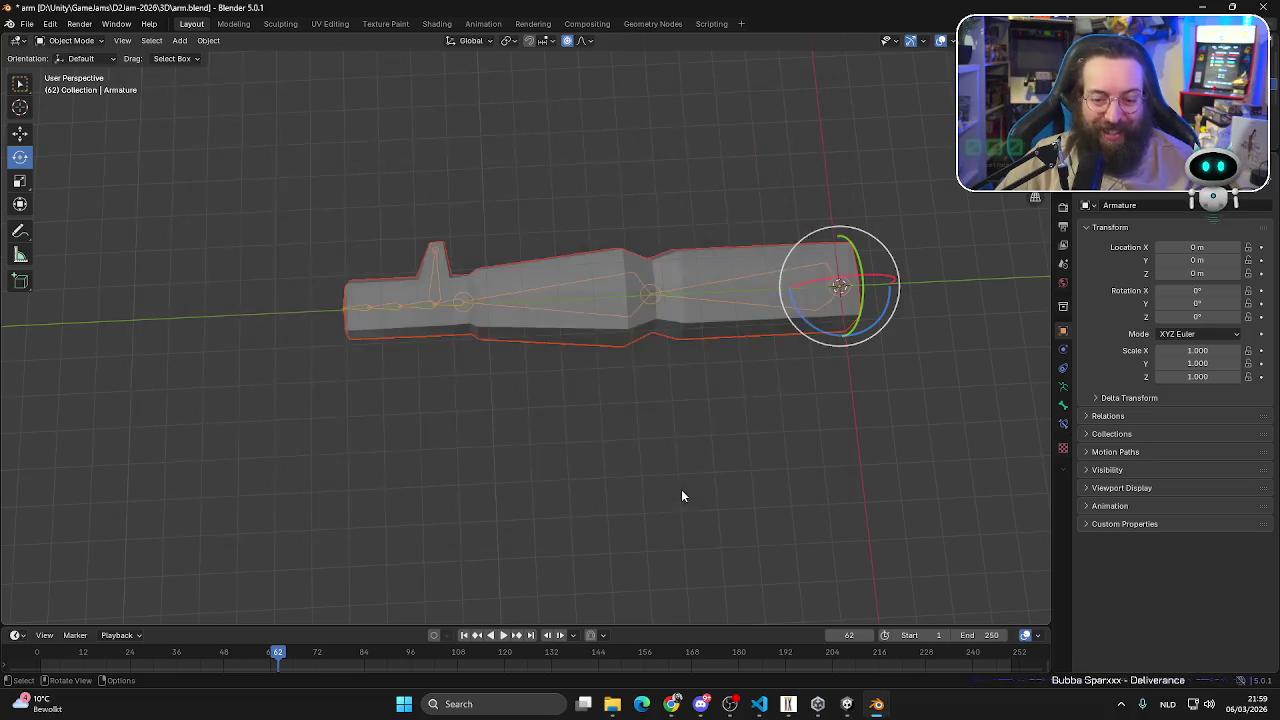
click(847, 704)
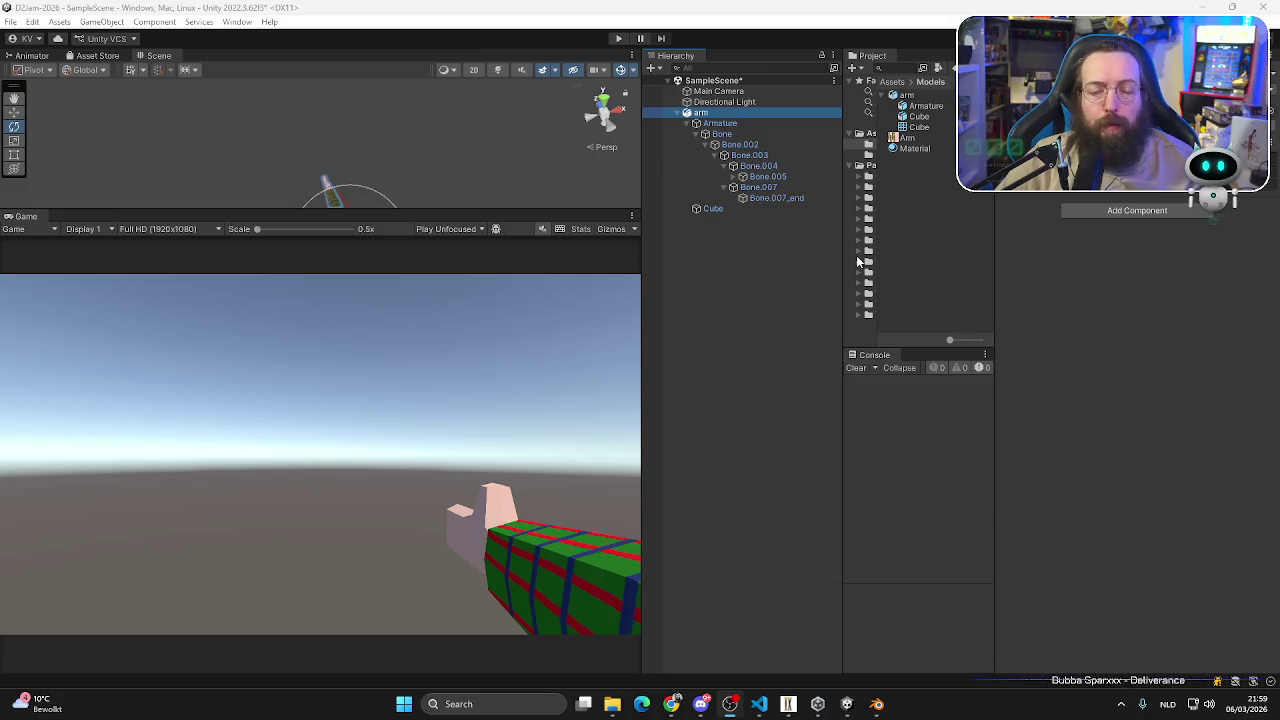
- Delete the arm from the Unity scene and pick the new arm.fbx in the 3D folder
key(Delete)
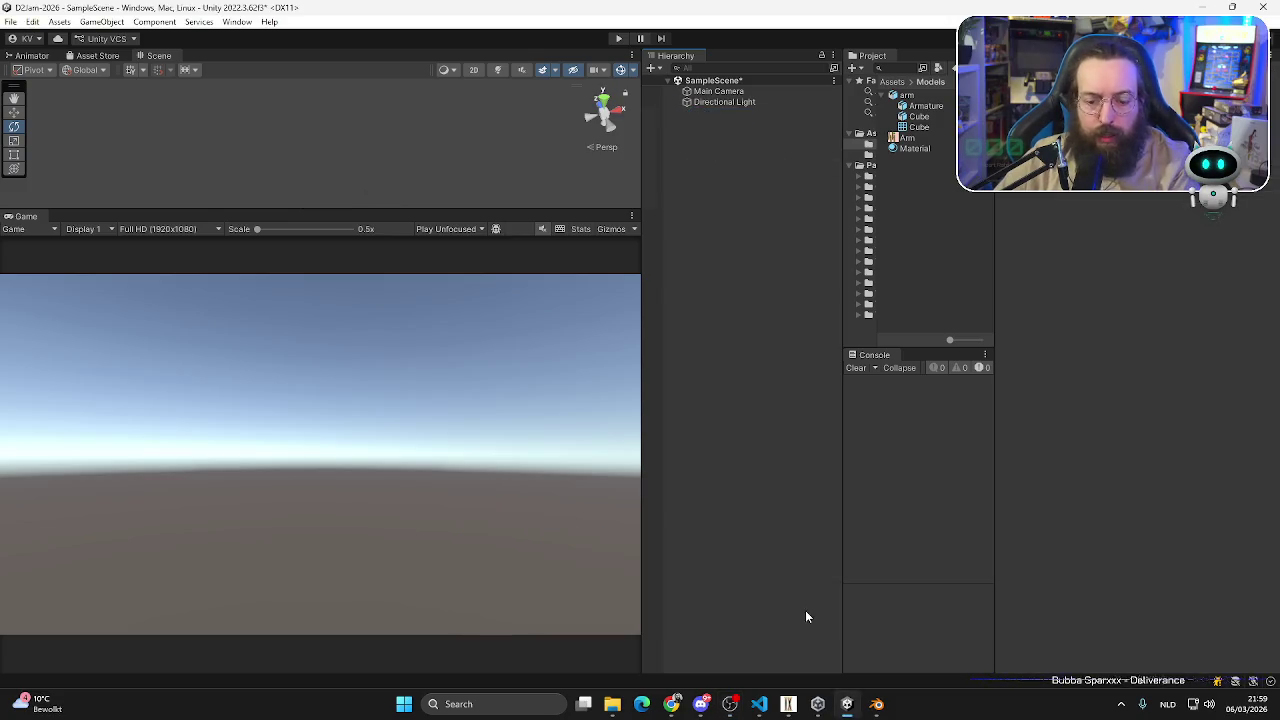
click(614, 706)
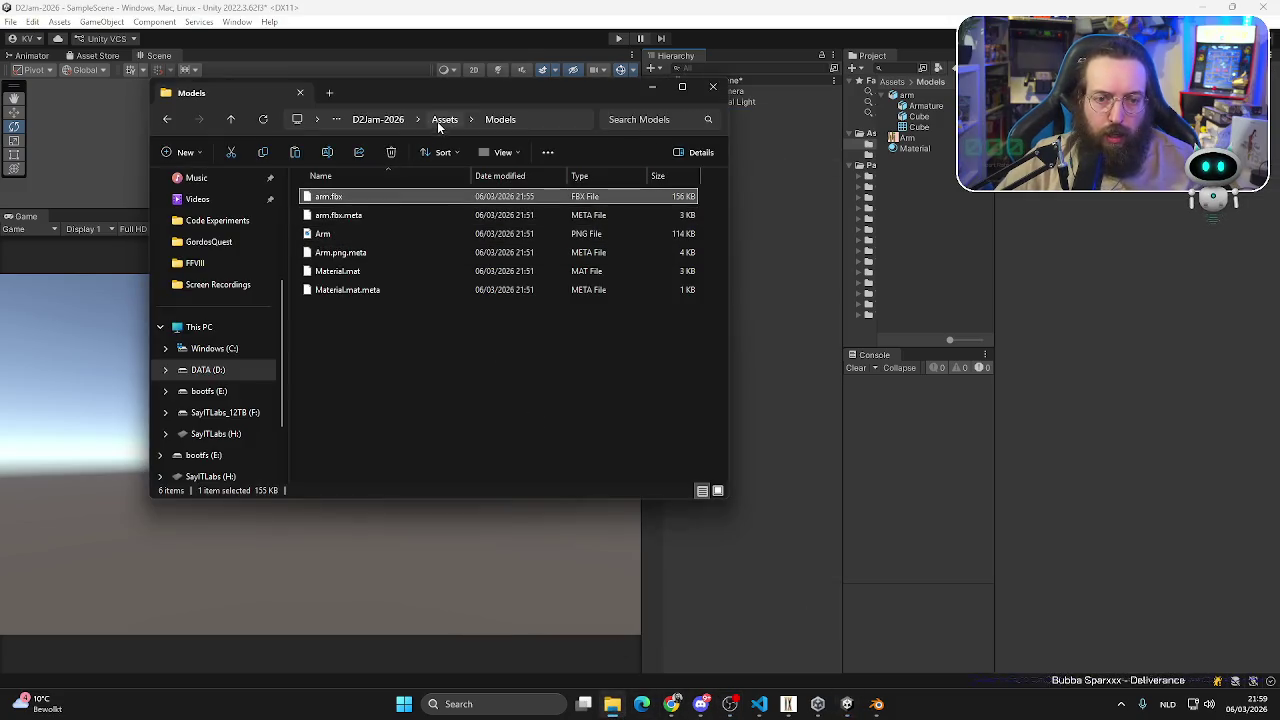
click(378, 119)
double_click(334, 213)
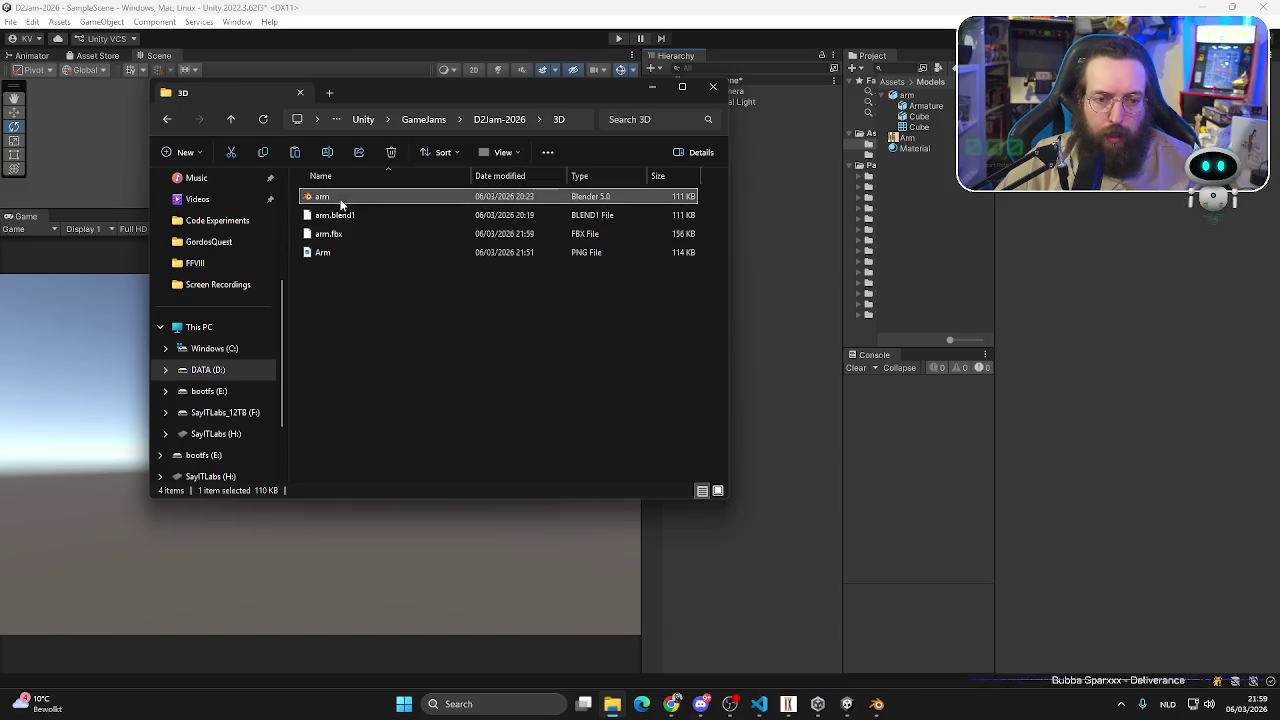
click(335, 233)
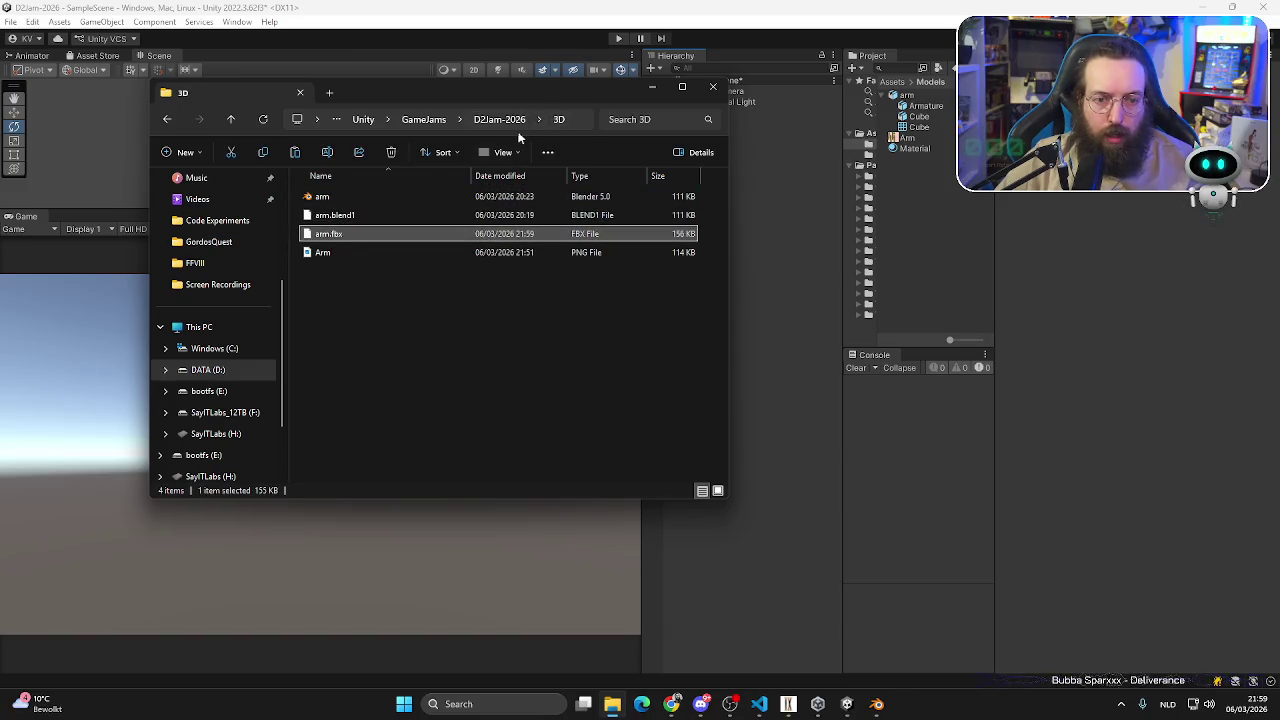
- Paste arm.fbx into Assets/Models, replacing the old copy, and close Explorer
click(505, 119)
double_click(325, 197)
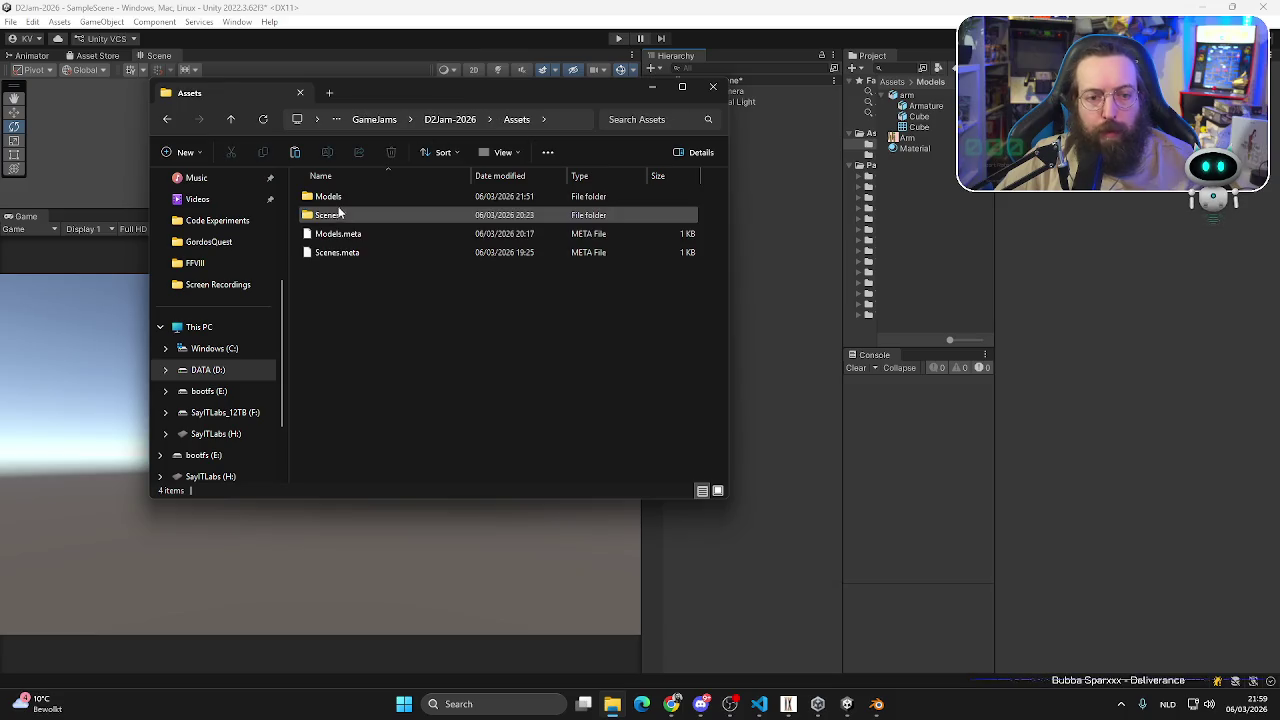
double_click(334, 197)
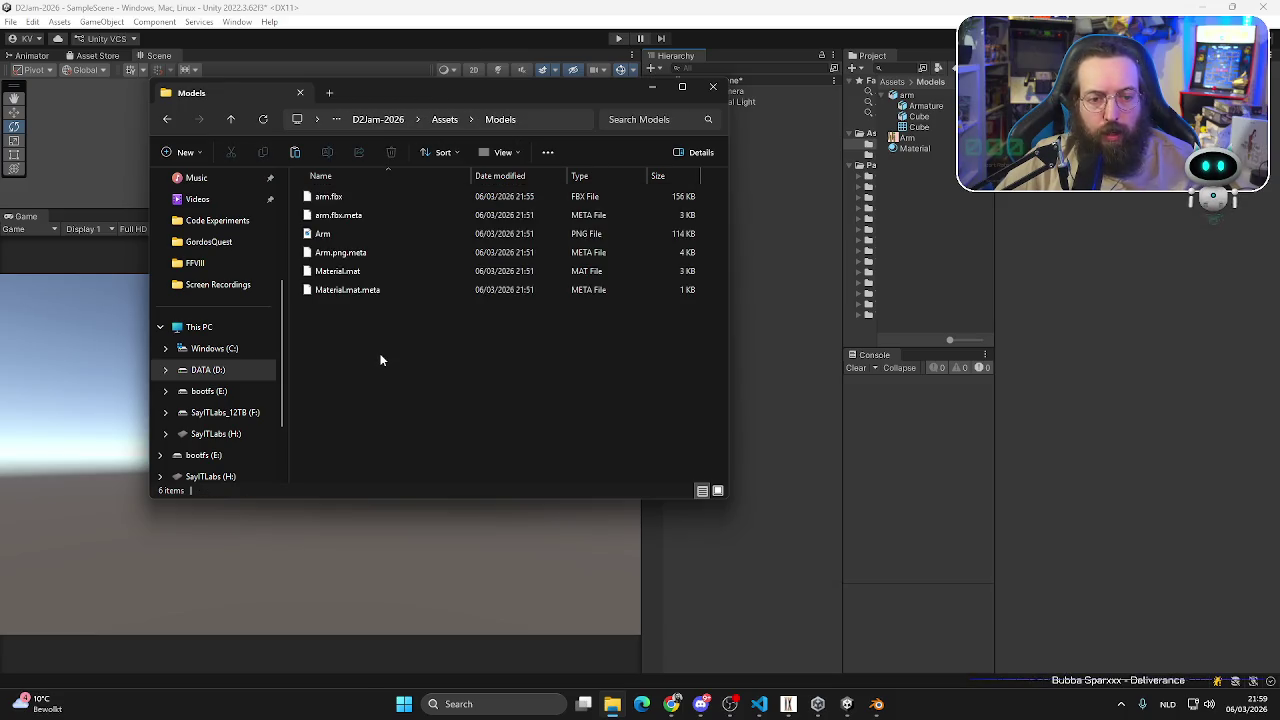
key(ctrl+v)
click(579, 245)
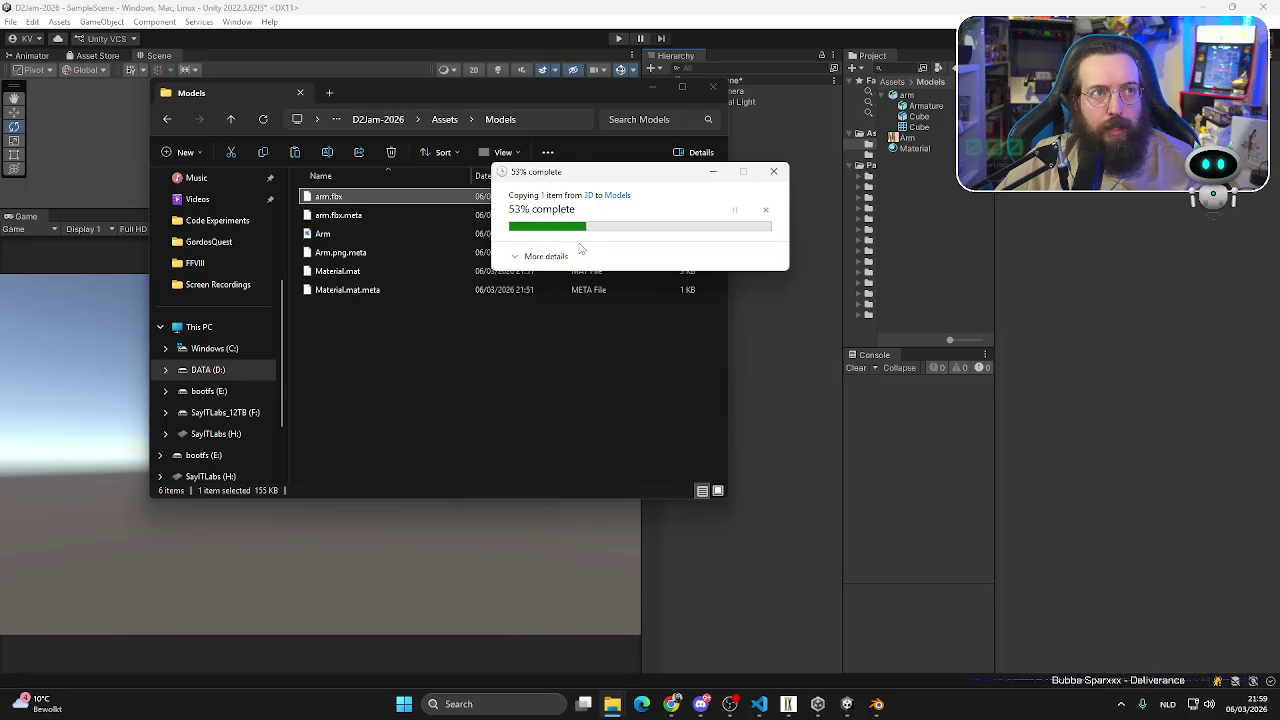
click(712, 87)
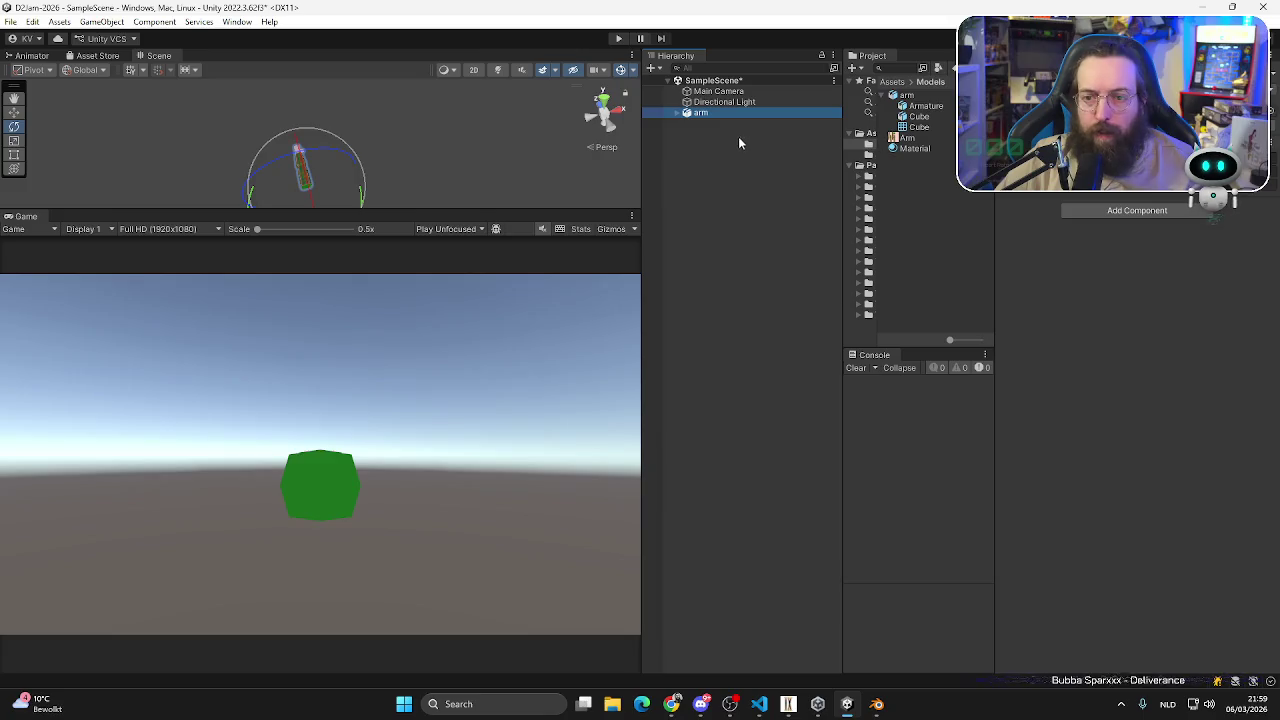
- Expand the arm's hierarchy down to the root Bone and its Cube mesh
click(678, 113)
click(712, 134)
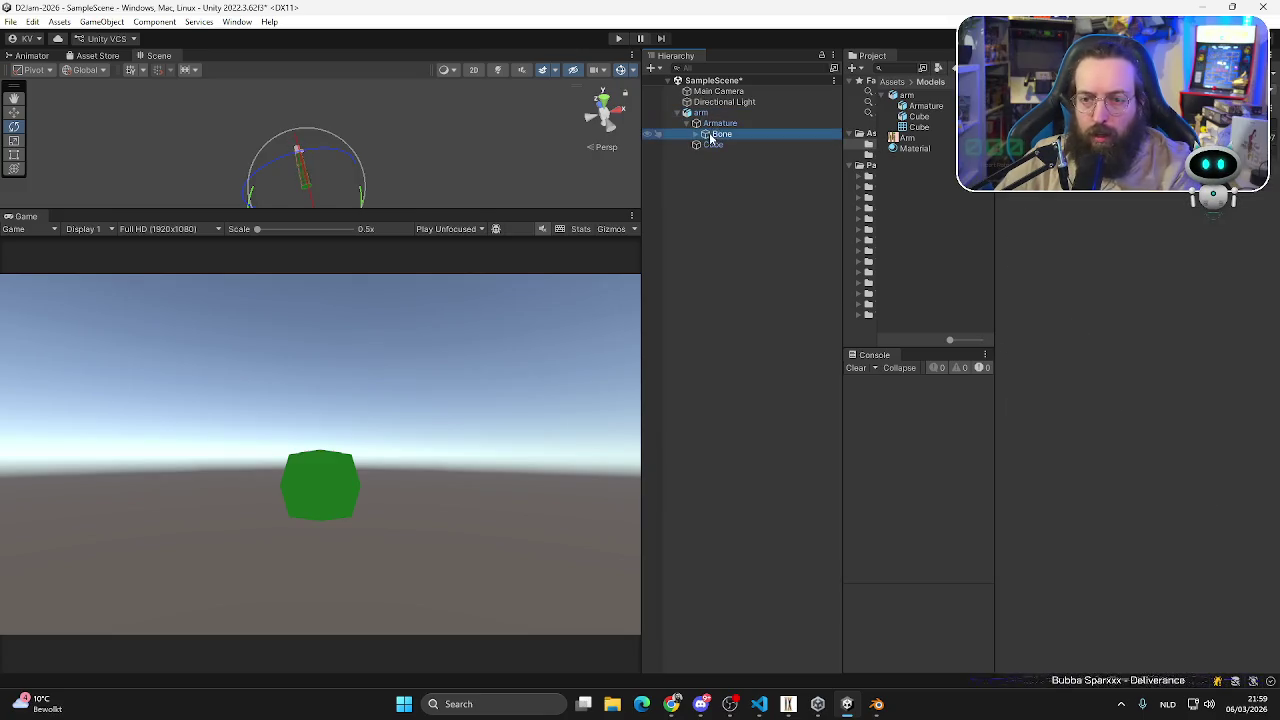
key(Right)
key(Down)
key(Down)
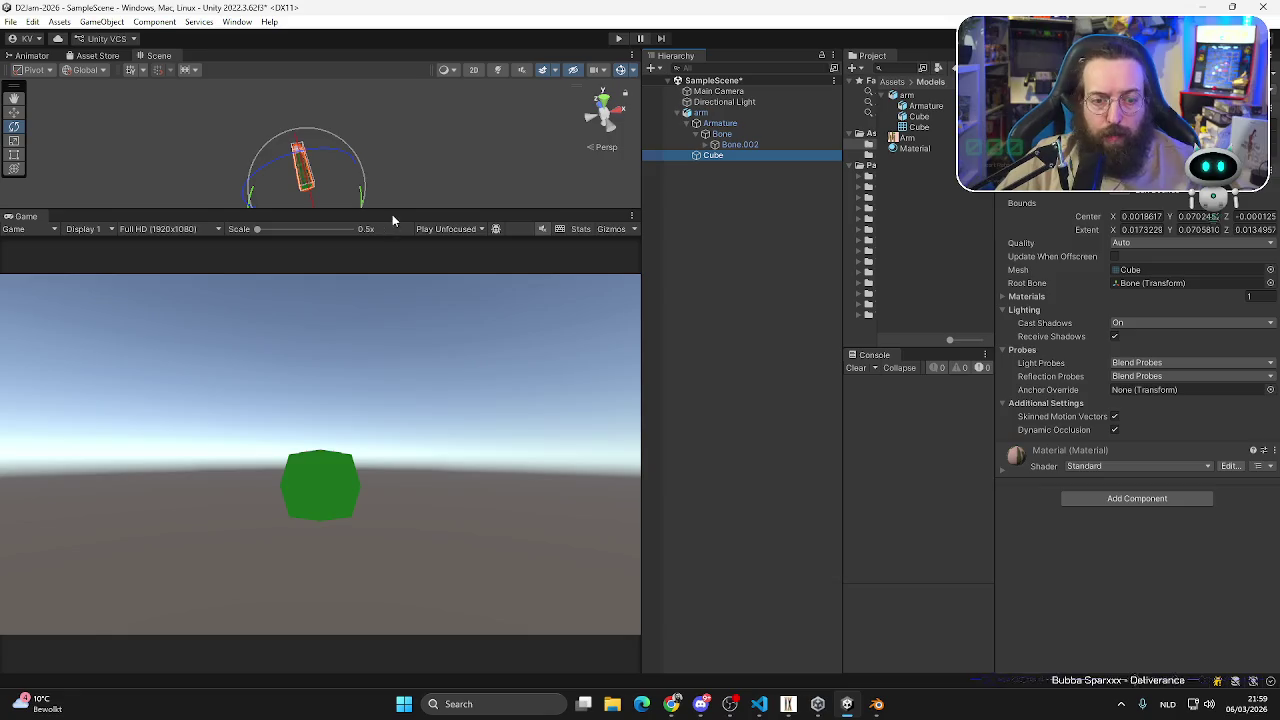
- Resize the Scene, Inspector and Hierarchy panels, reframe the arm, and select Bone.002
drag(392, 211, 392, 475)
middle_drag(514, 391, 378, 374)
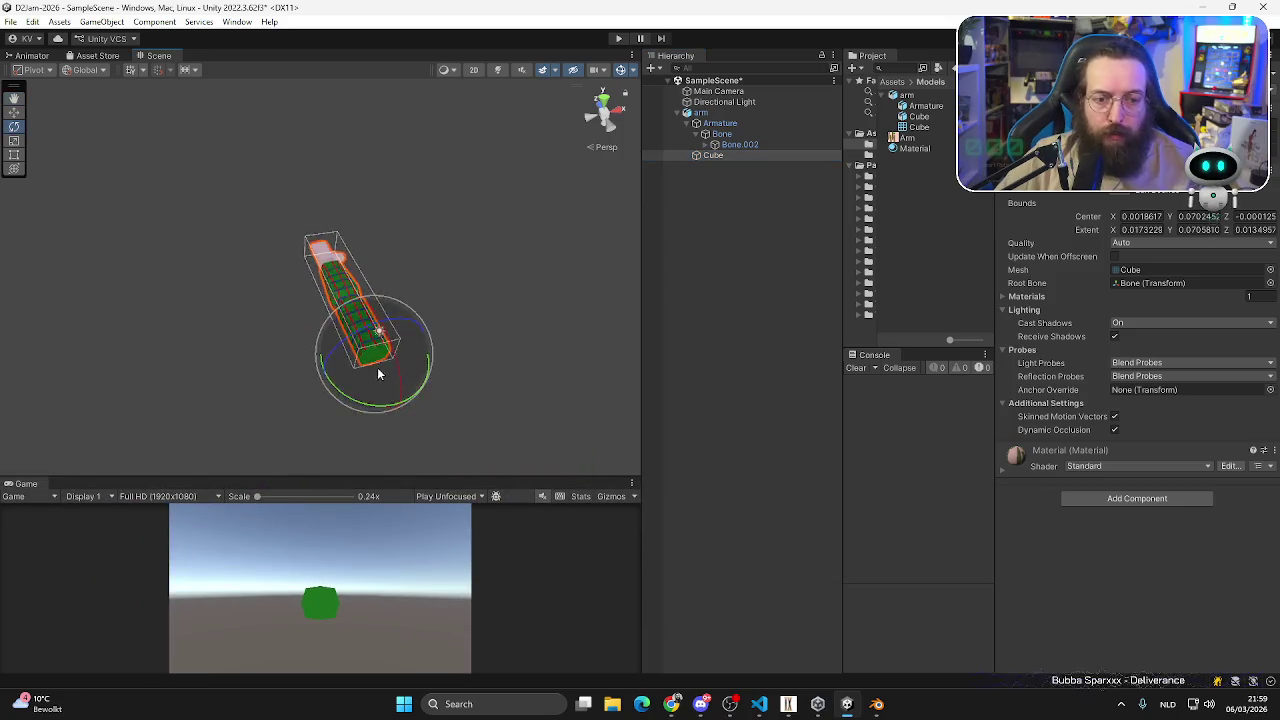
scroll(378, 374, up, 3)
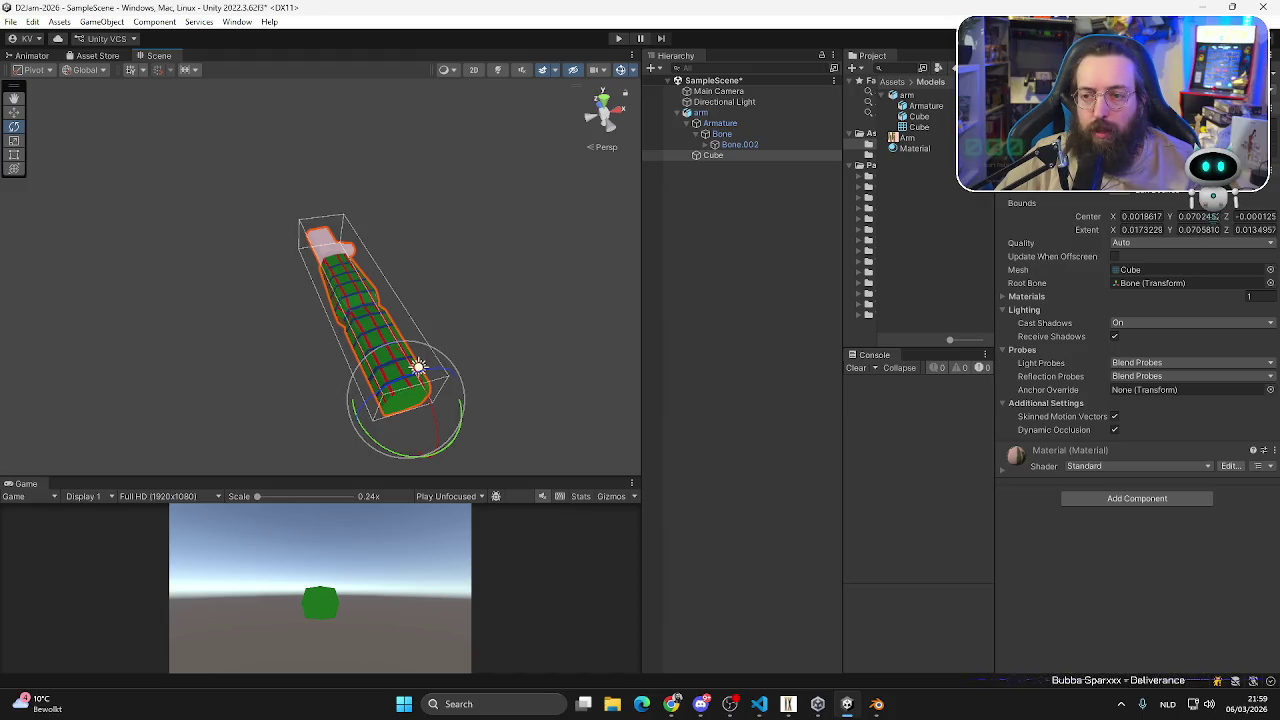
drag(995, 190, 914, 190)
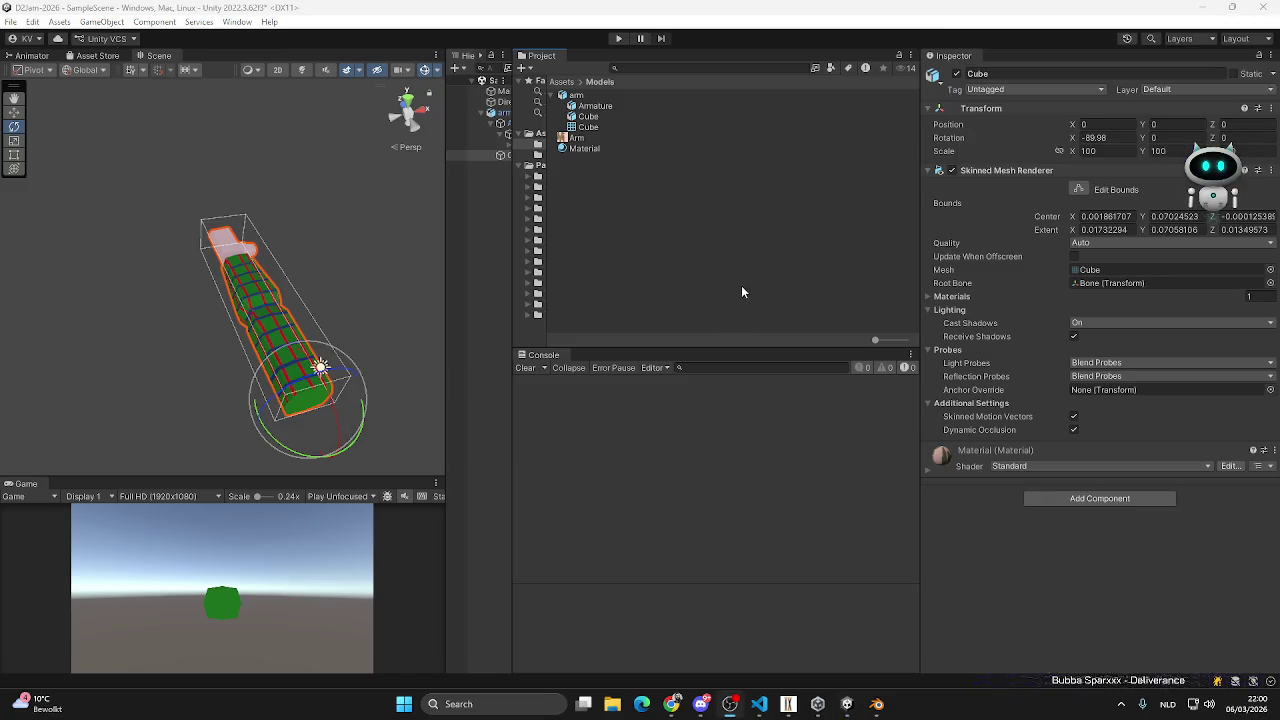
click(271, 338)
middle_drag(271, 338, 207, 311)
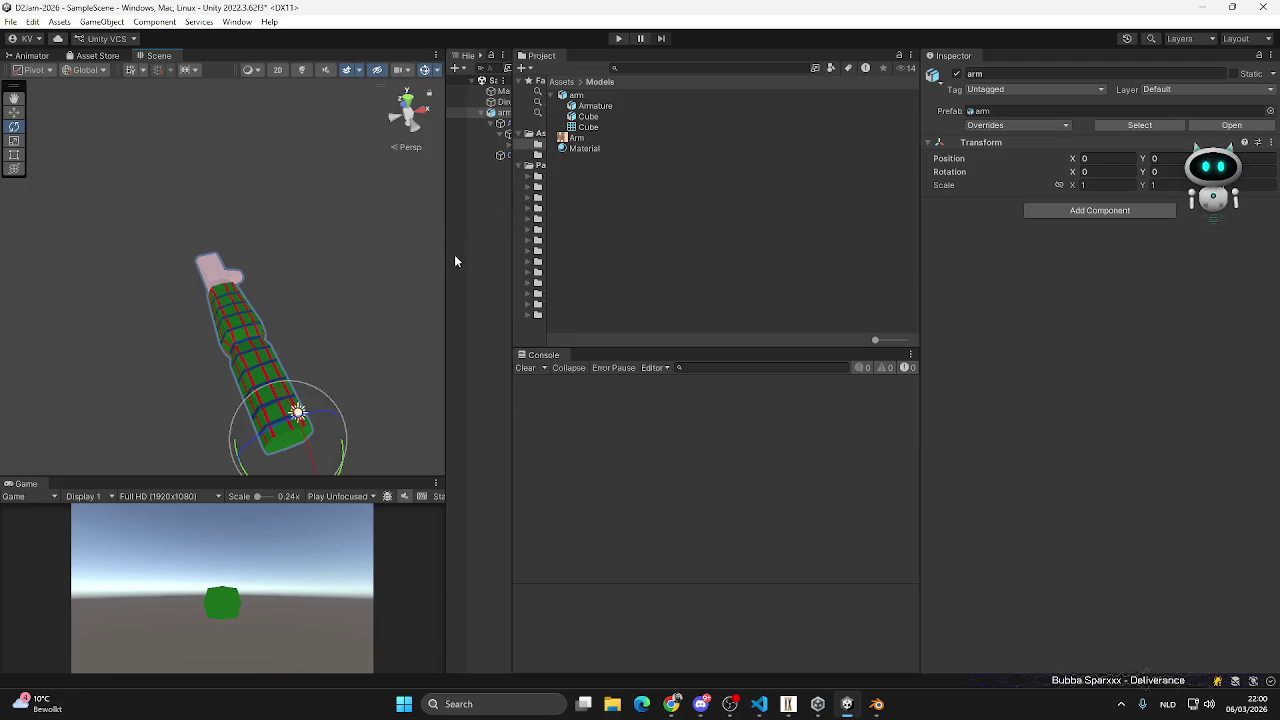
drag(445, 260, 300, 360)
click(398, 145)
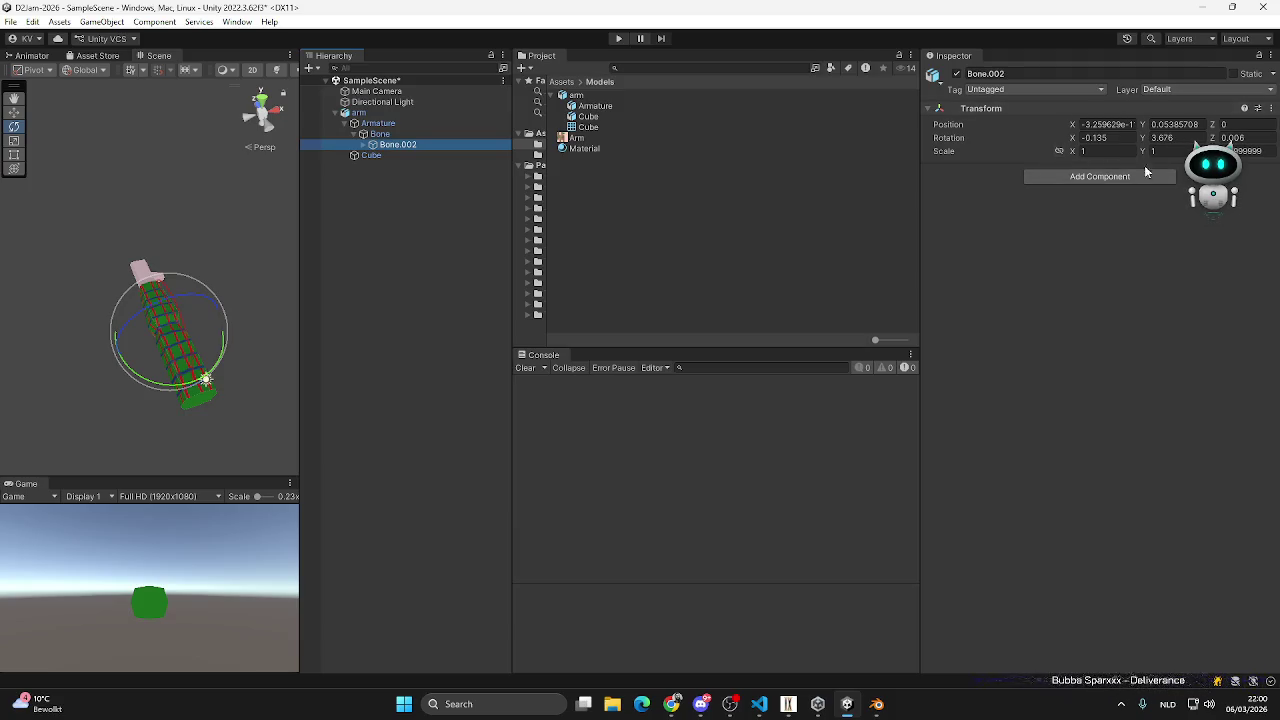
- Zero Bone's X and Y rotation fields, then undo back to its original rotation
click(363, 145)
click(440, 134)
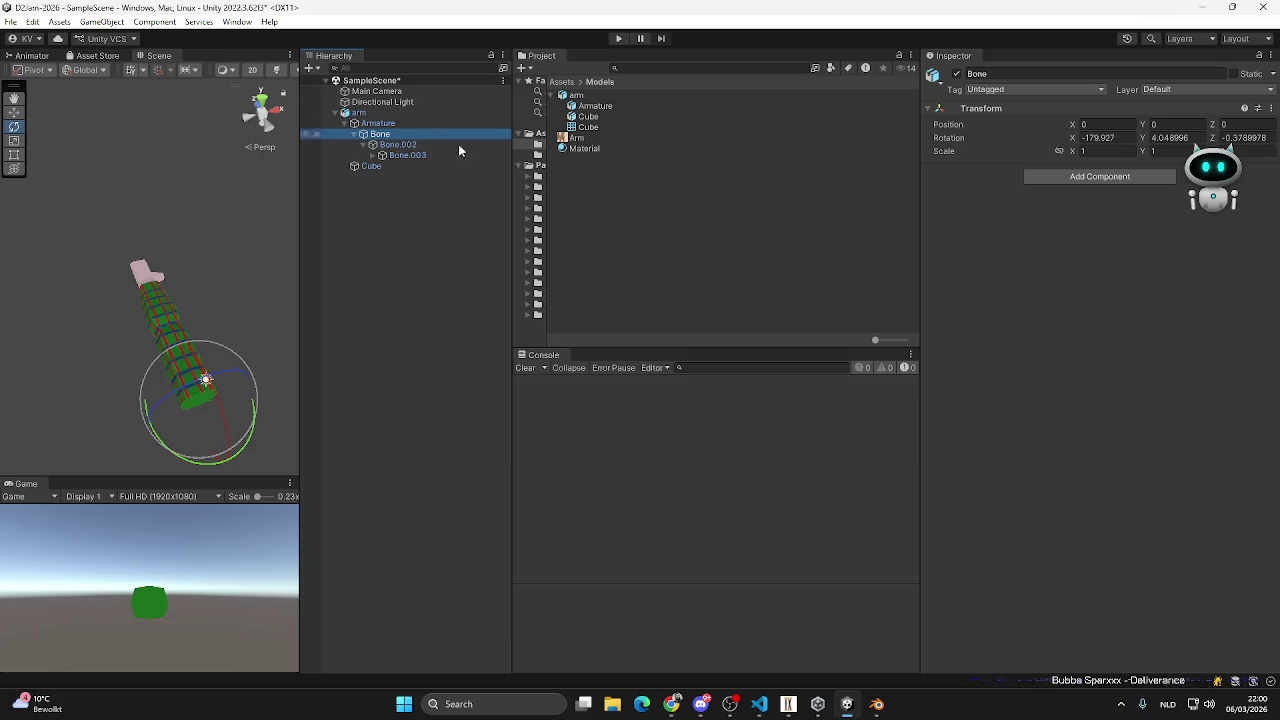
click(1093, 139)
key(BackSpace)
text(0)
key(Tab)
text(0)
key(Tab)
key(BackSpace)
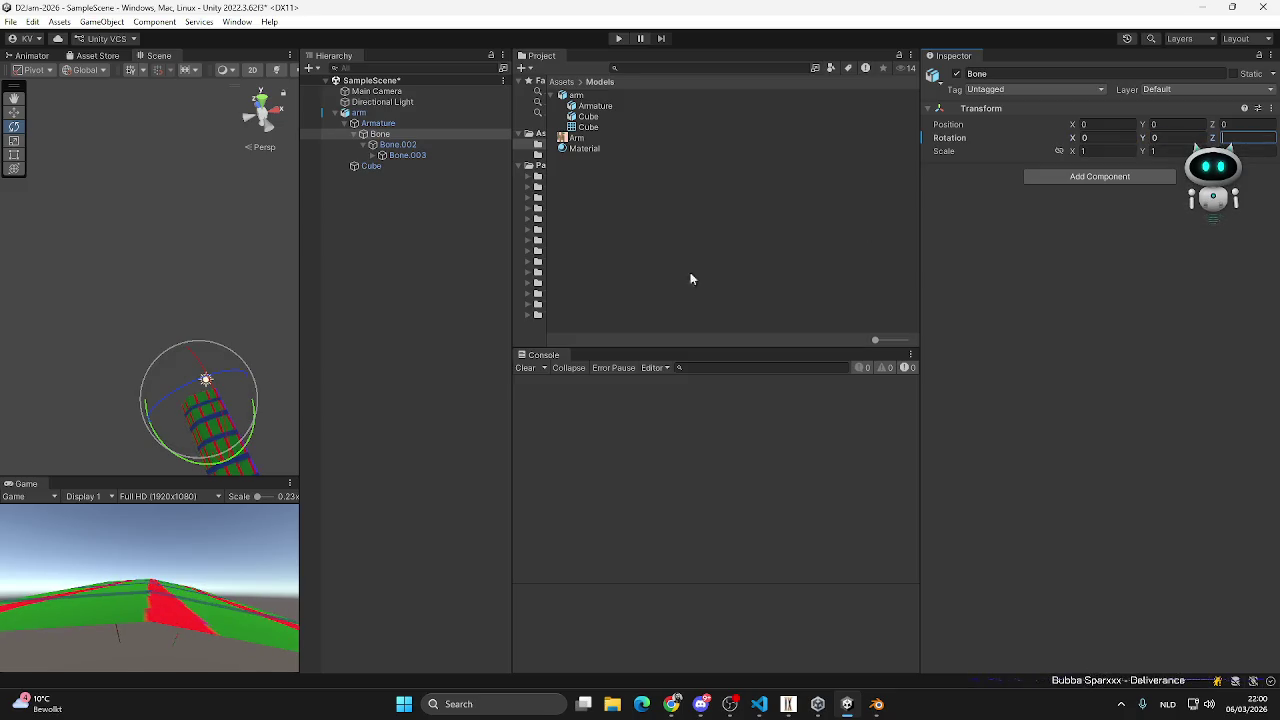
key(ctrl+z)
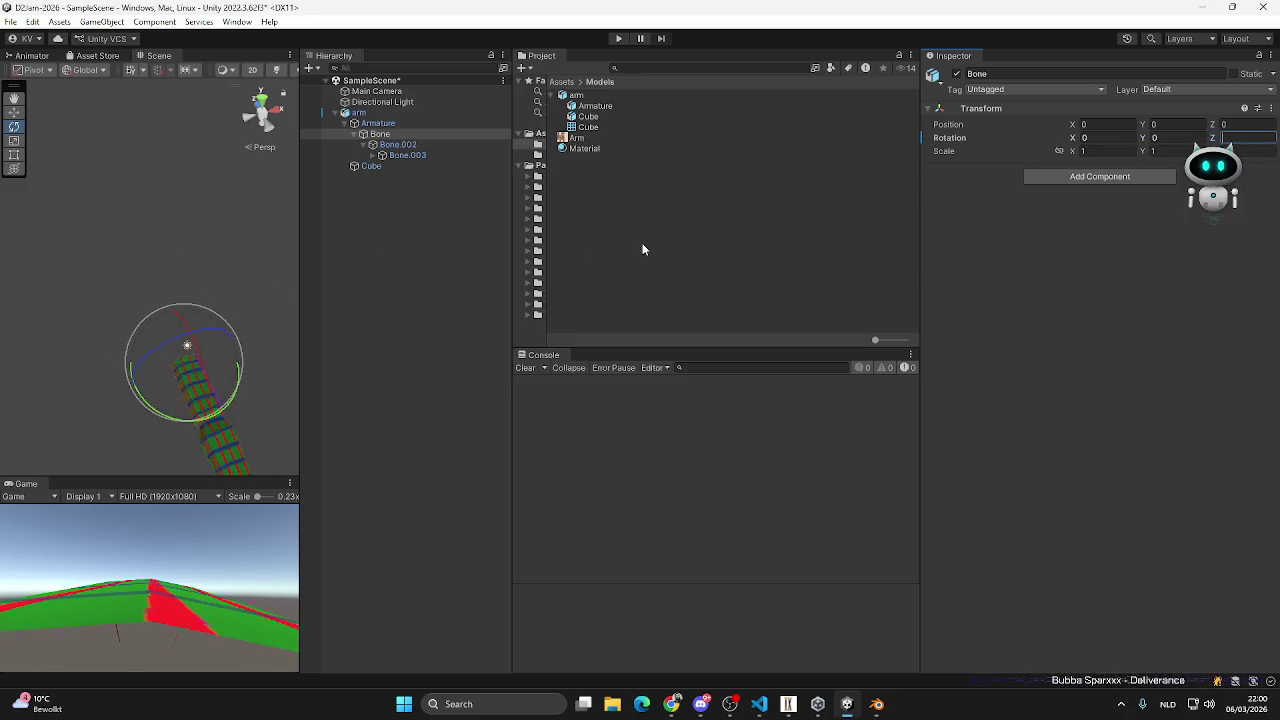
key(ctrl+z)
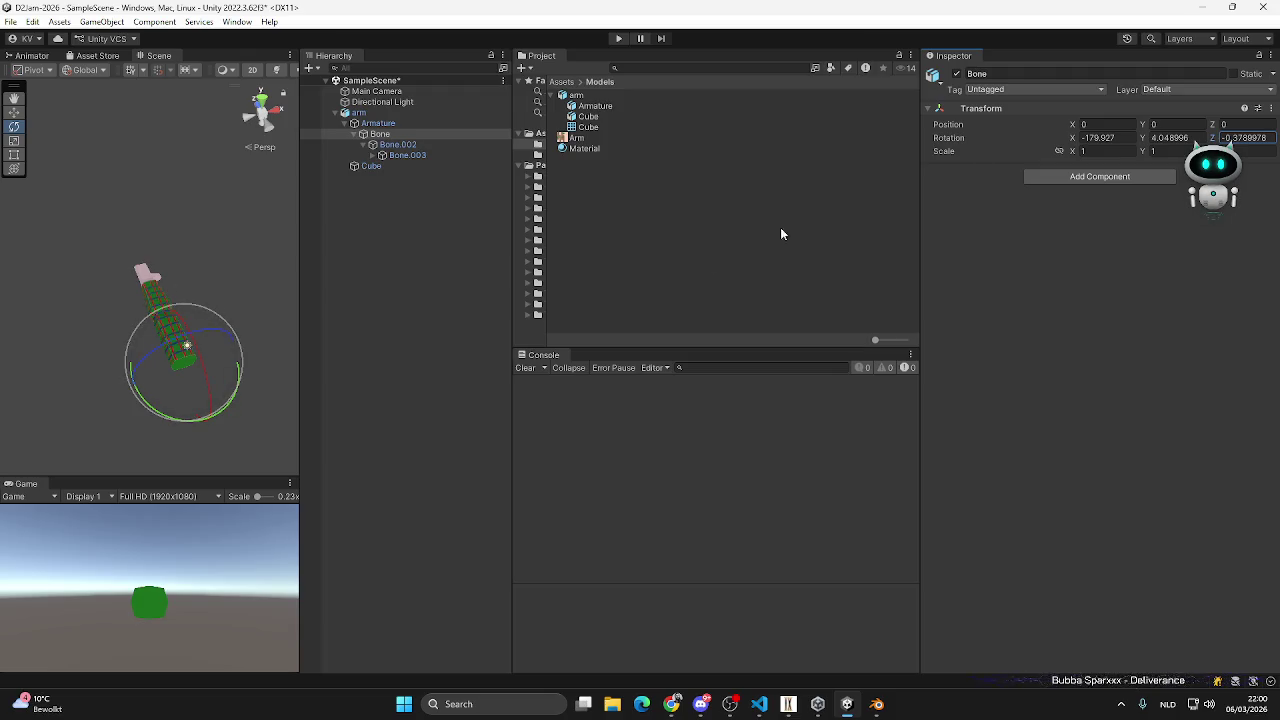
- Scrub the X rotation of Bone and Bone.002 to test the bend, then return to Blender
click(1073, 141)
drag(1073, 141, 953, 139)
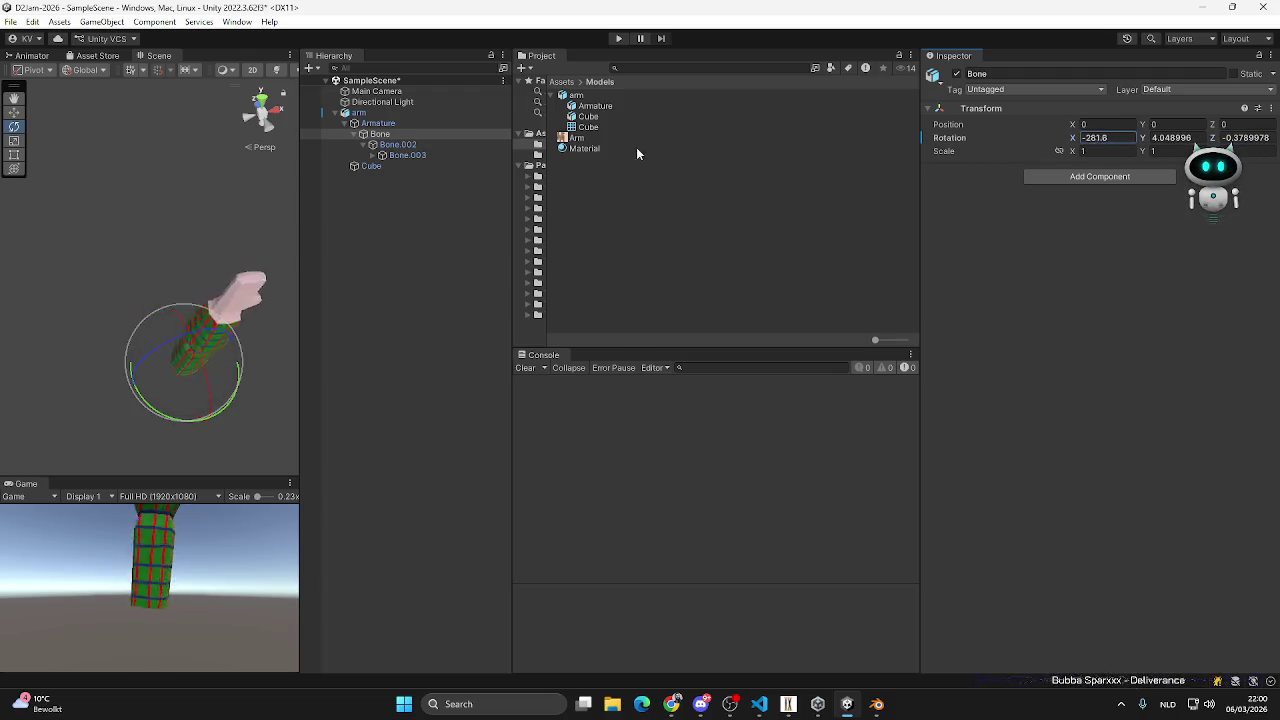
key(ctrl+z)
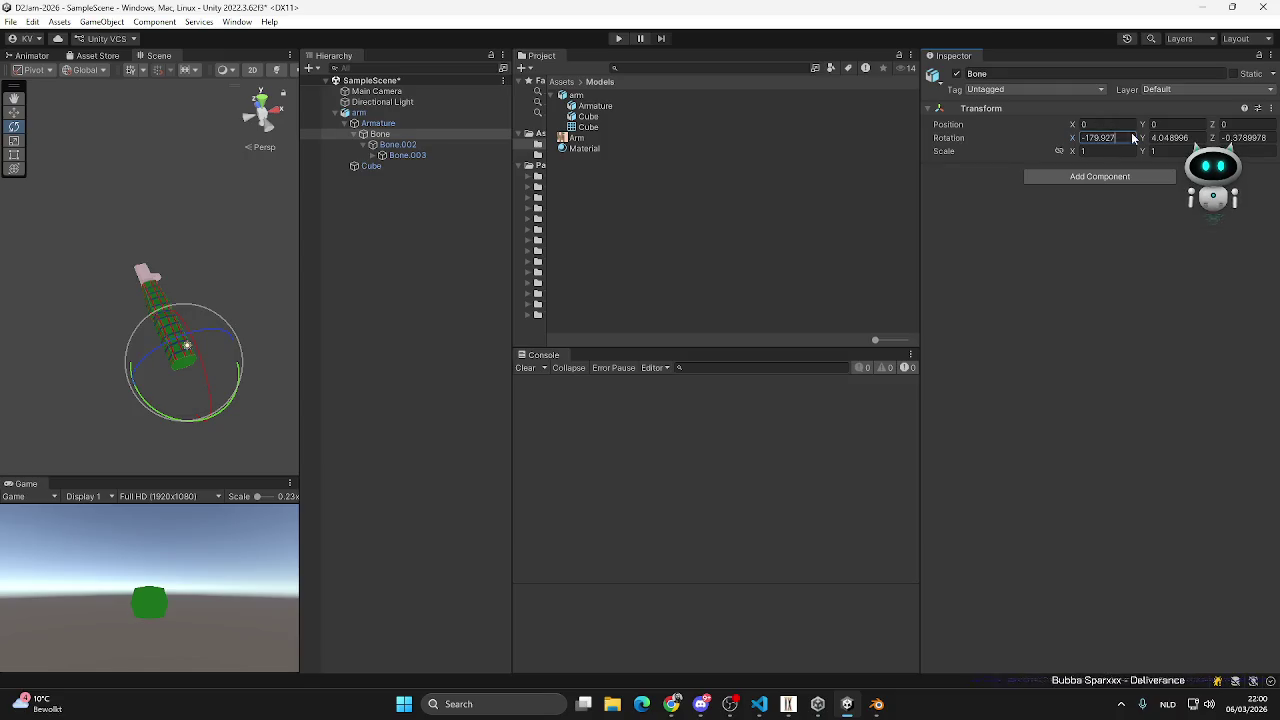
click(1112, 137)
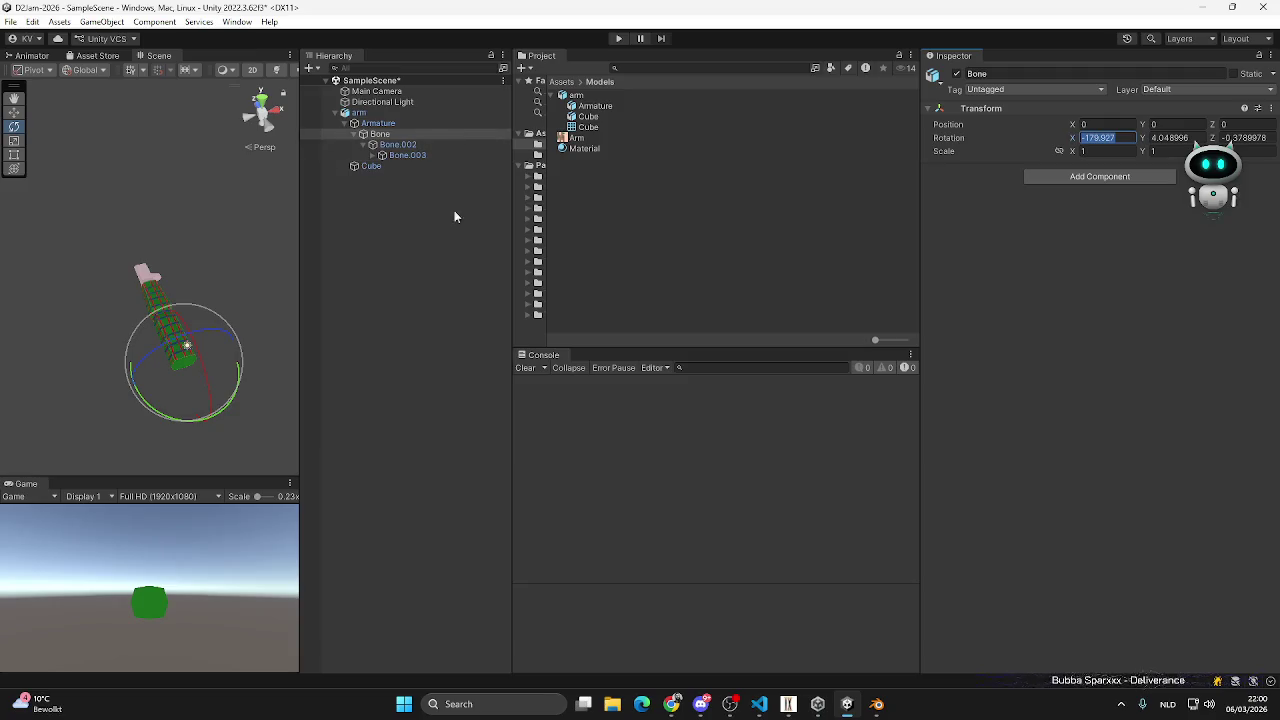
click(400, 145)
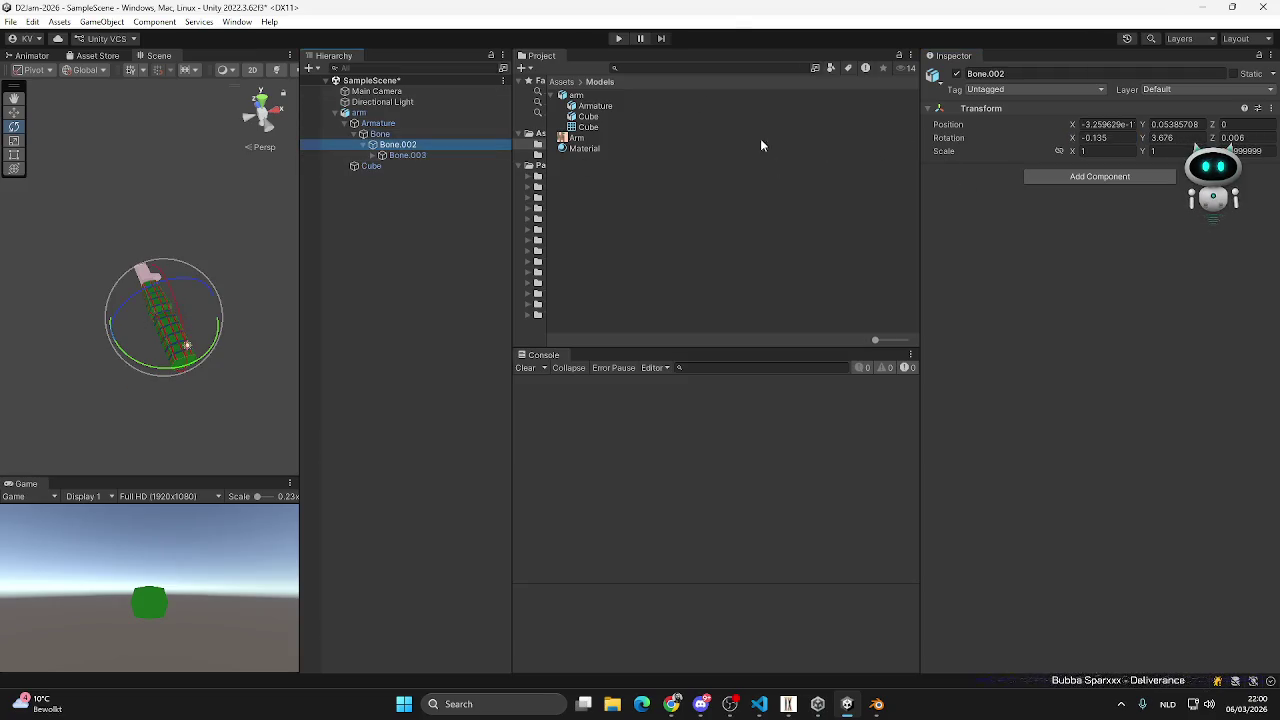
drag(1055, 123, 1015, 139)
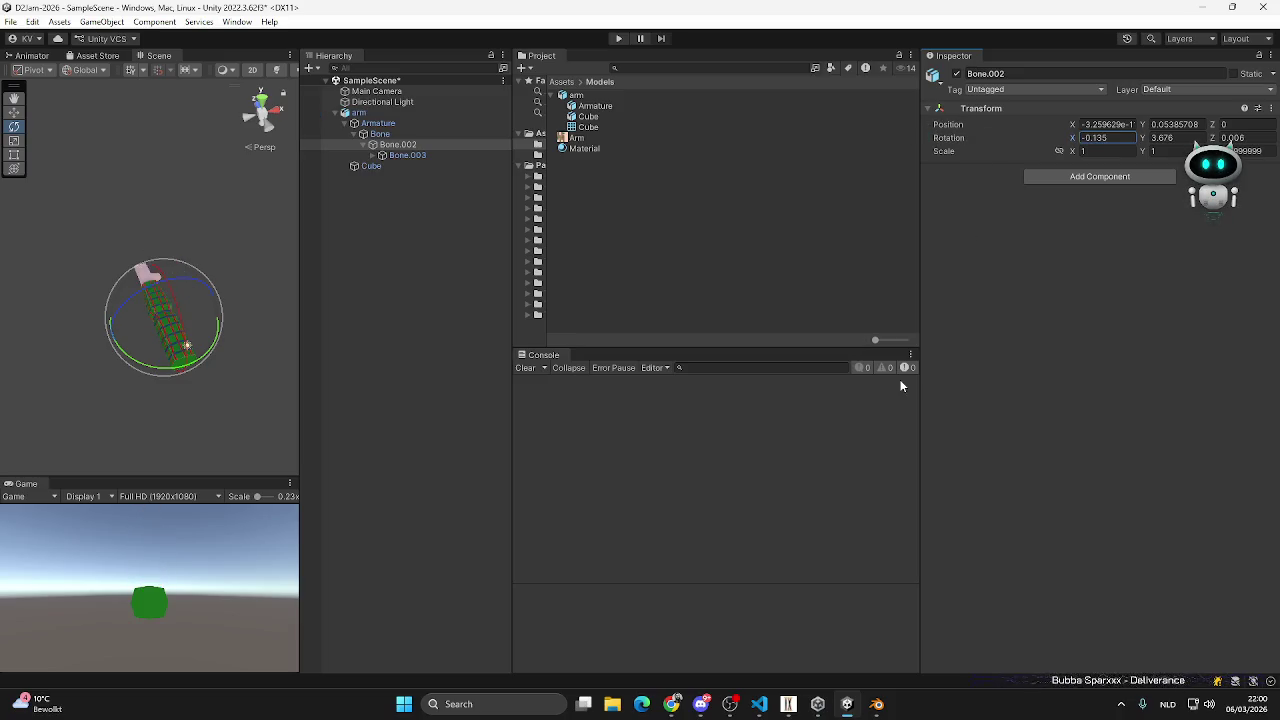
click(875, 702)
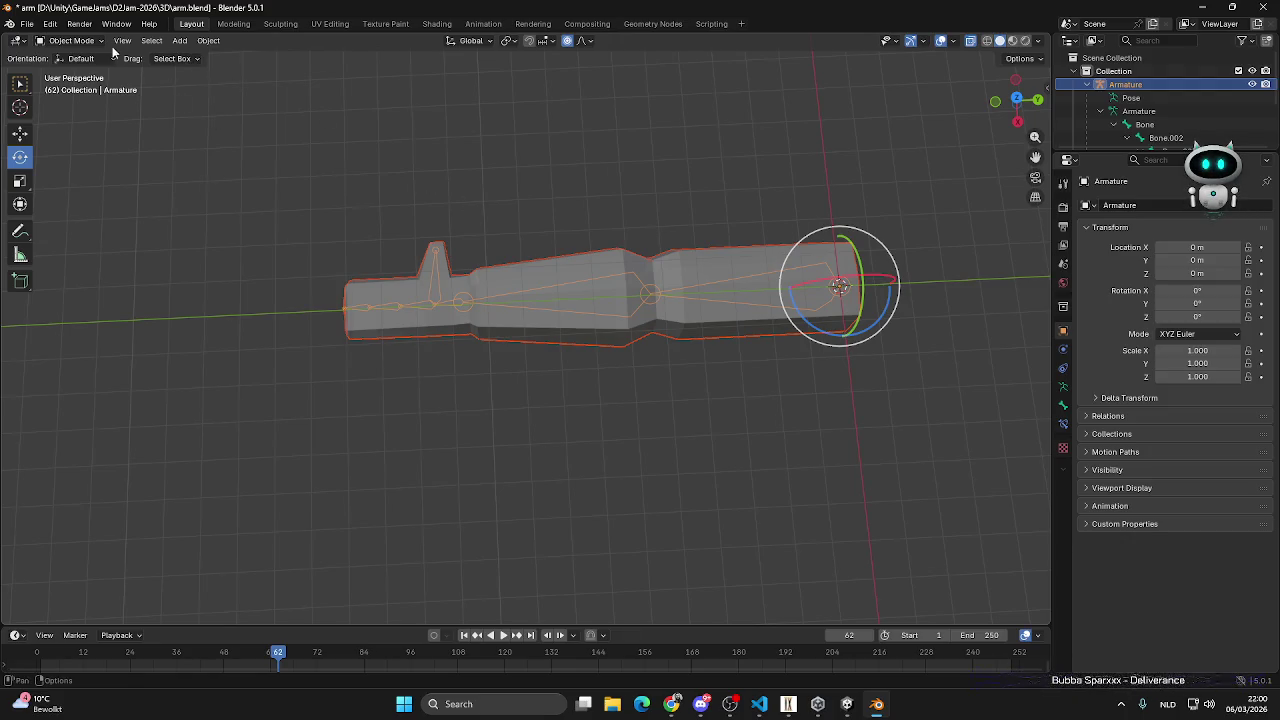
- Save arm.blend, switch the armature to Pose Mode and clear all bone transforms
click(27, 23)
click(59, 110)
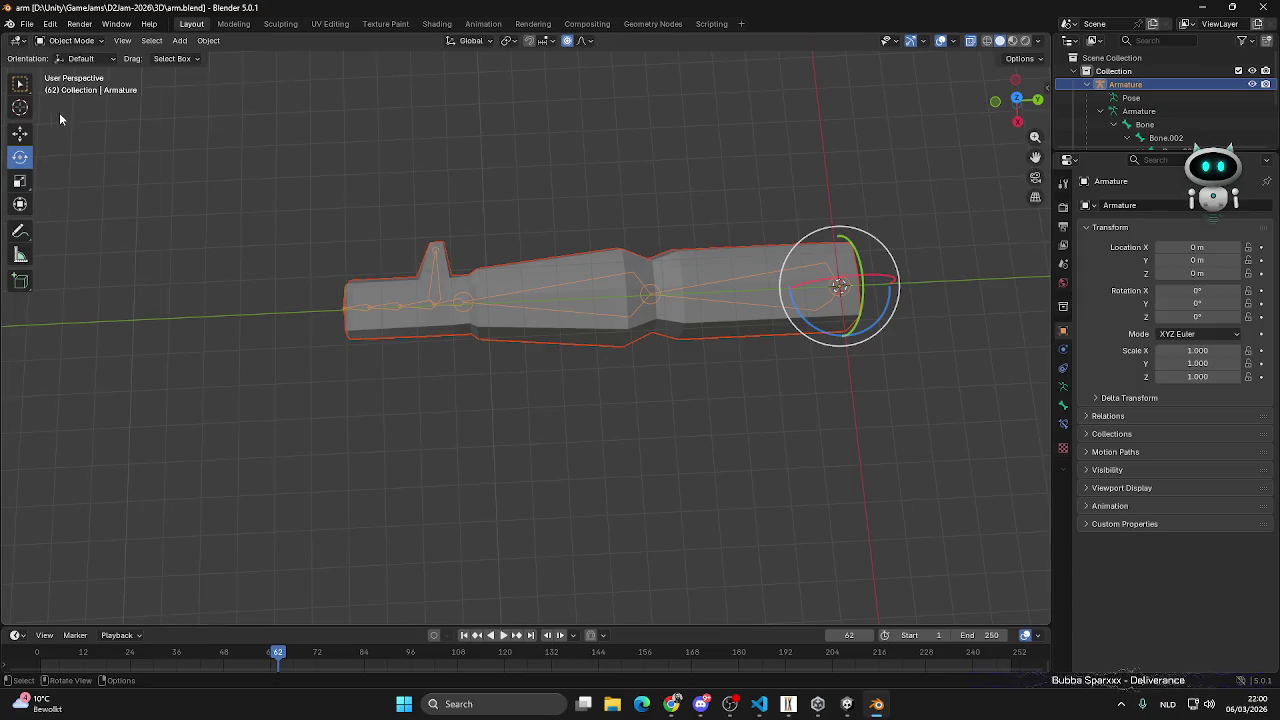
click(66, 40)
click(72, 88)
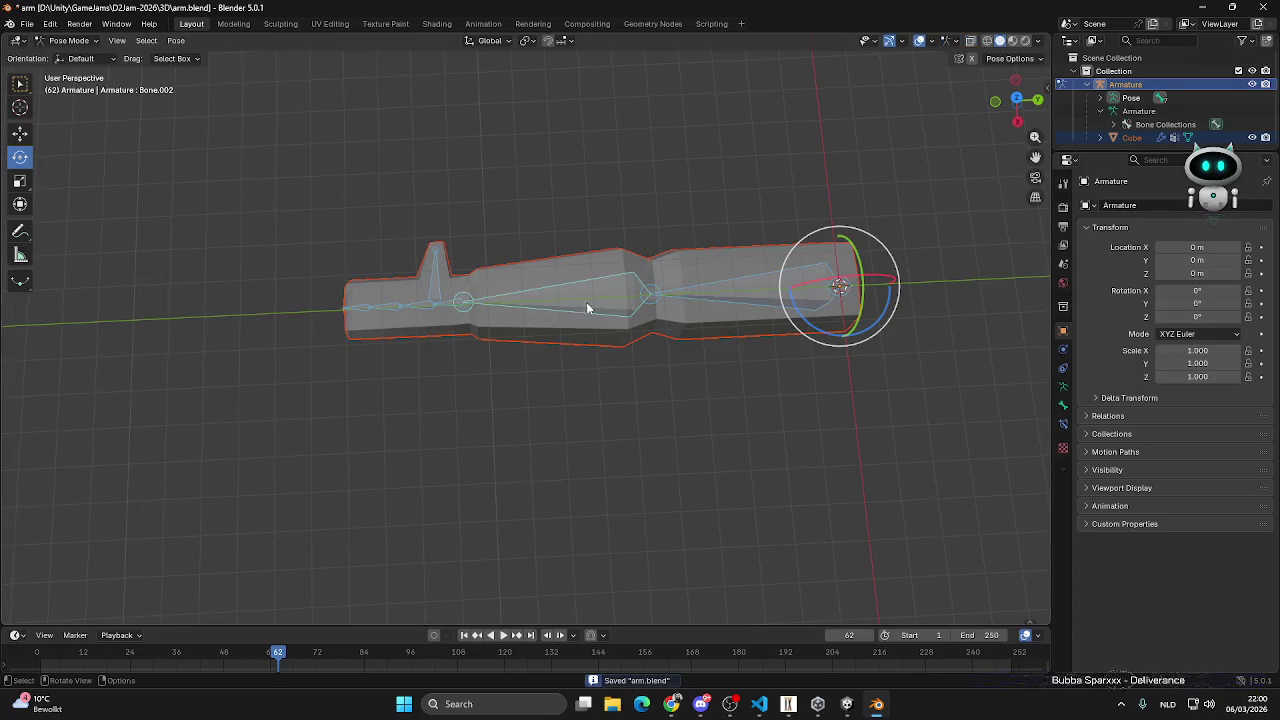
click(150, 41)
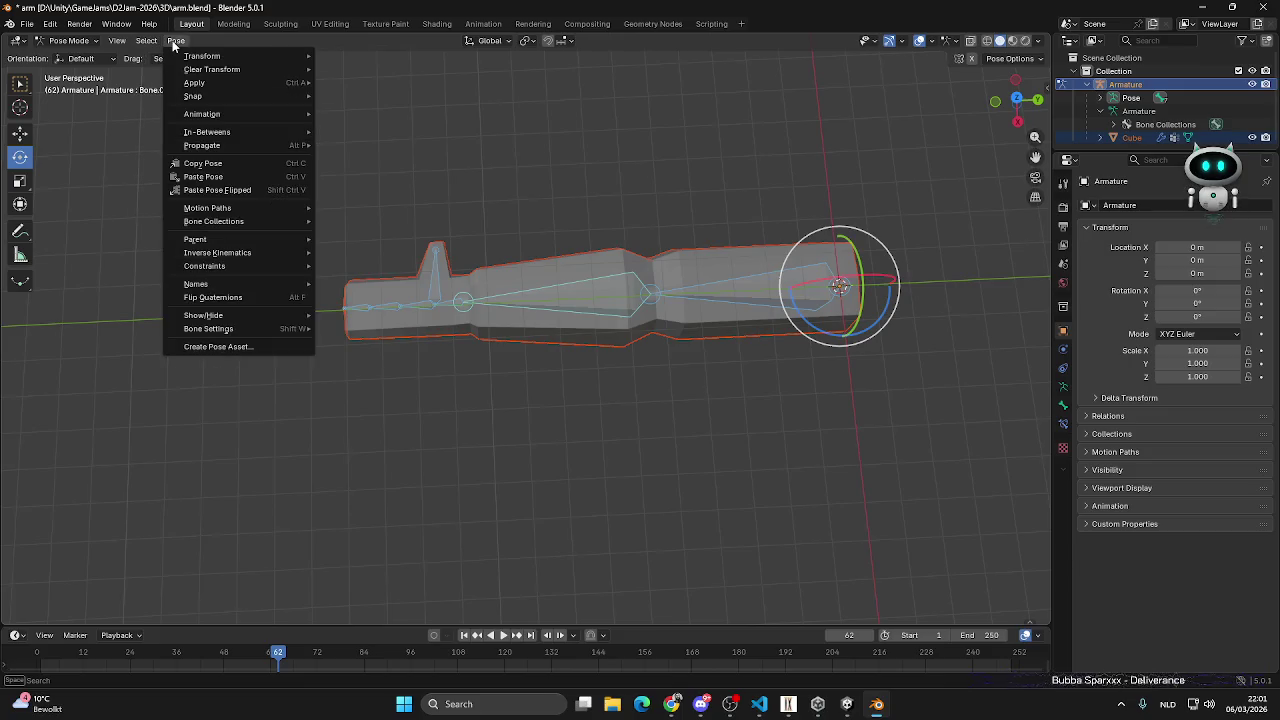
click(352, 67)
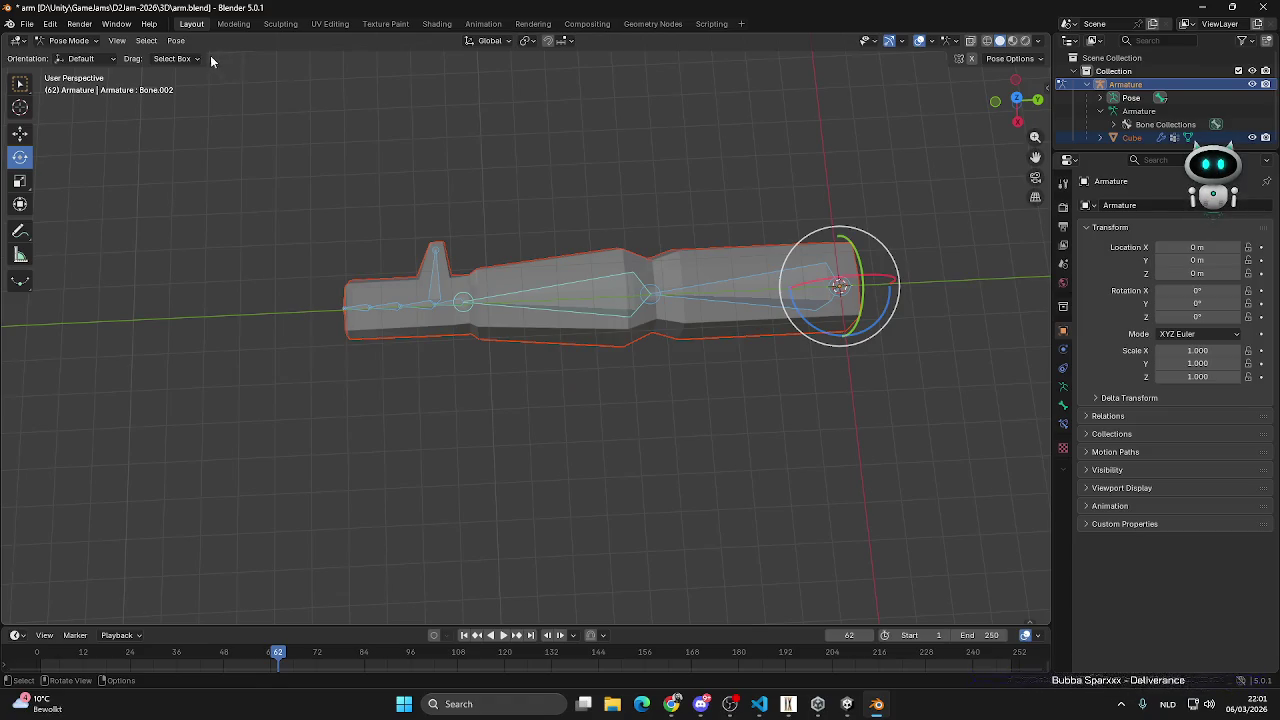
- Apply the current pose as the rest pose, then deselect and box-select all bones again
click(176, 41)
mouse_move(196, 83)
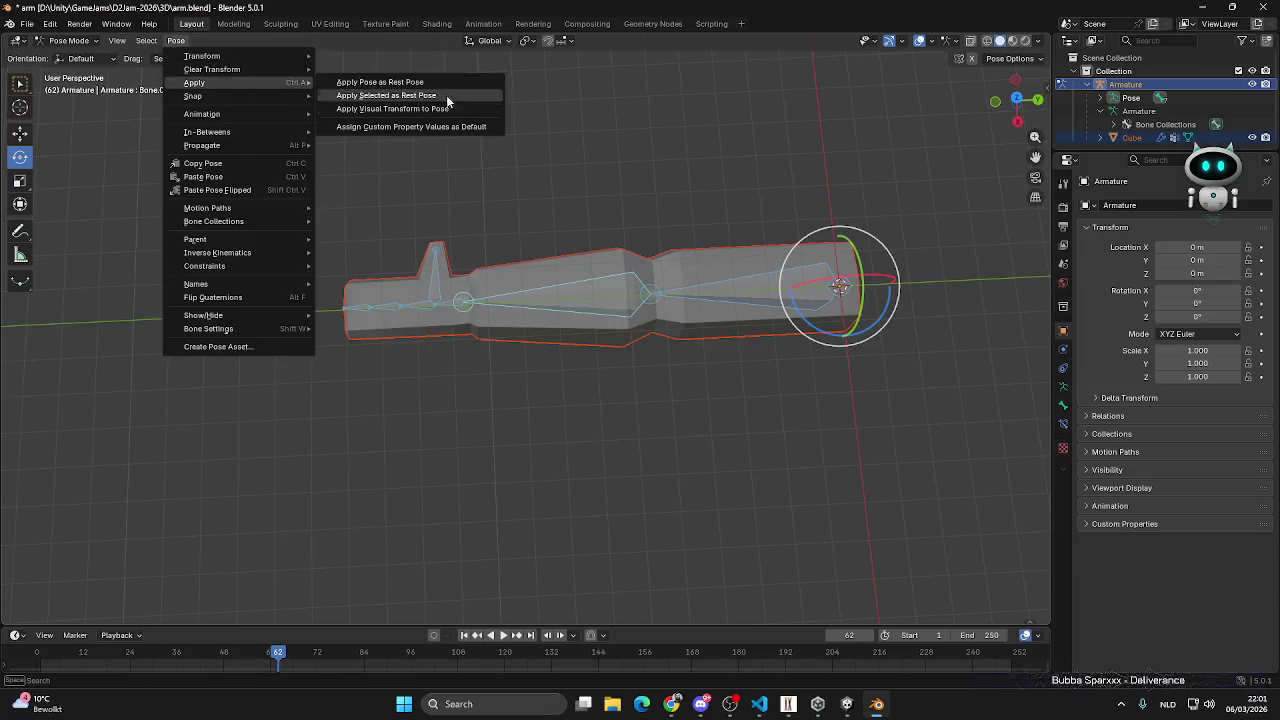
click(412, 85)
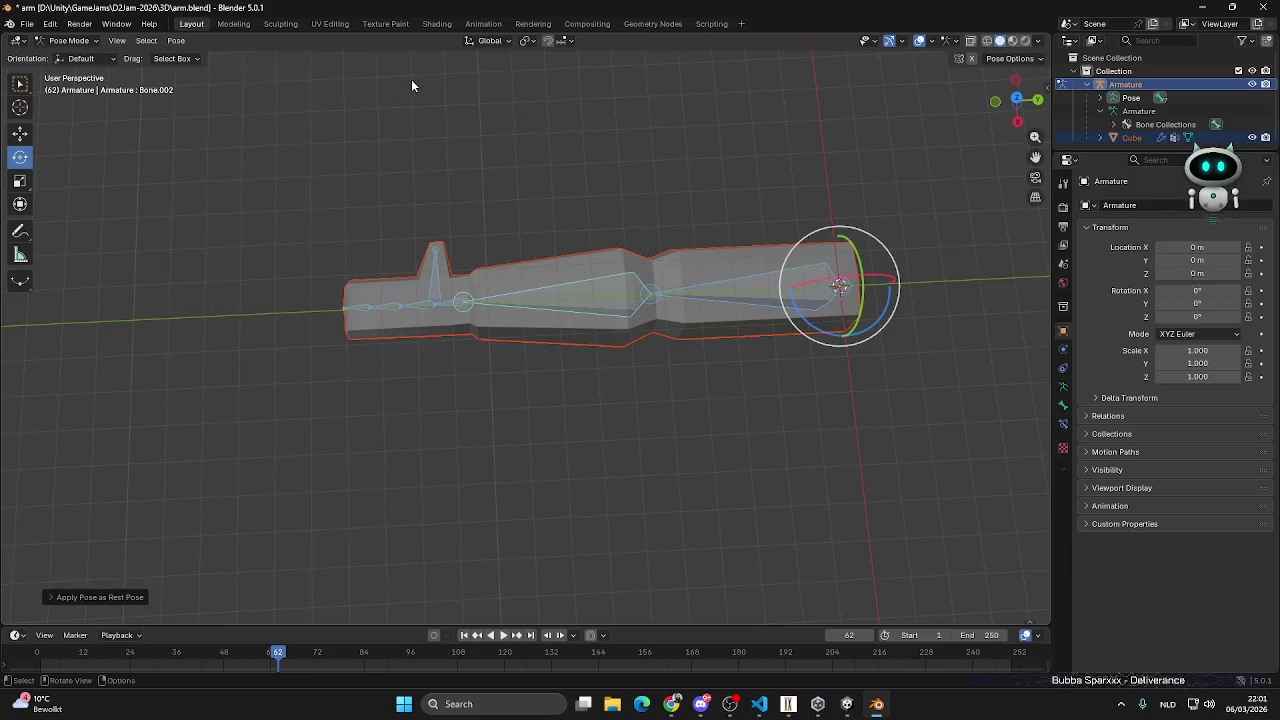
click(47, 597)
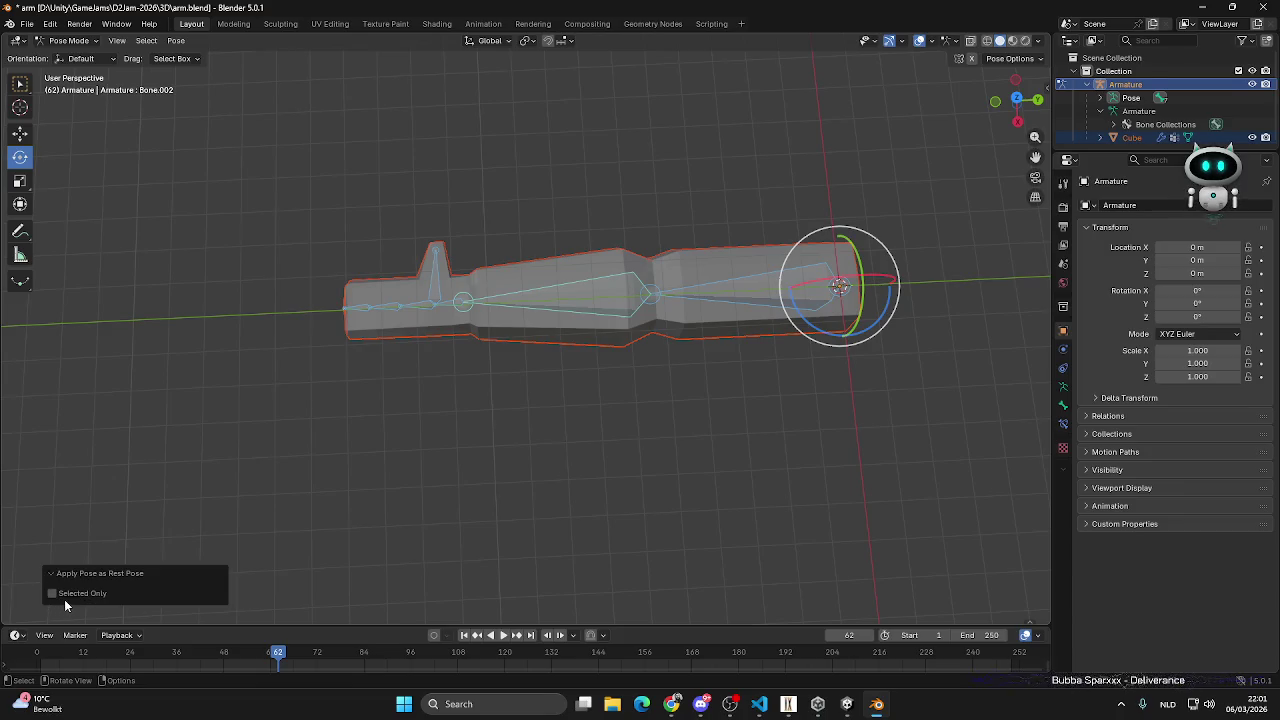
click(279, 548)
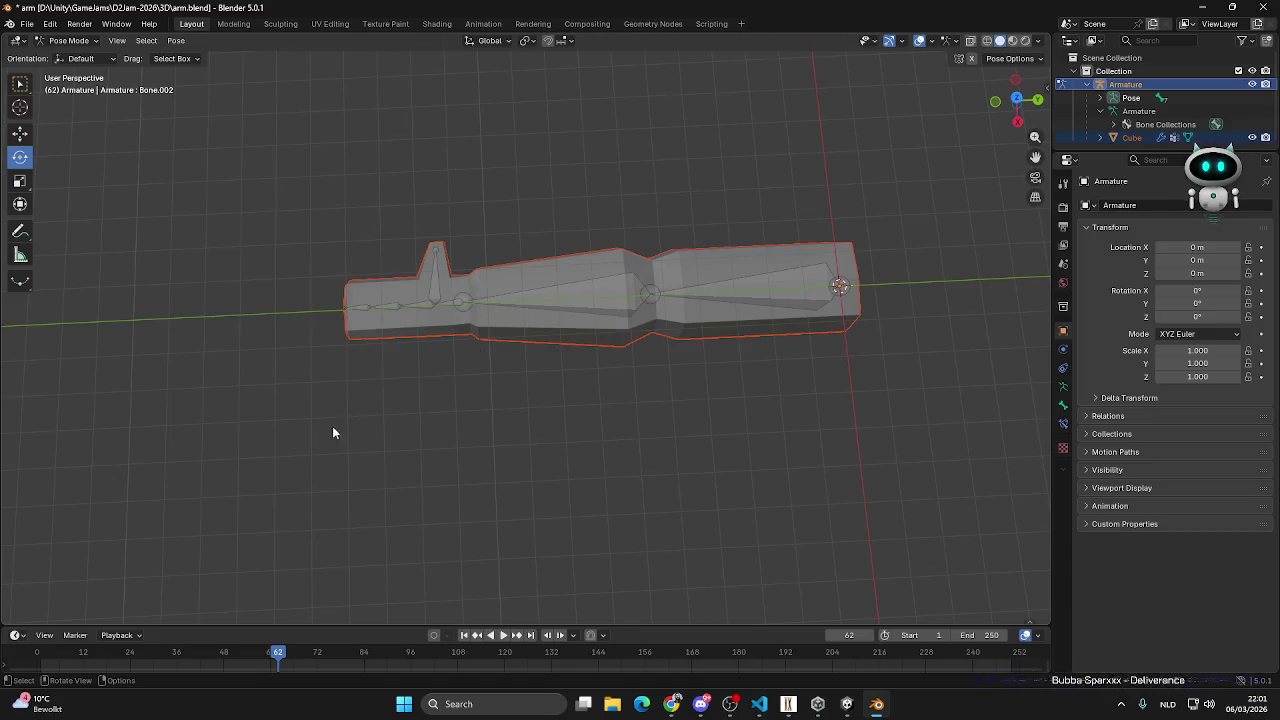
drag(324, 442, 912, 104)
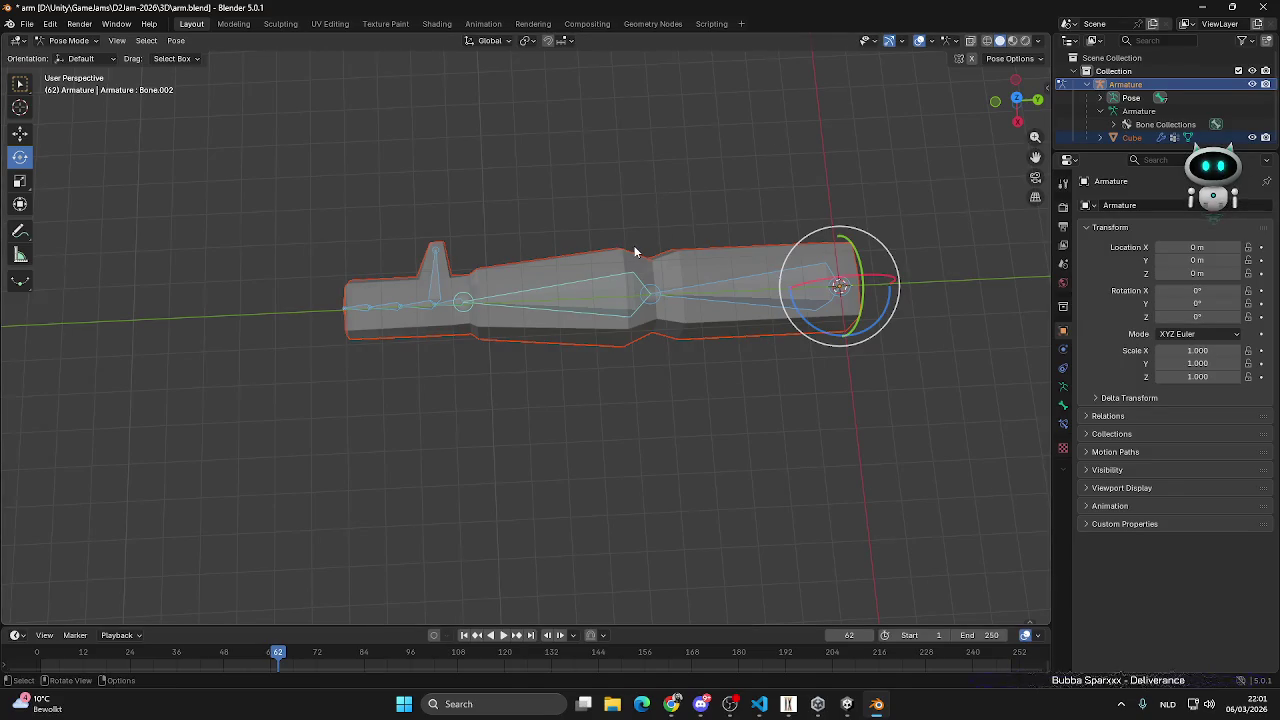
click(27, 23)
mouse_move(49, 227)
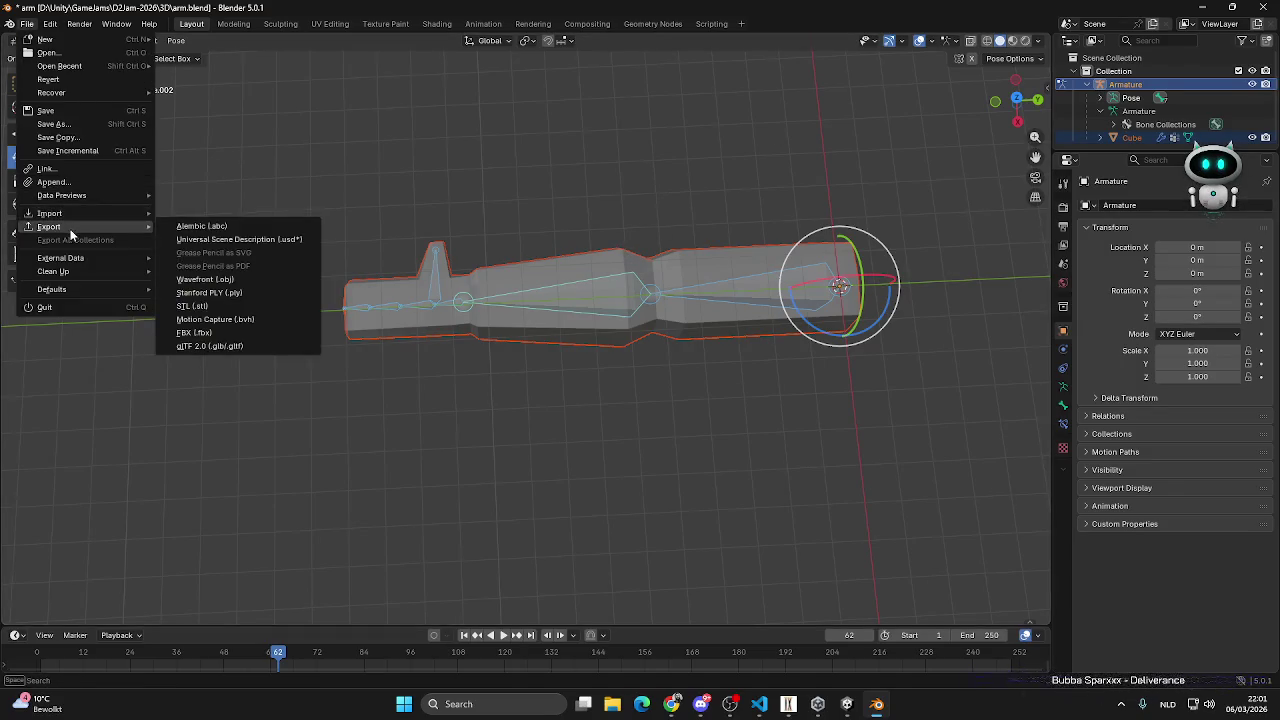
- Export the arm as FBX with the Armature options expanded, overwriting arm.fbx in the 3D folder
click(194, 332)
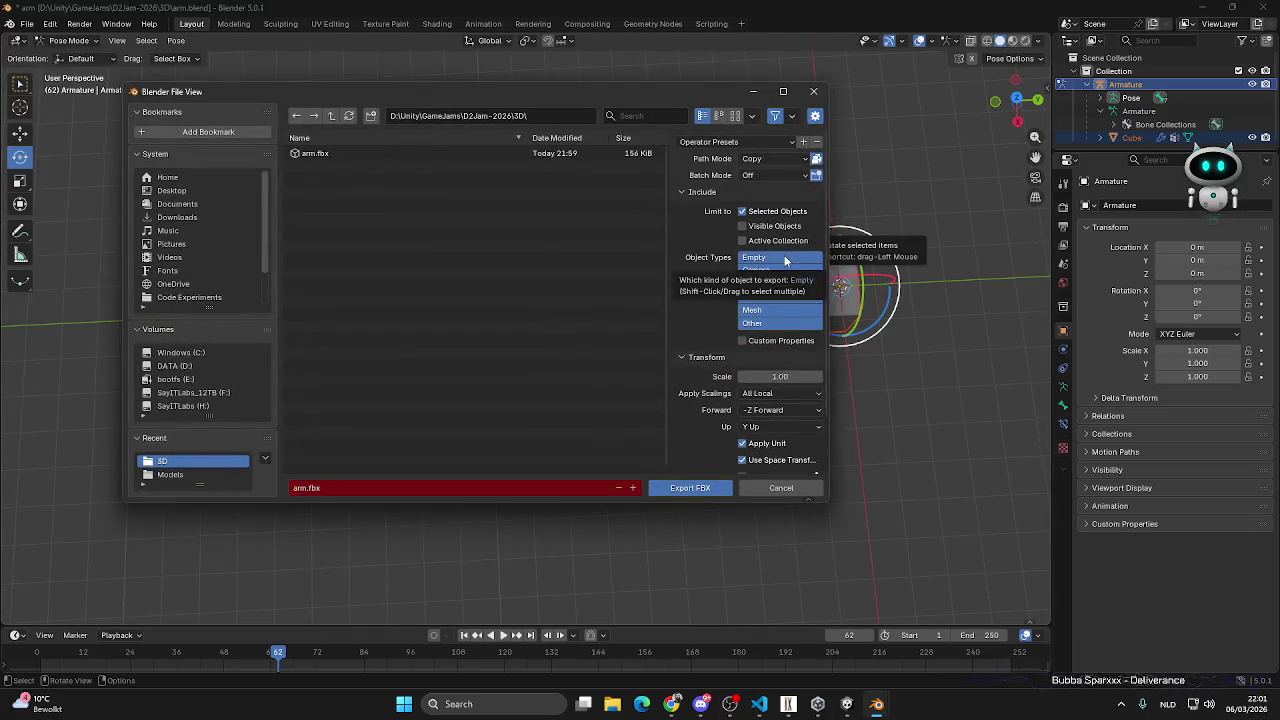
scroll(700, 318, down, 2)
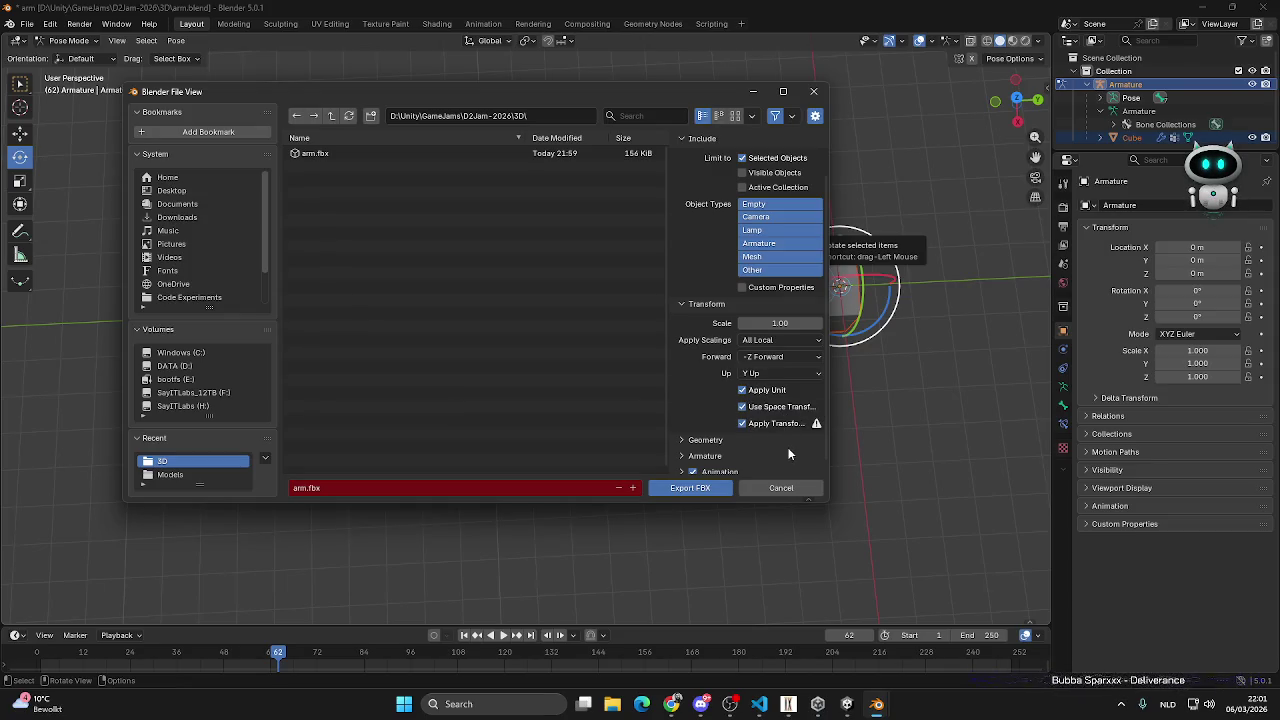
scroll(776, 453, down, 1)
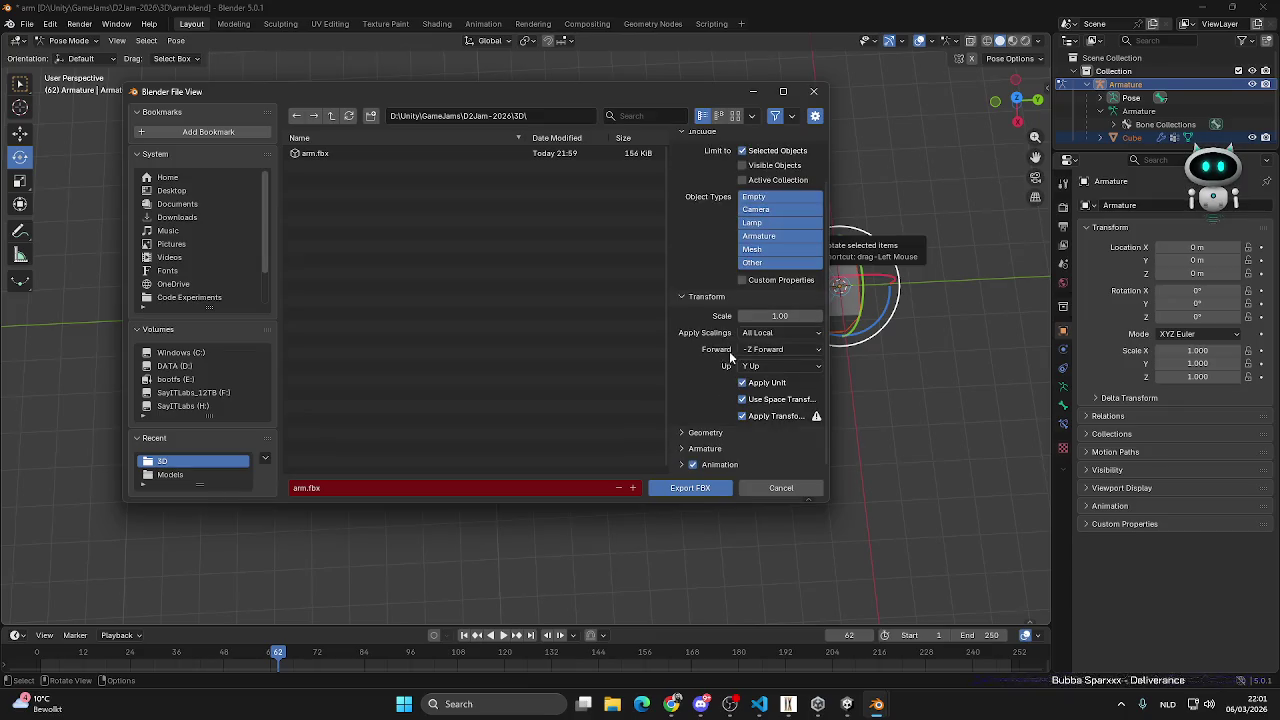
click(691, 448)
scroll(680, 448, down, 3)
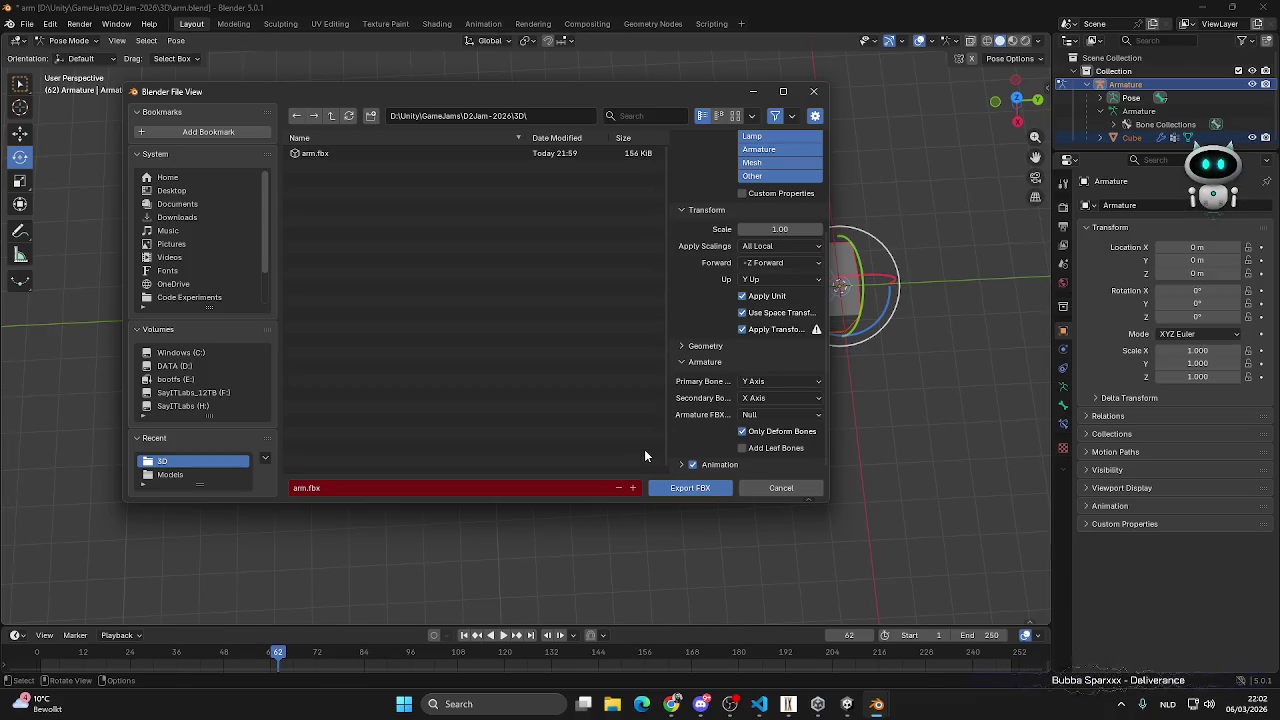
click(700, 488)
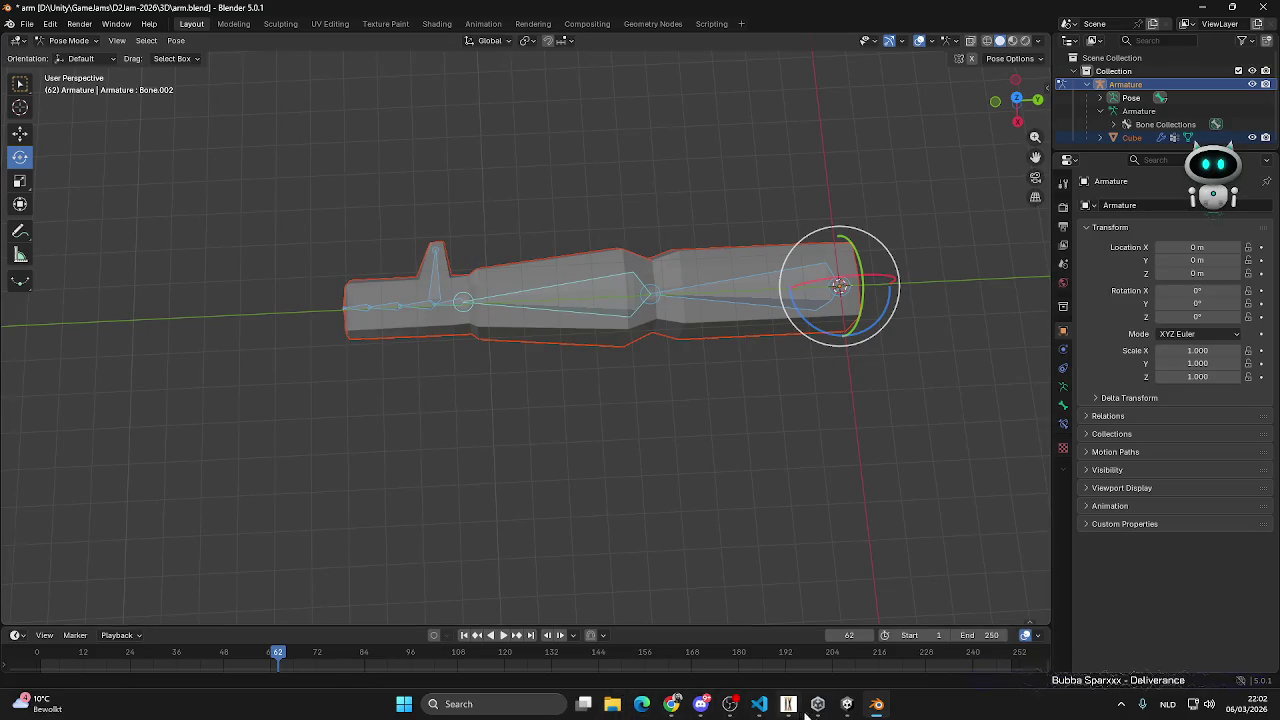
click(847, 704)
- Delete arm.fbx from Unity's Models folder and remove the arm object from the scene
click(606, 108)
key(Delete)
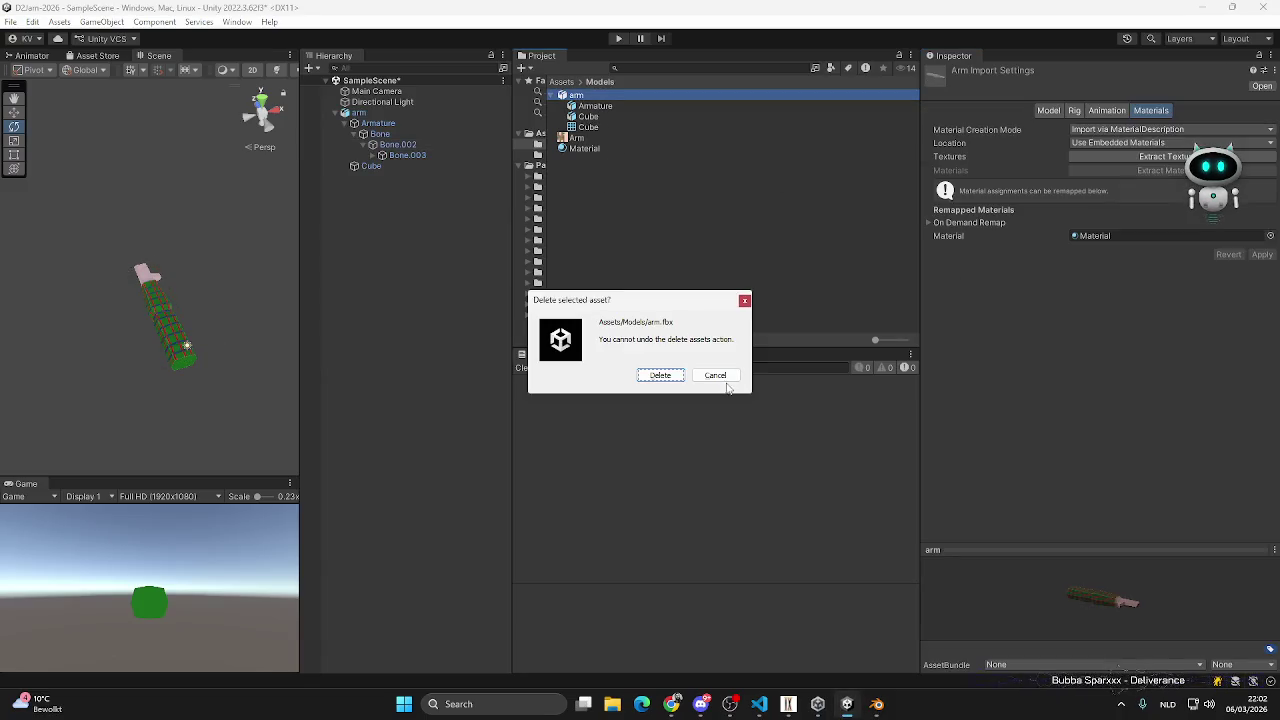
click(675, 372)
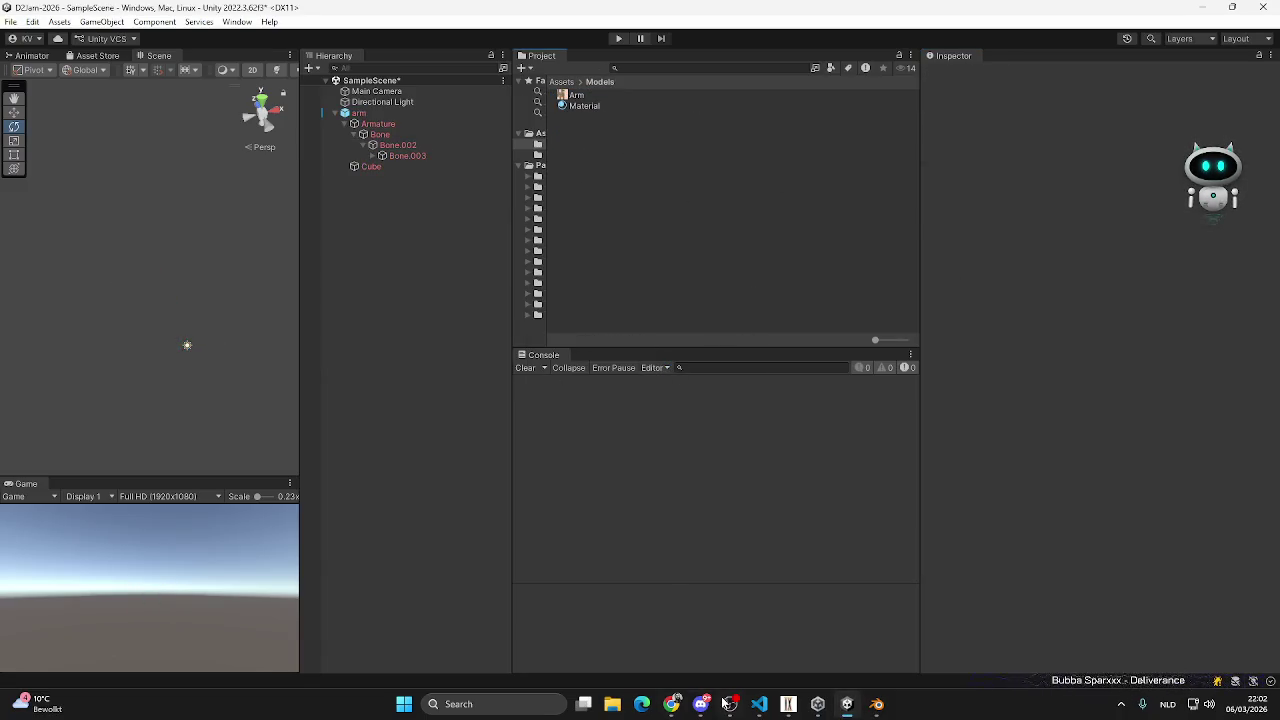
click(362, 113)
key(Delete)
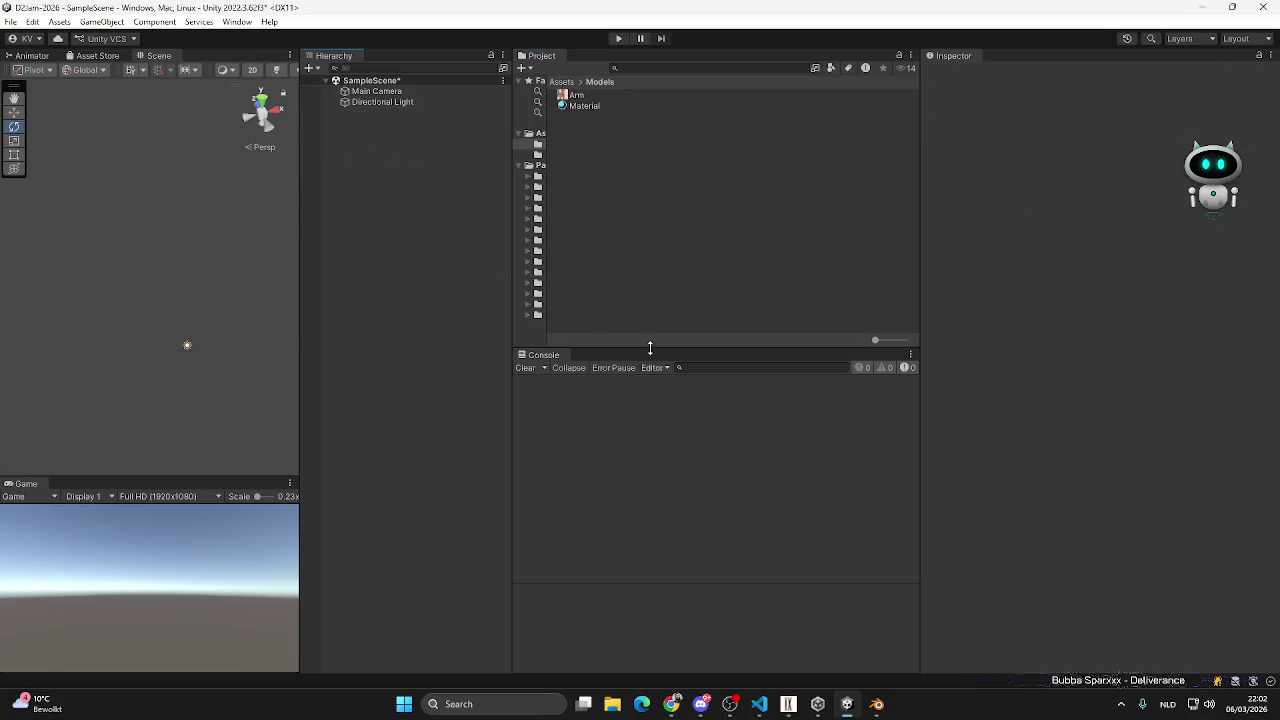
click(876, 704)
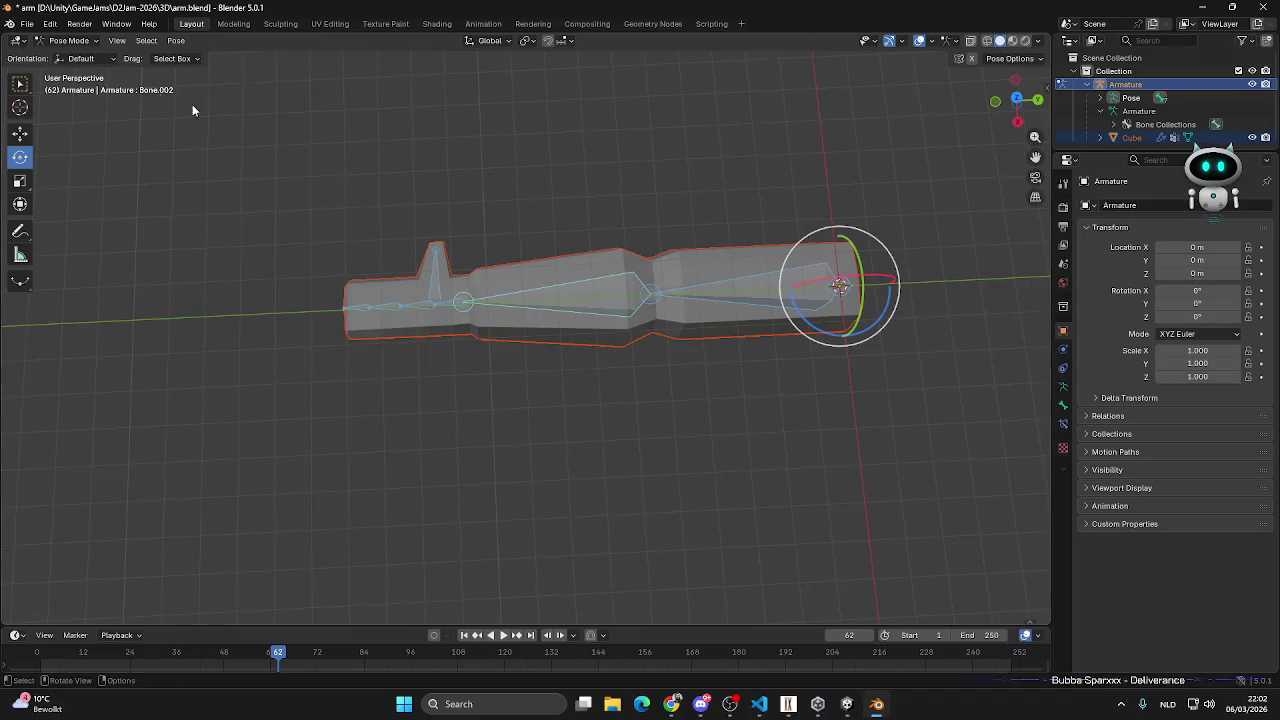
click(27, 23)
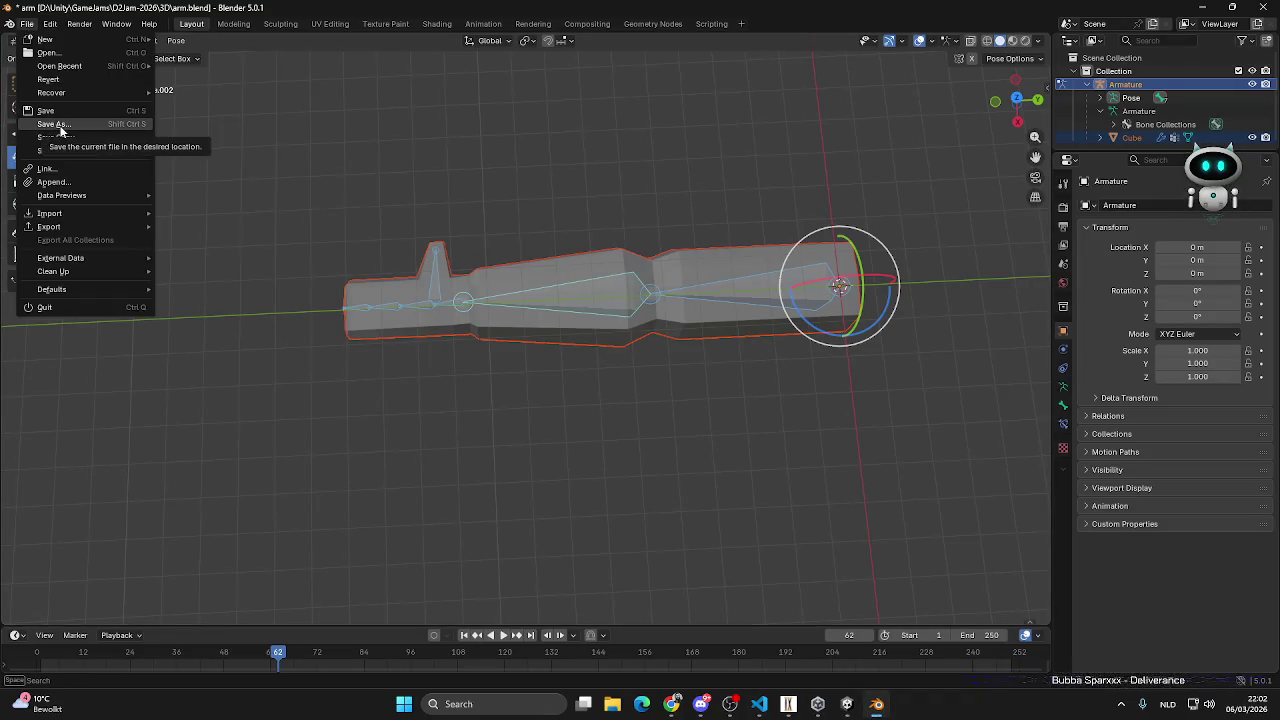
- Save arm.blend, then export a new FBX file named arm_with_bones.fbx to the 3D folder
click(45, 110)
click(27, 23)
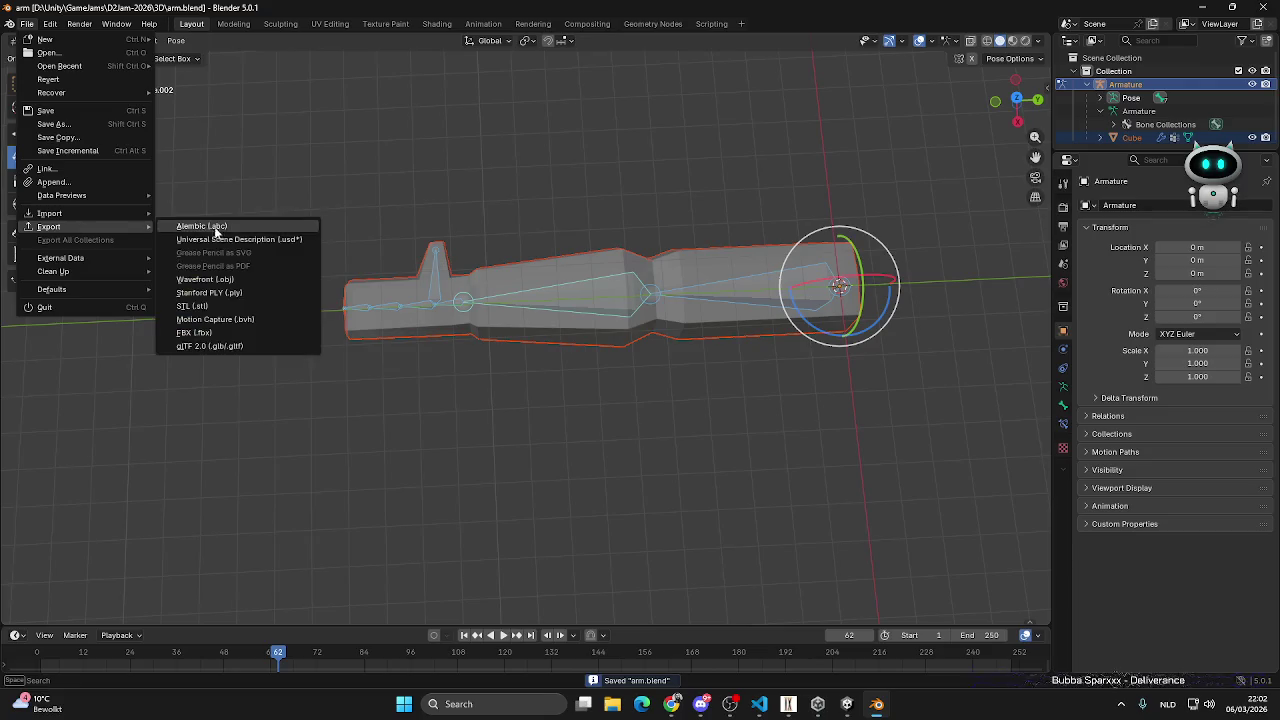
click(200, 332)
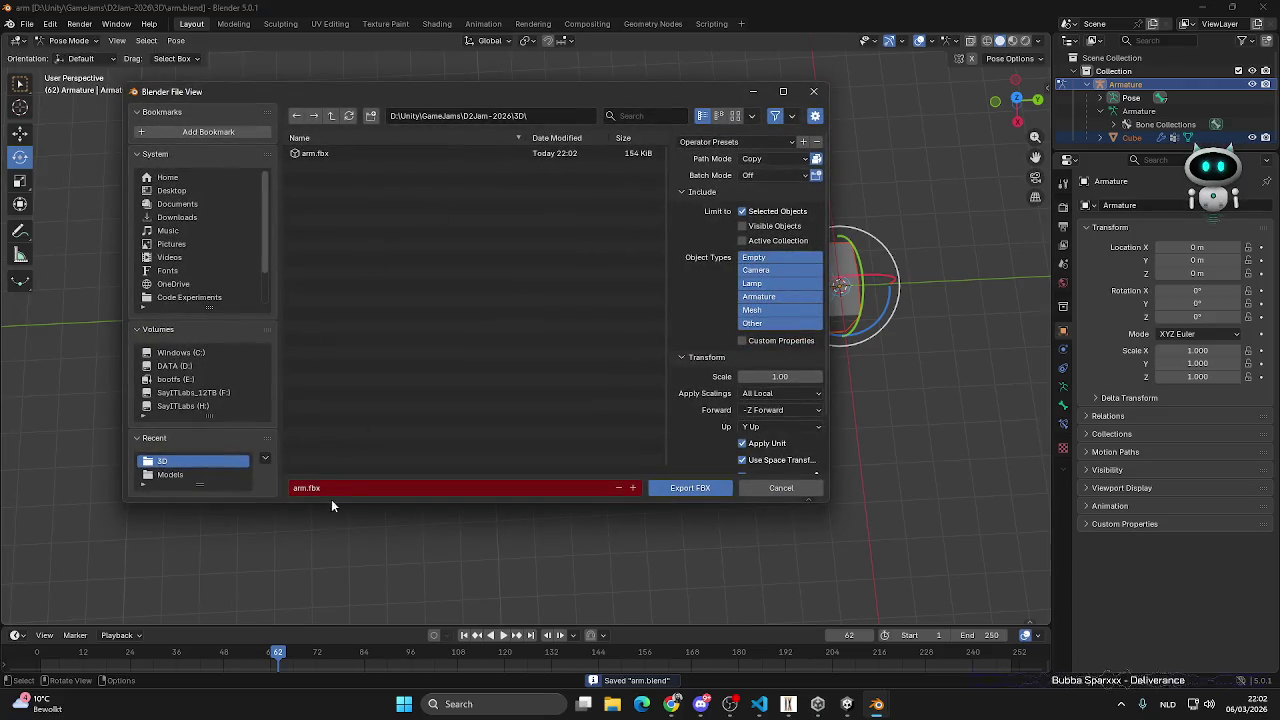
click(306, 487)
text(_w)
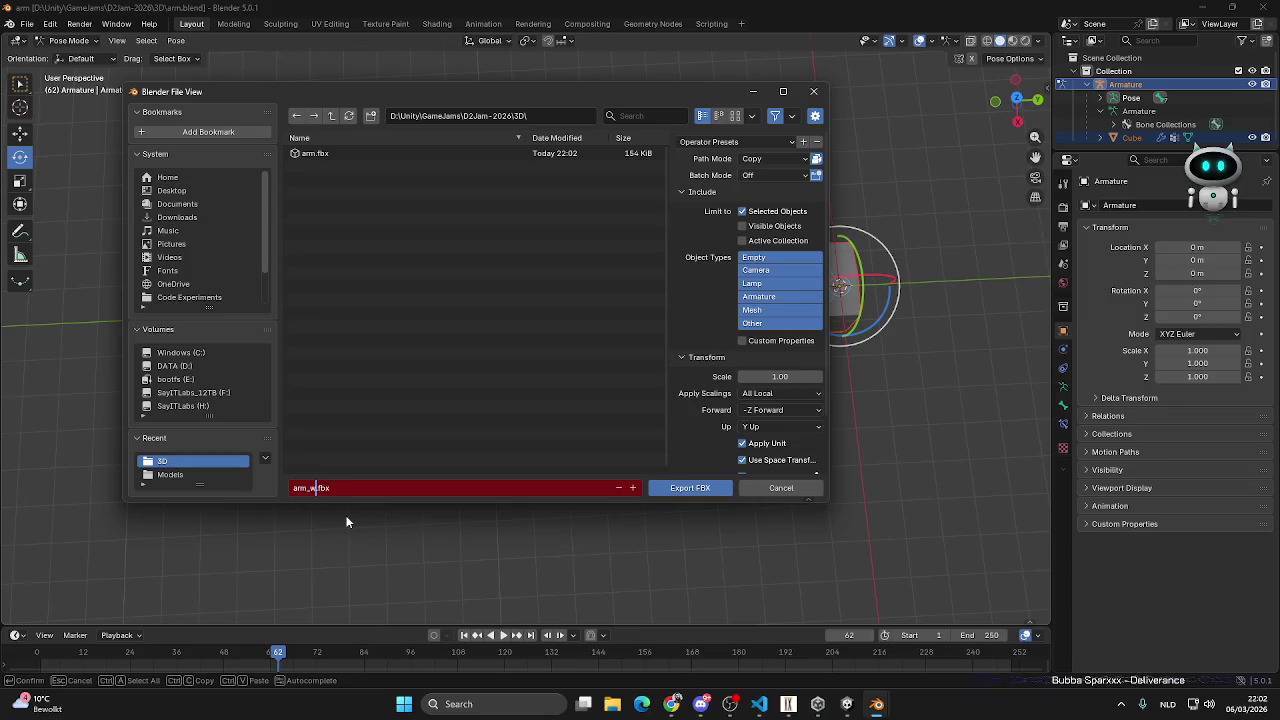
text(ith_)
text(bones)
key(Return)
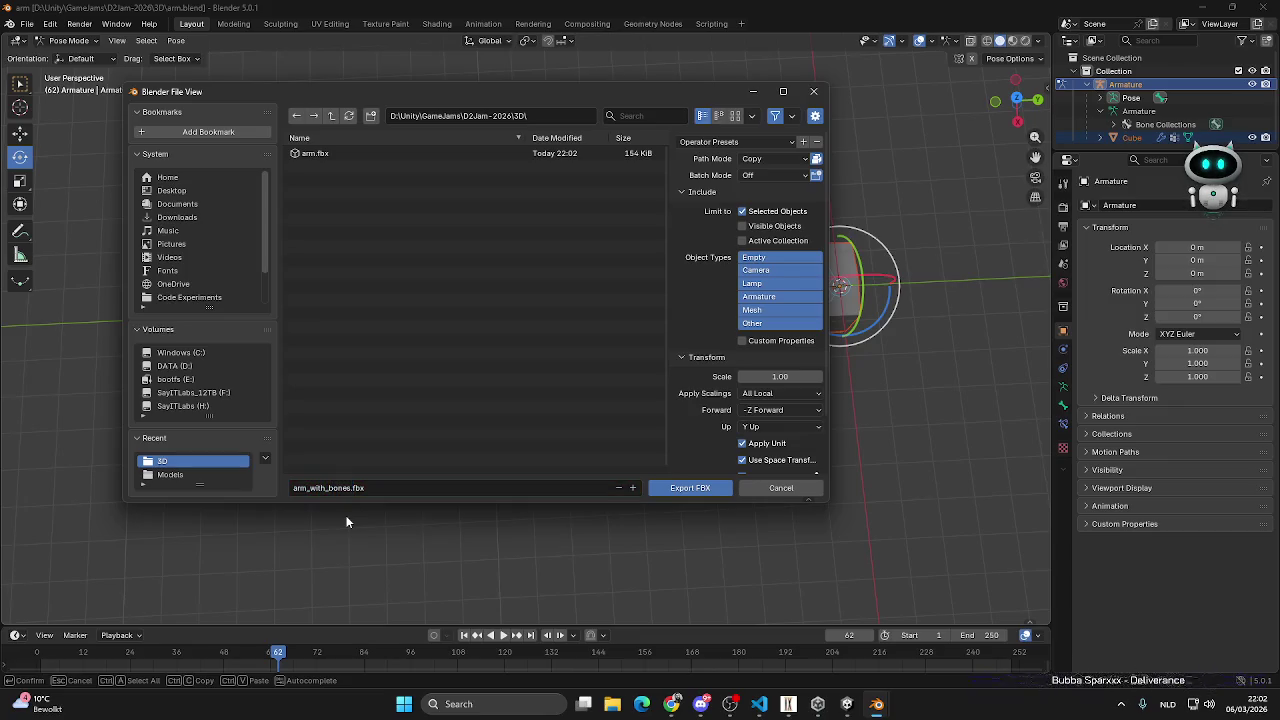
click(668, 490)
mouse_move(846, 704)
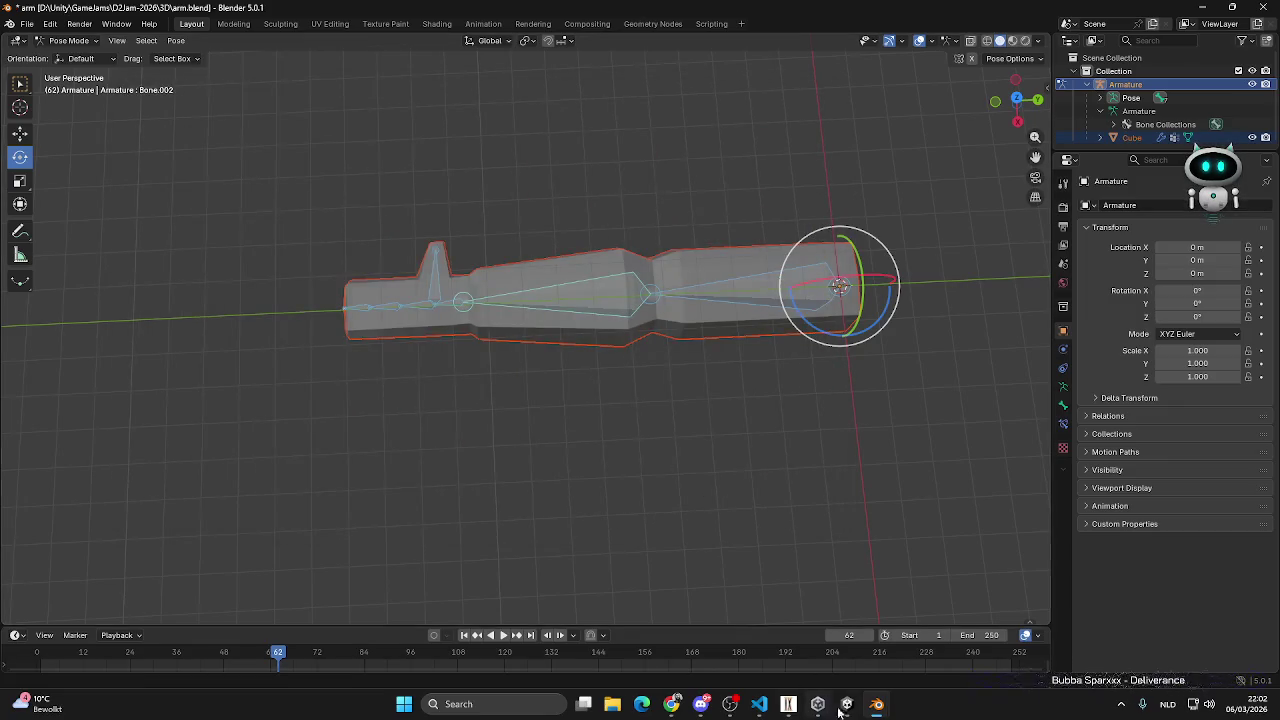
- Reveal the Arm asset in Explorer and browse to the D2Jam-2026 project's 3D folder
click(612, 704)
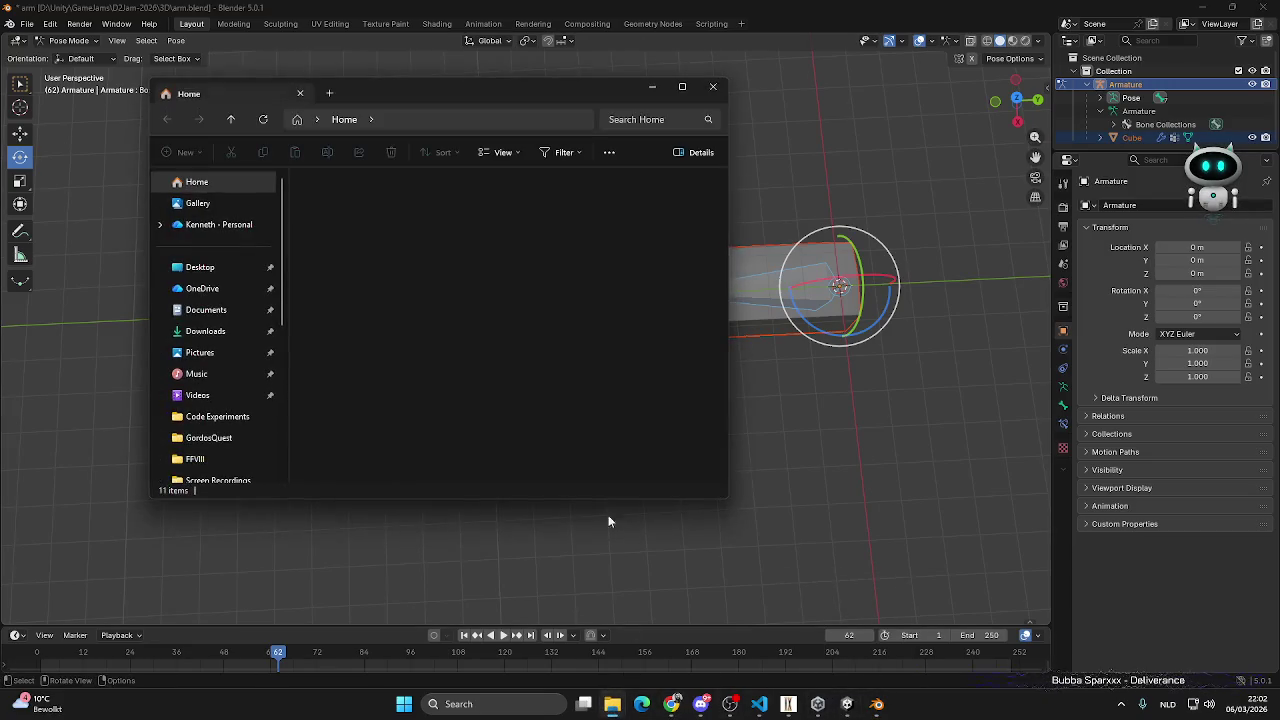
click(714, 87)
key(alt+Tab)
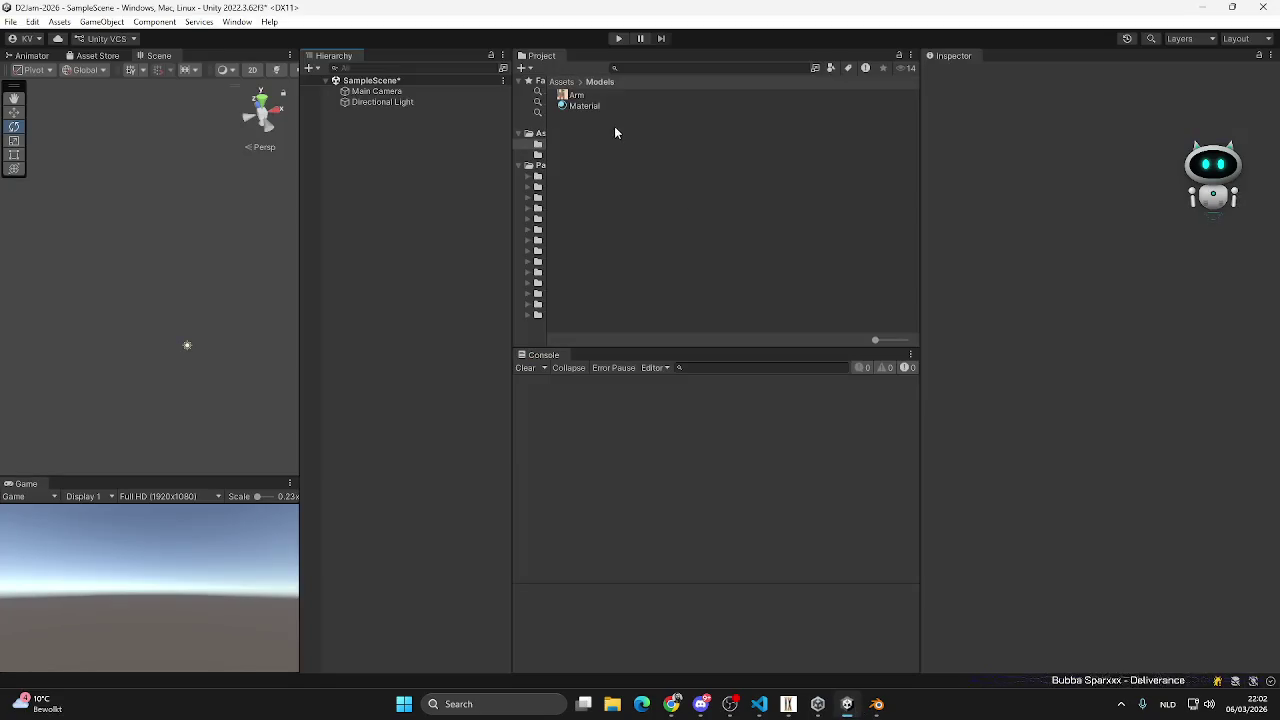
right_click(577, 99)
click(636, 118)
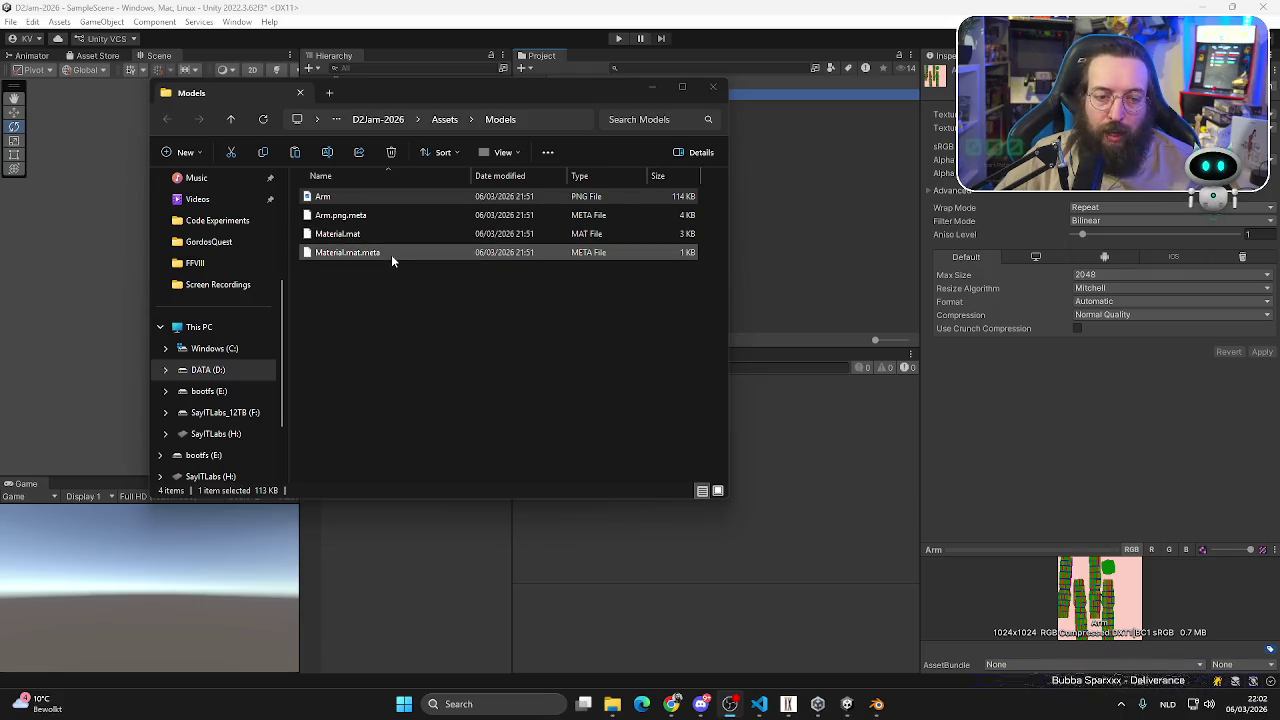
click(445, 119)
click(378, 119)
click(380, 119)
double_click(336, 196)
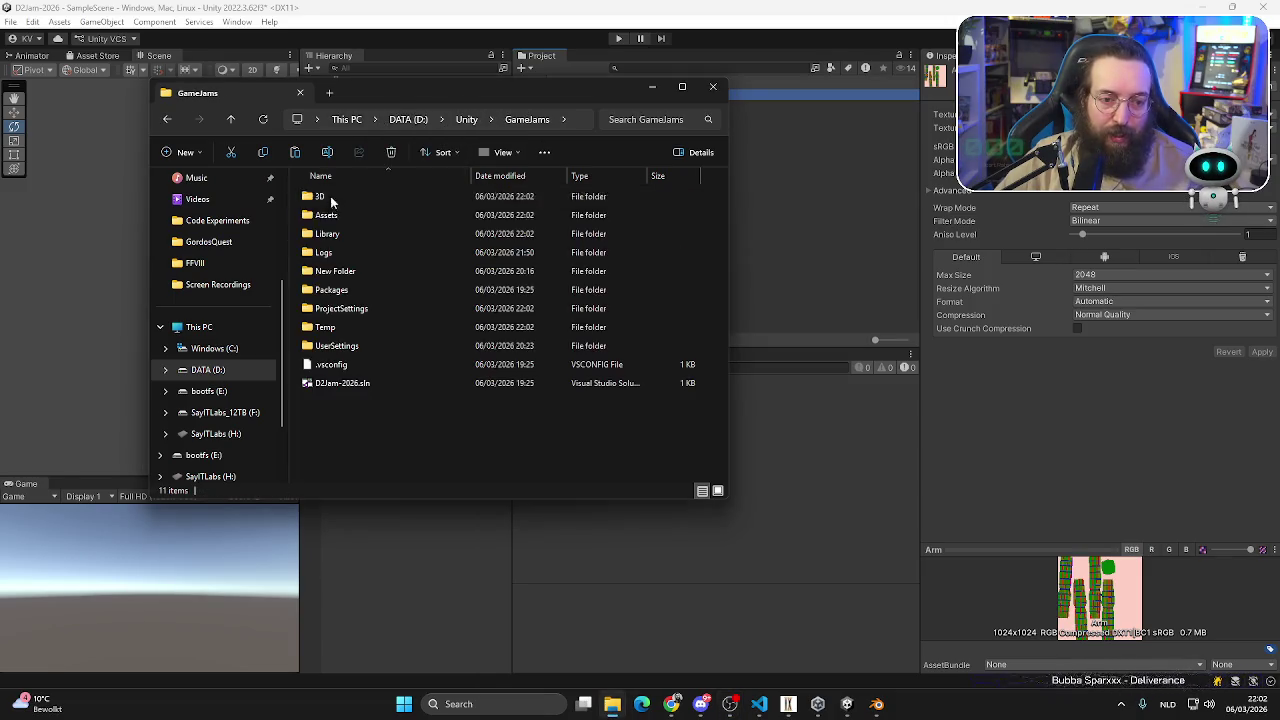
double_click(320, 196)
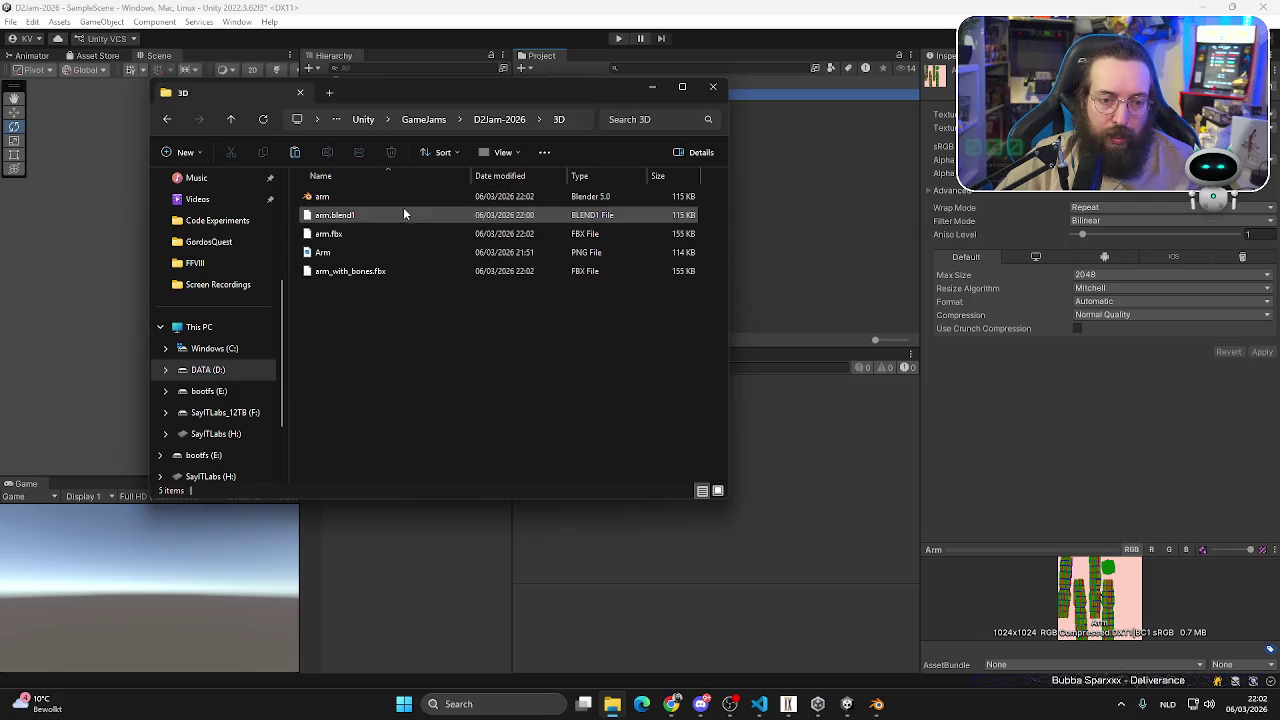
- Drag arm_with_bones.fbx into Unity's Models folder, then into the scene Hierarchy
click(345, 271)
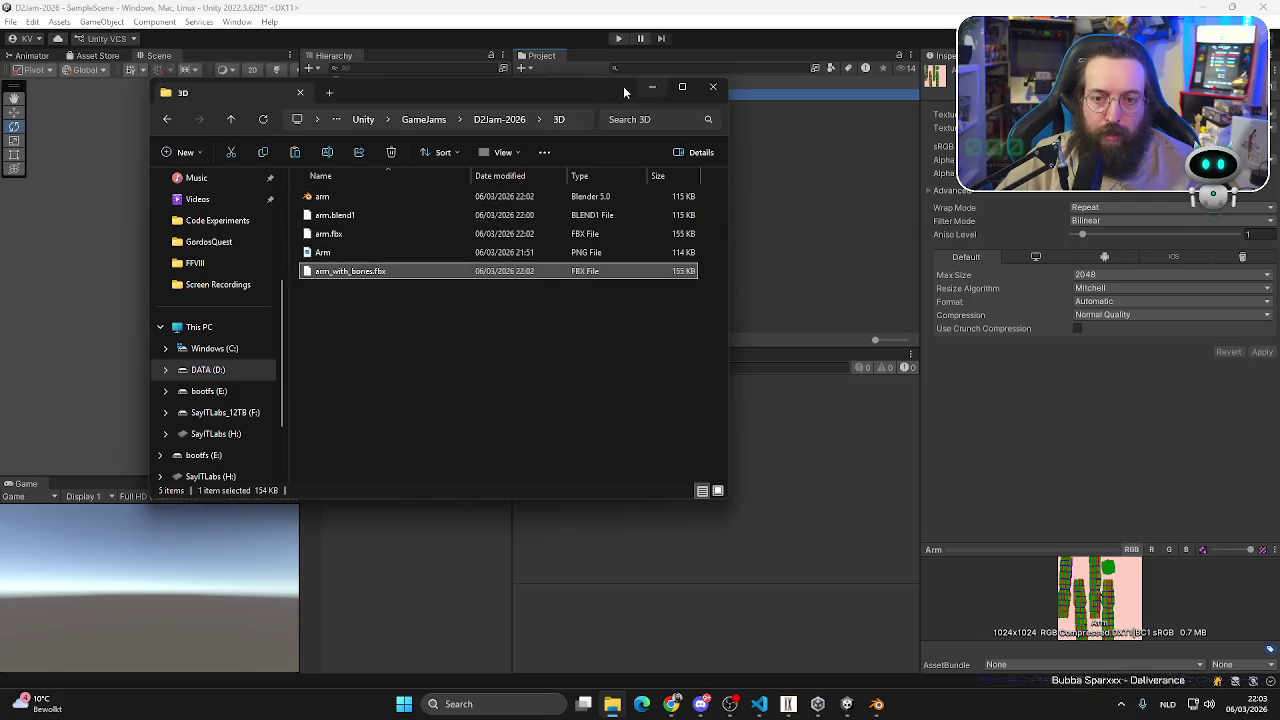
drag(623, 88, 665, 182)
click(601, 128)
drag(598, 105, 395, 199)
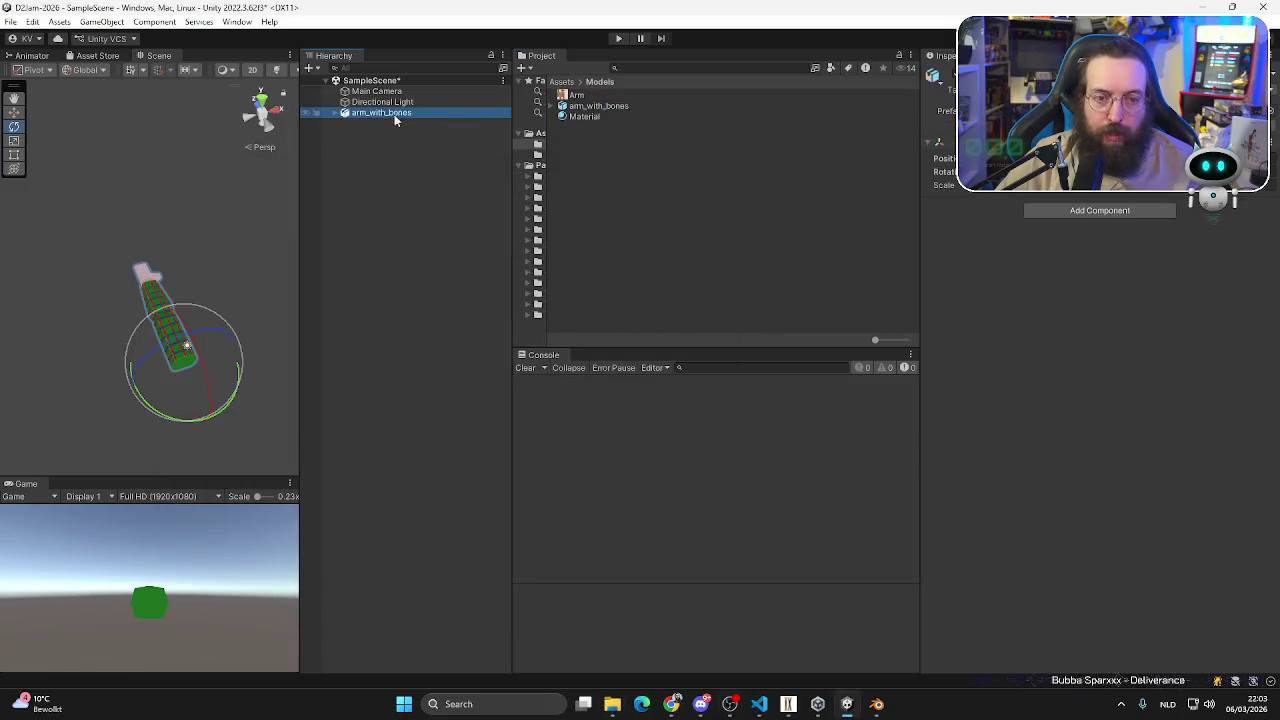
- Expand arm_with_bones down to its Armature and click through Cube, Bone and Bone.002
click(334, 112)
click(380, 134)
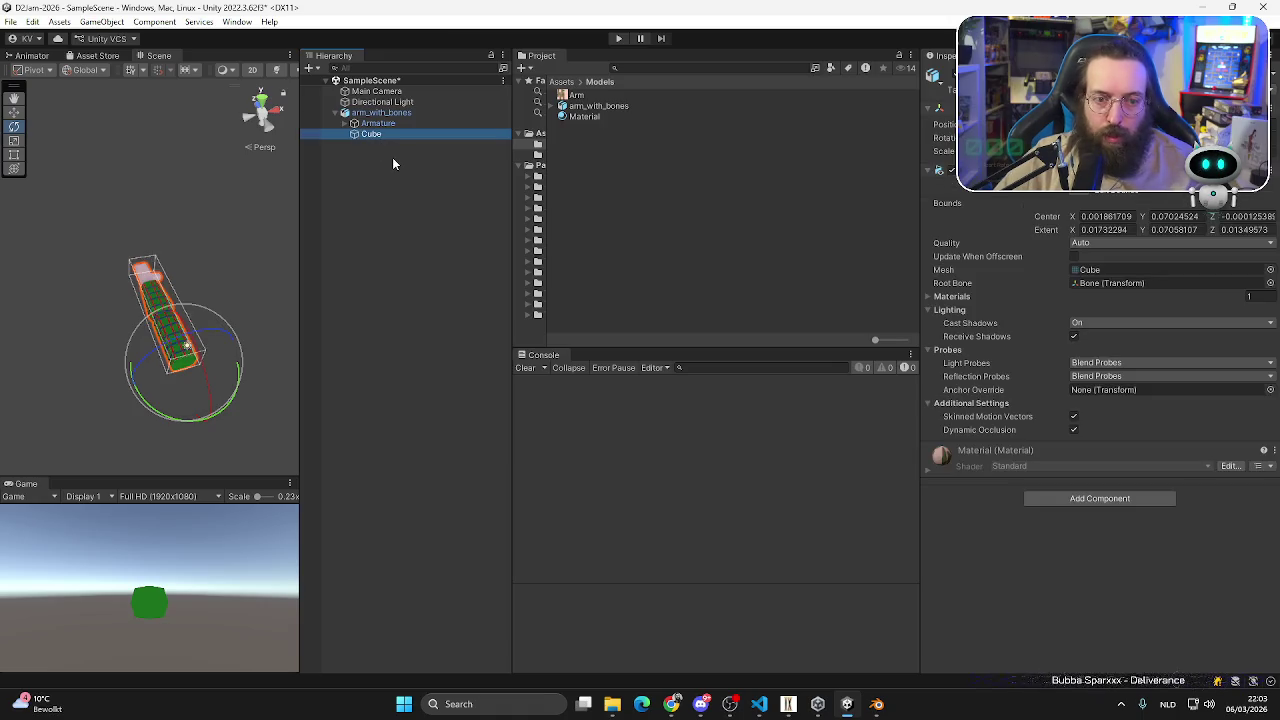
click(345, 123)
click(380, 134)
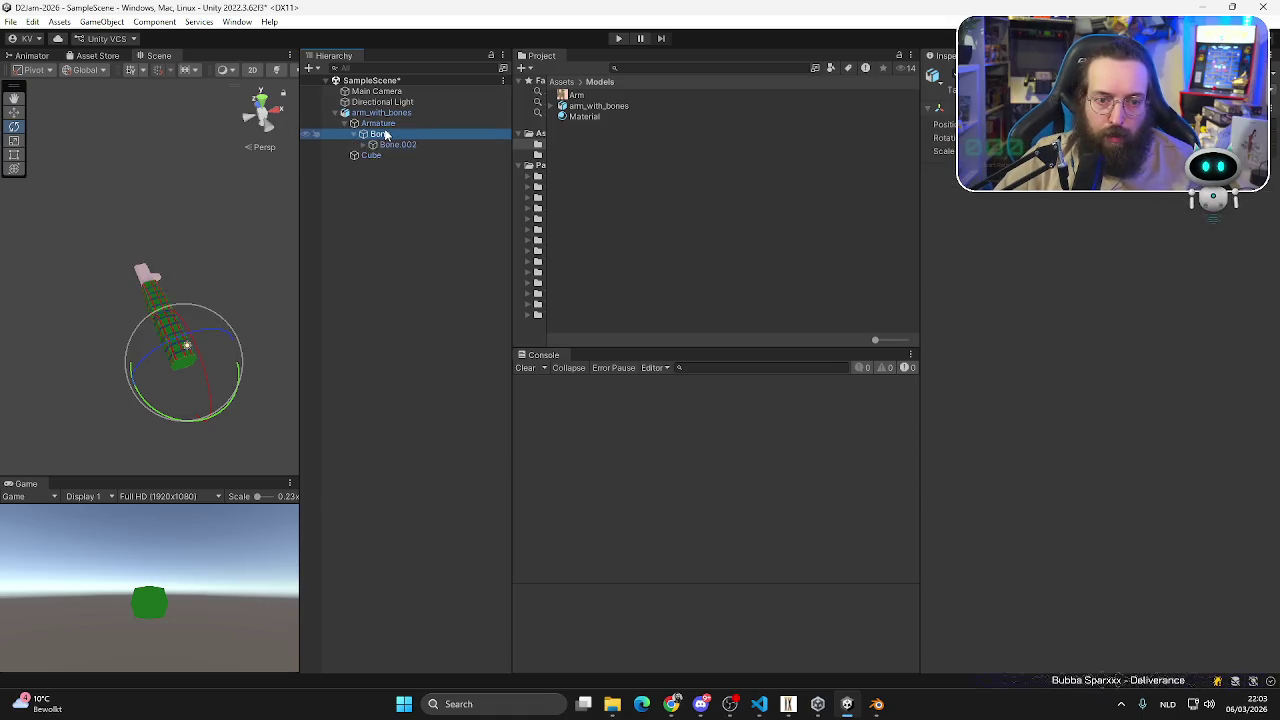
click(397, 144)
click(380, 134)
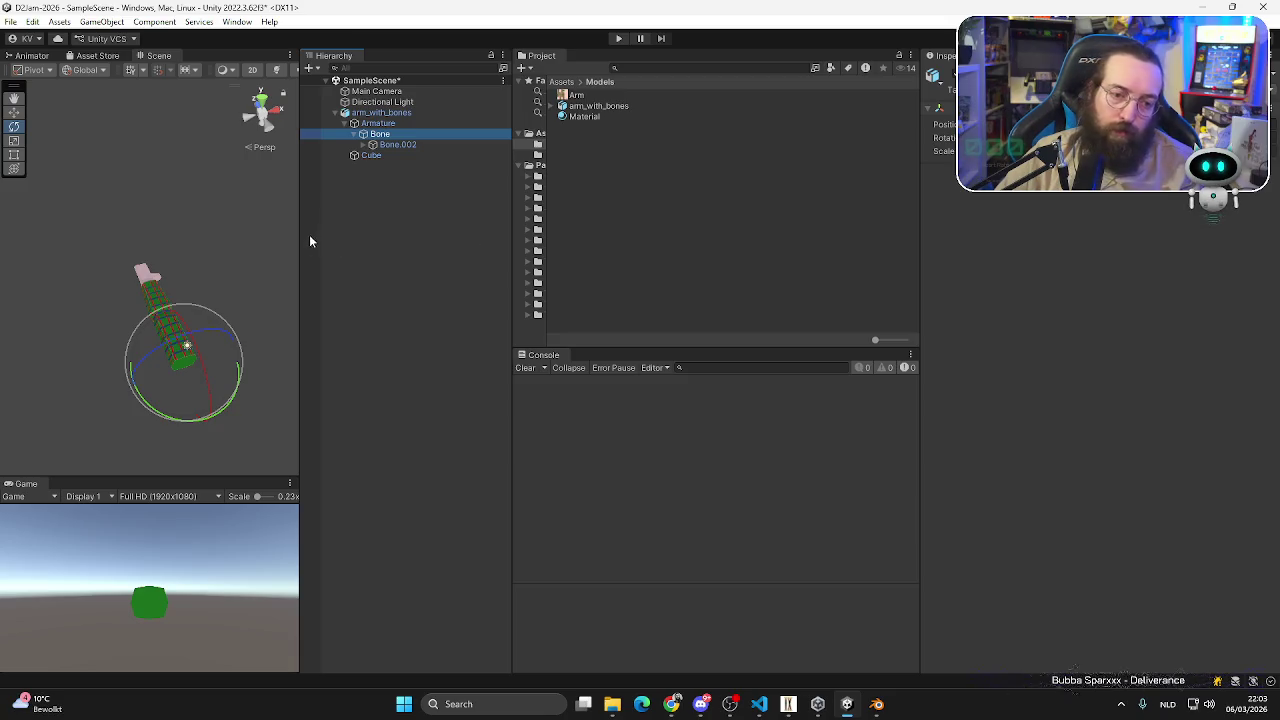
- Resize the Scene and Hierarchy panels and expand Bone.002 to show its child Bone.003
drag(300, 243, 585, 243)
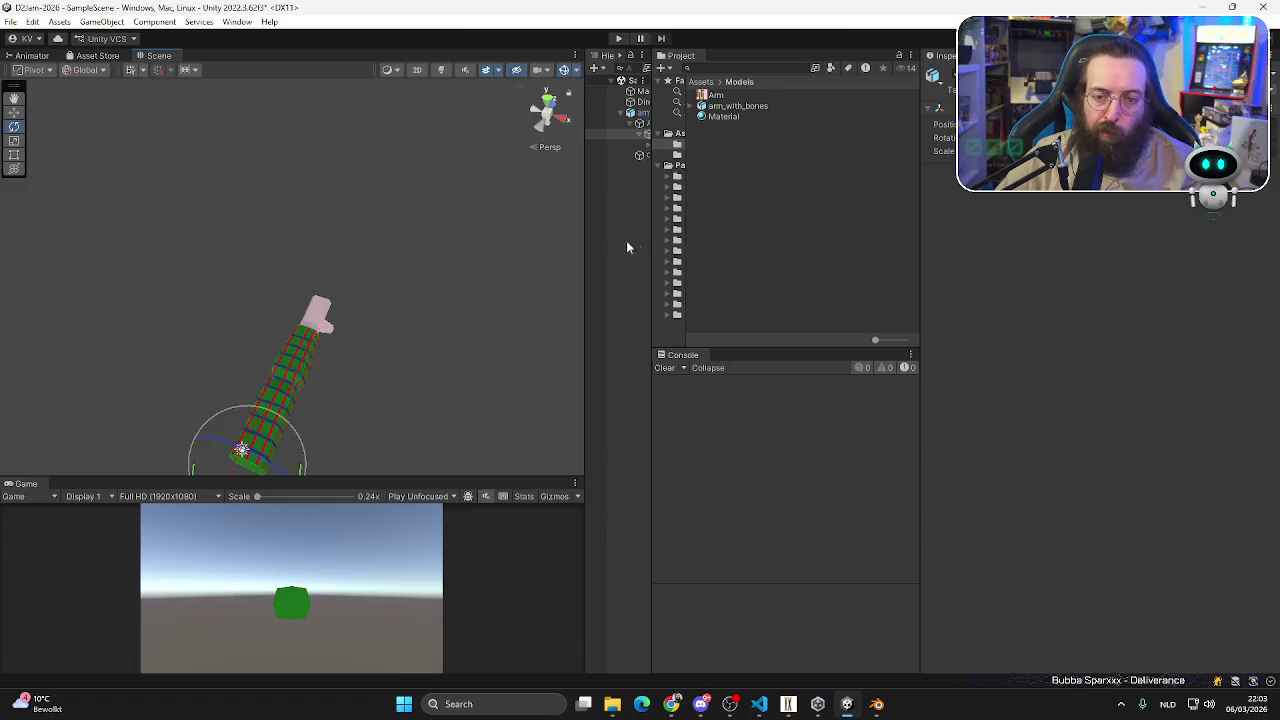
drag(584, 249, 465, 240)
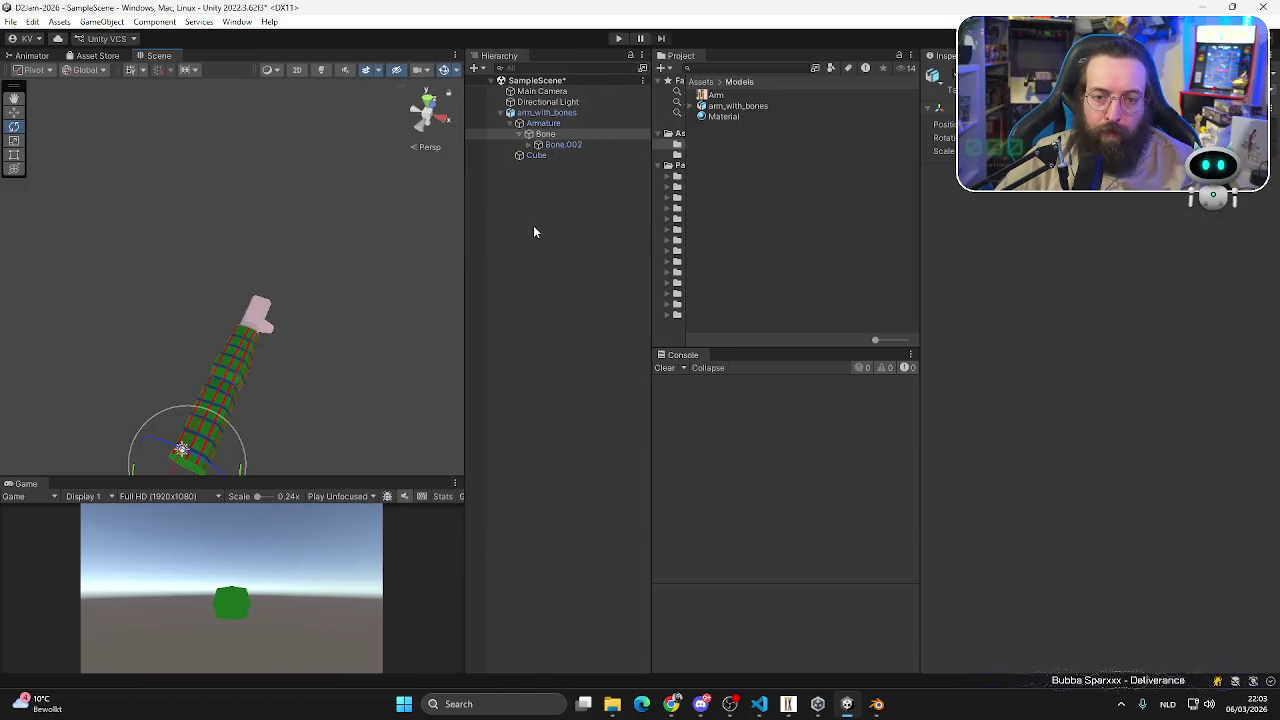
click(530, 136)
click(538, 145)
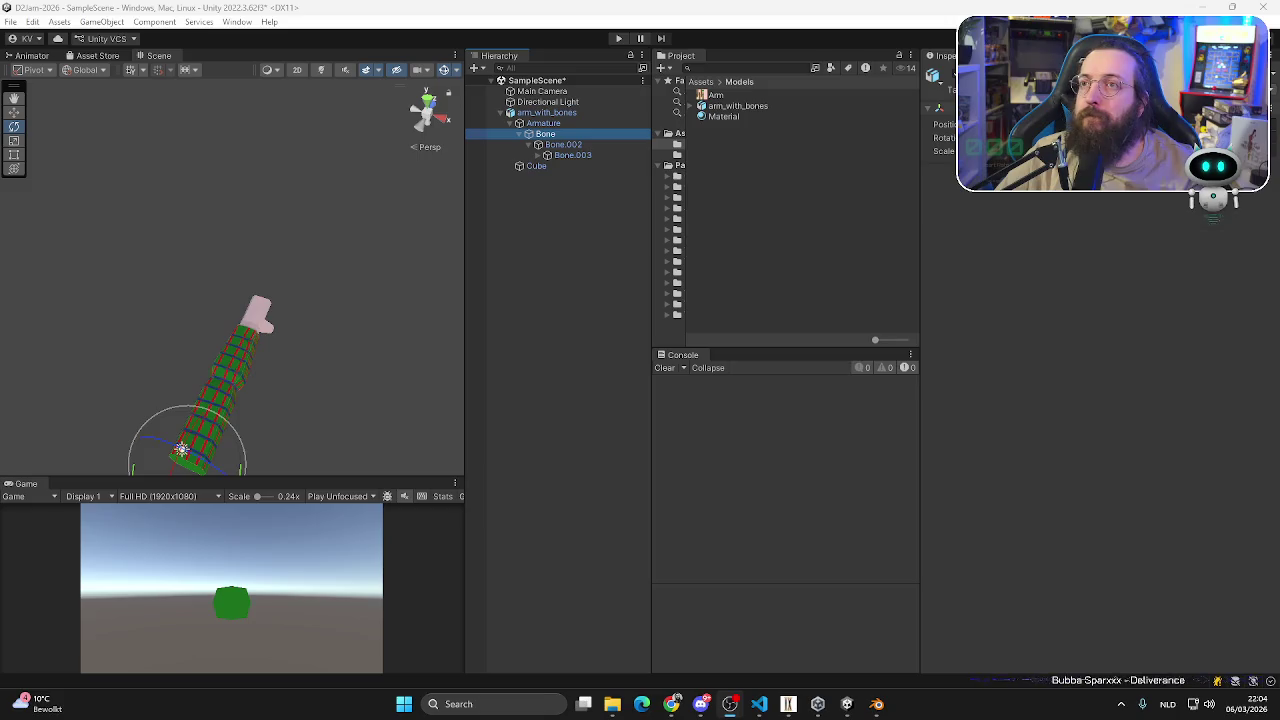
click(876, 704)
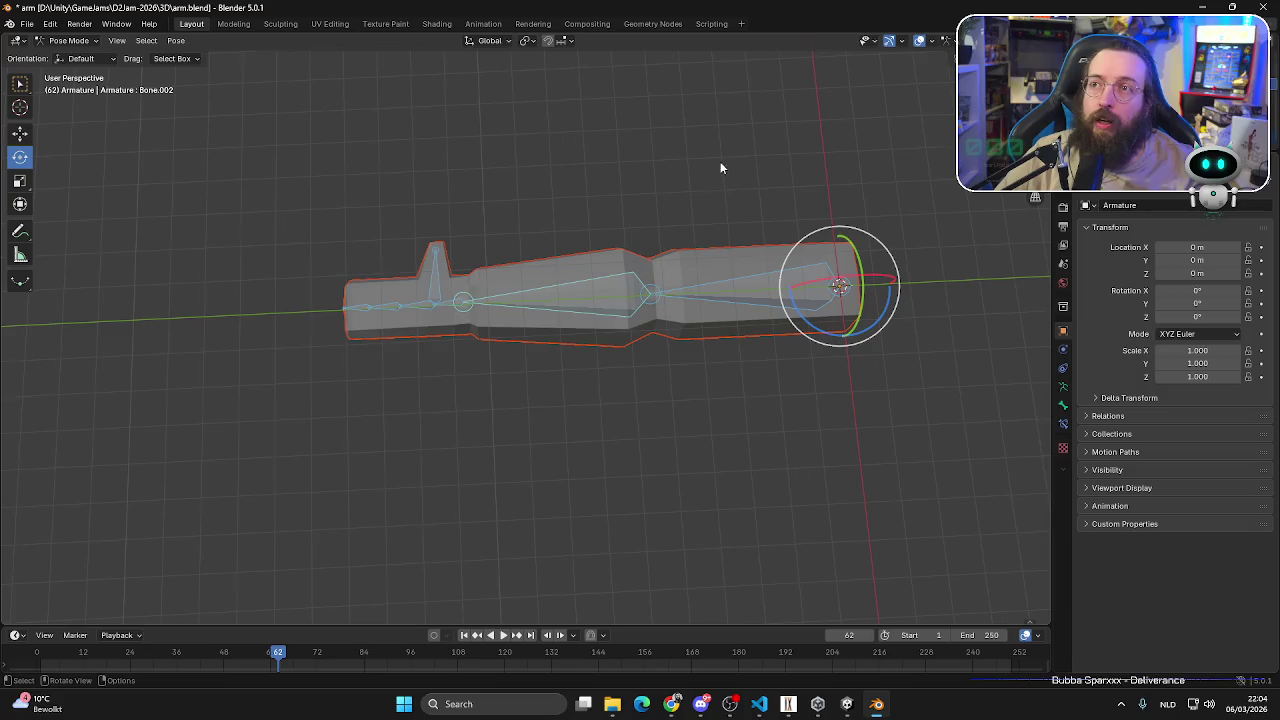
- Leave Pose Mode for Object Mode and reselect the armature
click(648, 156)
click(84, 41)
click(75, 56)
click(423, 137)
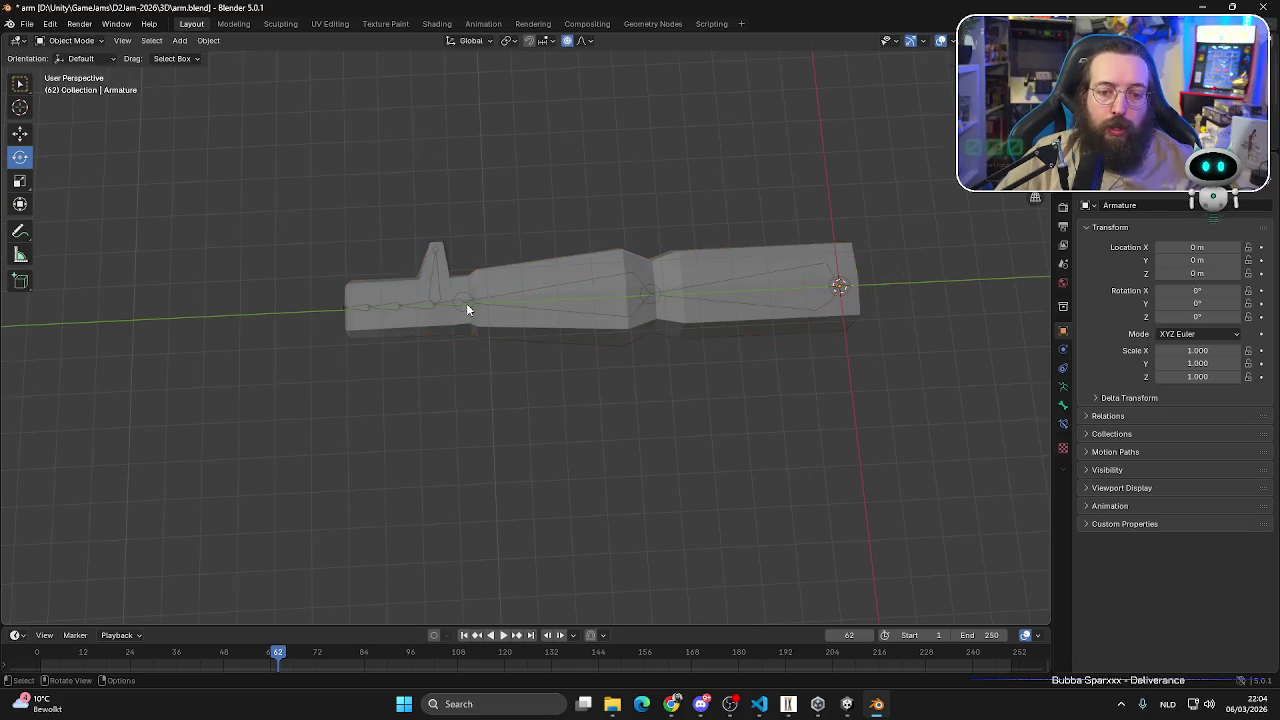
click(466, 303)
click(478, 302)
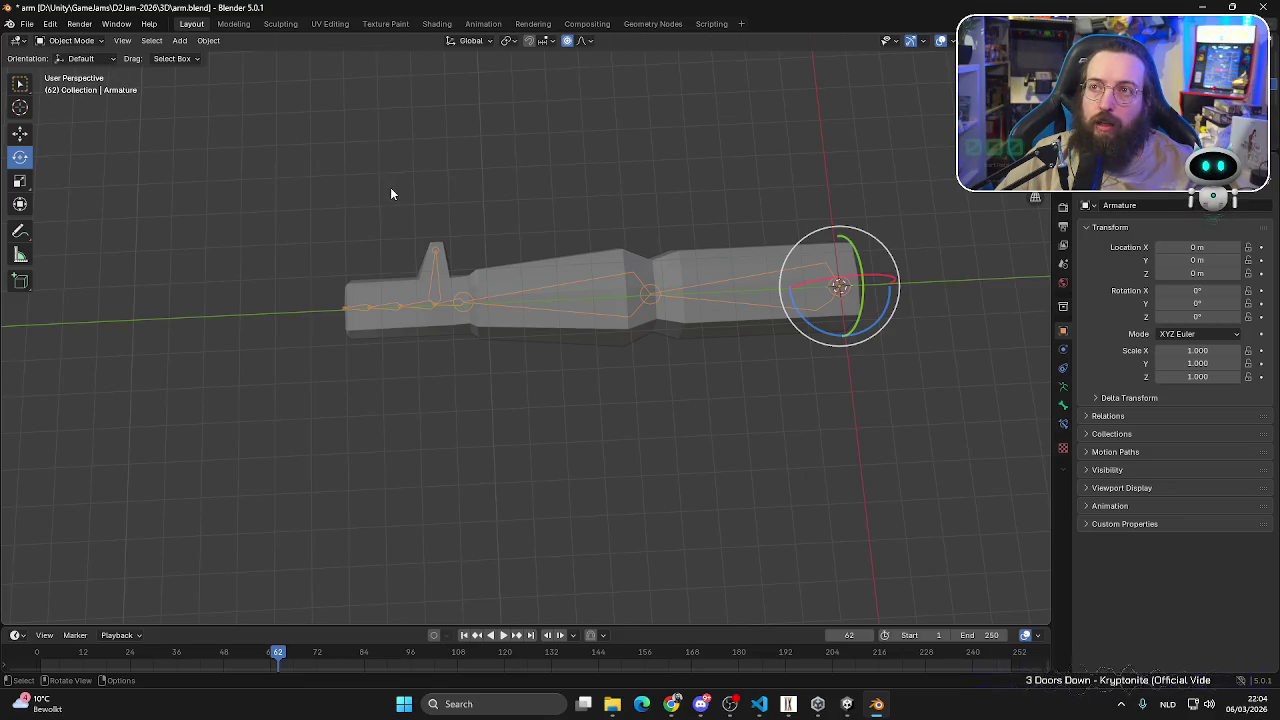
- Apply all transforms to the armature, then select the arm mesh and start an FBX export
click(207, 41)
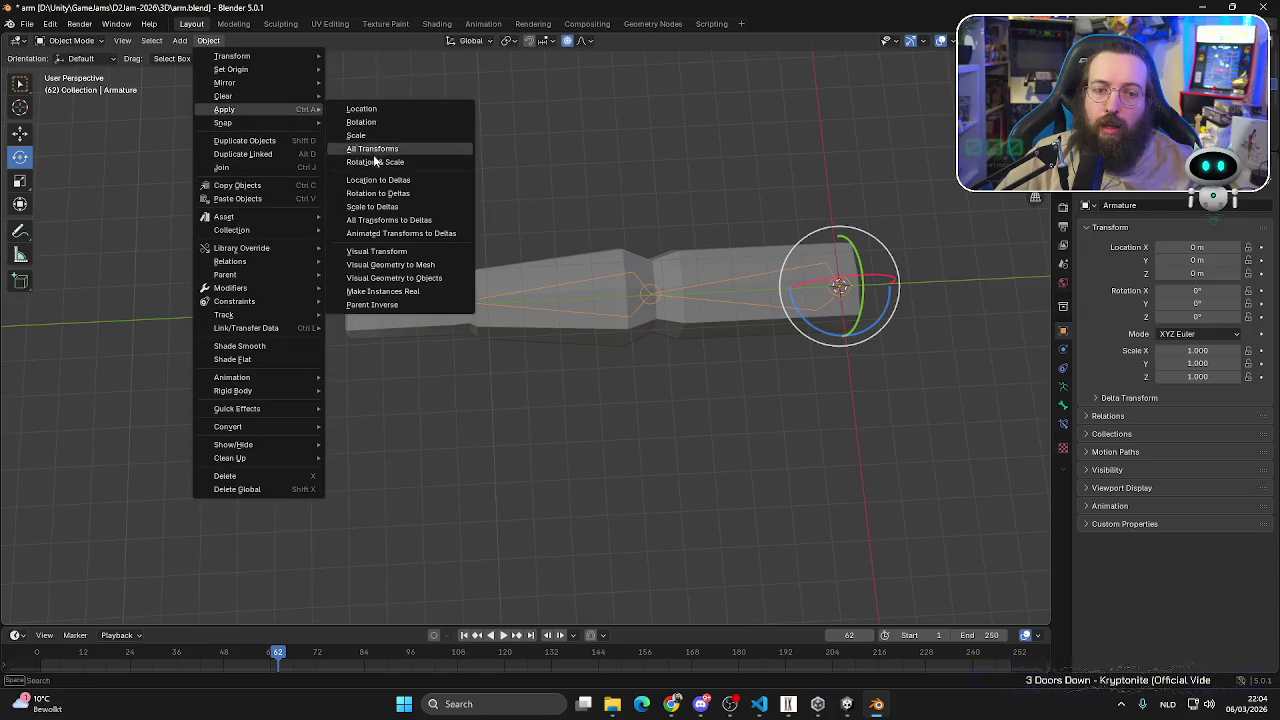
mouse_move(225, 109)
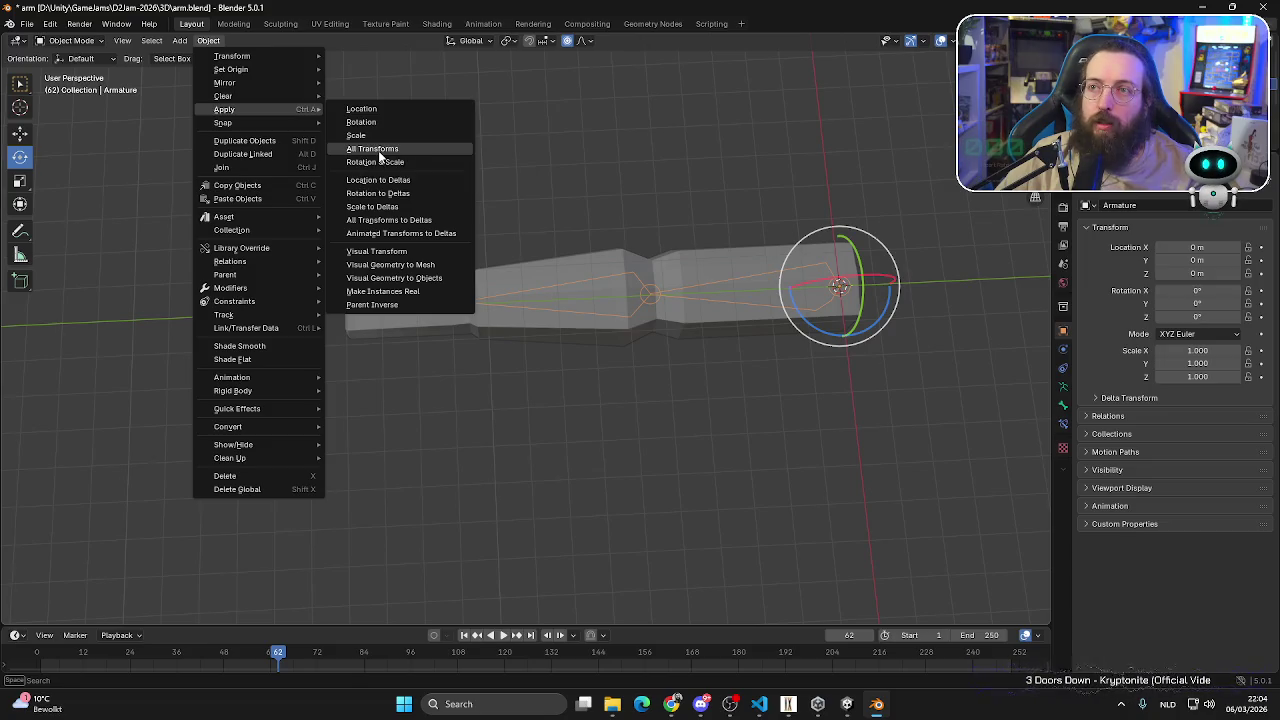
click(380, 150)
click(306, 582)
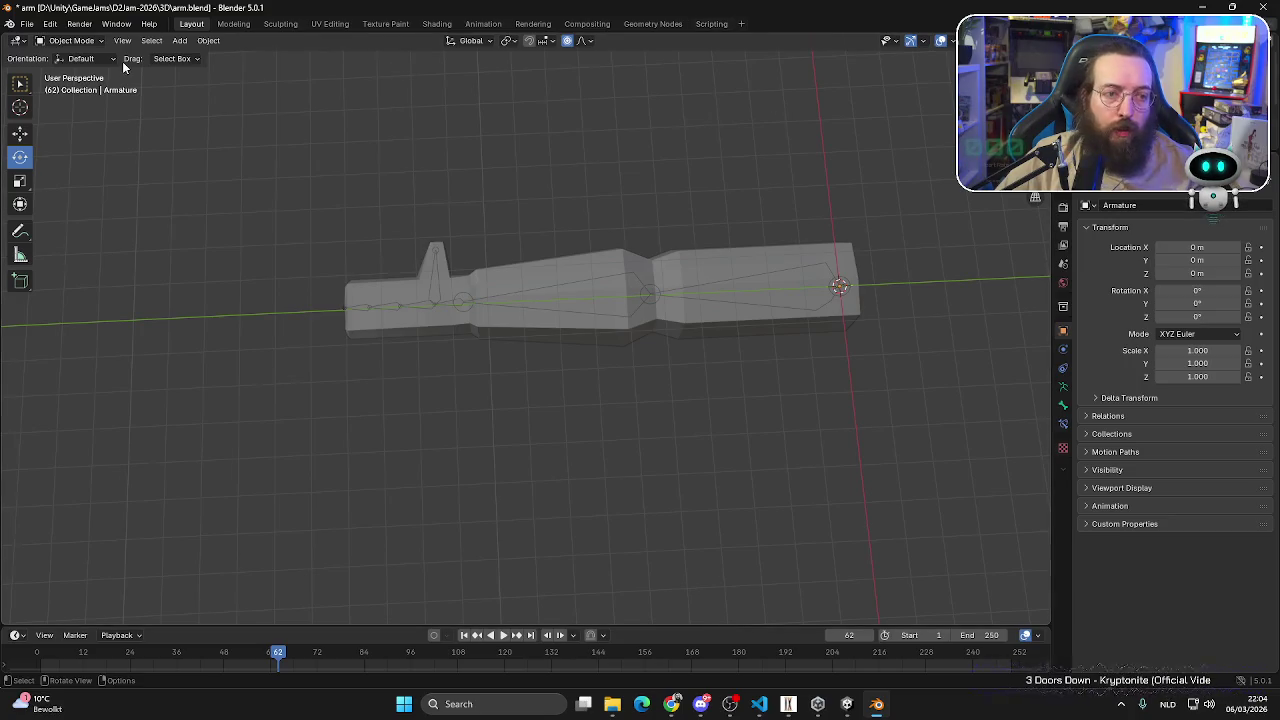
click(510, 302)
key(z)
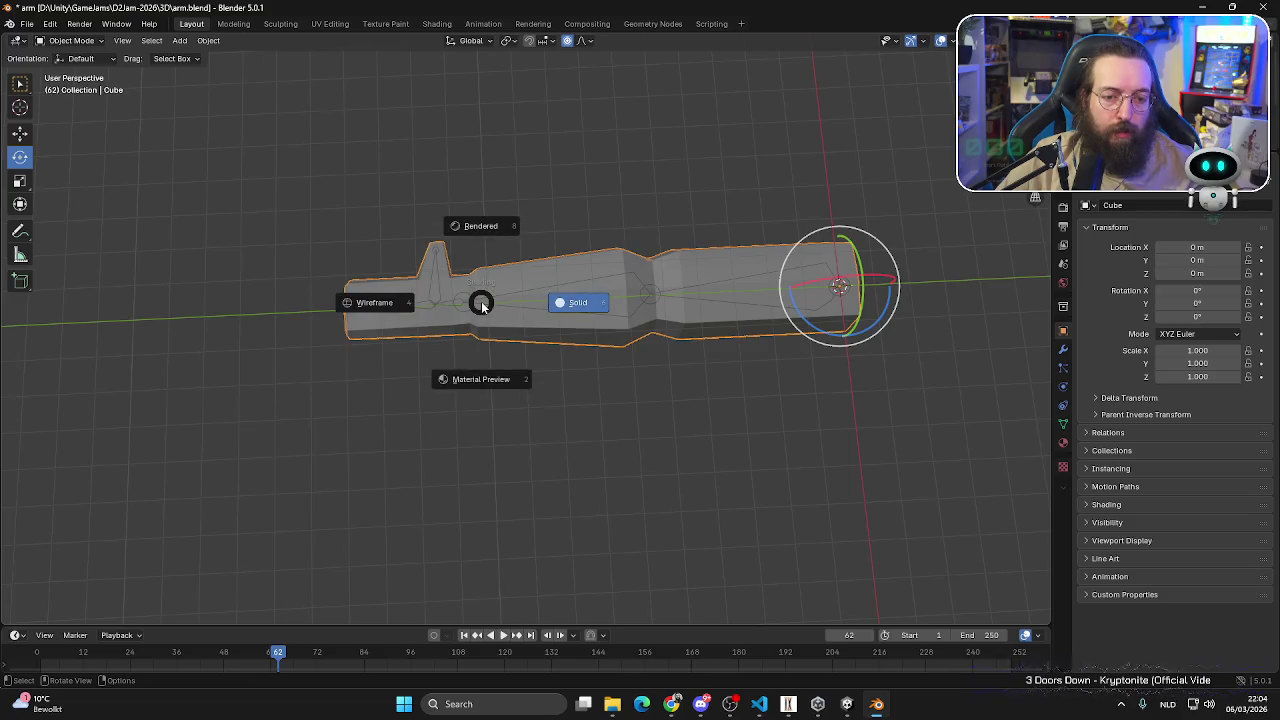
click(27, 23)
mouse_move(49, 226)
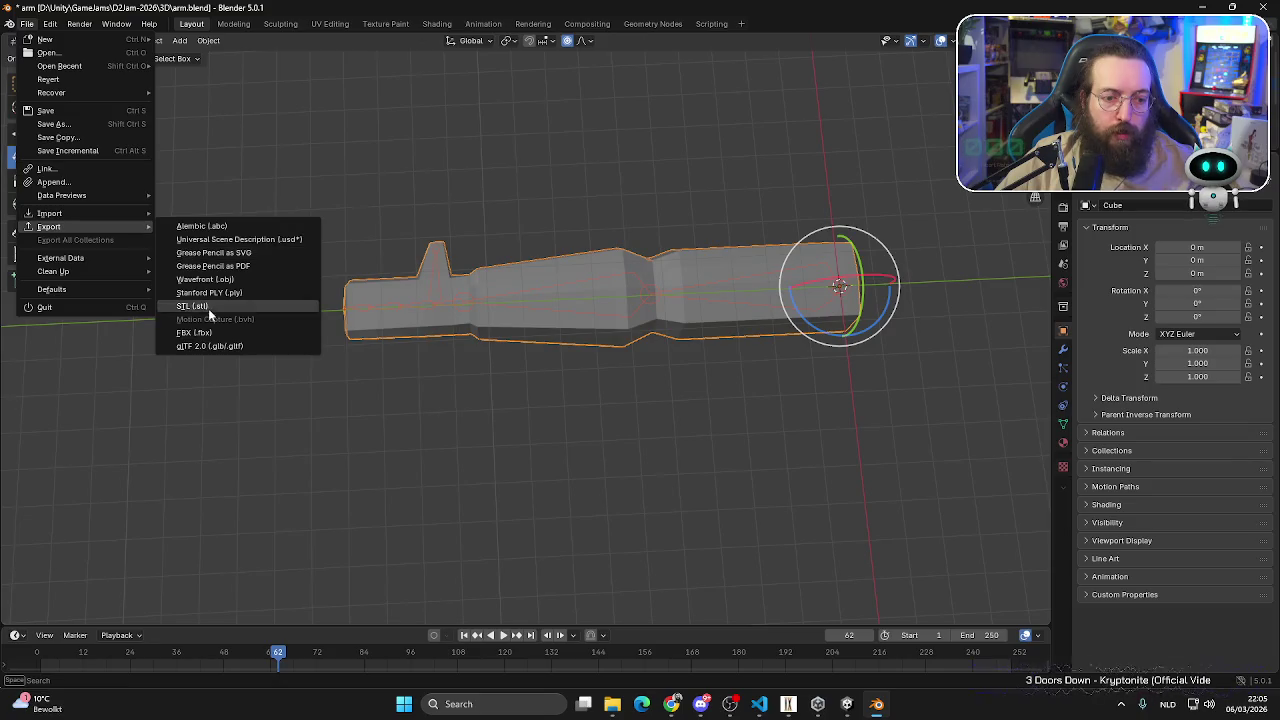
click(208, 333)
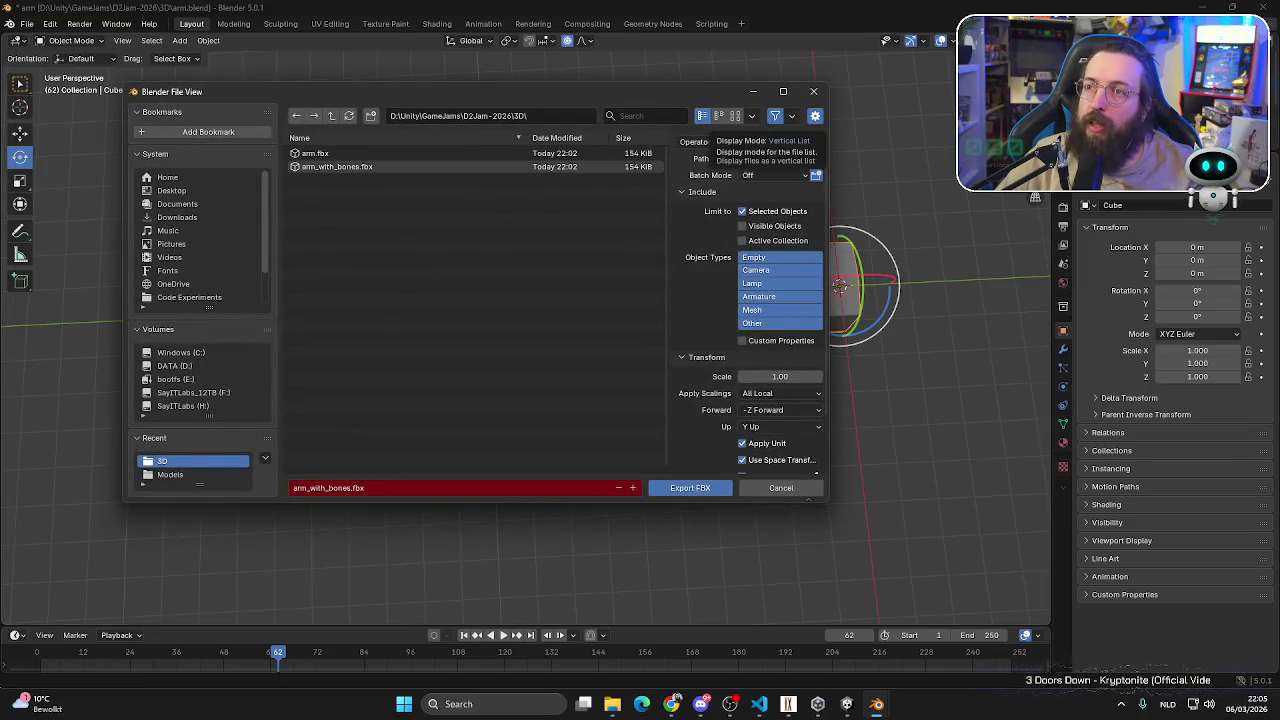
- Review the Geometry export options and turn off Animation under the Armature settings
scroll(735, 376, down, 2)
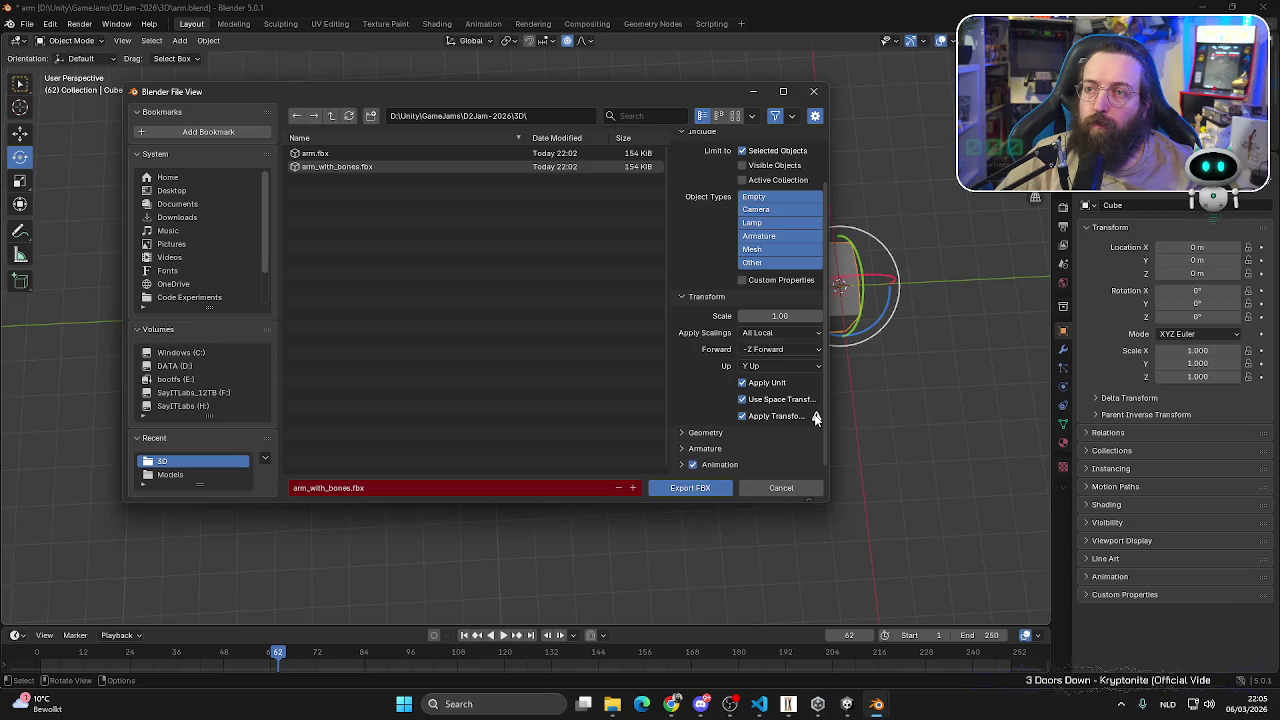
scroll(764, 435, up, 3)
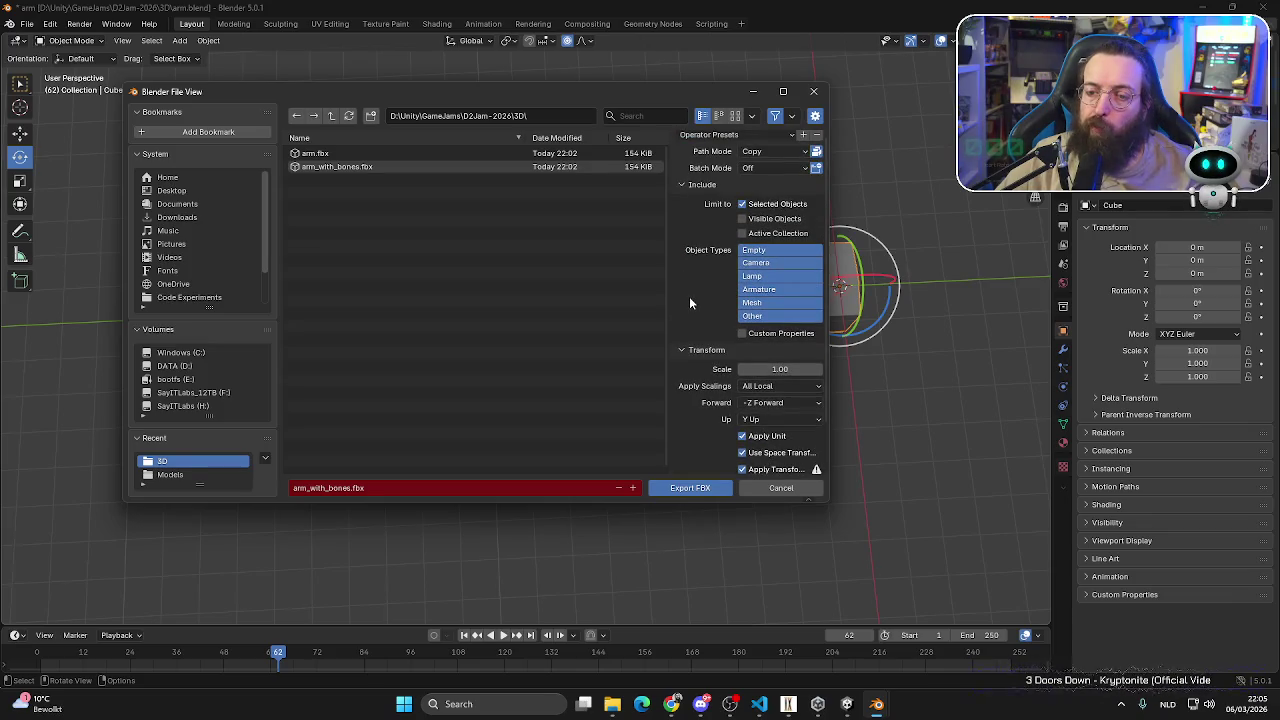
scroll(689, 298, down, 3)
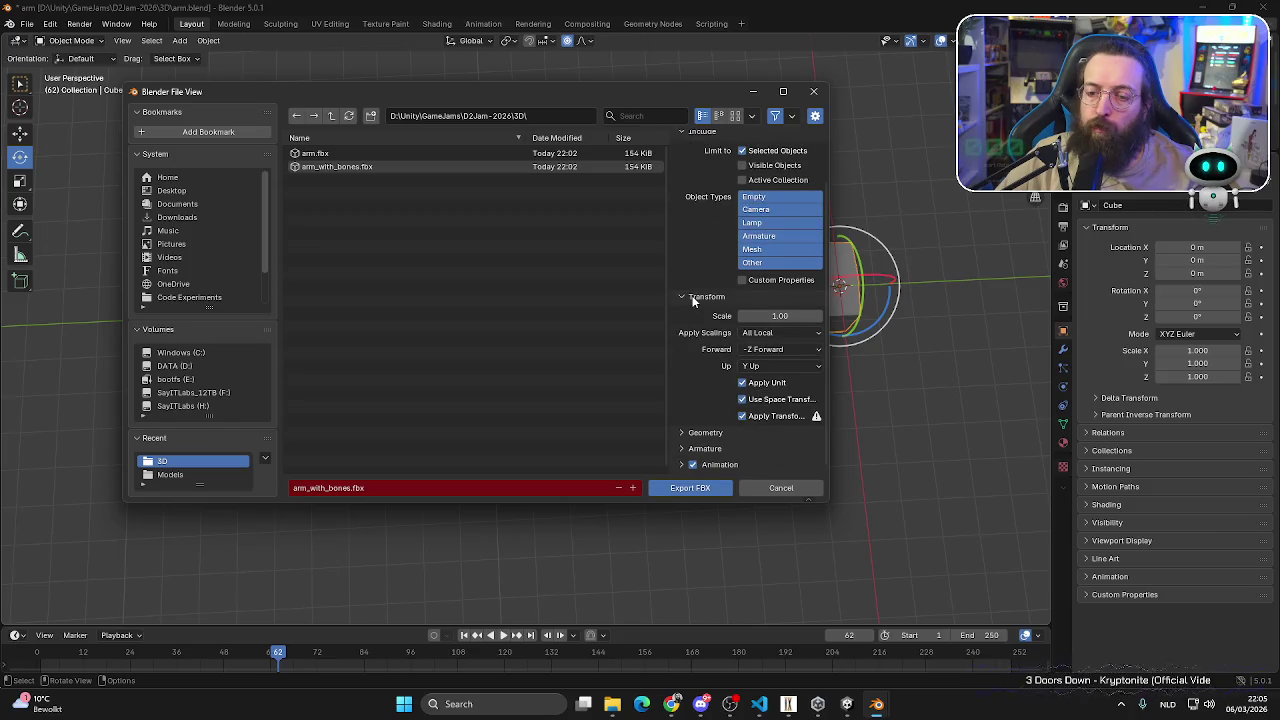
click(688, 433)
scroll(700, 422, down, 3)
scroll(702, 420, down, 3)
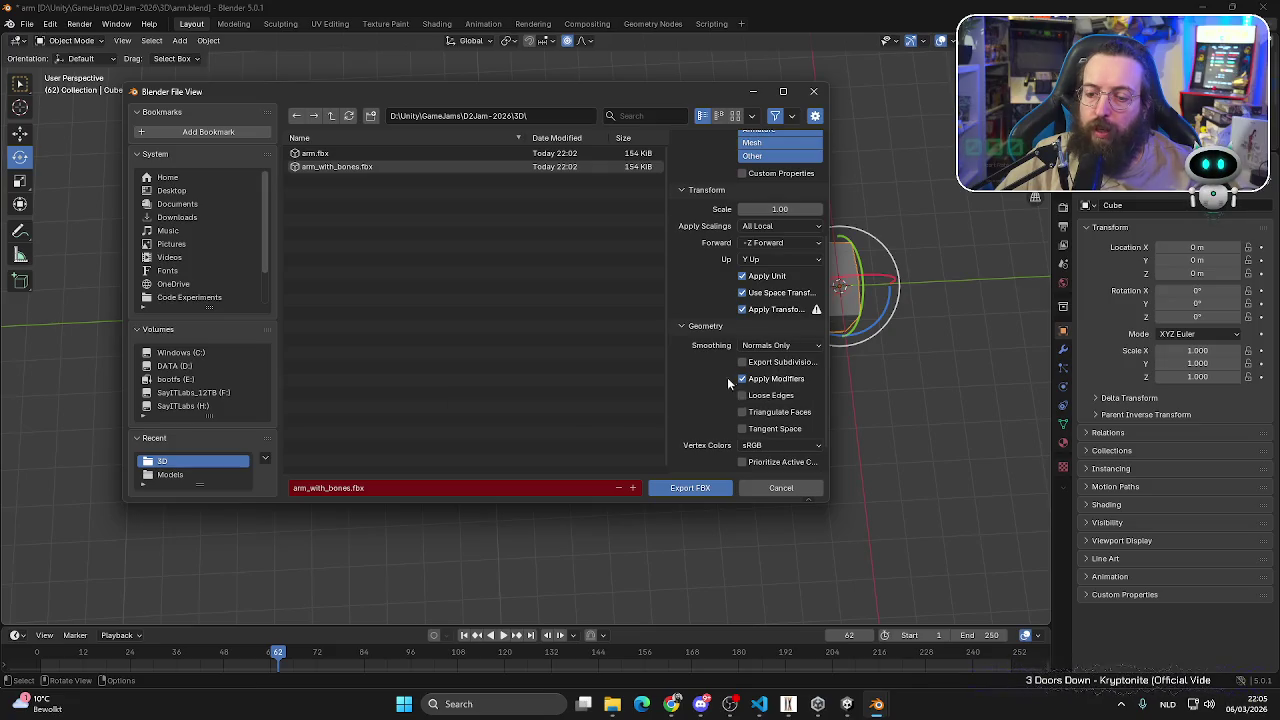
scroll(690, 341, down, 1)
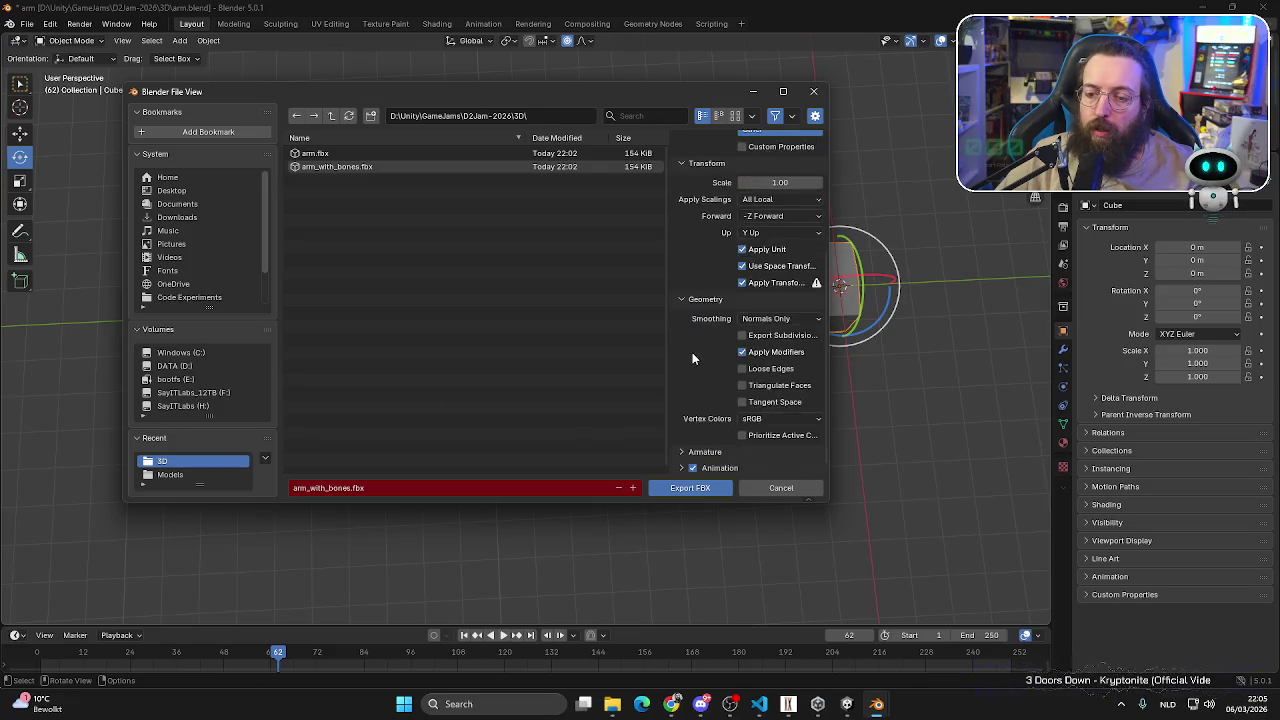
click(694, 342)
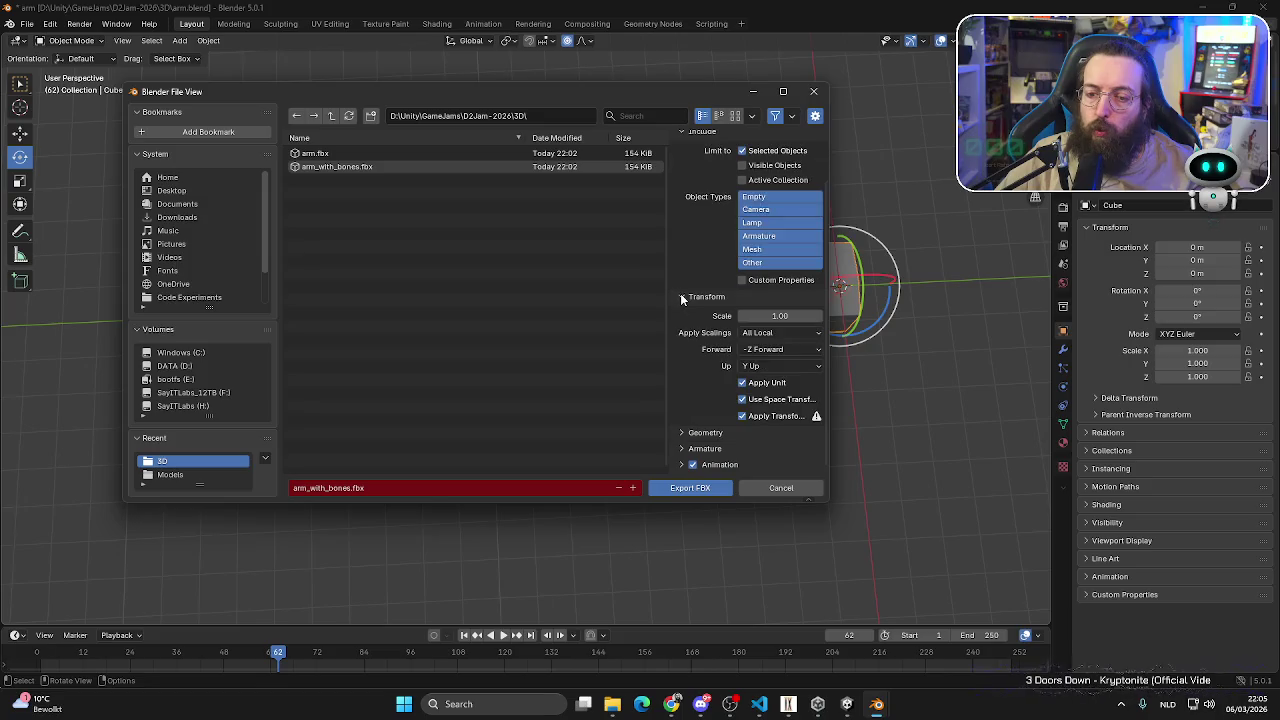
click(684, 449)
scroll(705, 444, down, 2)
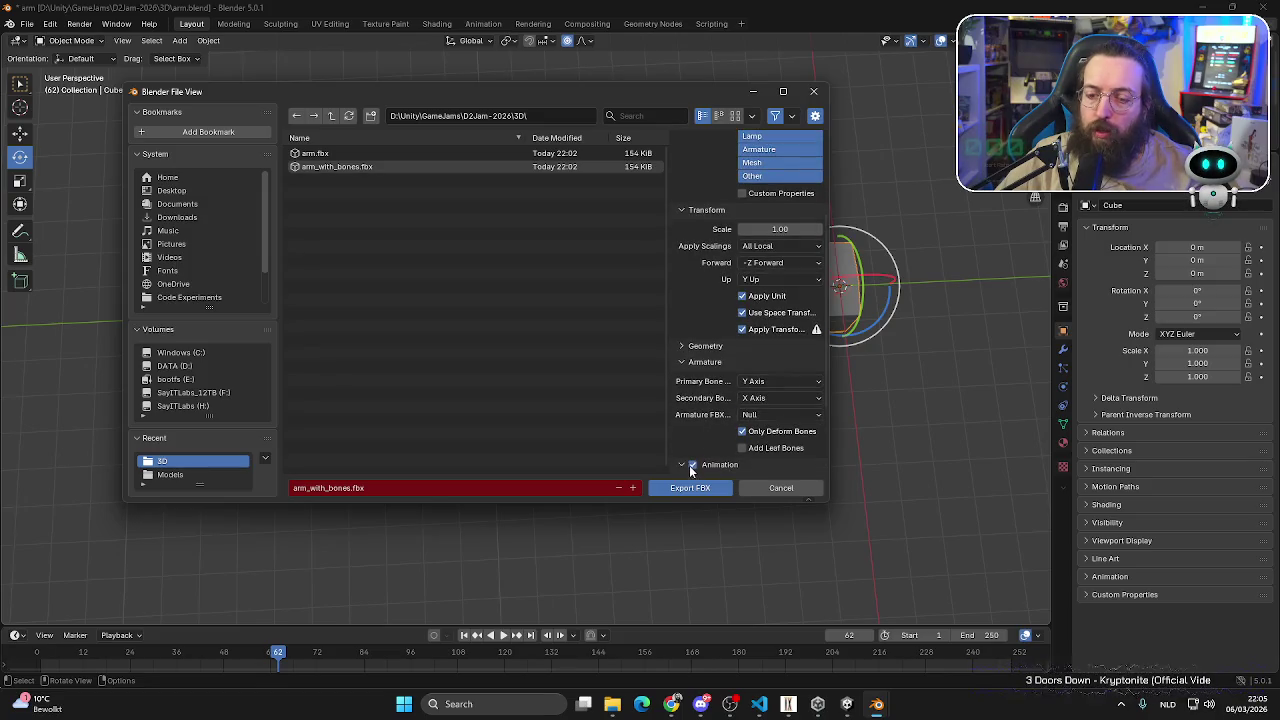
click(692, 465)
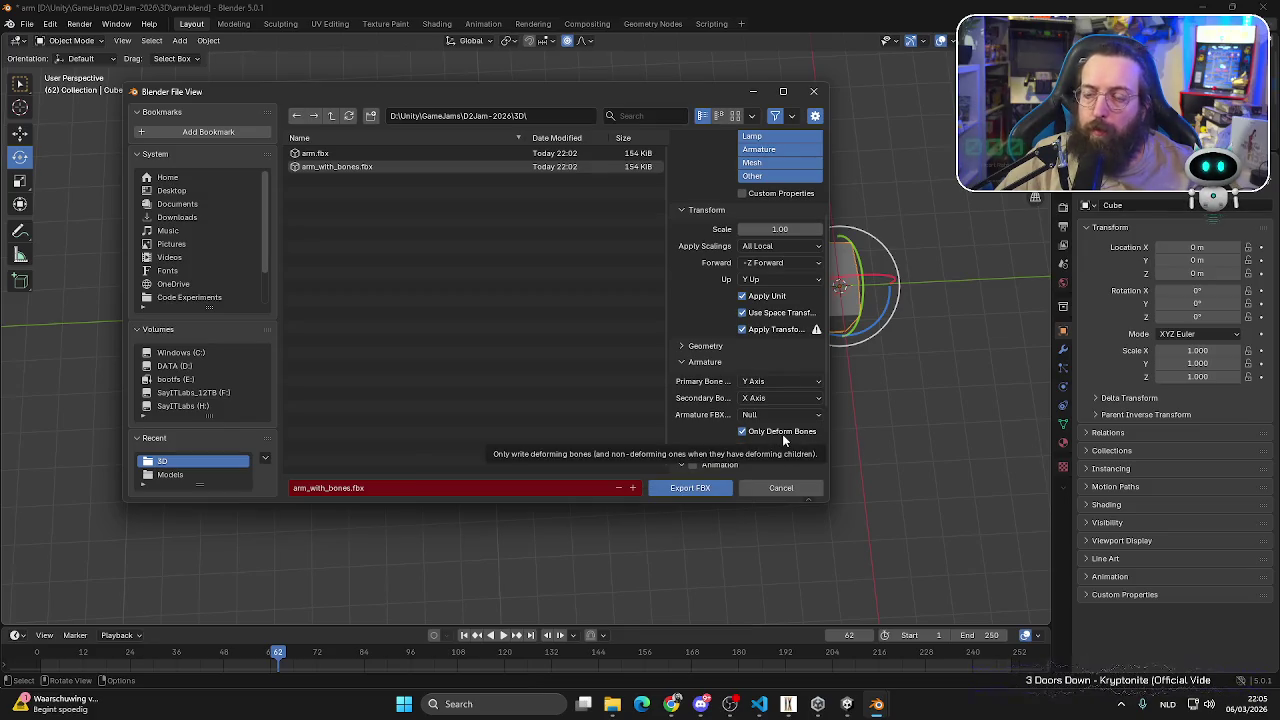
- Widen the export options to check their labels, then export arm_with_bones.fbx
scroll(772, 358, up, 3)
scroll(772, 357, up, 2)
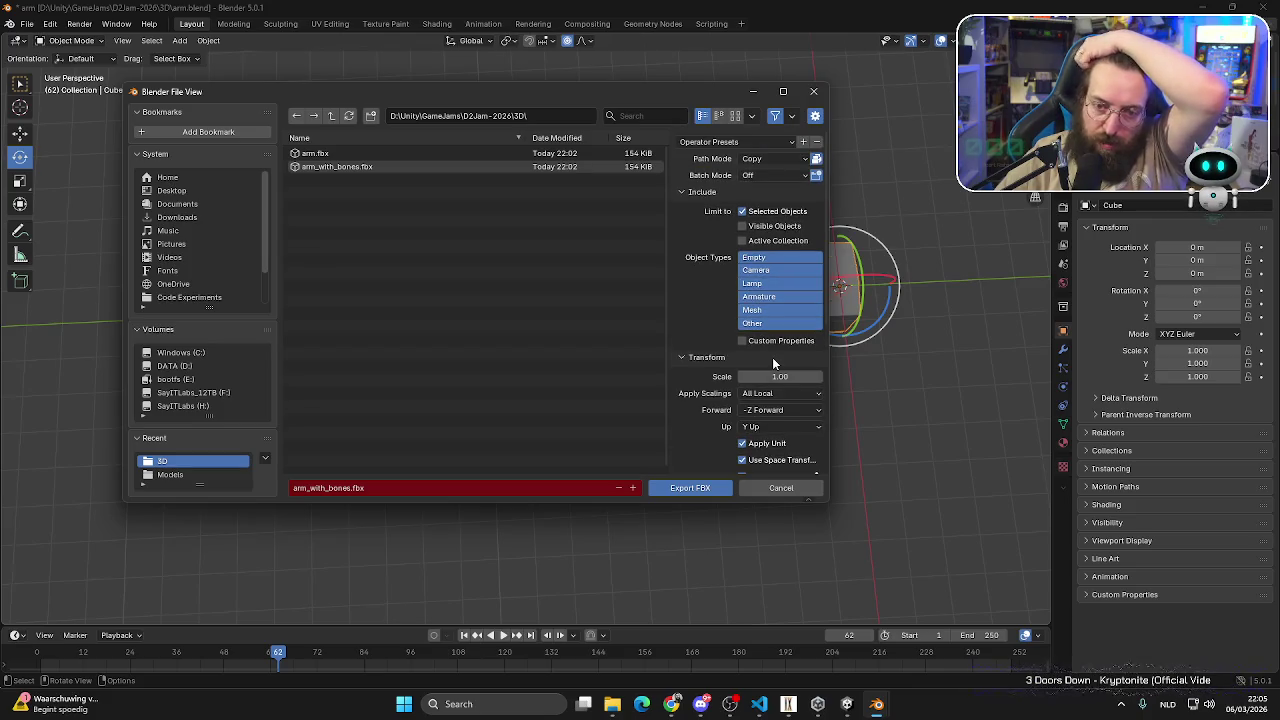
scroll(772, 357, down, 2)
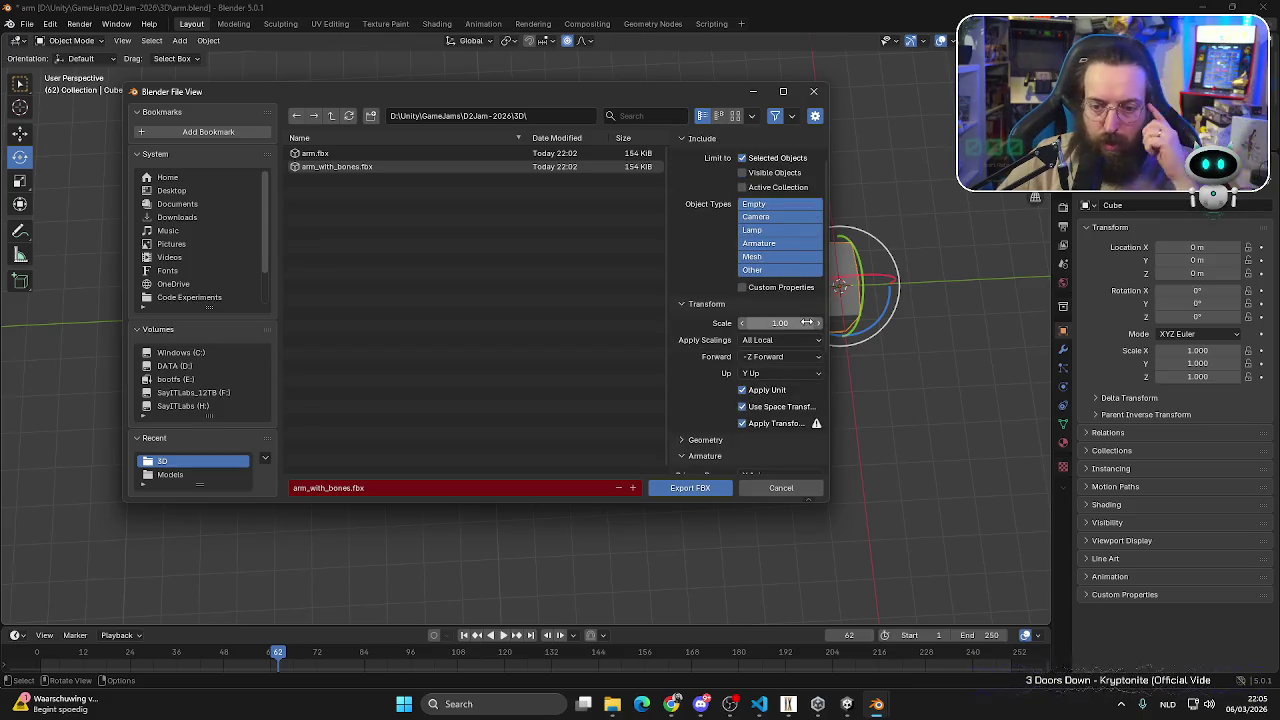
scroll(796, 331, down, 1)
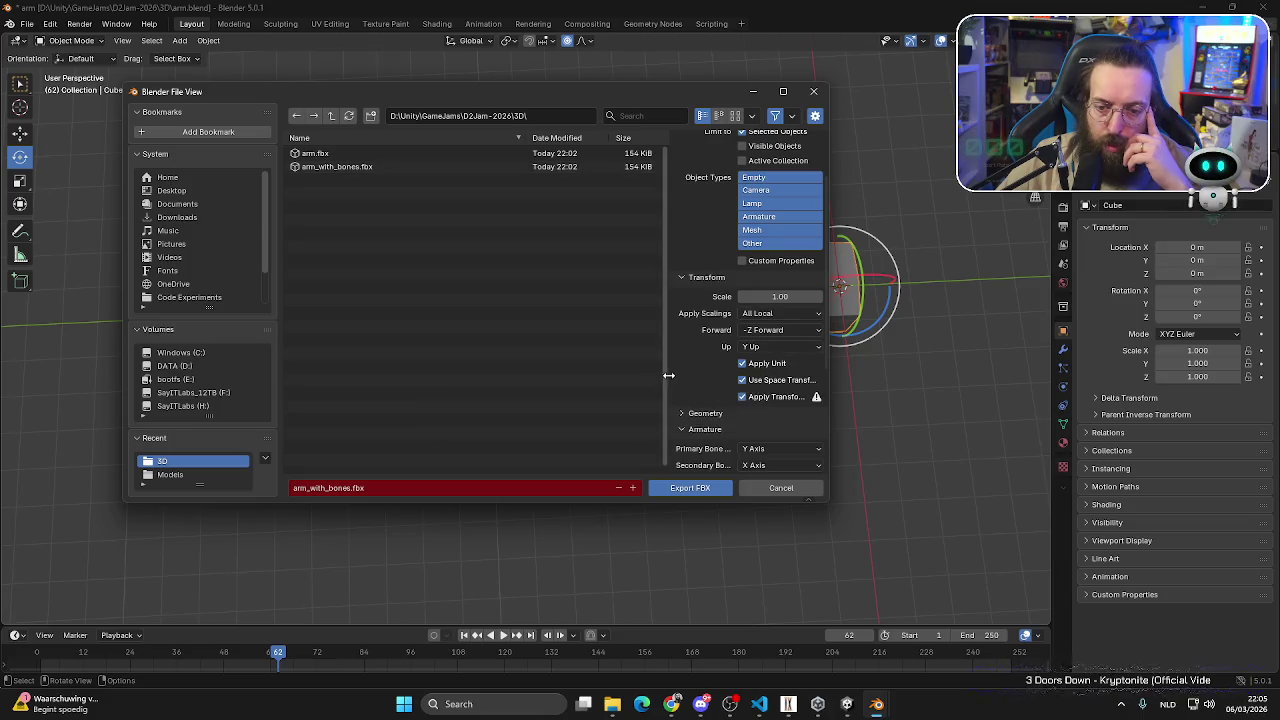
drag(666, 378, 544, 370)
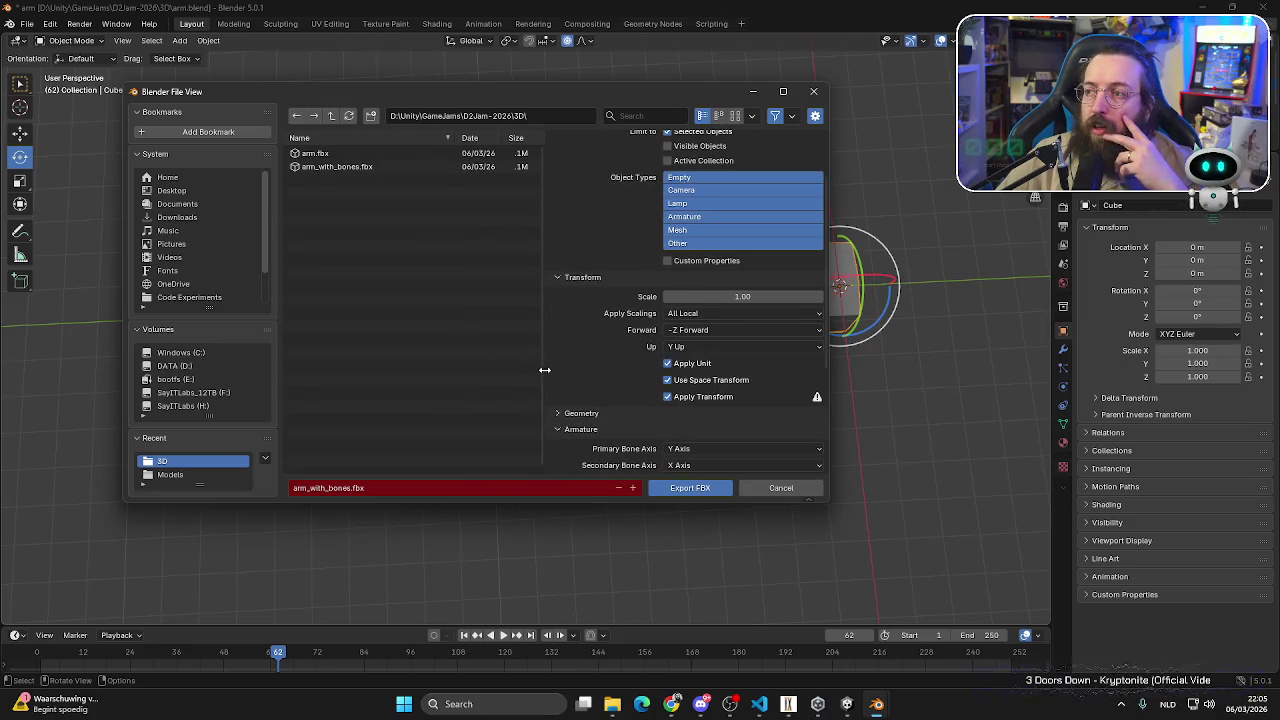
scroll(669, 376, up, 2)
scroll(645, 374, up, 3)
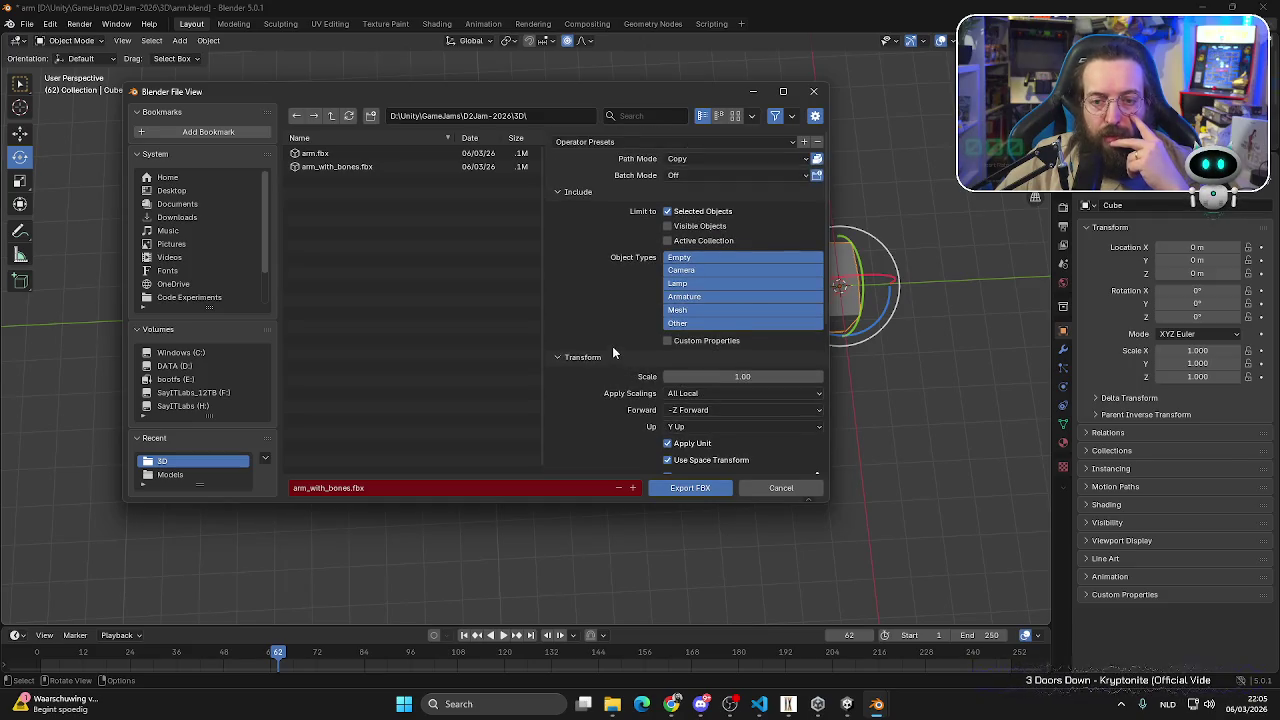
scroll(613, 352, down, 2)
scroll(613, 352, down, 6)
scroll(613, 352, down, 1)
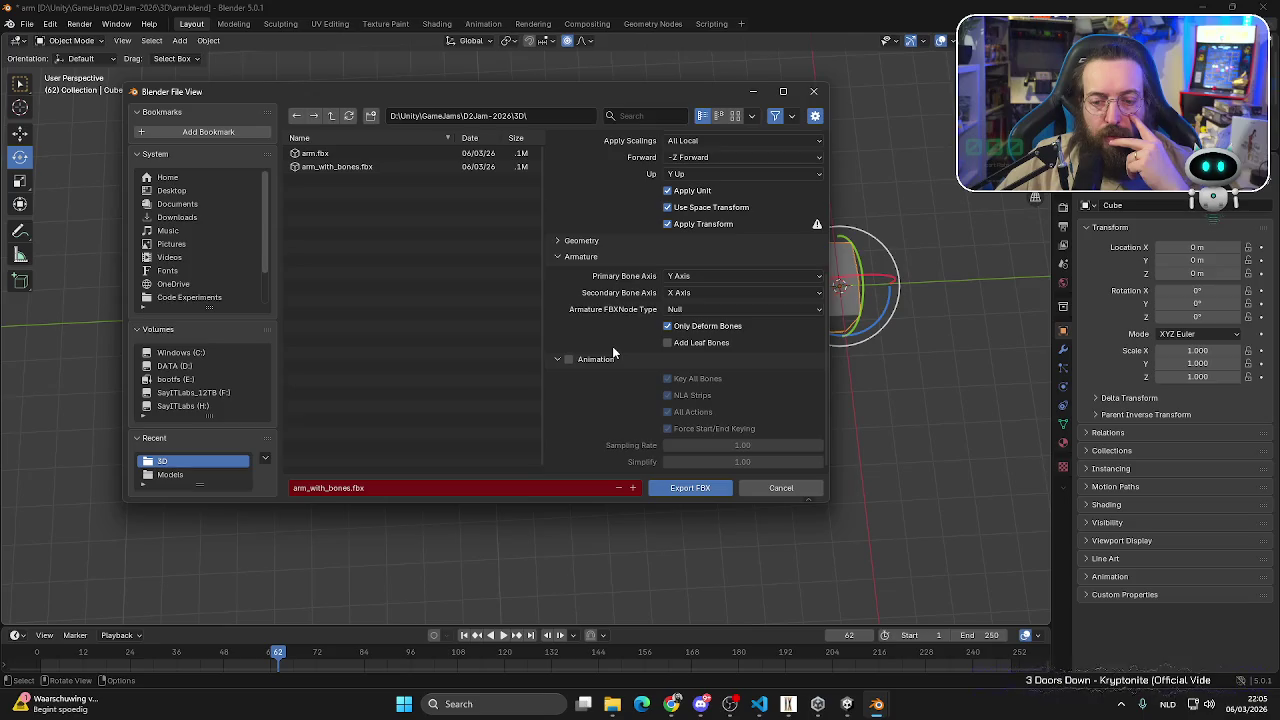
click(702, 488)
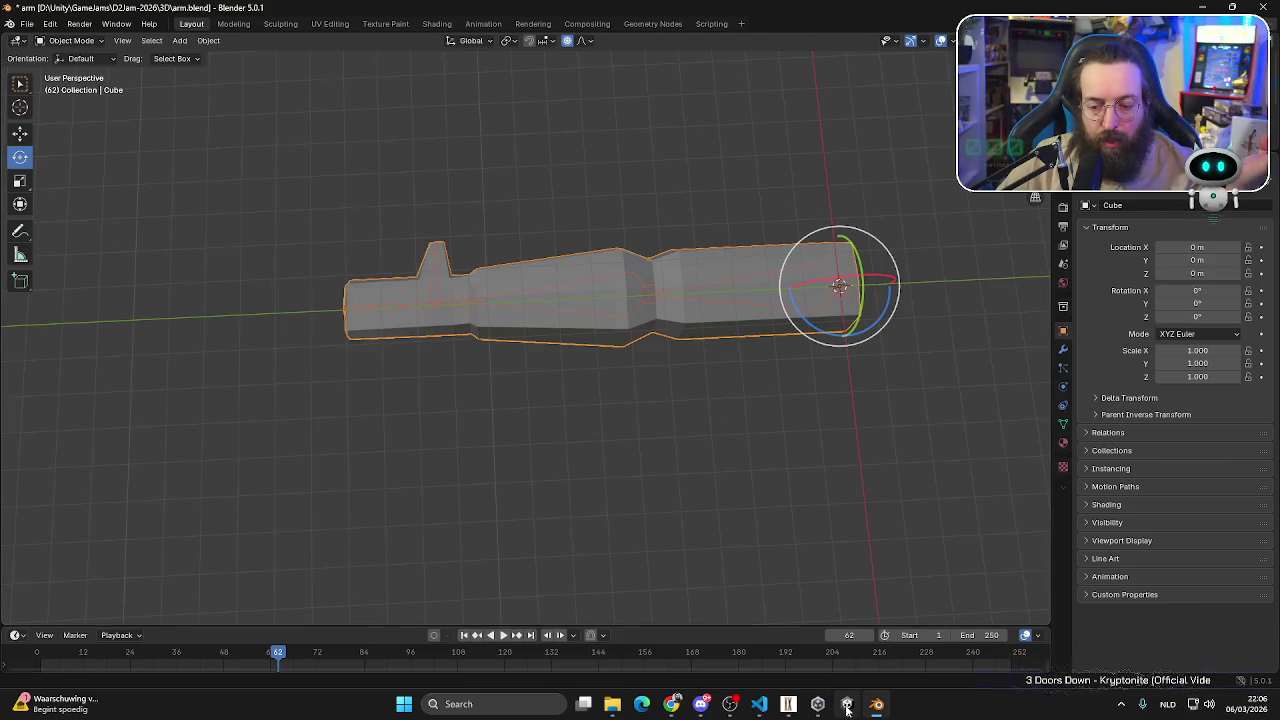
mouse_move(847, 704)
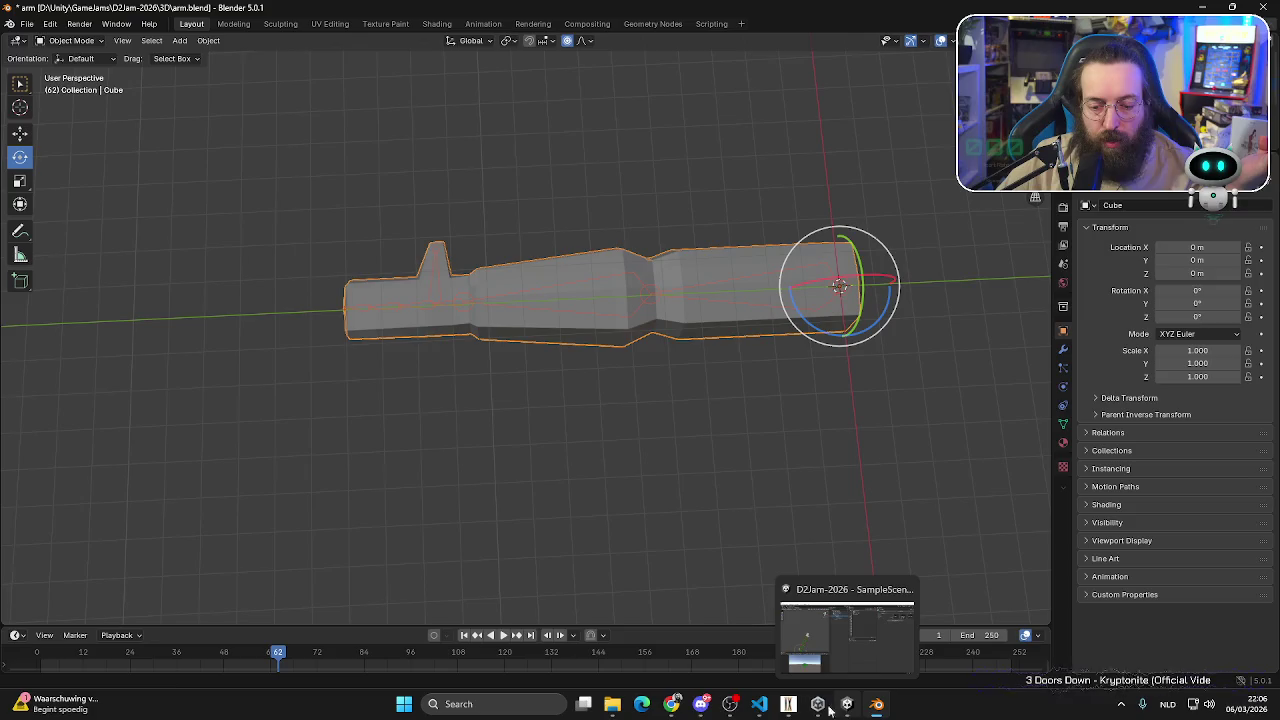
- Paste the new arm_with_bones.fbx into D2Jam-2026/Assets/Models, replacing the older copy
click(614, 704)
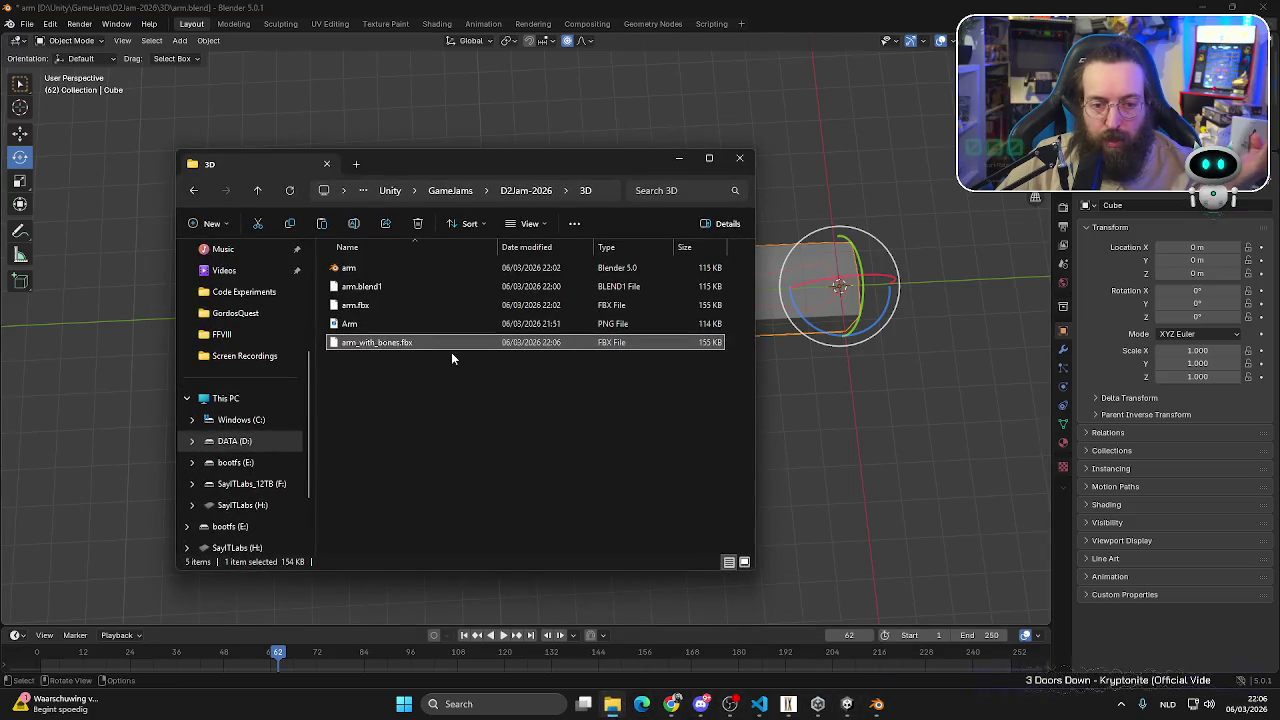
click(531, 190)
click(369, 287)
double_click(369, 287)
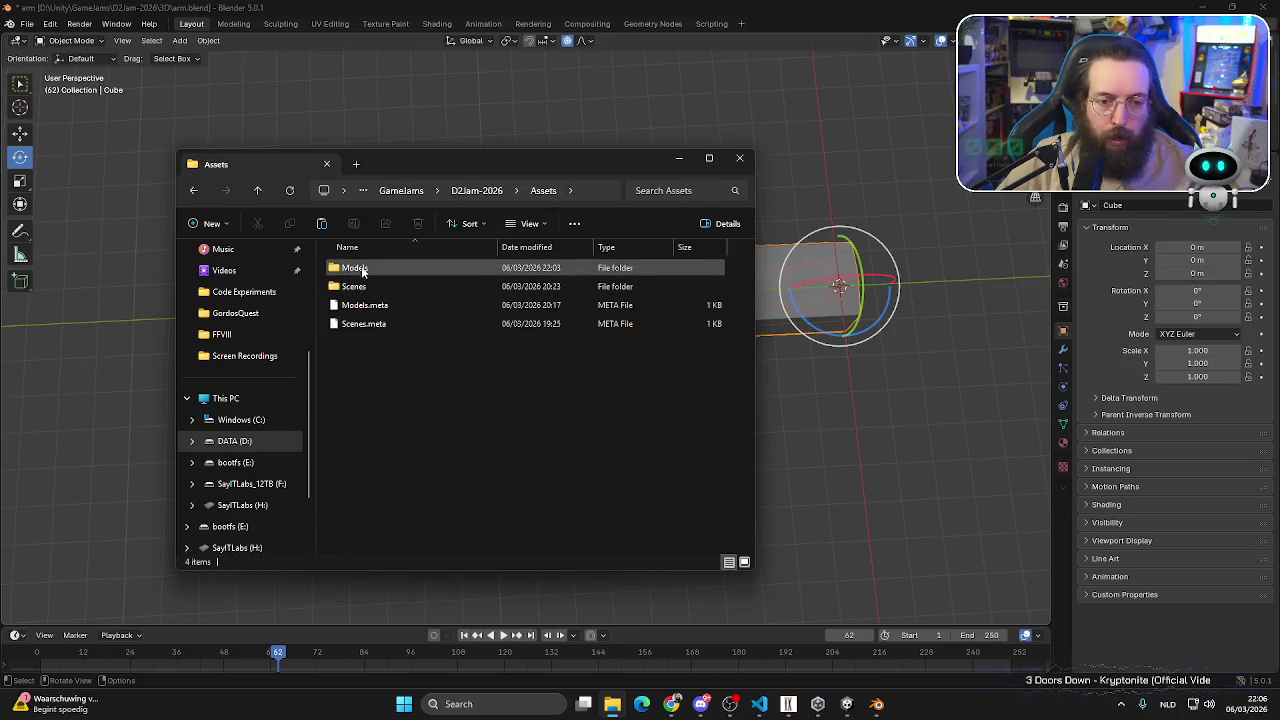
double_click(360, 267)
key(ctrl+v)
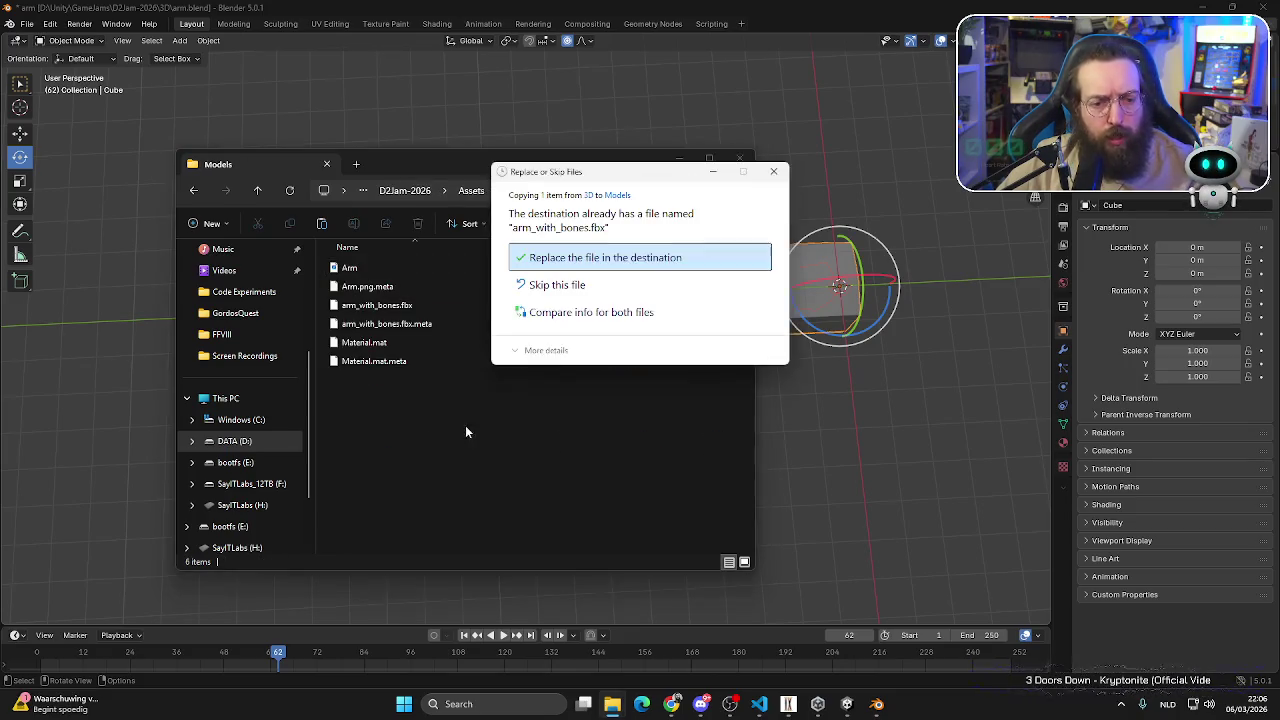
click(624, 256)
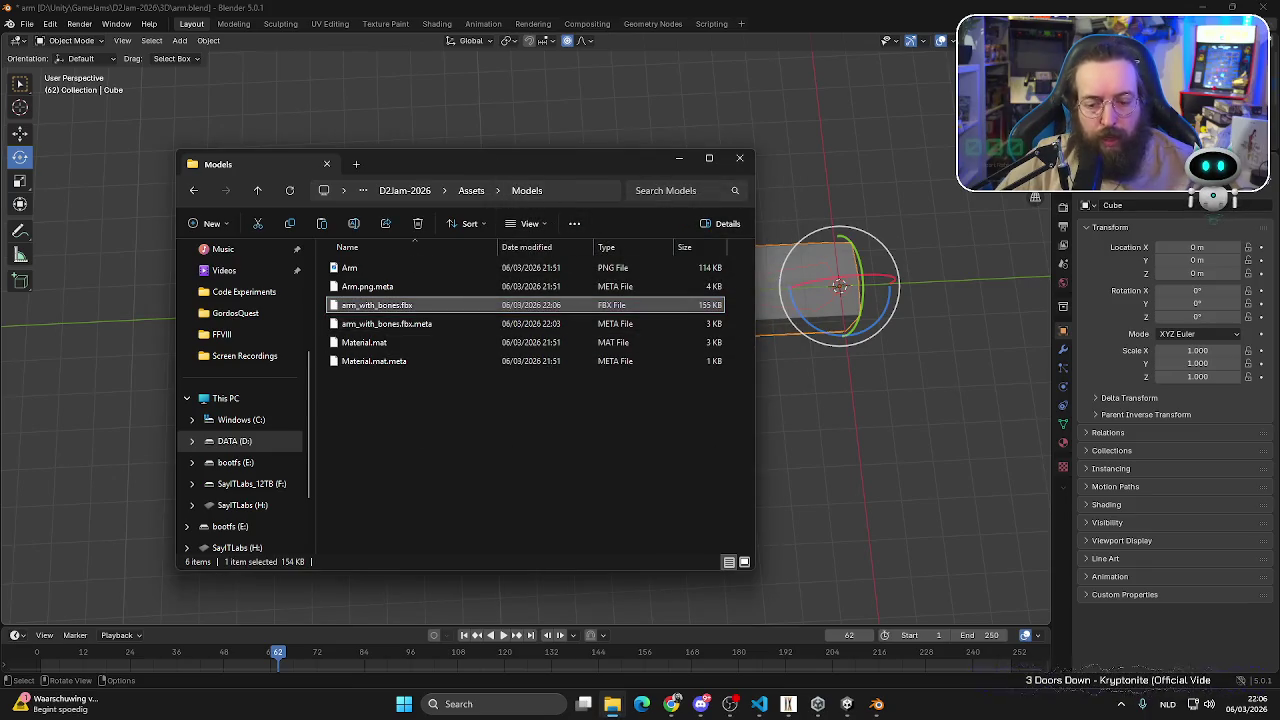
key(alt+Tab)
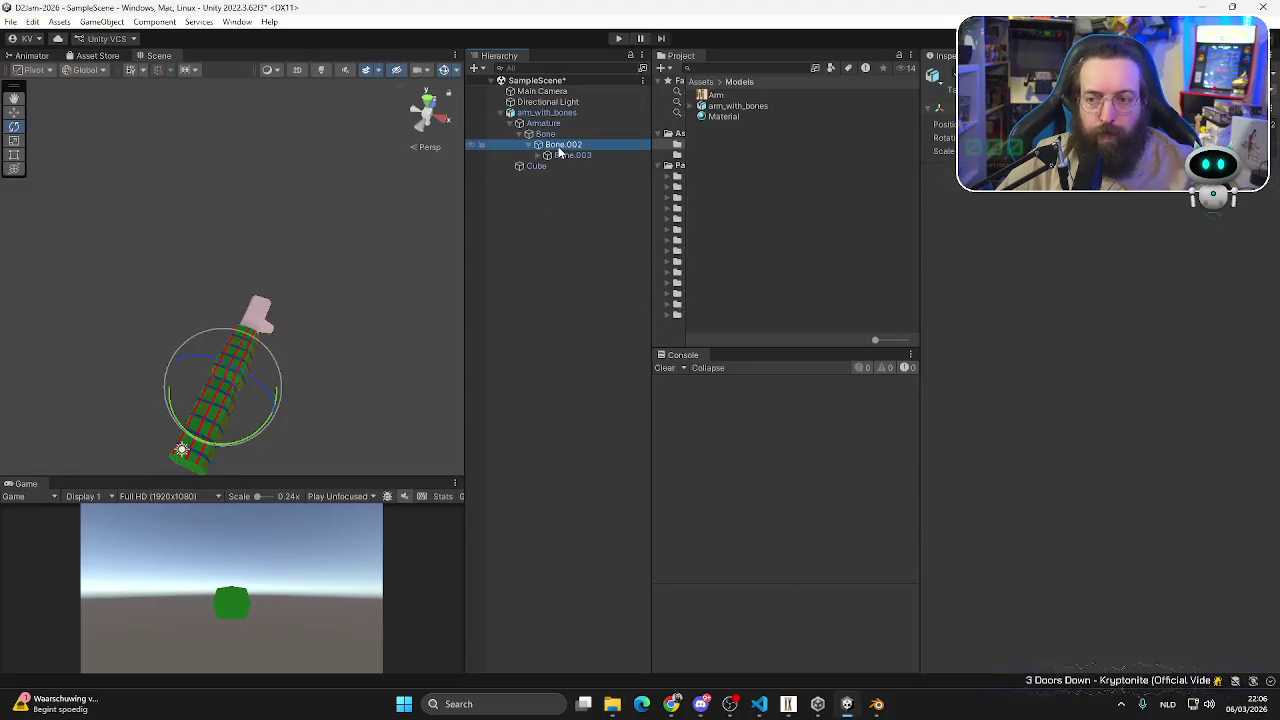
- Delete the old arm_with_bones from the scene and drag in the updated model
click(547, 112)
key(Delete)
click(705, 106)
drag(705, 106, 526, 143)
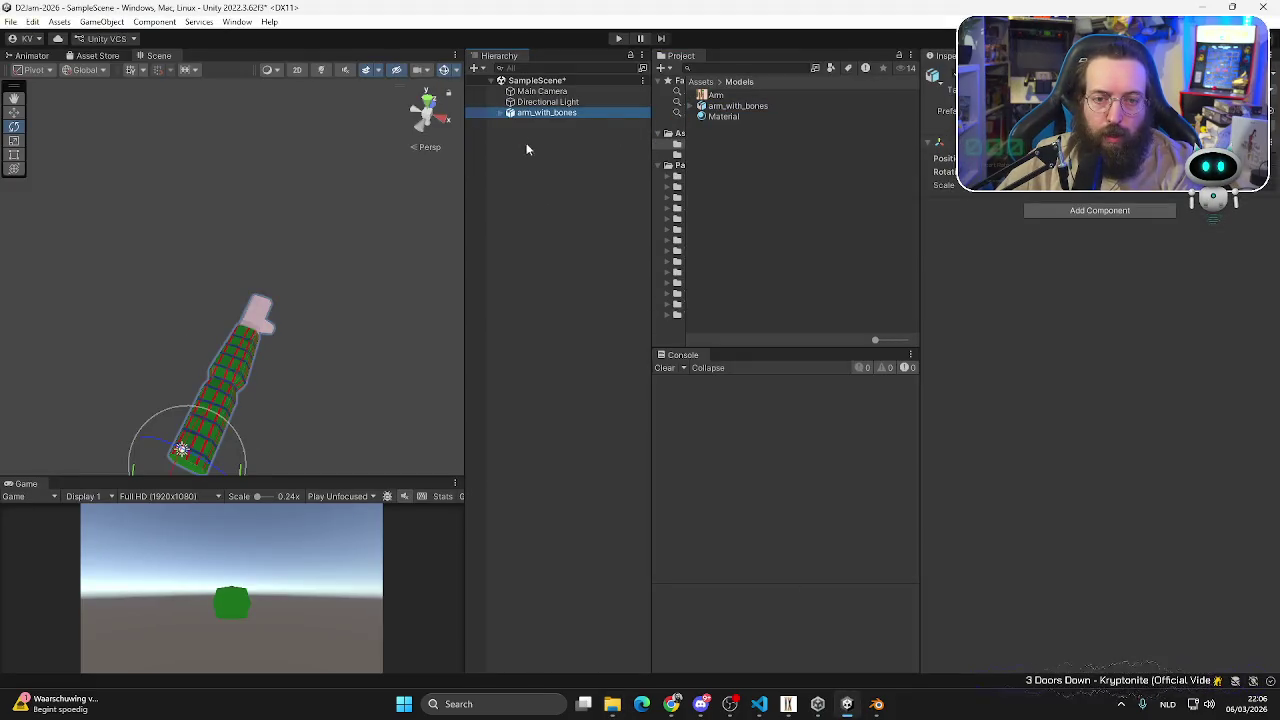
- Expand the Armature hierarchy to reveal the bone chain down to the hand bones
click(510, 112)
click(545, 133)
key(Right)
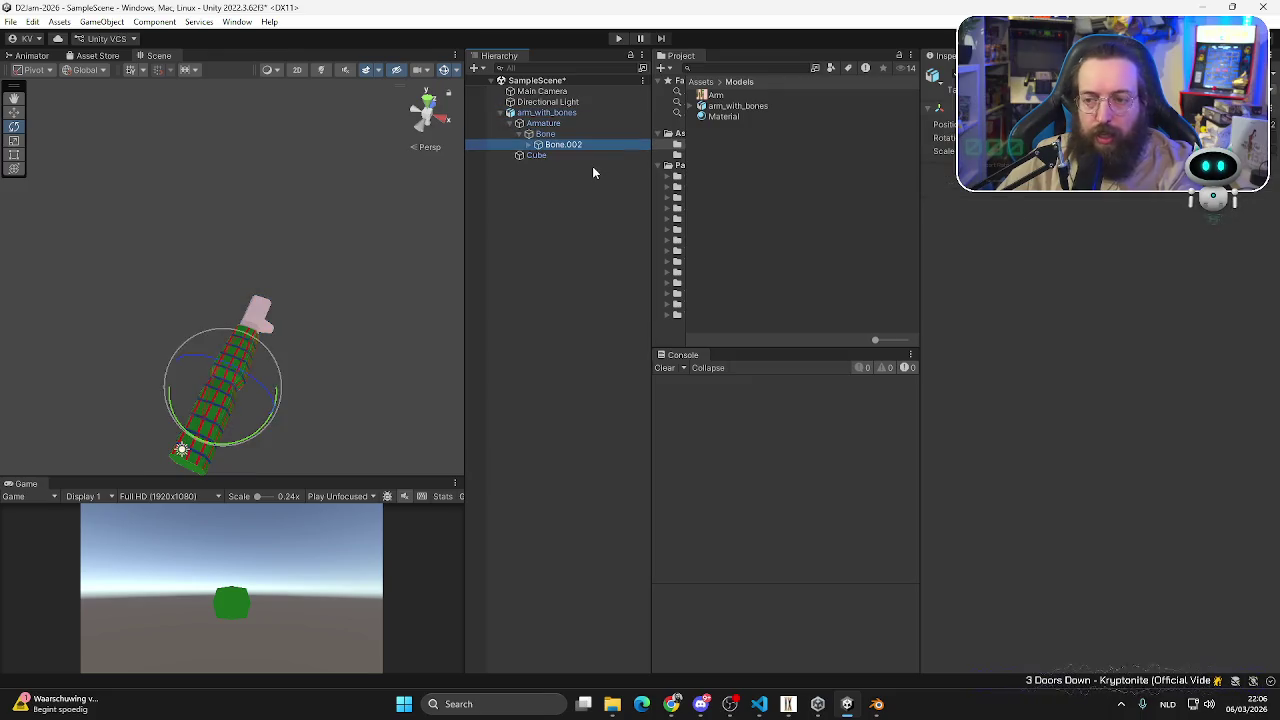
key(Down)
key(Down)
key(Up)
key(Right)
key(Down)
key(Right)
key(Down)
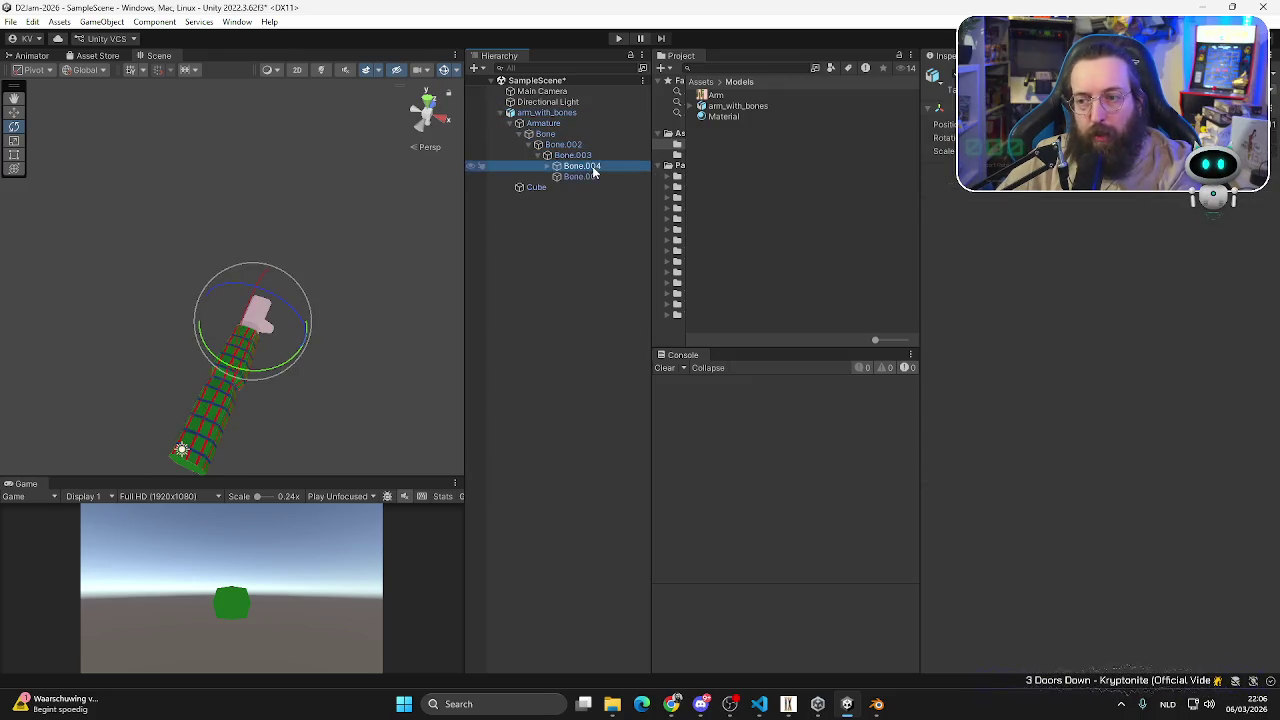
key(Right)
key(Right)
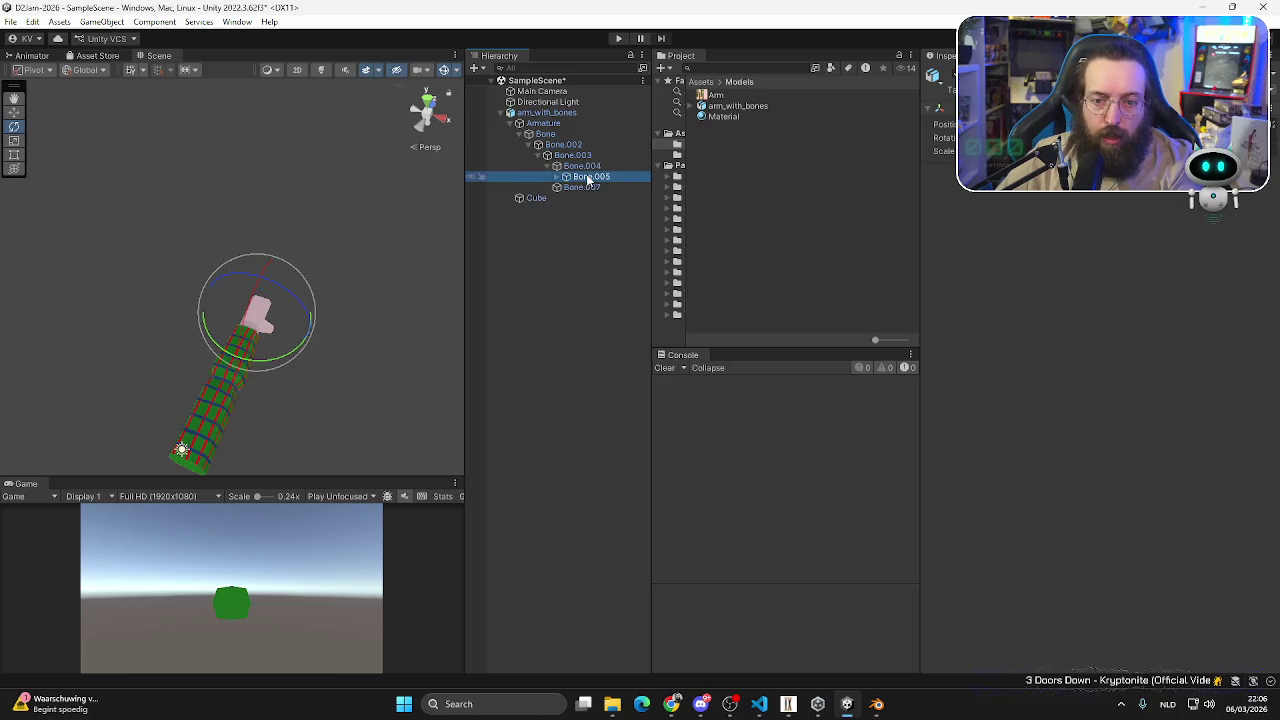
key(Right)
key(Right)
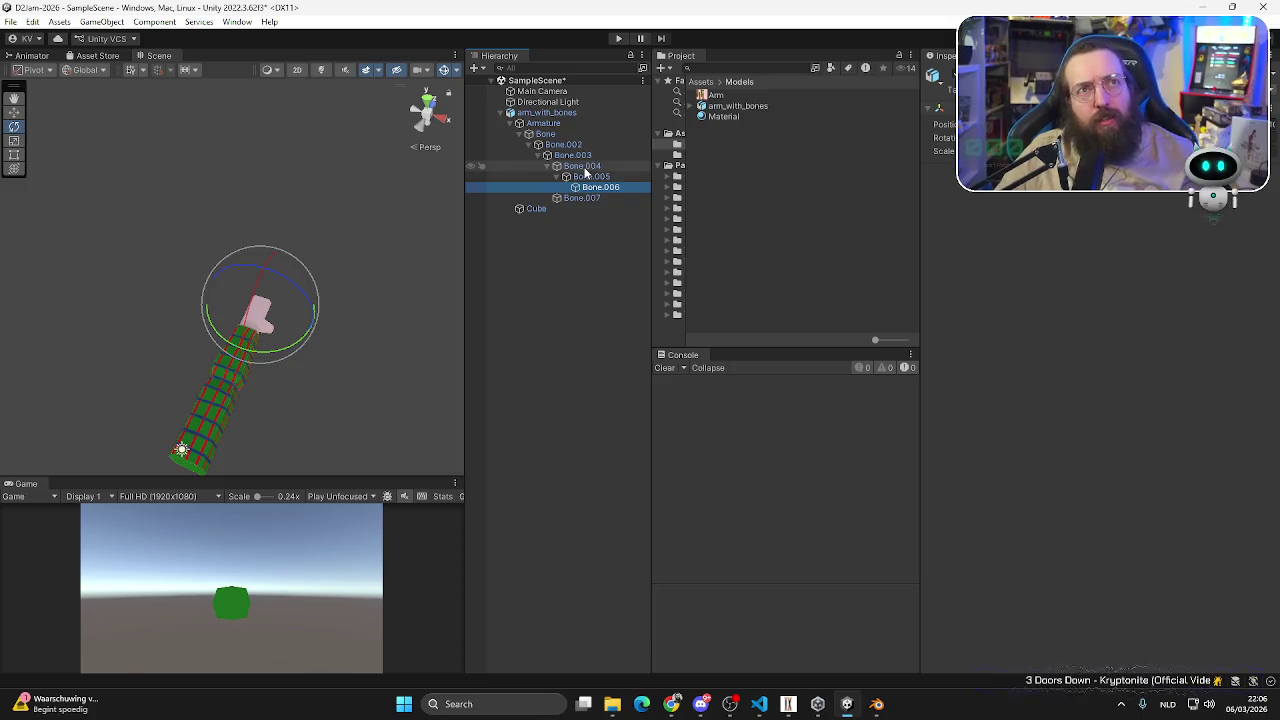
- Scrub Bone.002's Inspector rotation to test bending the arm
click(555, 123)
click(548, 113)
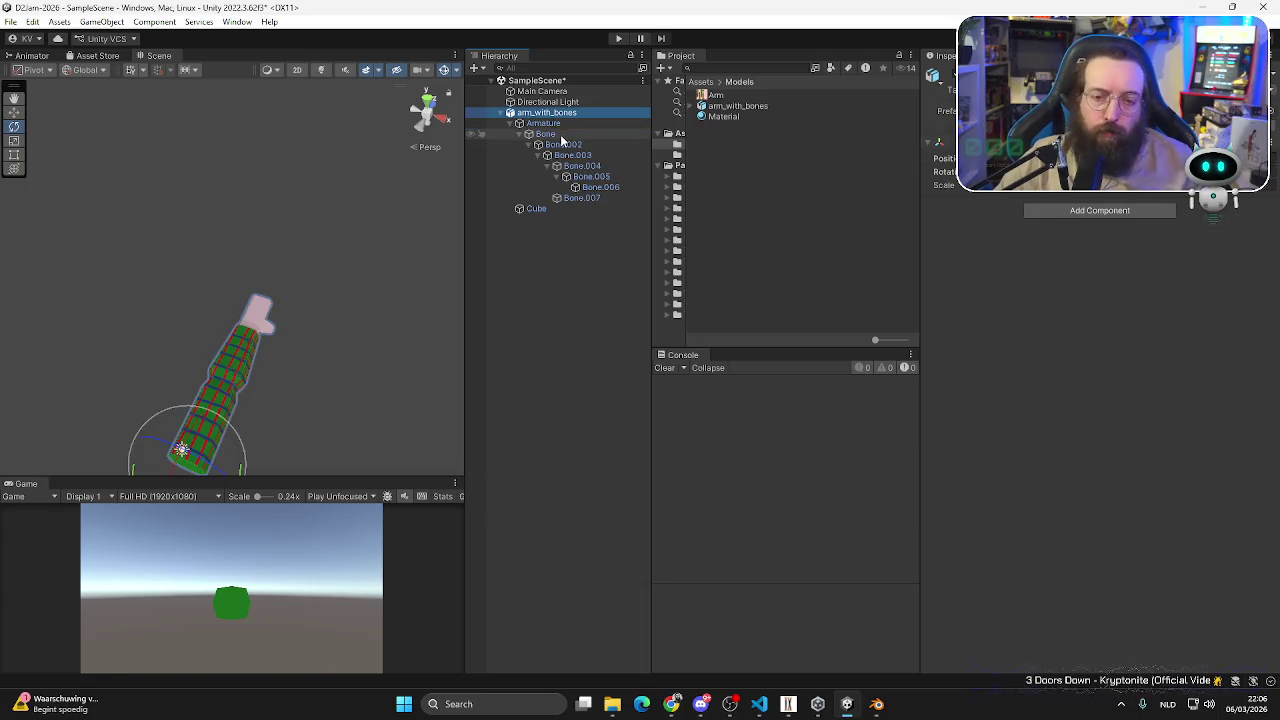
click(563, 145)
click(1000, 137)
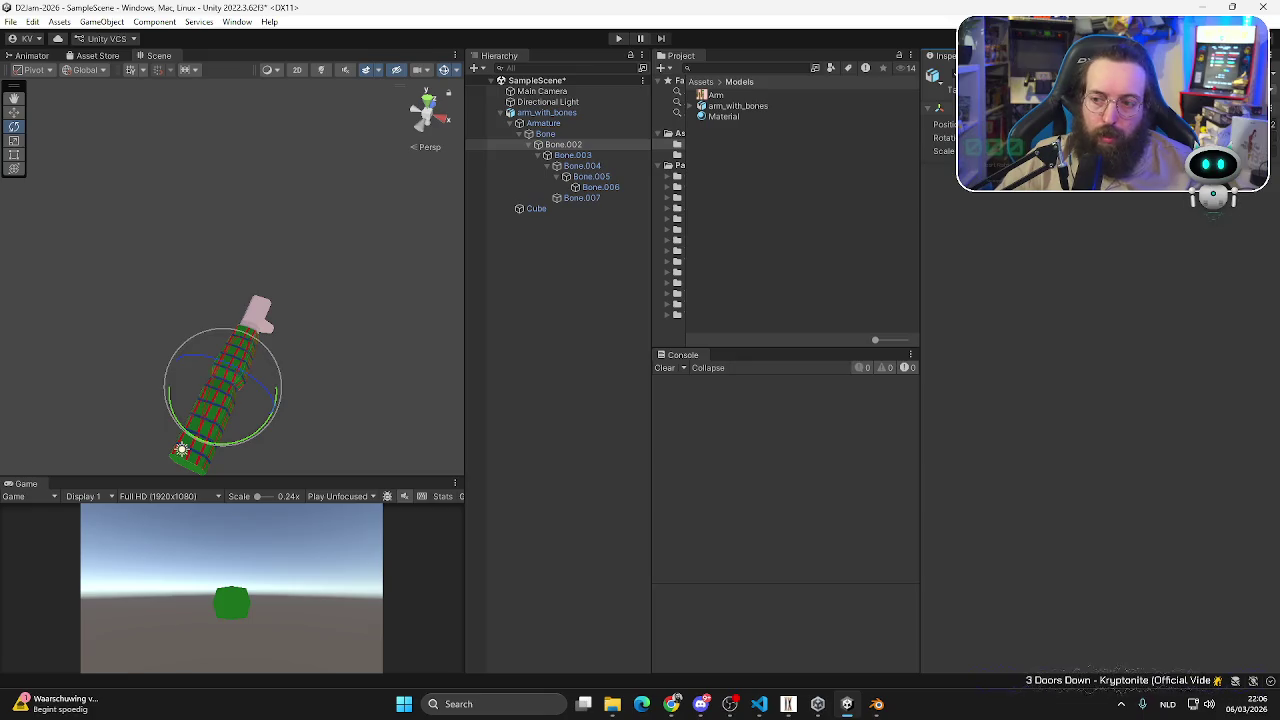
mouse_move(108, 148)
mouse_down()
mouse_move(403, 129)
mouse_move(74, 154)
mouse_move(746, 124)
mouse_move(334, 227)
mouse_move(35, 89)
mouse_move(555, 243)
mouse_up()
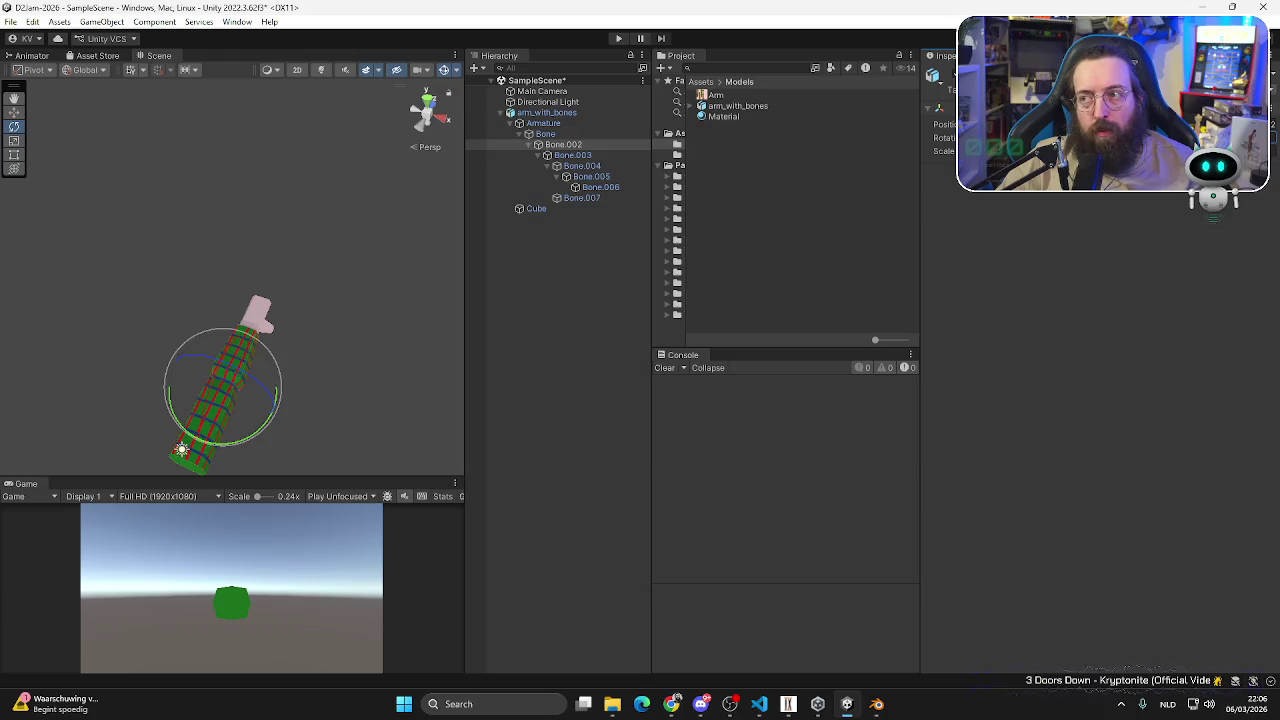
mouse_move(556, 187)
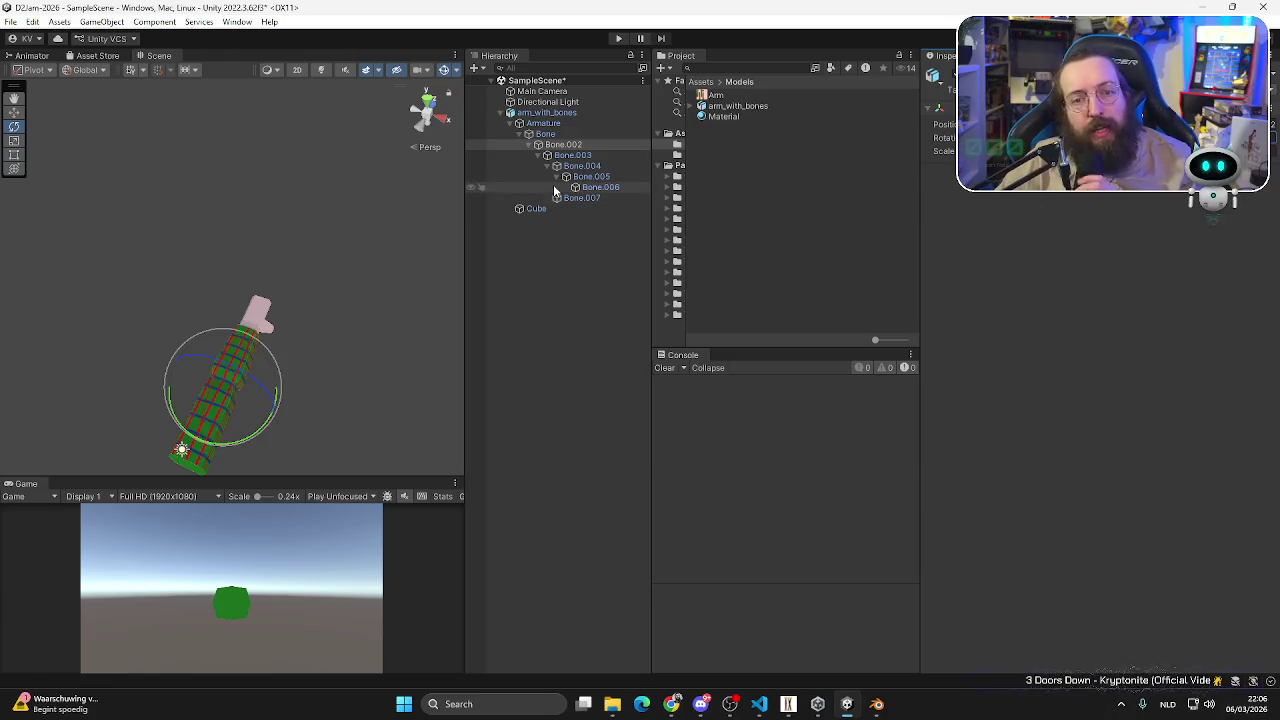
click(547, 112)
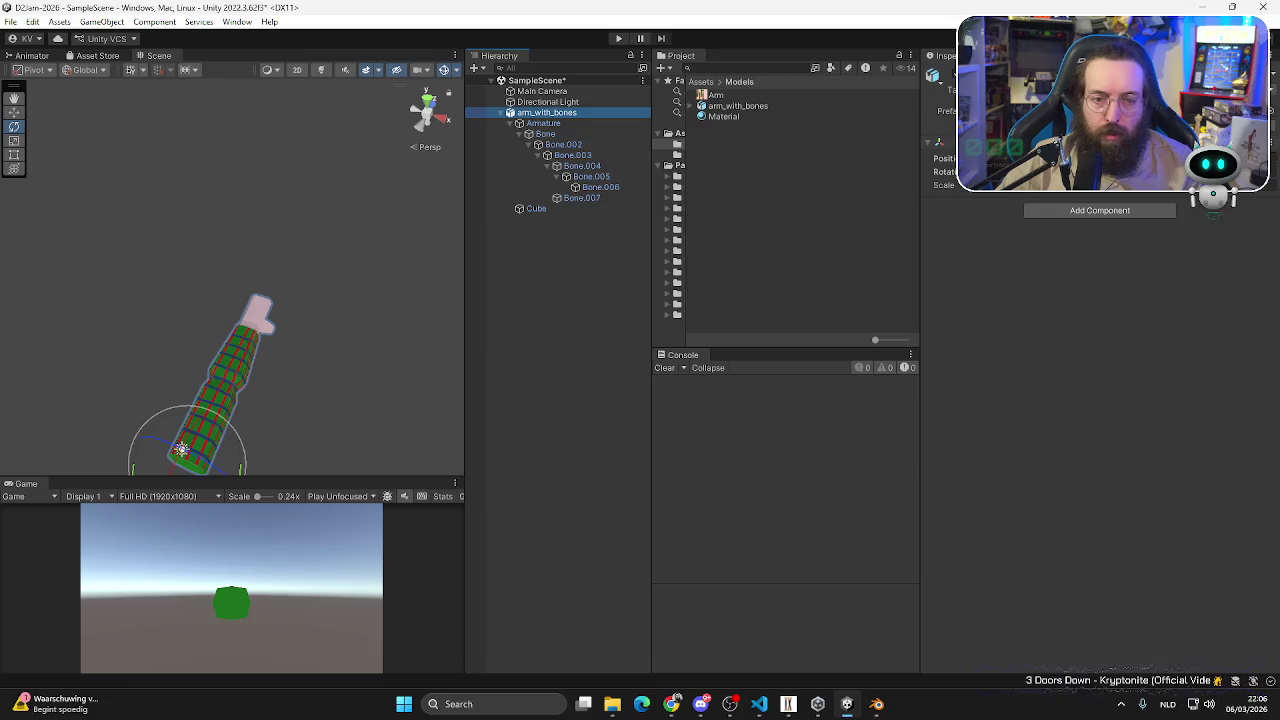
click(470, 113)
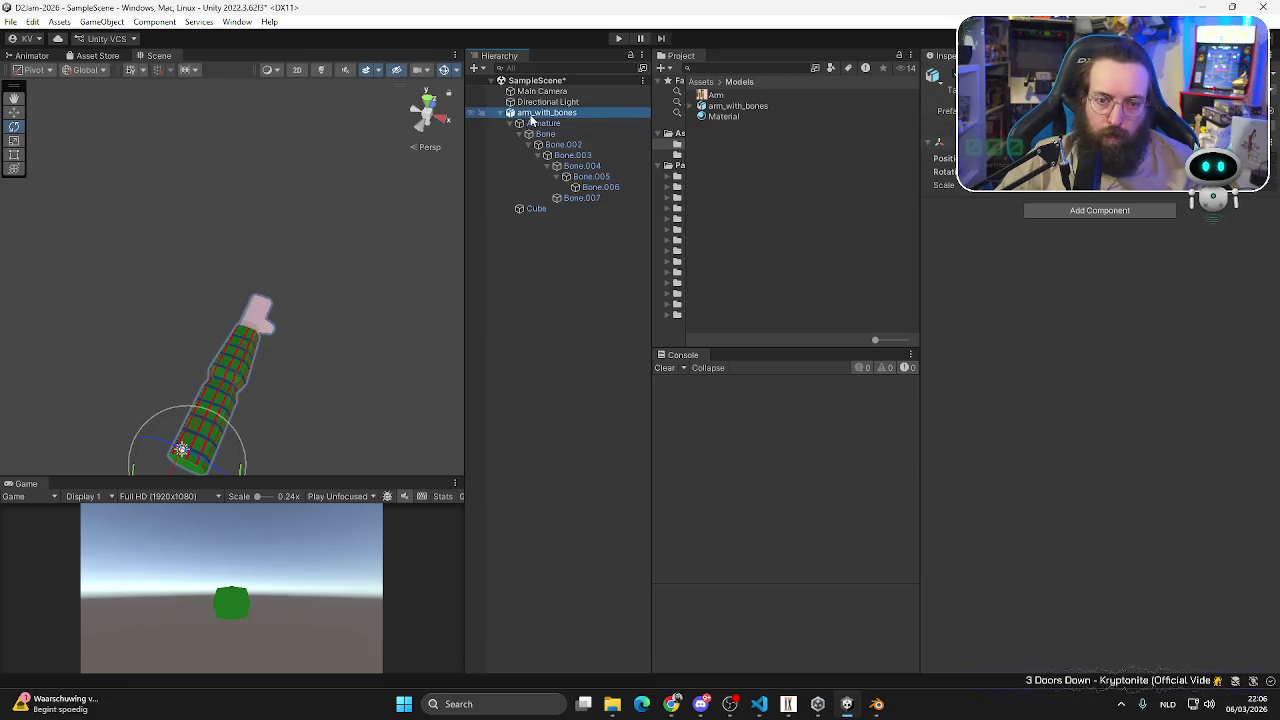
click(531, 114)
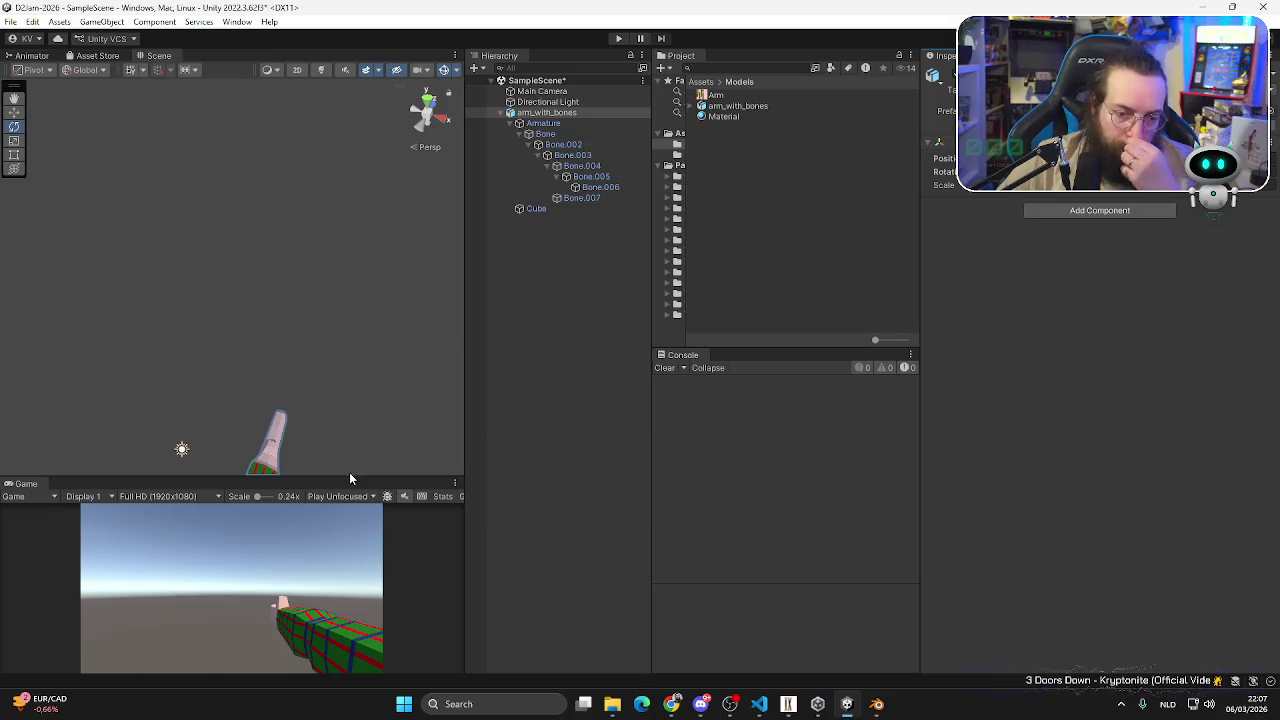
- Check the Main Camera's view of the arm, then reselect arm_with_bones
click(545, 91)
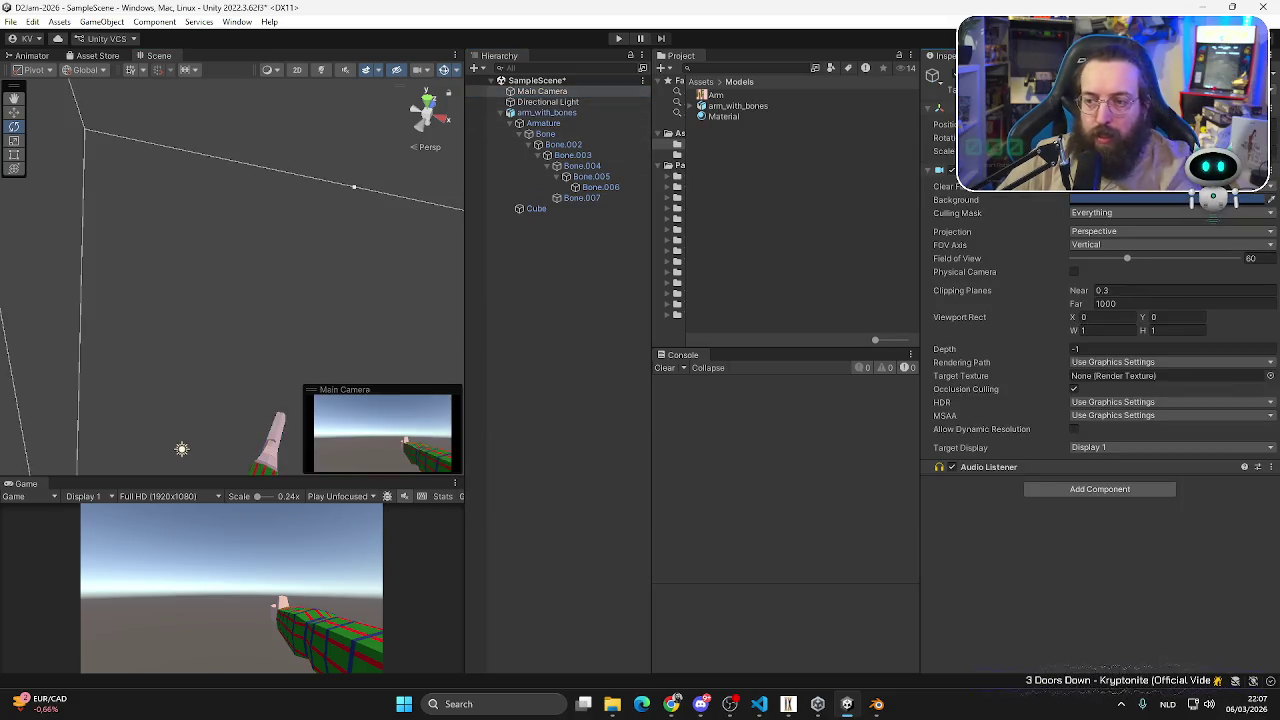
click(546, 112)
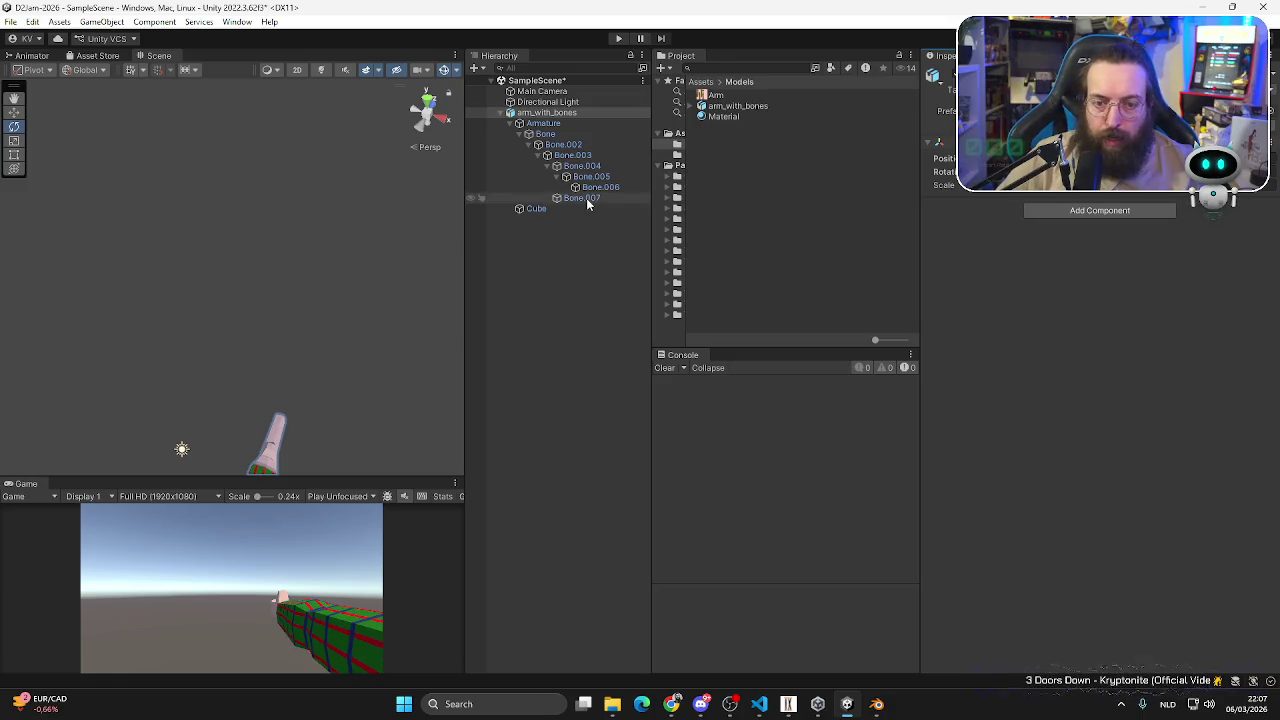
- Rotate the root Bone to swing the arm into view and enlarge the Game preview
click(547, 112)
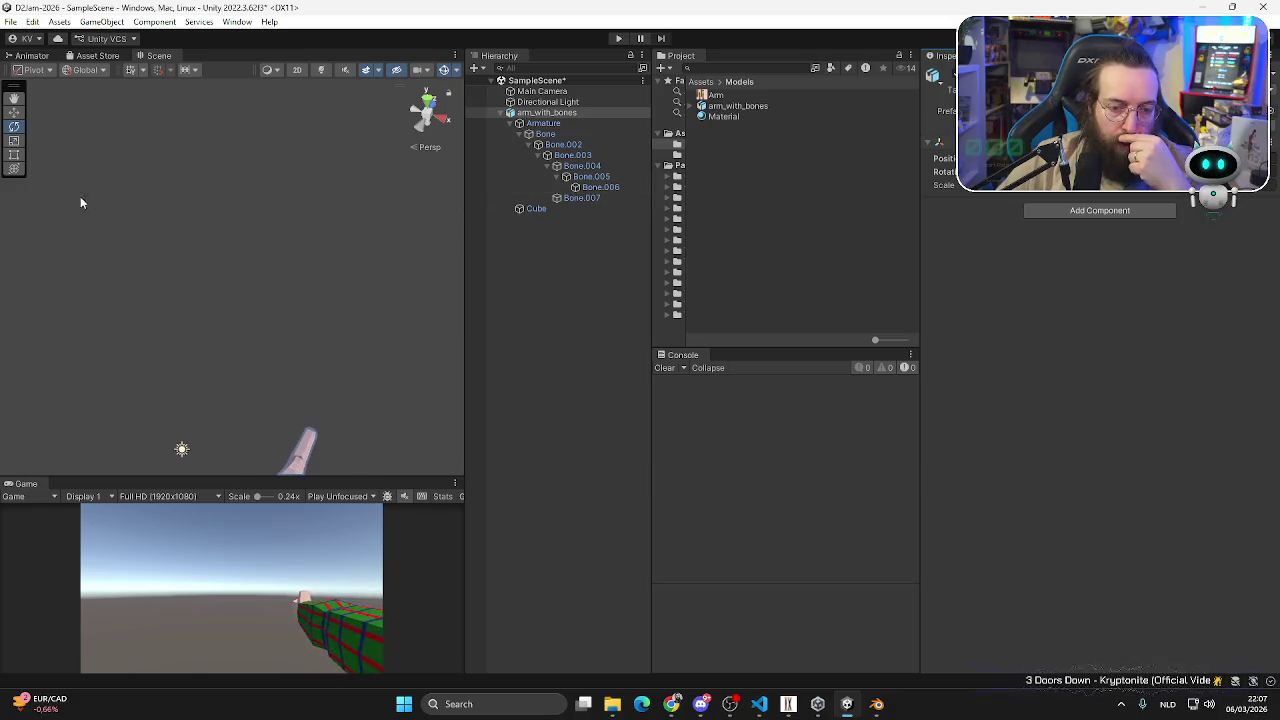
click(547, 124)
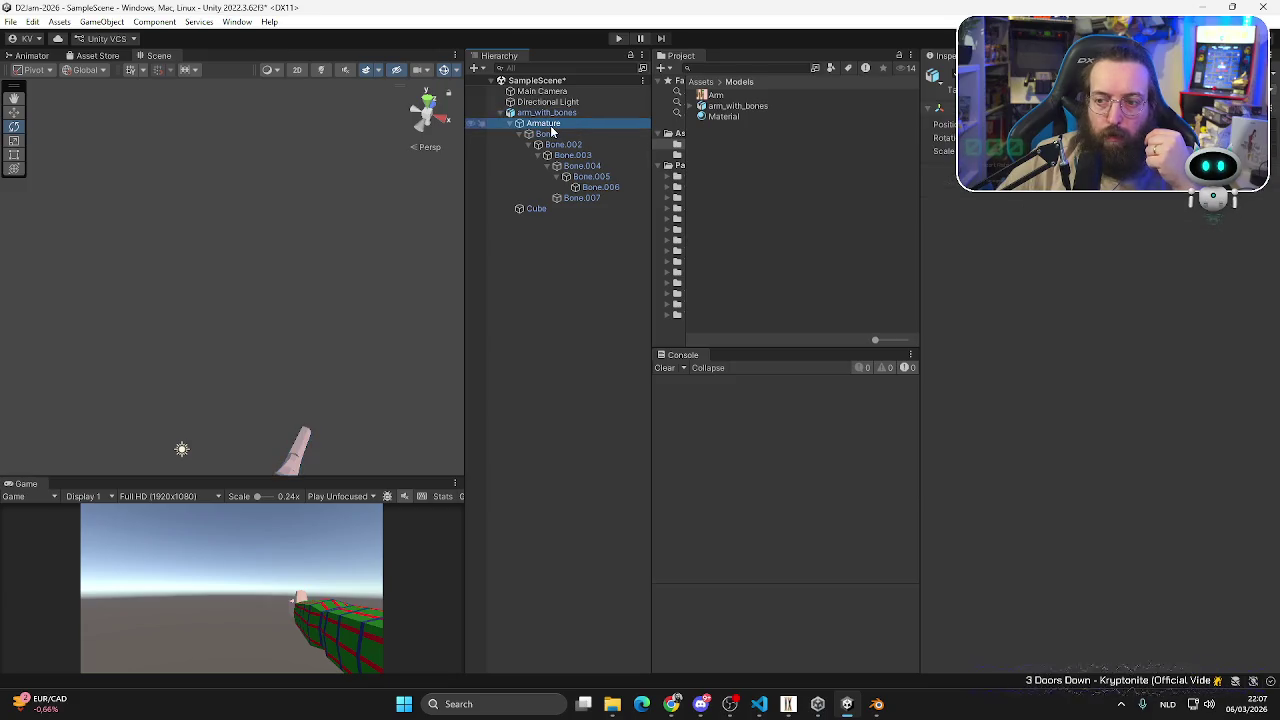
click(549, 134)
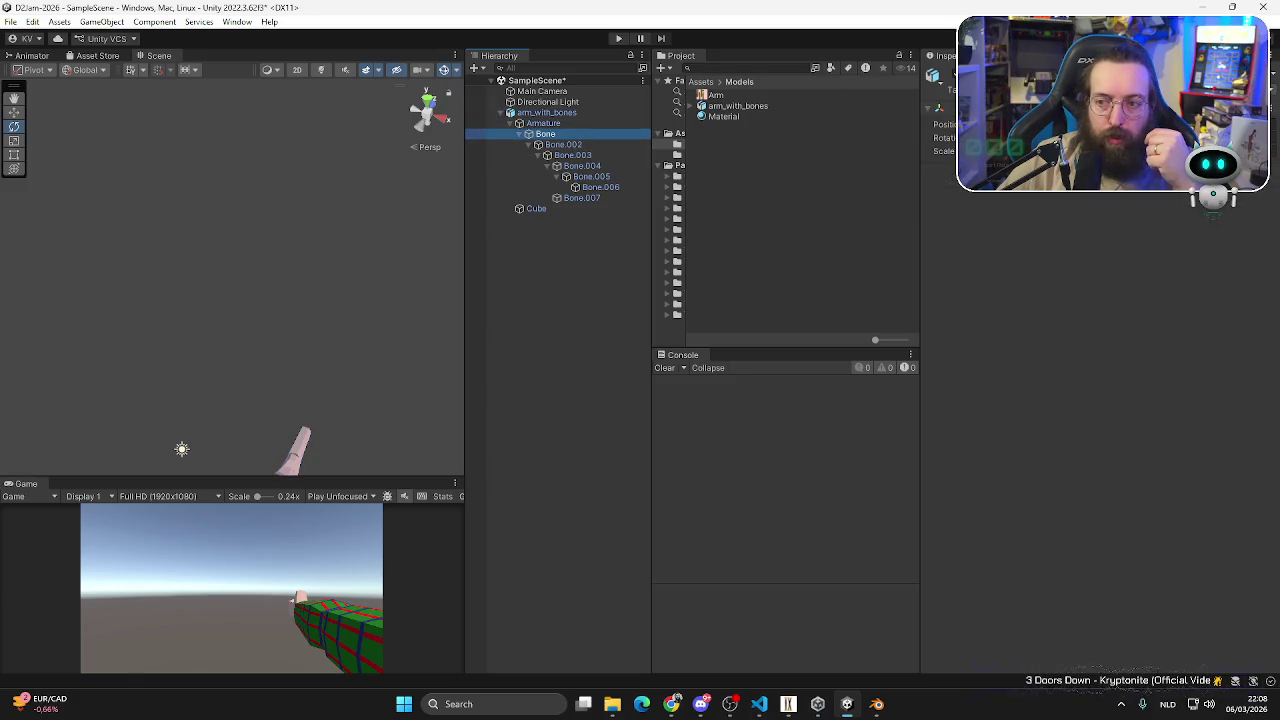
drag(944, 138, 960, 138)
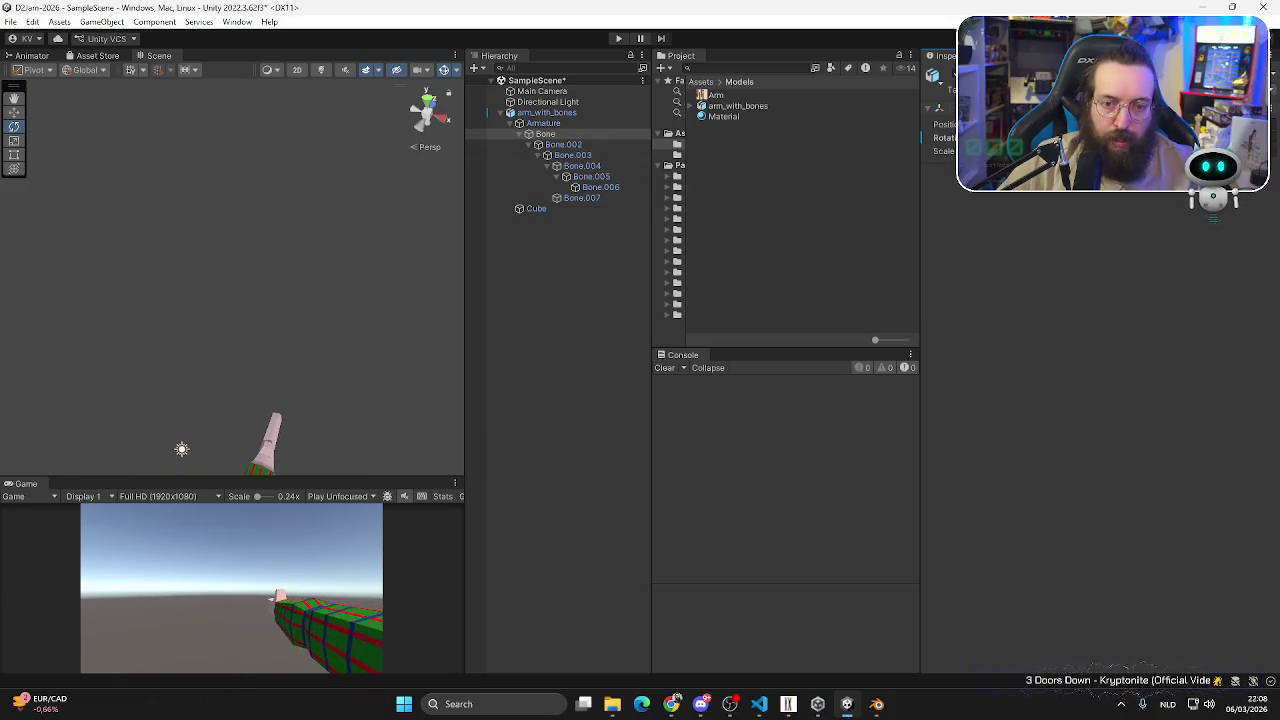
click(563, 144)
click(545, 134)
click(560, 145)
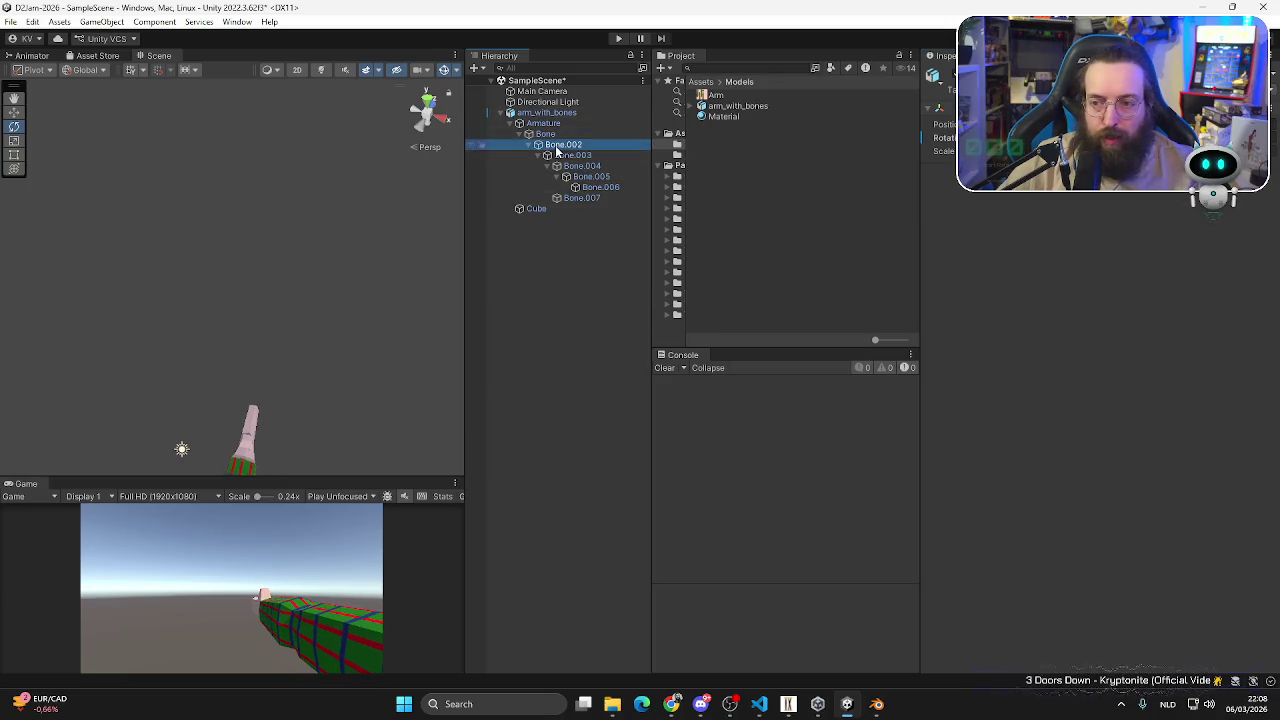
click(545, 134)
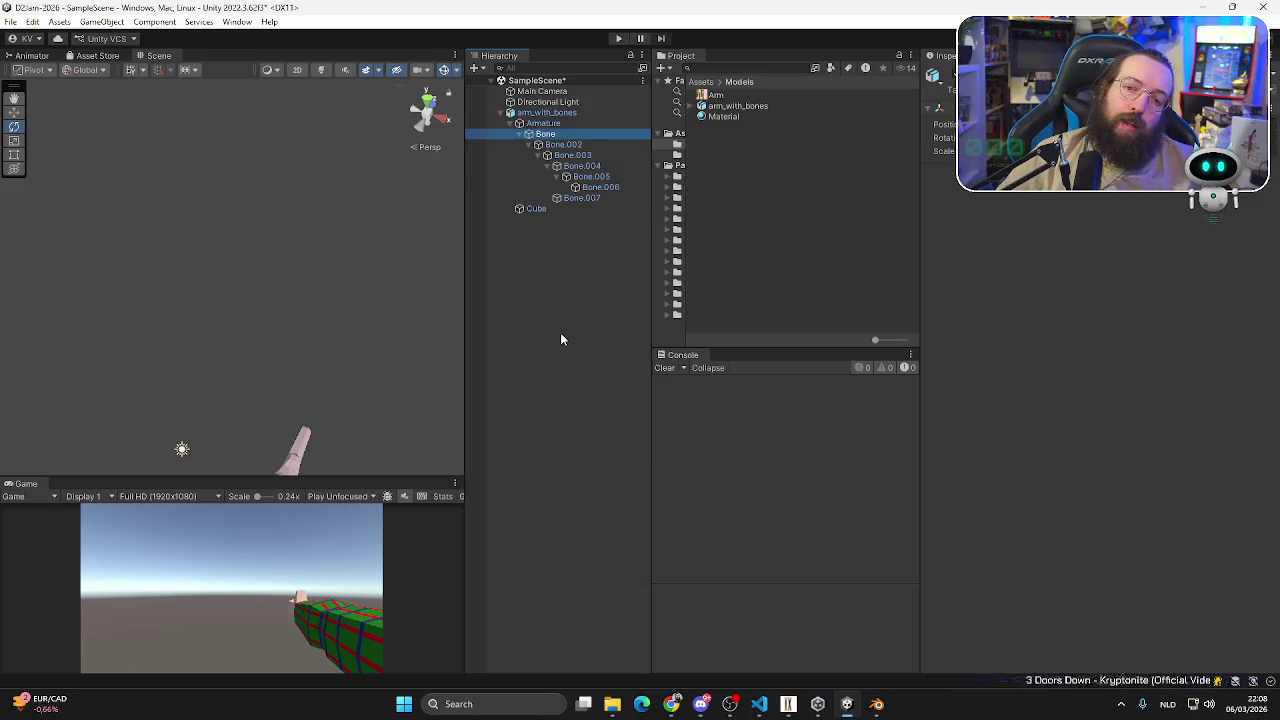
mouse_move(944, 137)
mouse_down()
mouse_move(960, 137)
mouse_move(940, 137)
mouse_up()
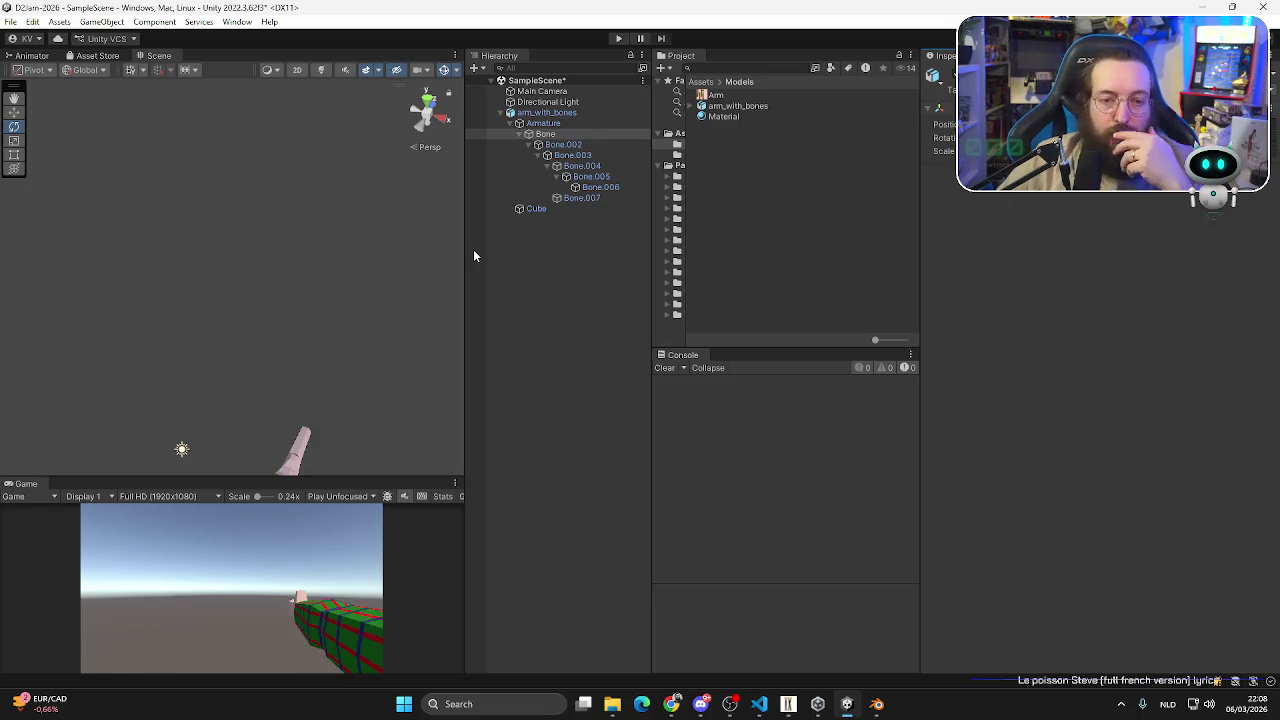
mouse_move(320, 476)
mouse_down()
mouse_move(252, 212)
mouse_move(288, 289)
mouse_up()
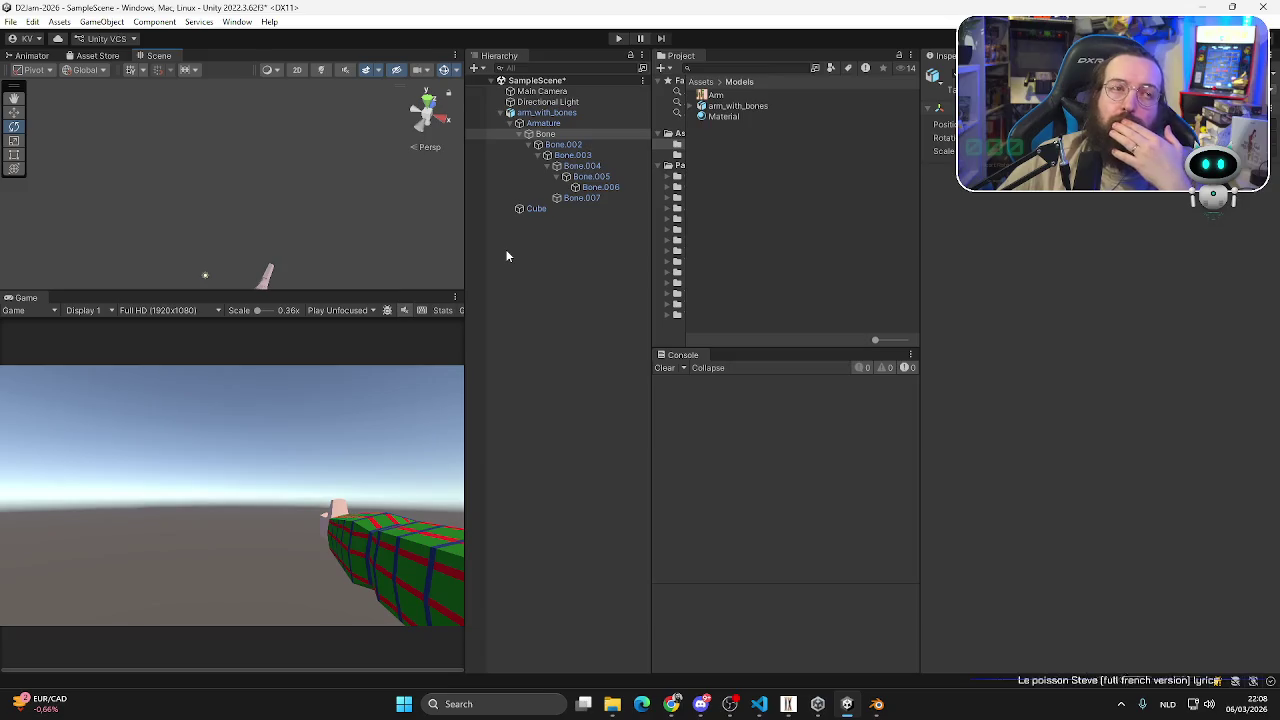
click(552, 134)
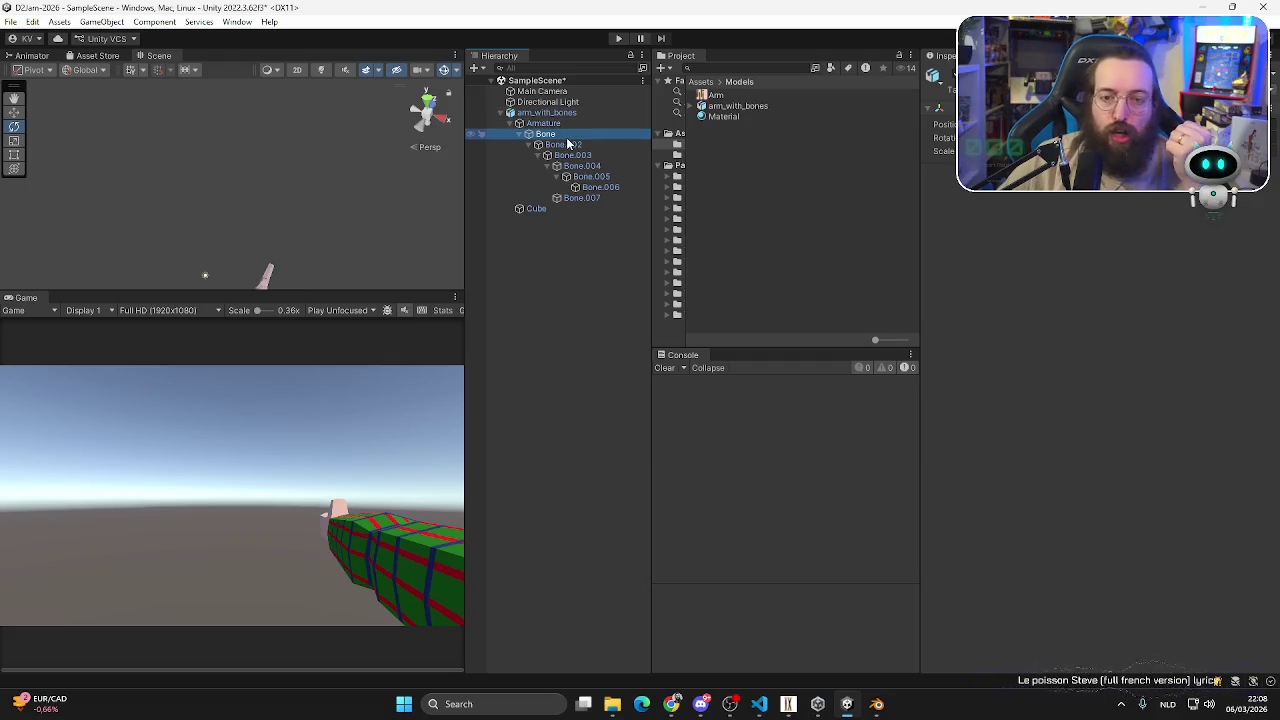
click(601, 187)
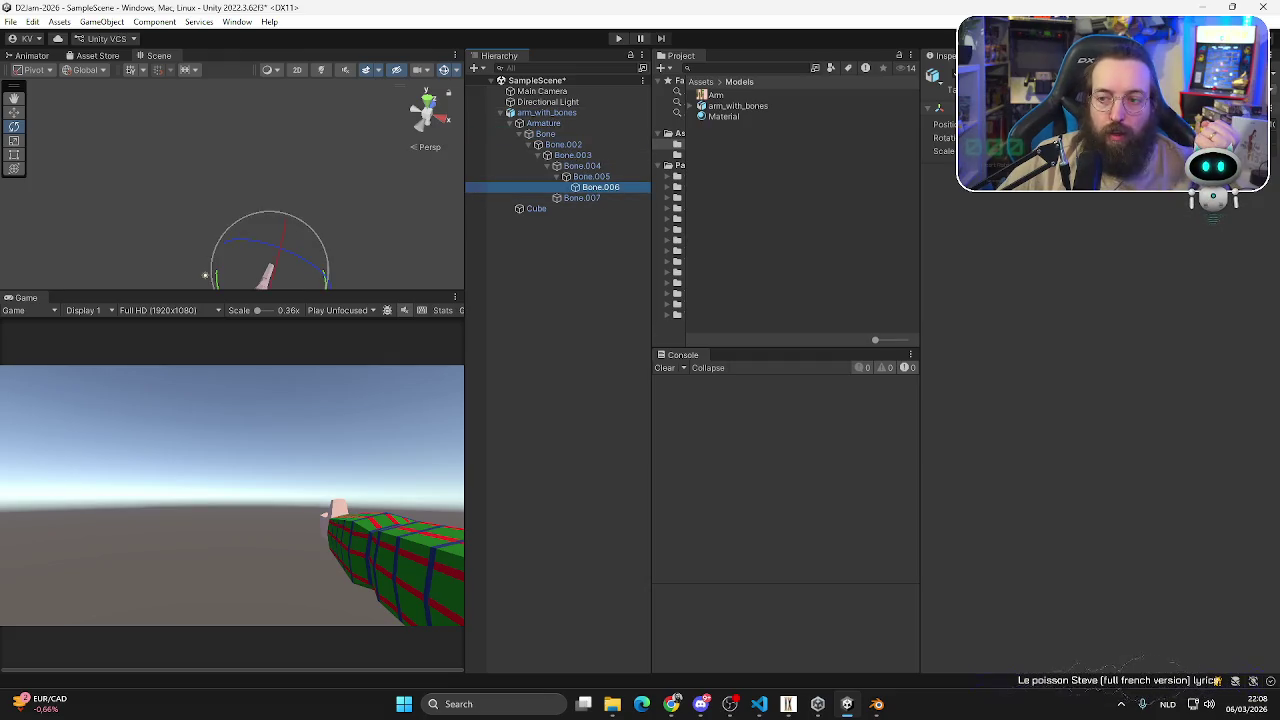
mouse_move(297, 254)
mouse_down()
mouse_move(440, 267)
mouse_move(233, 317)
mouse_move(468, 591)
mouse_up()
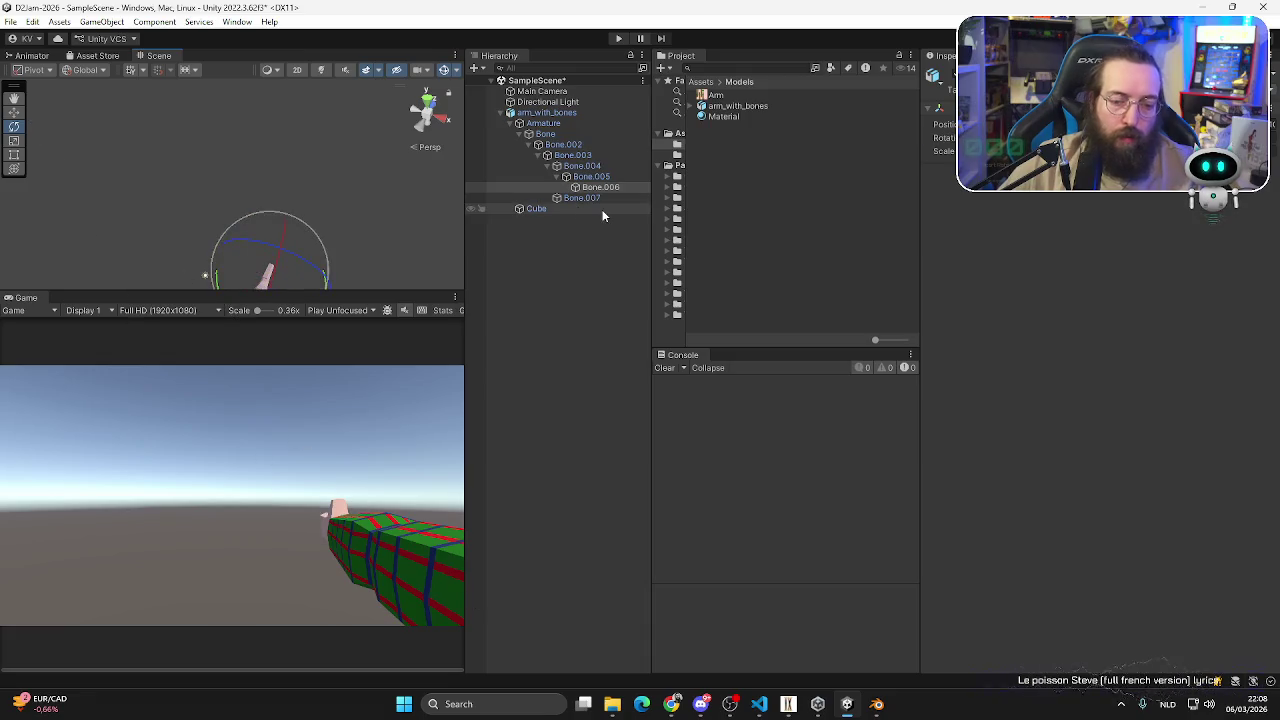
click(603, 168)
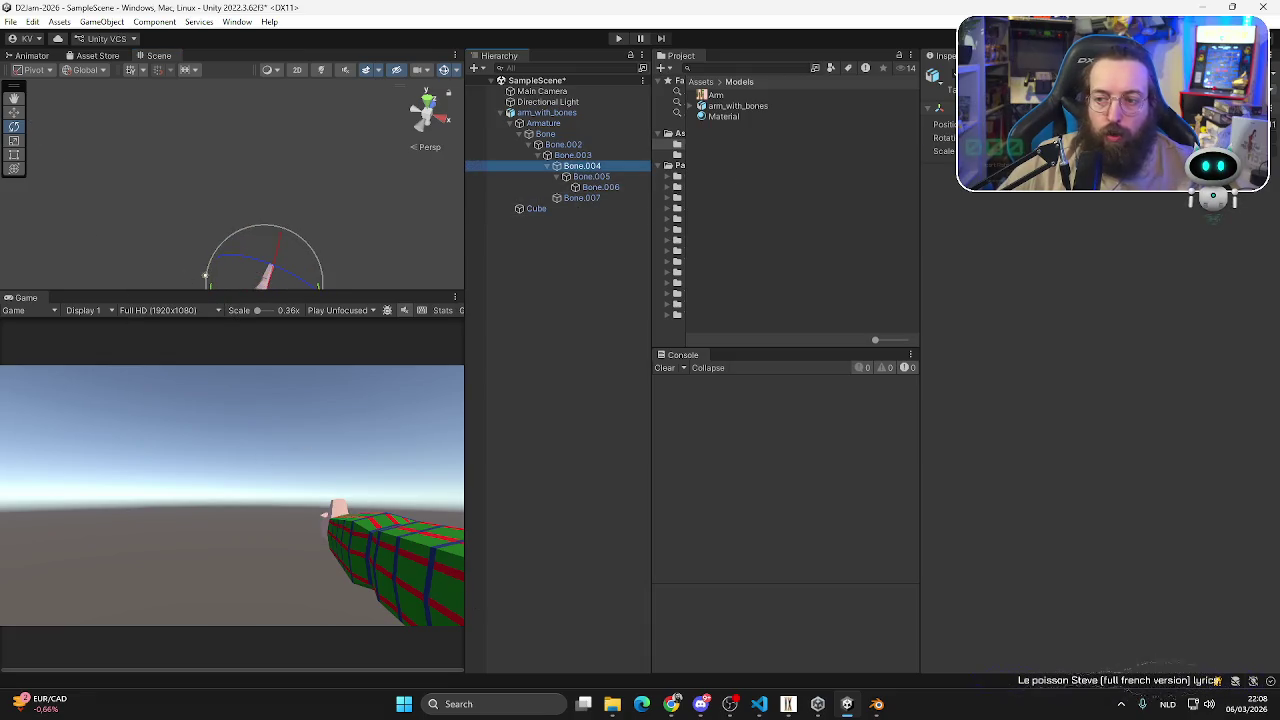
drag(965, 138, 990, 138)
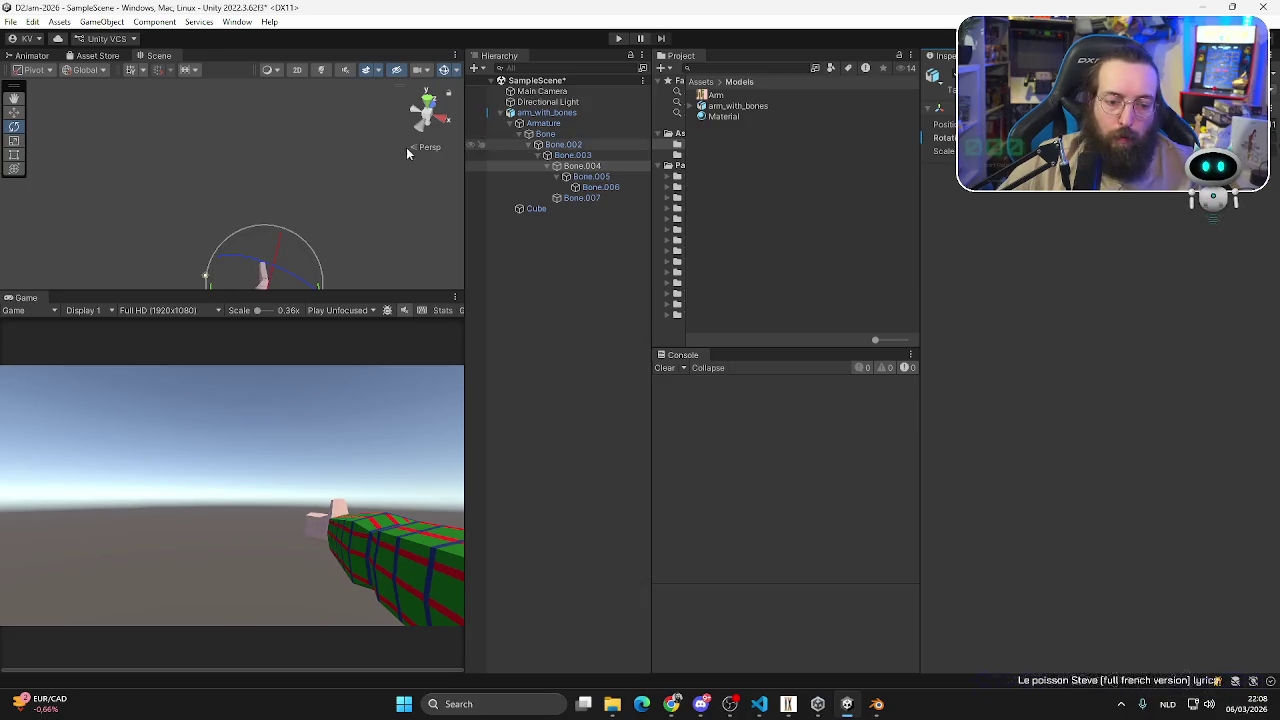
drag(1000, 138, 1275, 113)
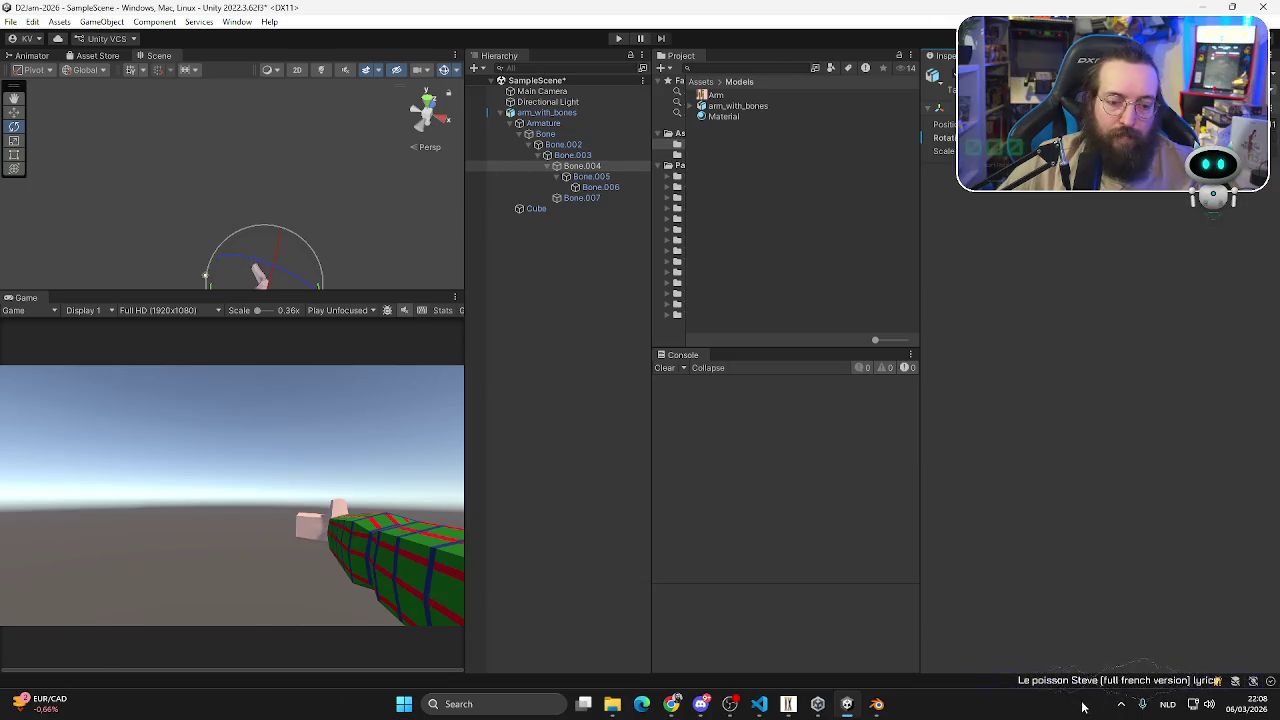
click(595, 177)
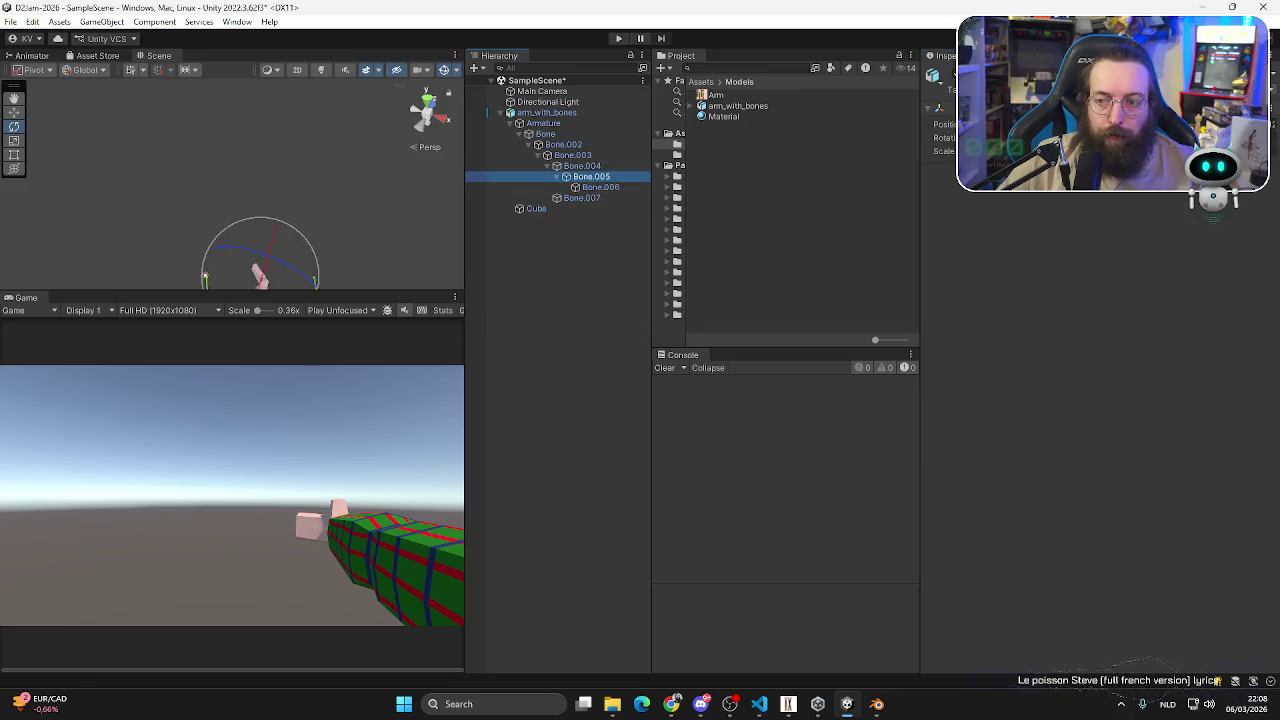
drag(300, 235, 351, 226)
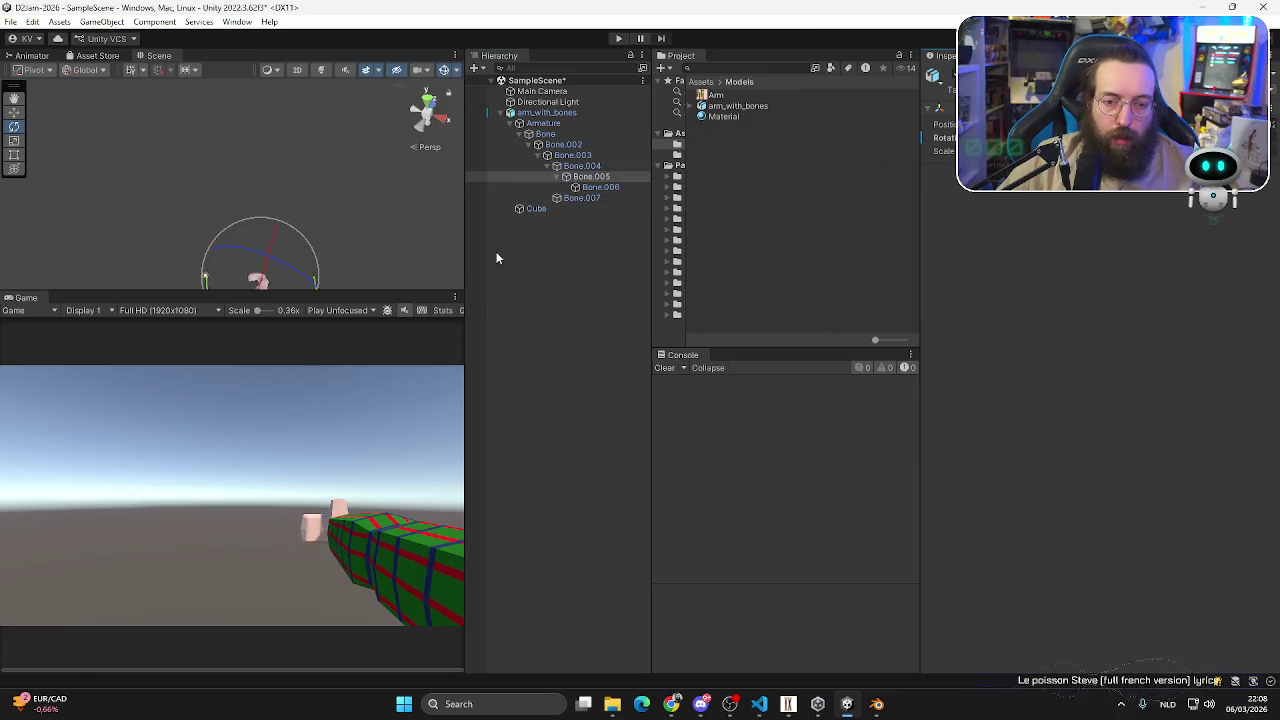
click(598, 188)
drag(215, 240, 139, 296)
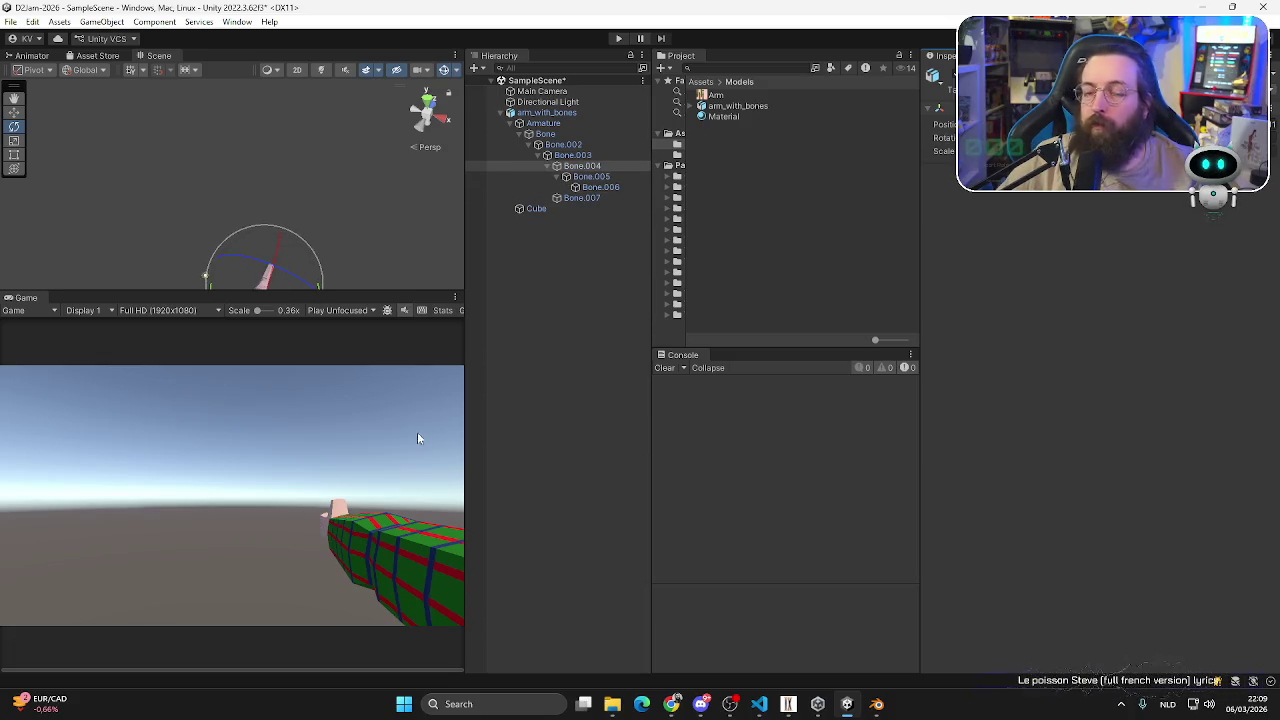
mouse_move(284, 240)
mouse_down()
mouse_move(266, 313)
mouse_move(282, 223)
mouse_move(250, 265)
mouse_move(251, 240)
mouse_move(314, 443)
mouse_move(297, 371)
mouse_move(297, 423)
mouse_move(289, 403)
mouse_move(297, 337)
mouse_move(316, 463)
mouse_move(297, 278)
mouse_move(477, 356)
mouse_up()
click(560, 165)
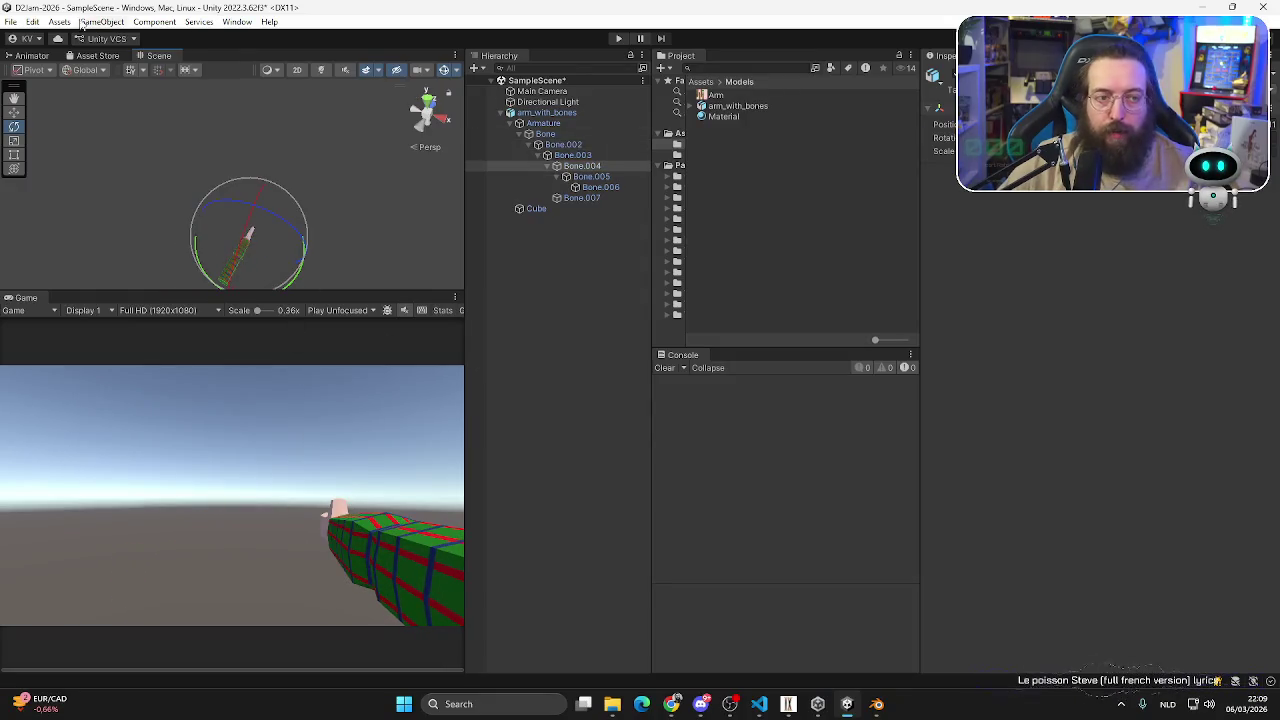
click(583, 451)
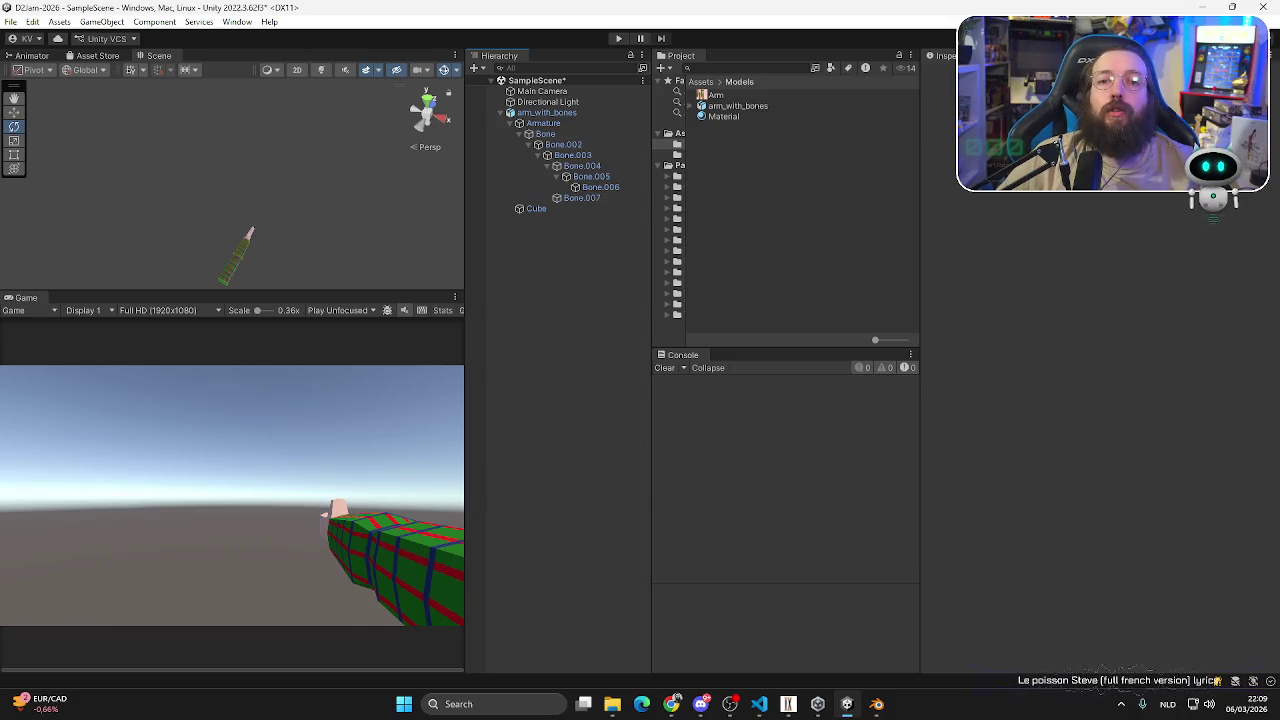
- Return to arm.blend, deselect the arm mesh and check it from top view
click(876, 704)
scroll(672, 364, down, 3)
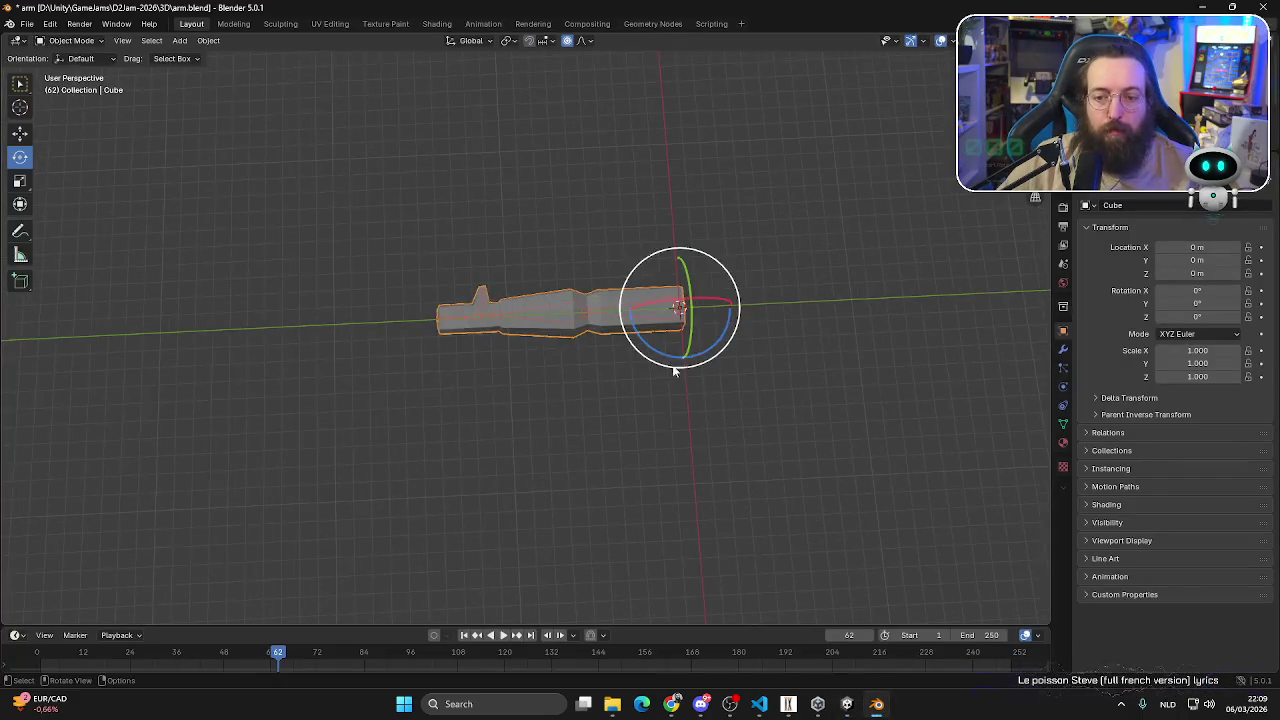
middle_drag(672, 364, 720, 405)
click(640, 411)
middle_drag(640, 411, 601, 462)
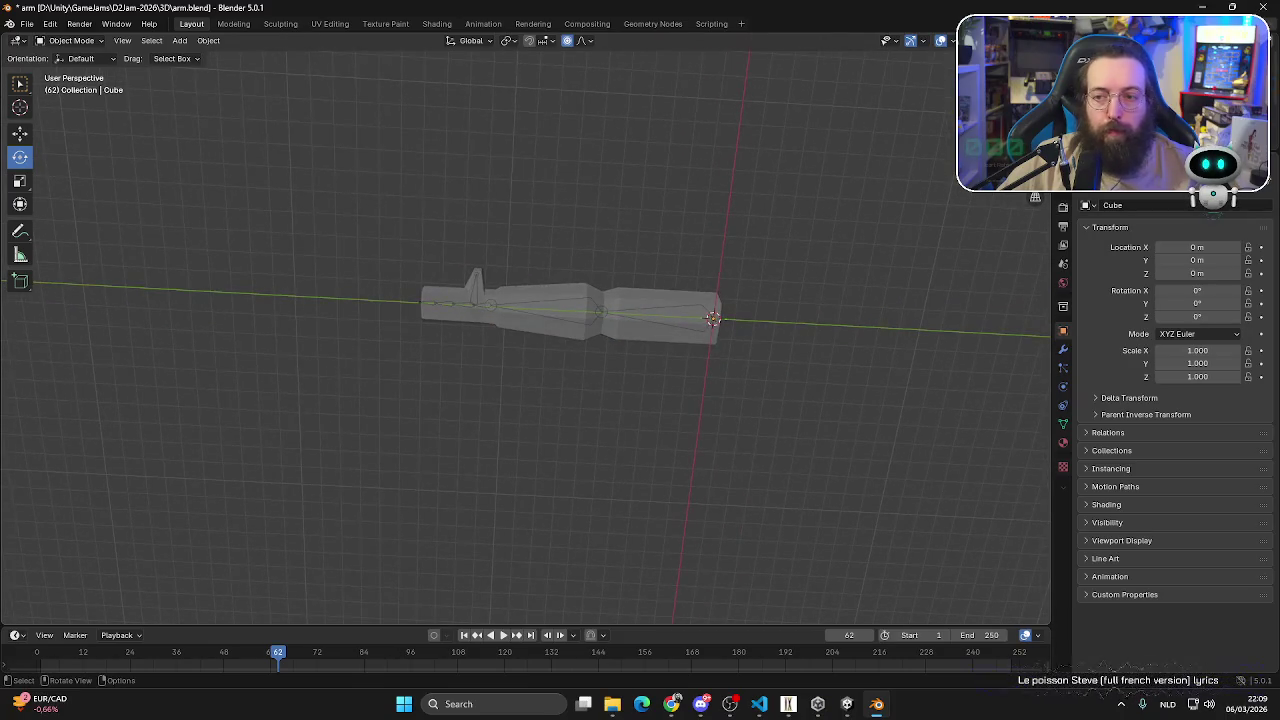
key(KP_7)
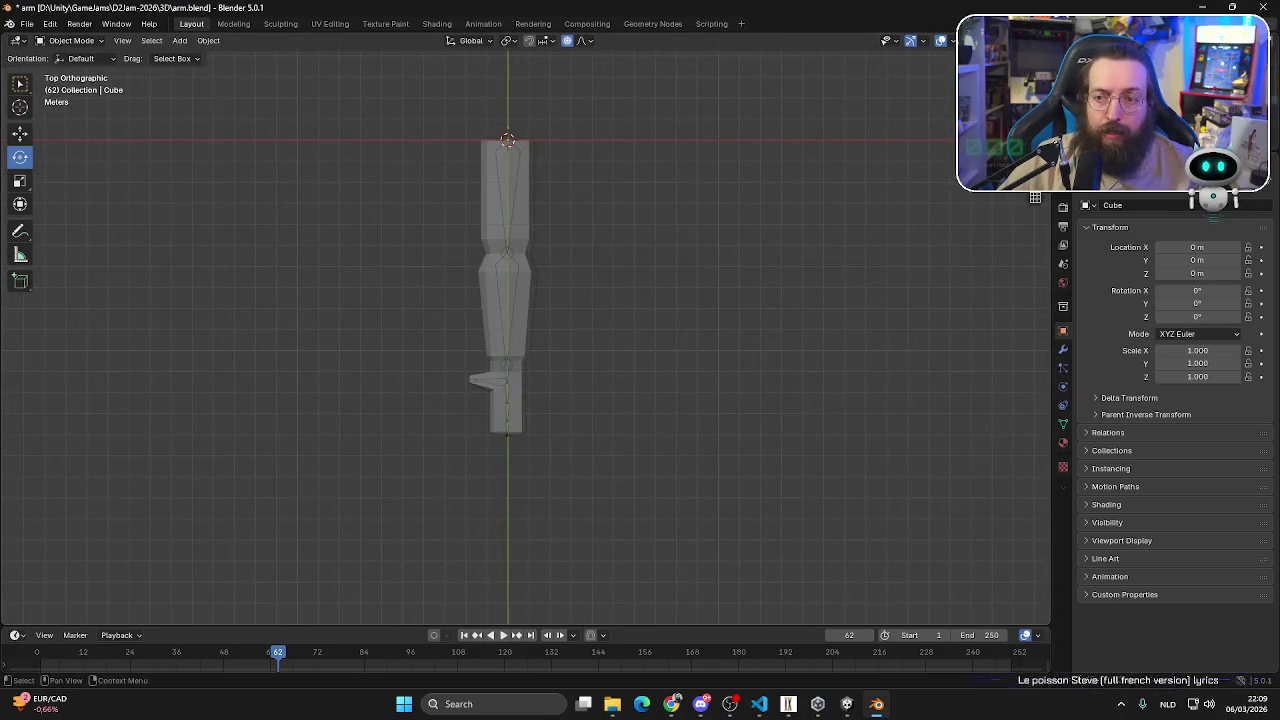
scroll(687, 305, down, 3)
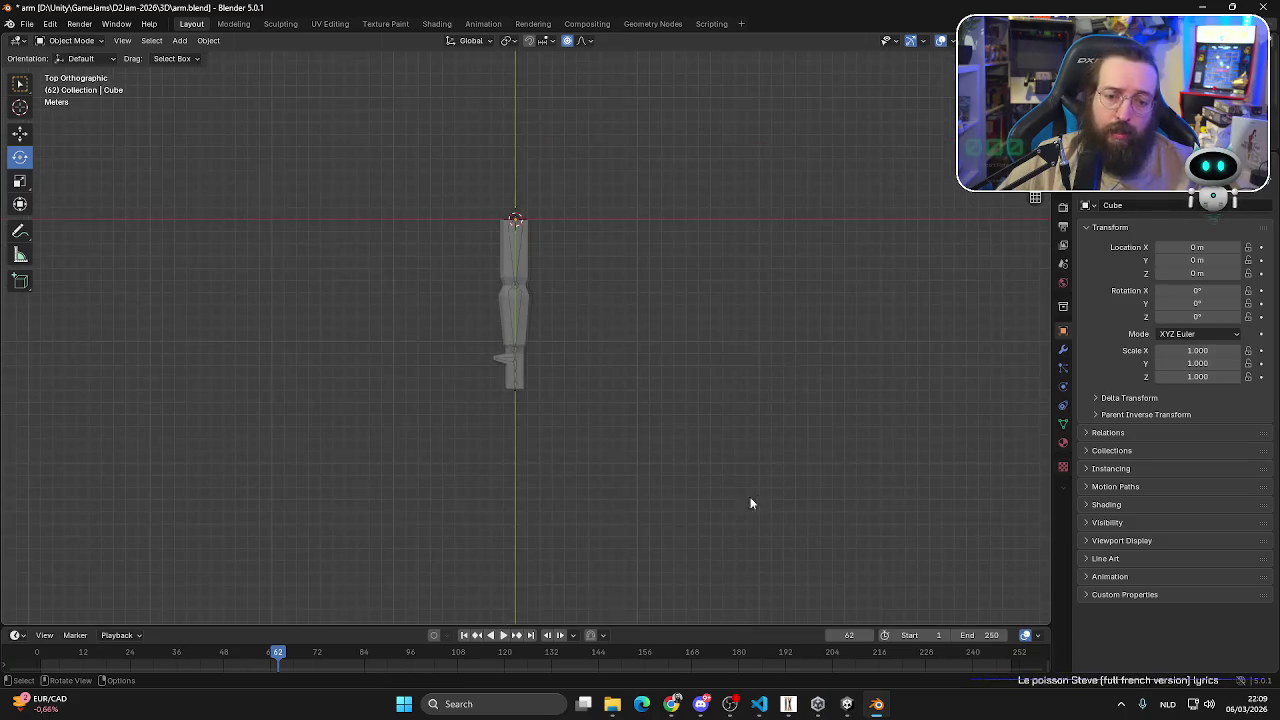
mouse_move(751, 503)
middle_down()
mouse_move(571, 517)
mouse_move(591, 443)
mouse_move(709, 380)
mouse_move(666, 397)
mouse_move(683, 391)
middle_up()
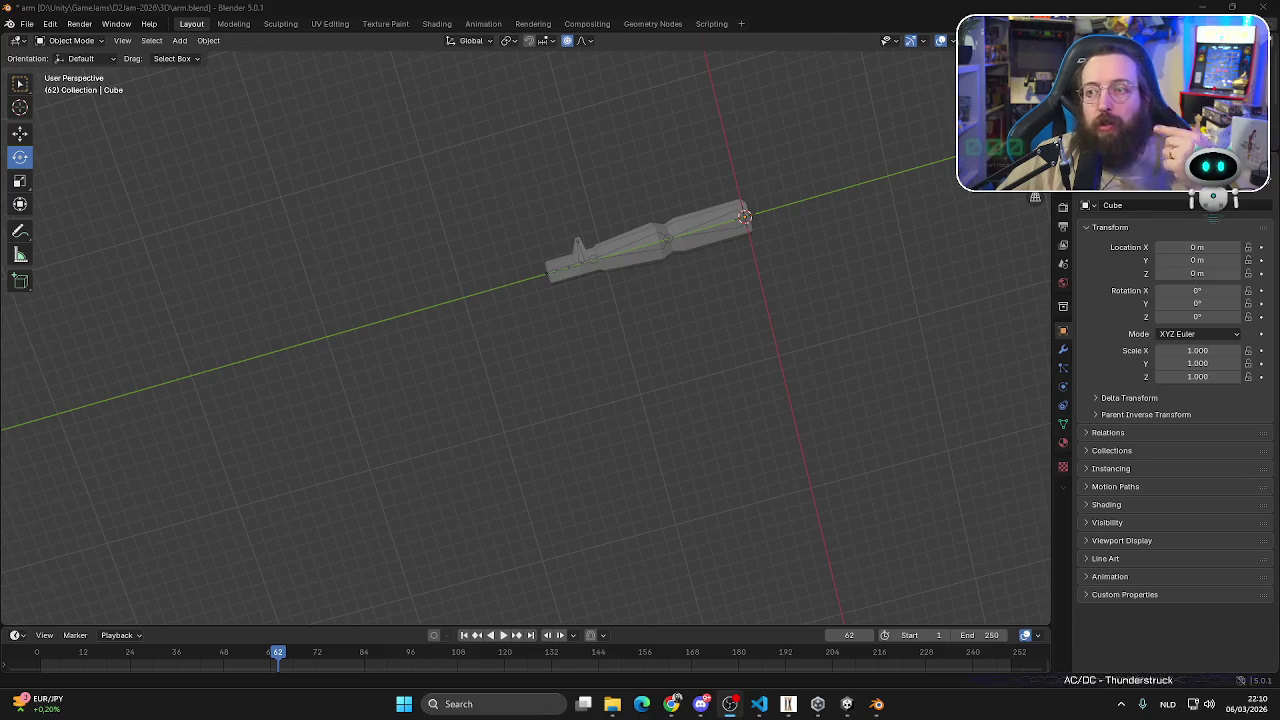
scroll(500, 178, up, 2)
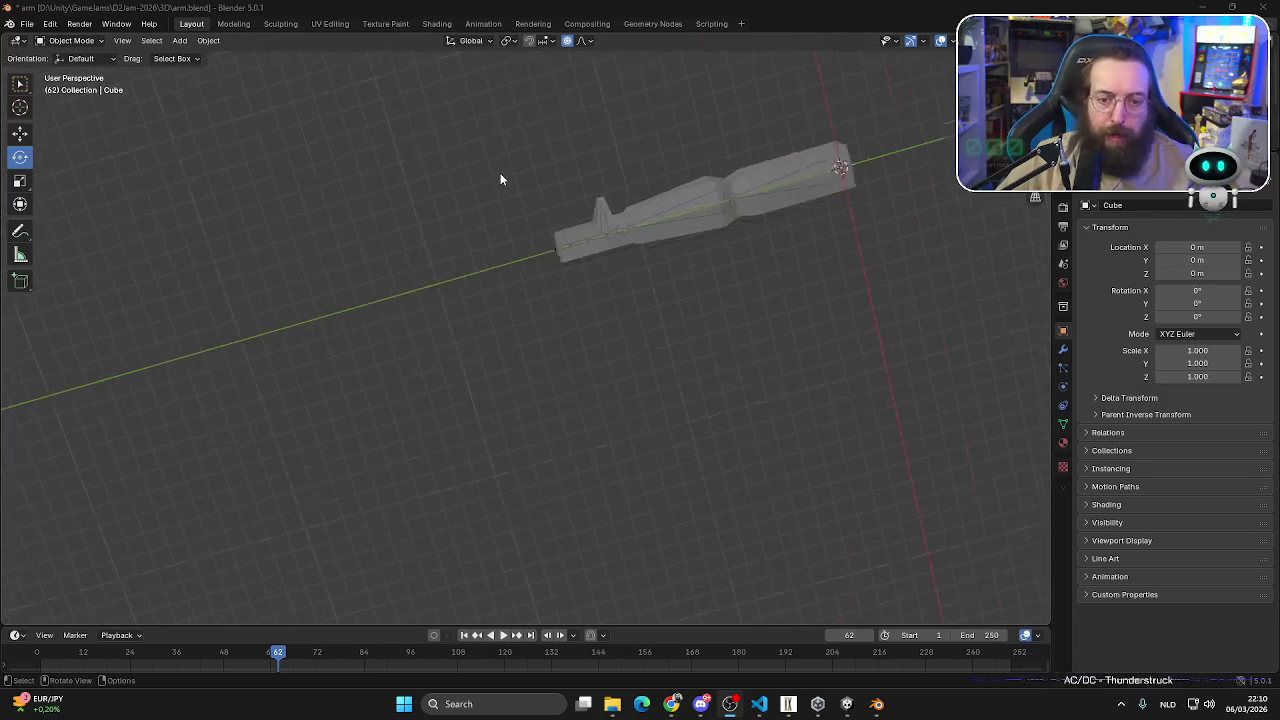
scroll(739, 268, down, 3)
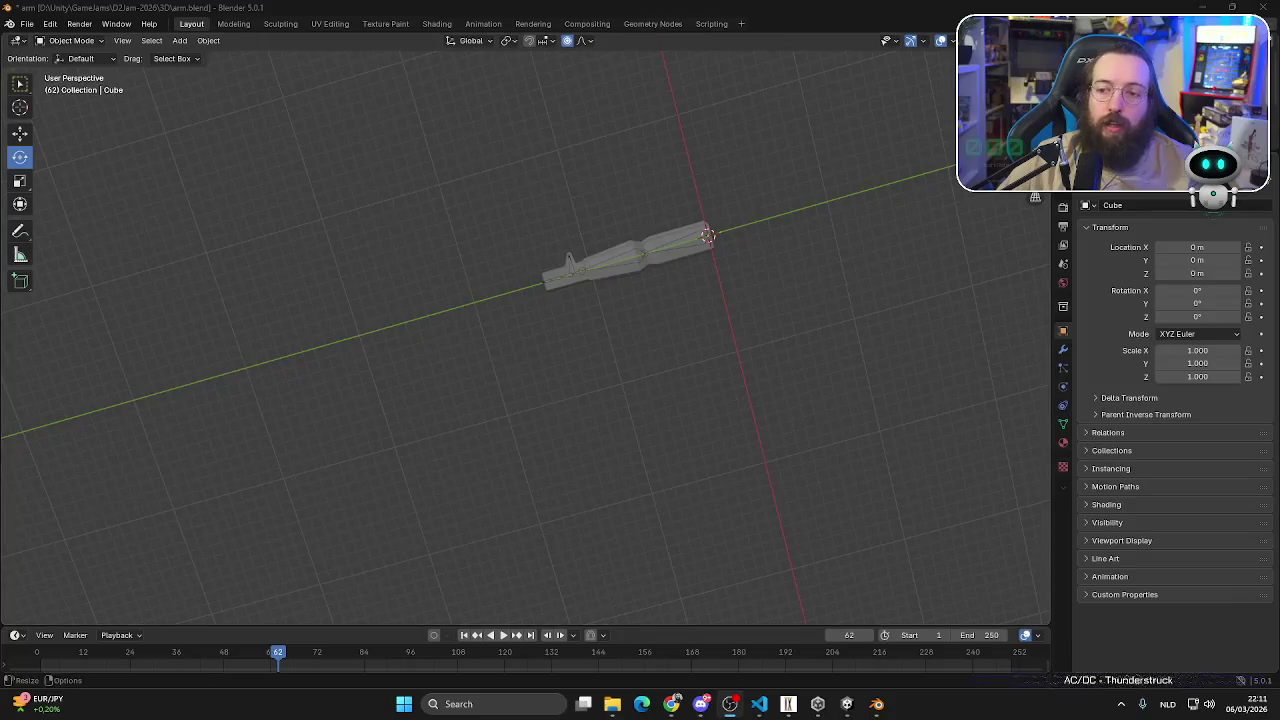
key(KP_7)
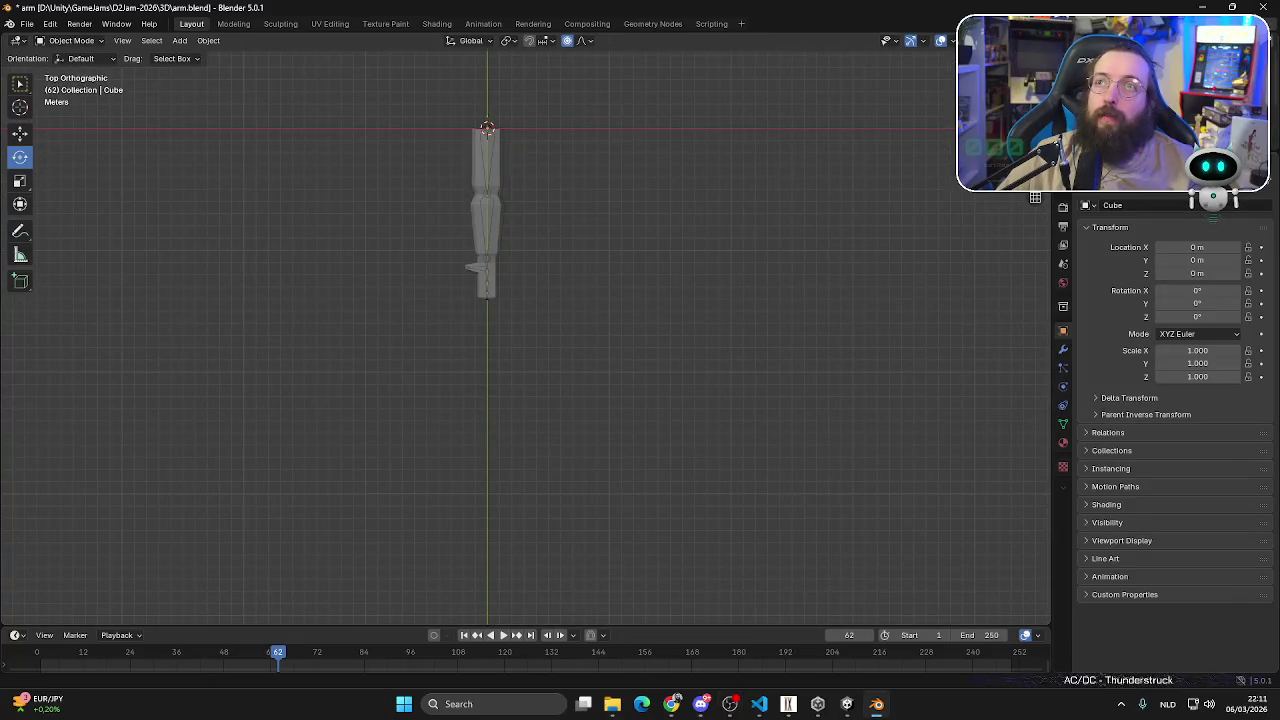
mouse_move(844, 224)
middle_down()
mouse_move(634, 497)
mouse_move(434, 503)
mouse_move(497, 514)
mouse_move(634, 272)
mouse_move(728, 302)
mouse_move(705, 288)
mouse_move(697, 302)
mouse_move(716, 295)
middle_up()
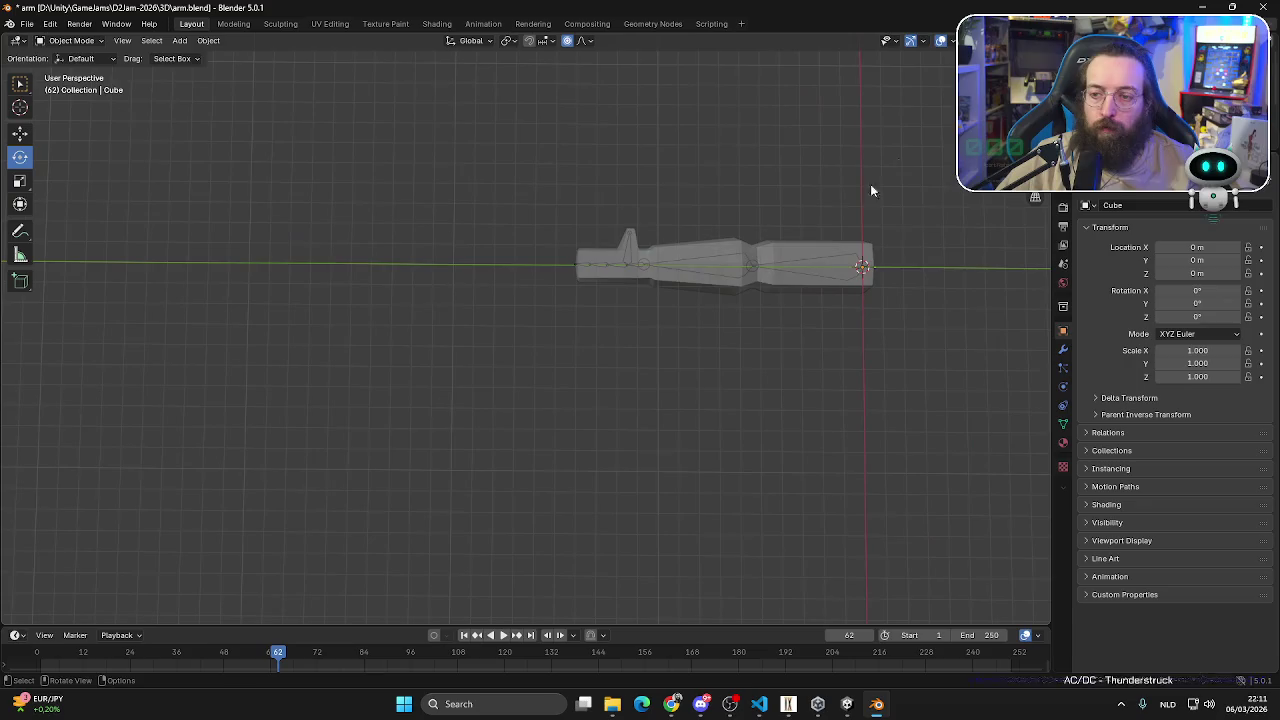
key(KP_7)
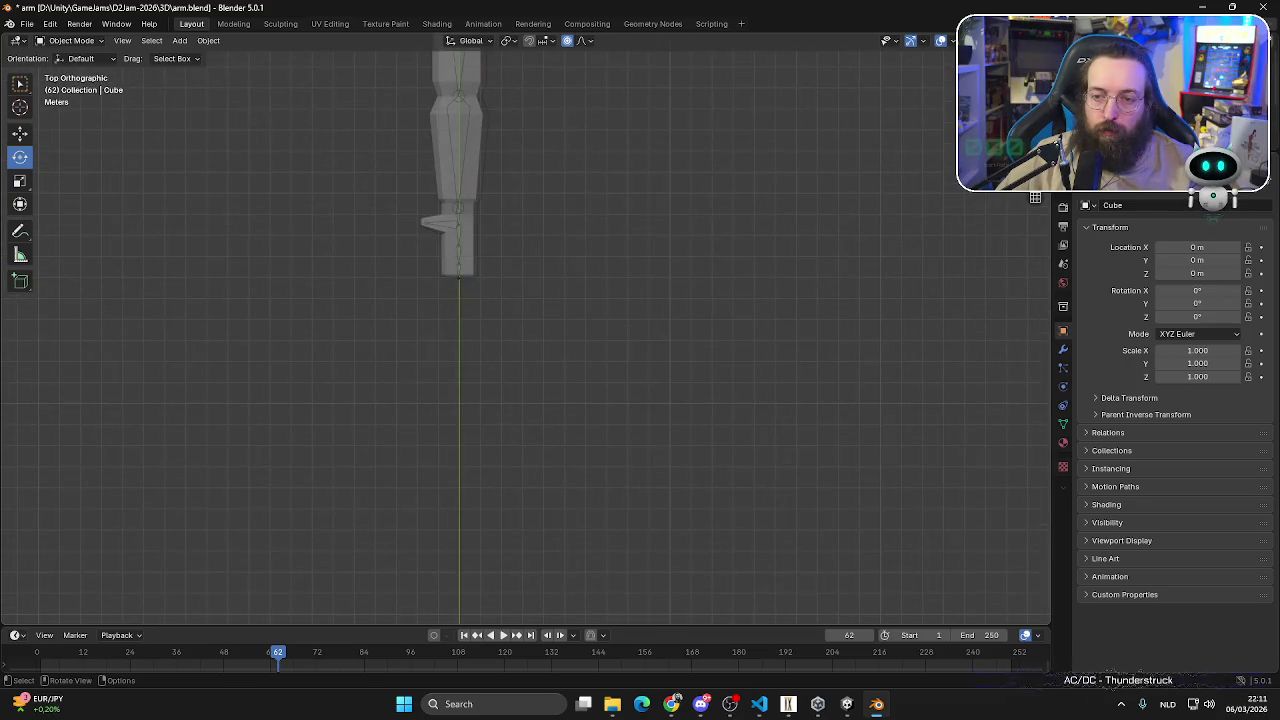
key(KP_3)
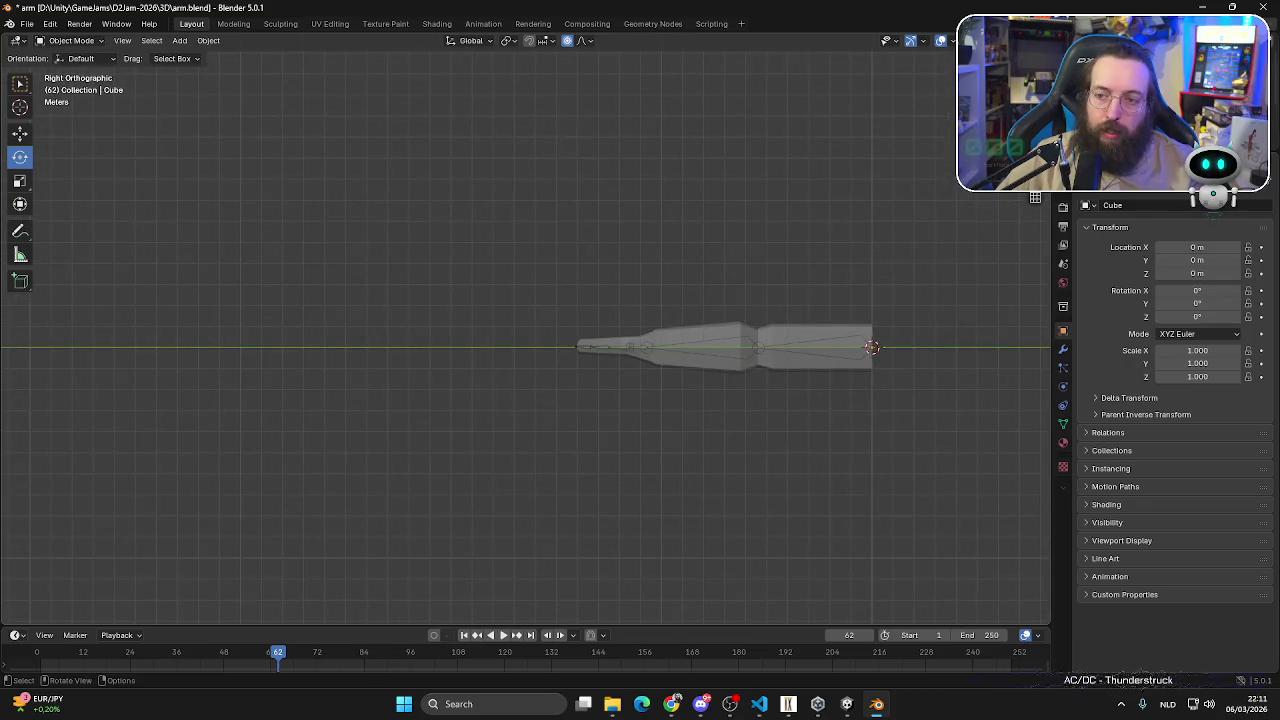
key(ctrl+KP_7)
key(KP_1)
key(ctrl+KP_7)
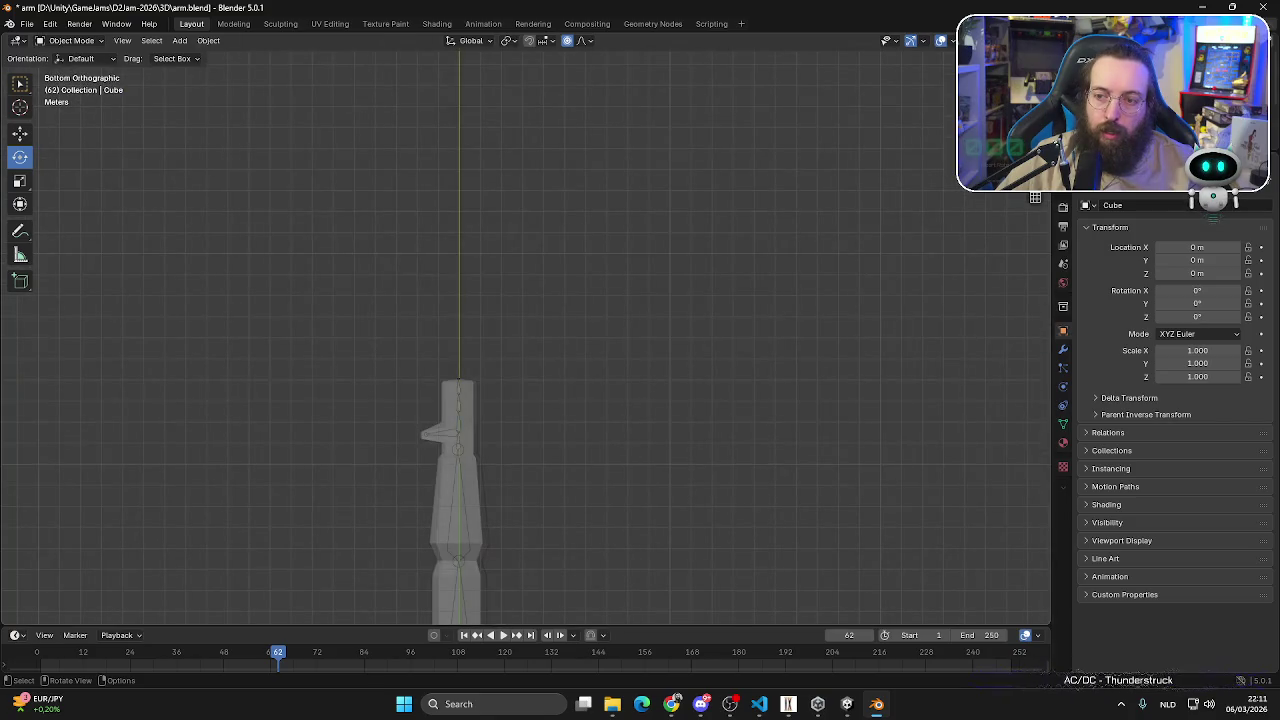
key(KP_3)
key(KP_1)
key(ctrl+KP_1)
key(ctrl+KP_3)
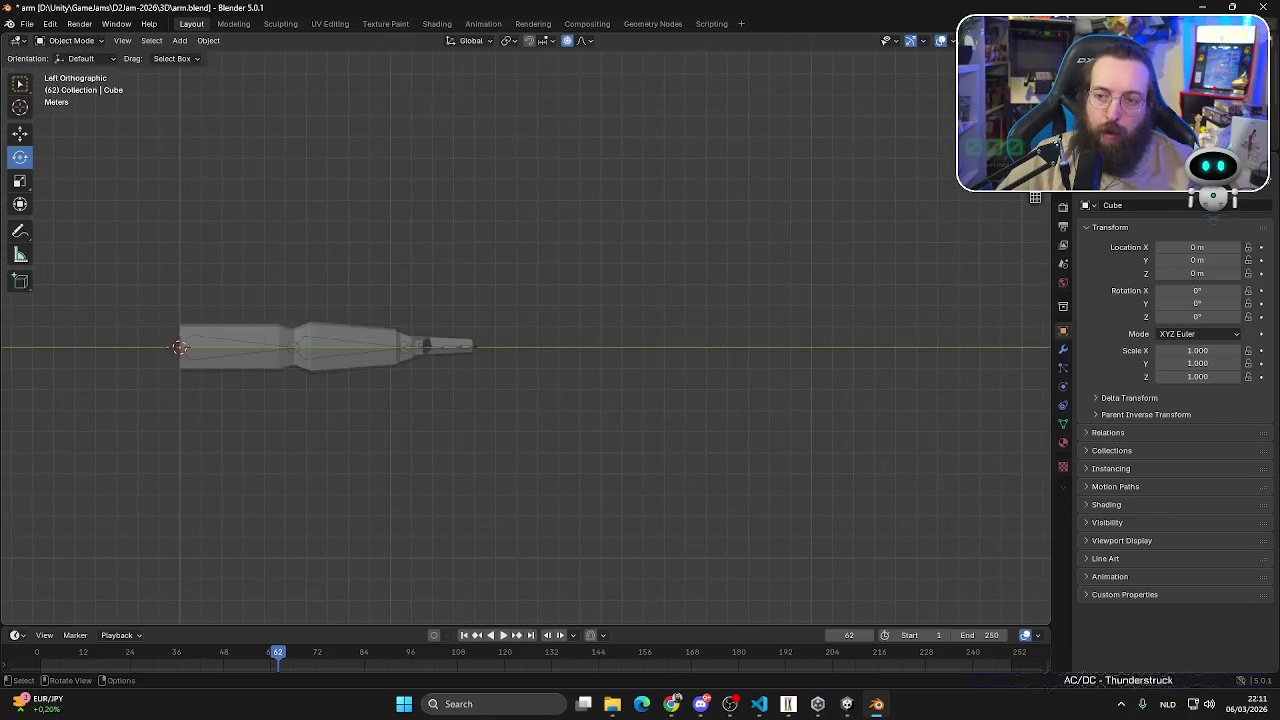
key(KP_3)
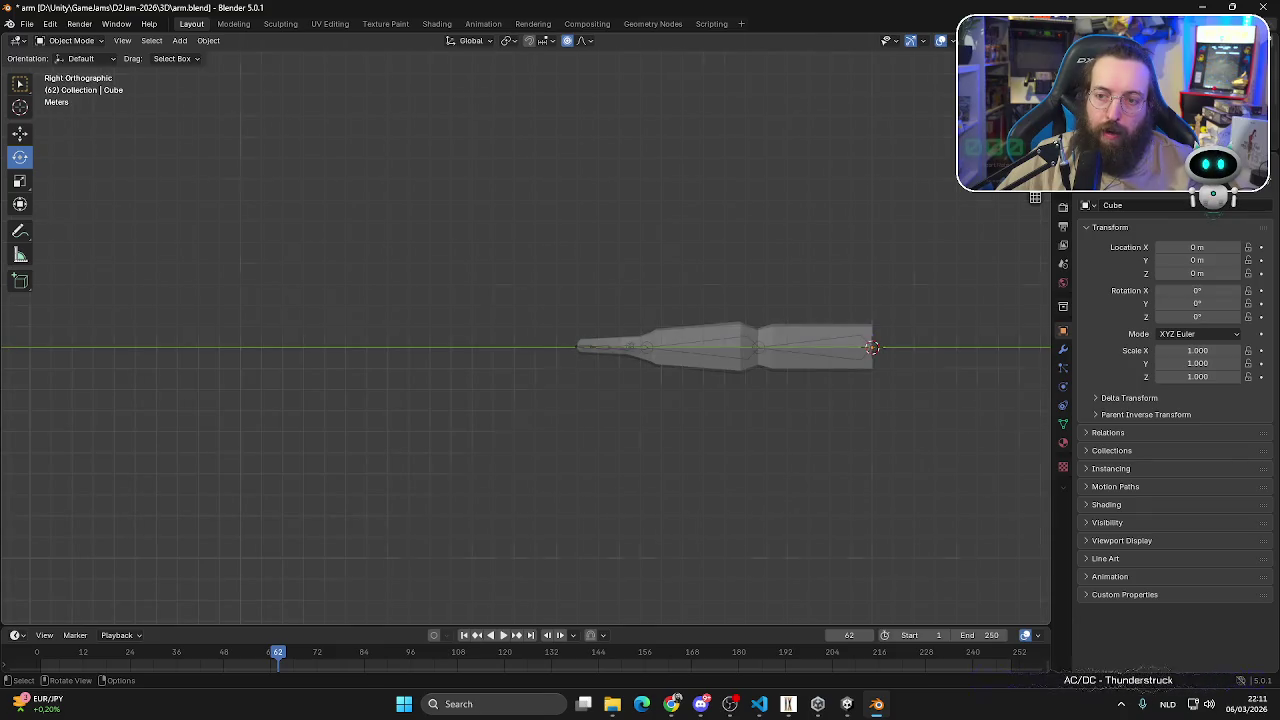
key(ctrl+KP_3)
key(ctrl+KP_7)
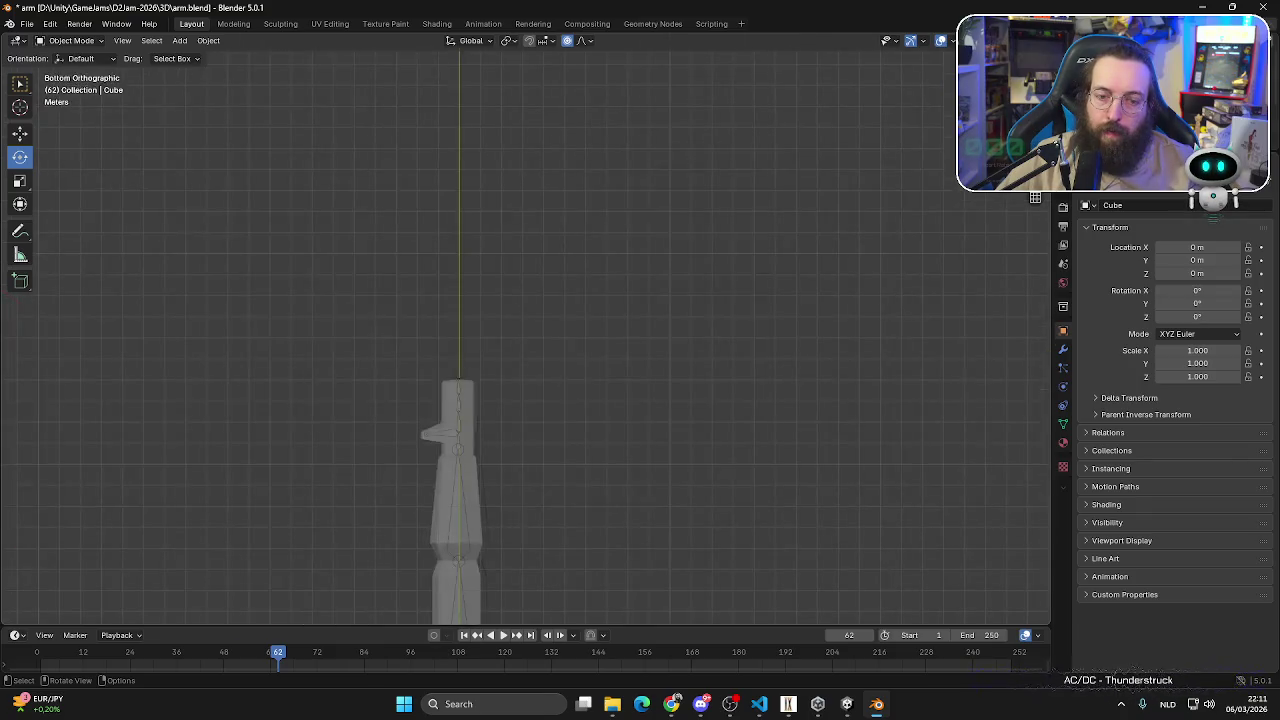
mouse_move(570, 511)
middle_down()
mouse_move(643, 498)
mouse_move(474, 486)
mouse_move(526, 463)
middle_up()
scroll(686, 354, up, 3)
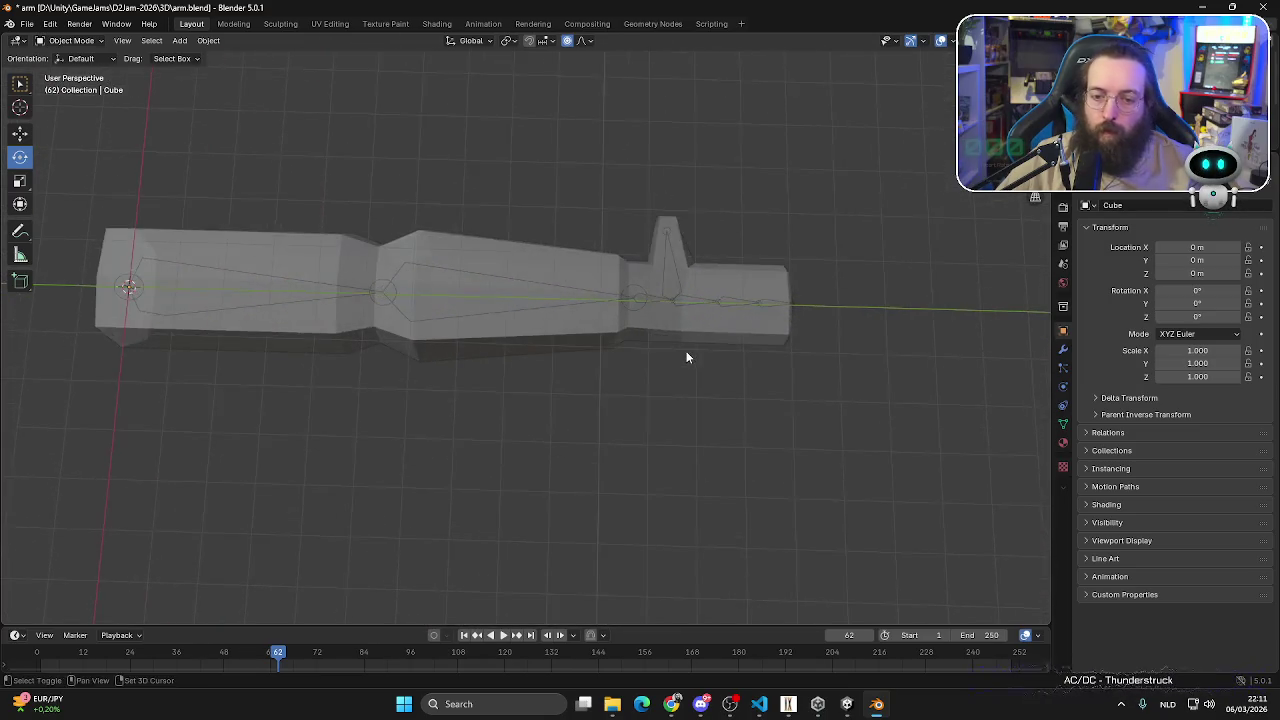
scroll(686, 351, up, 2)
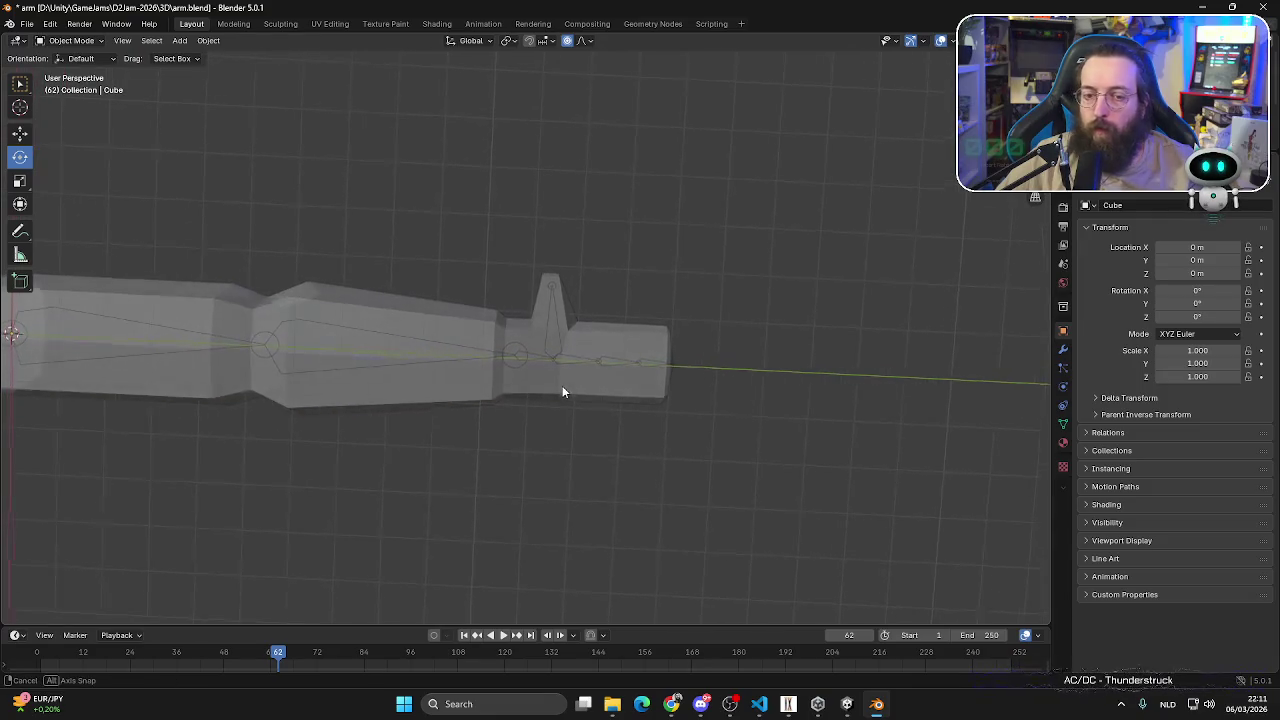
middle_drag(575, 394, 564, 393)
scroll(565, 393, down, 3)
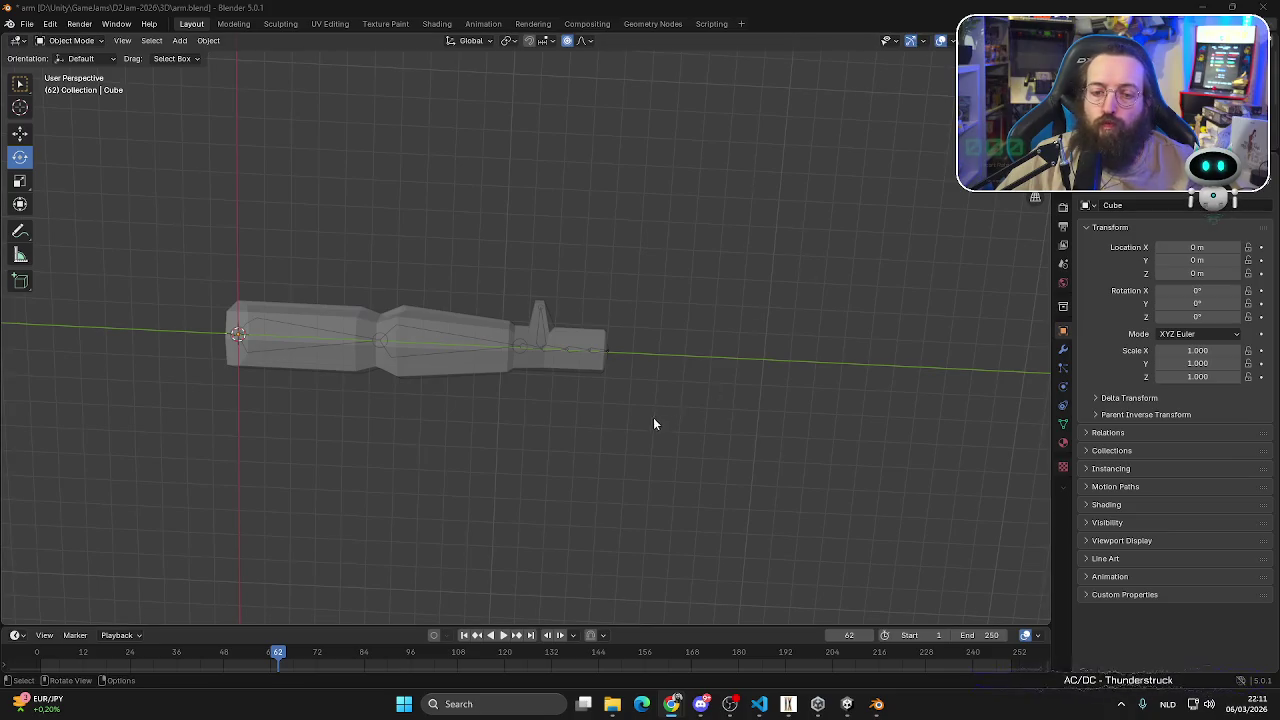
middle_drag(654, 424, 660, 390)
key(shift+a)
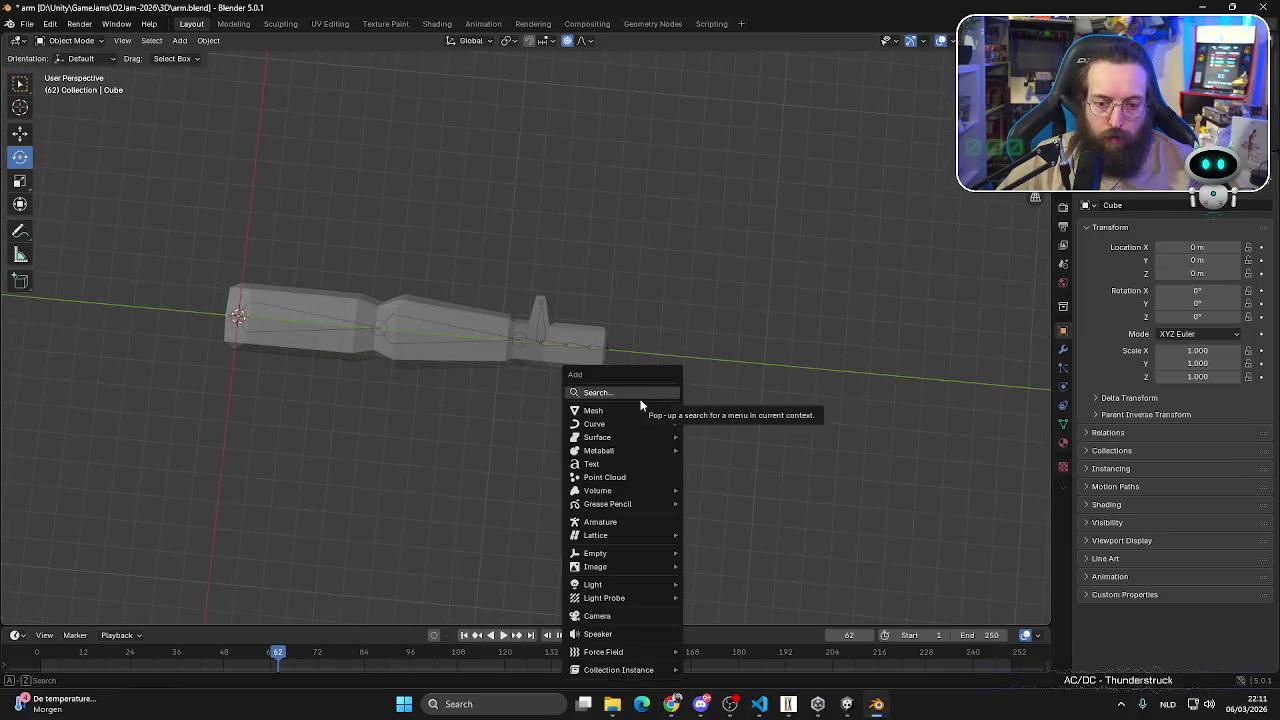
key(ctrl+a)
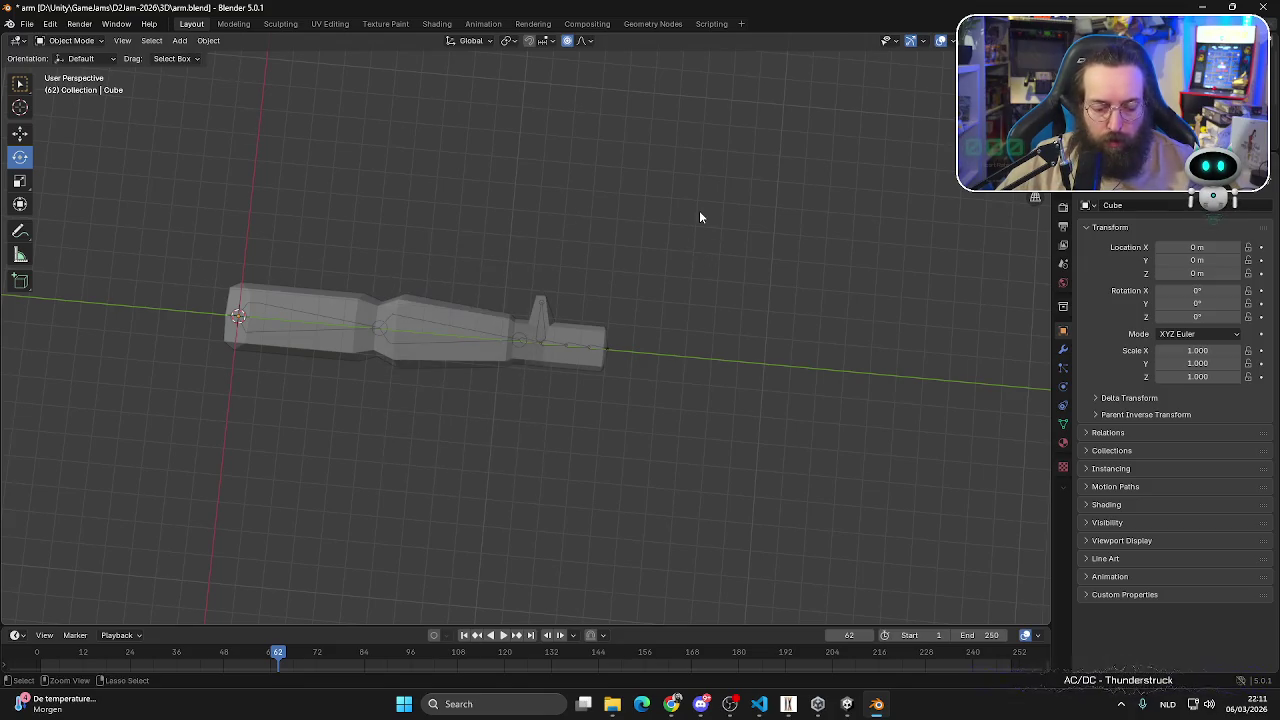
key(ctrl+a)
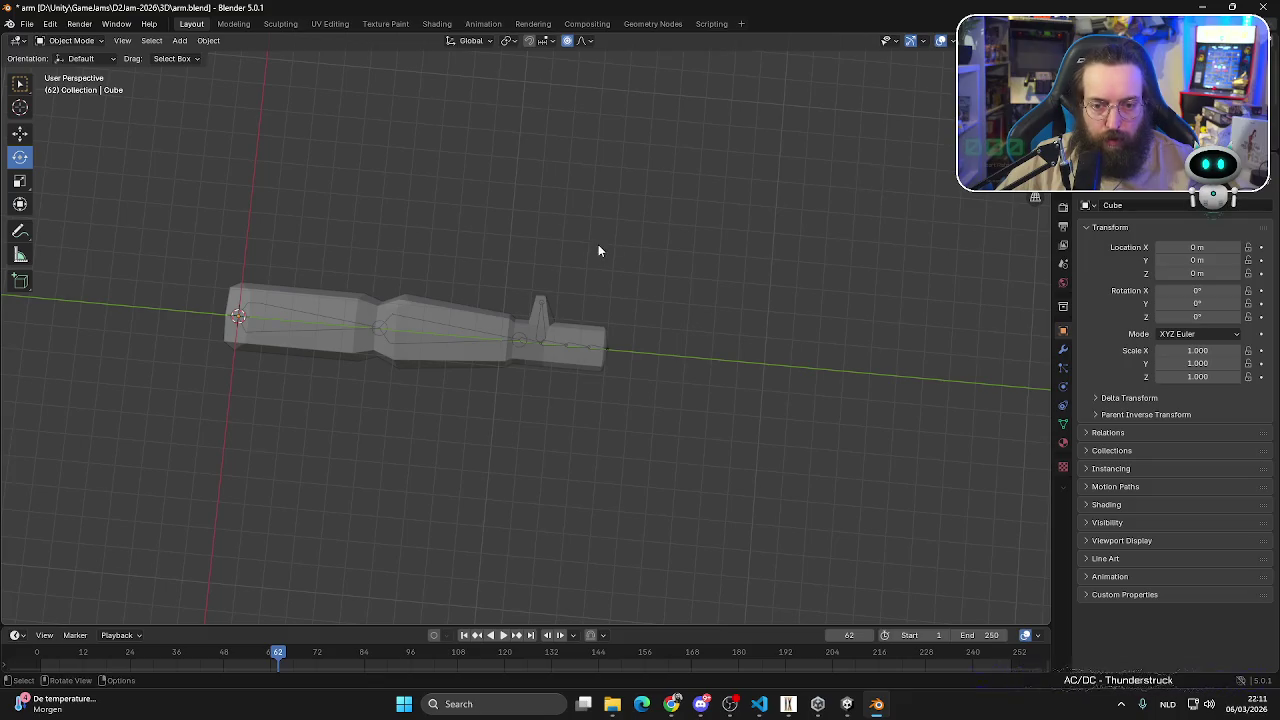
key(shift+a)
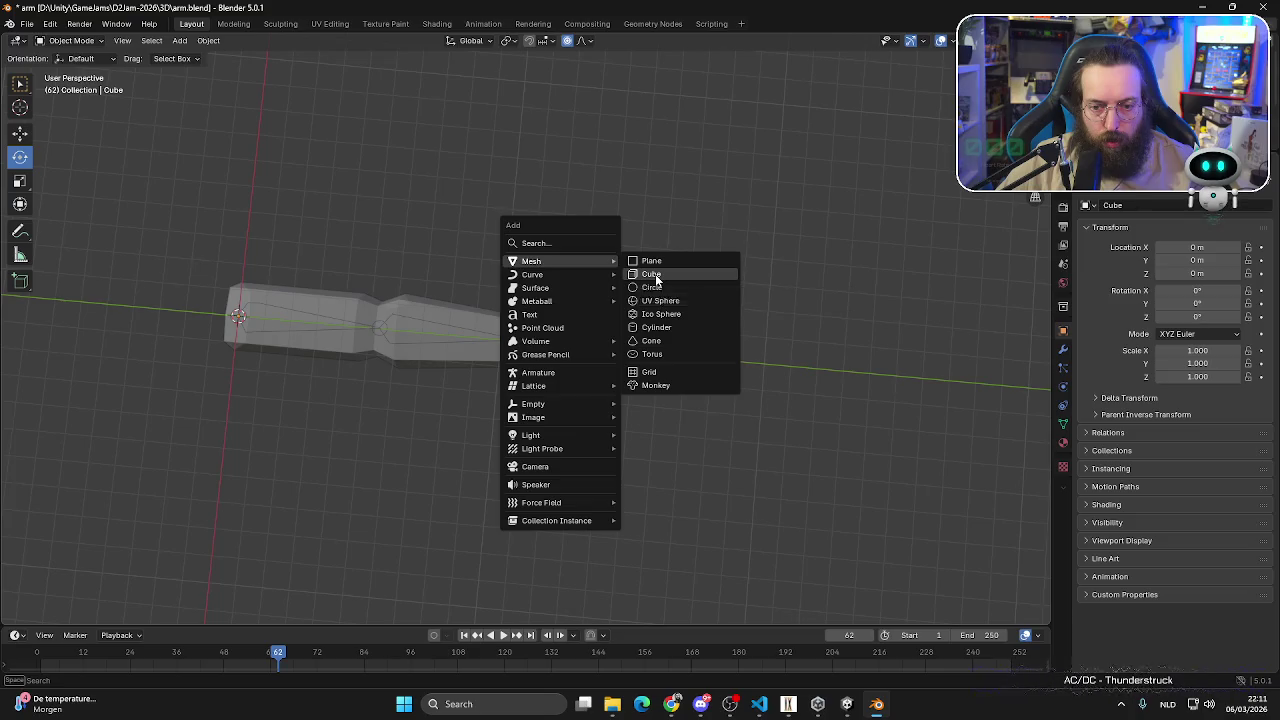
click(655, 279)
click(20, 134)
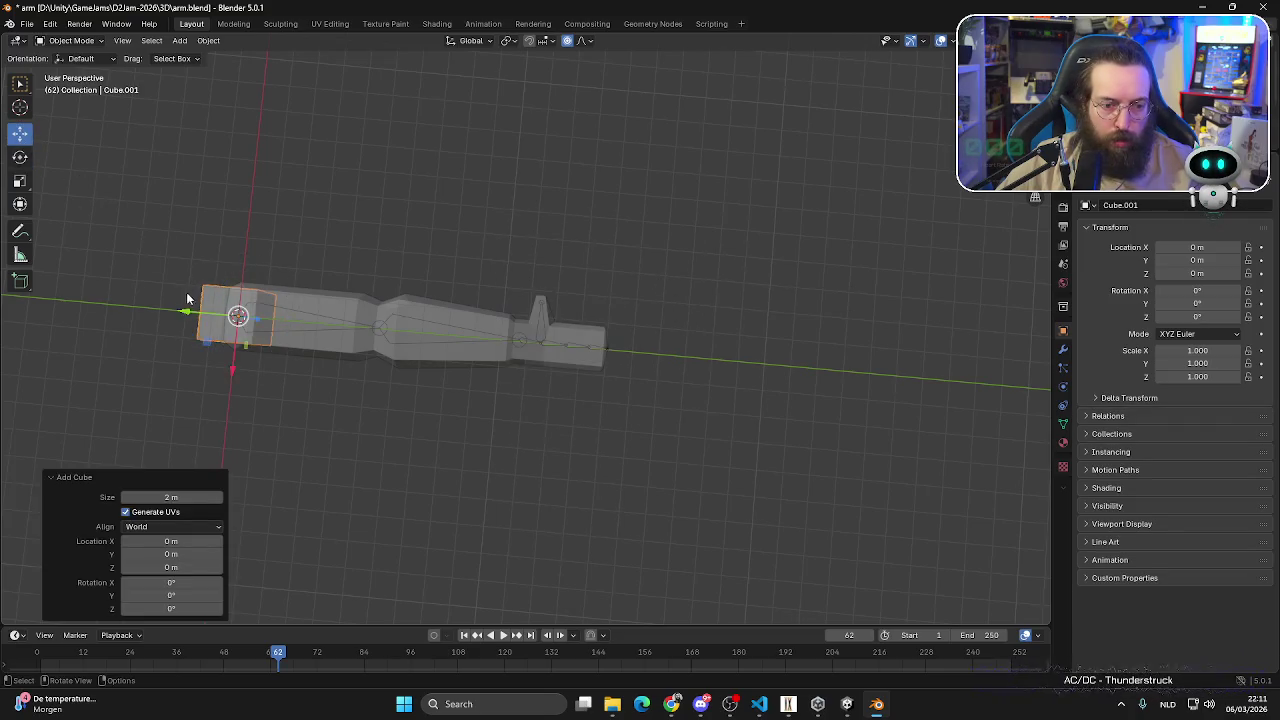
drag(186, 308, 445, 353)
key(ctrl+z)
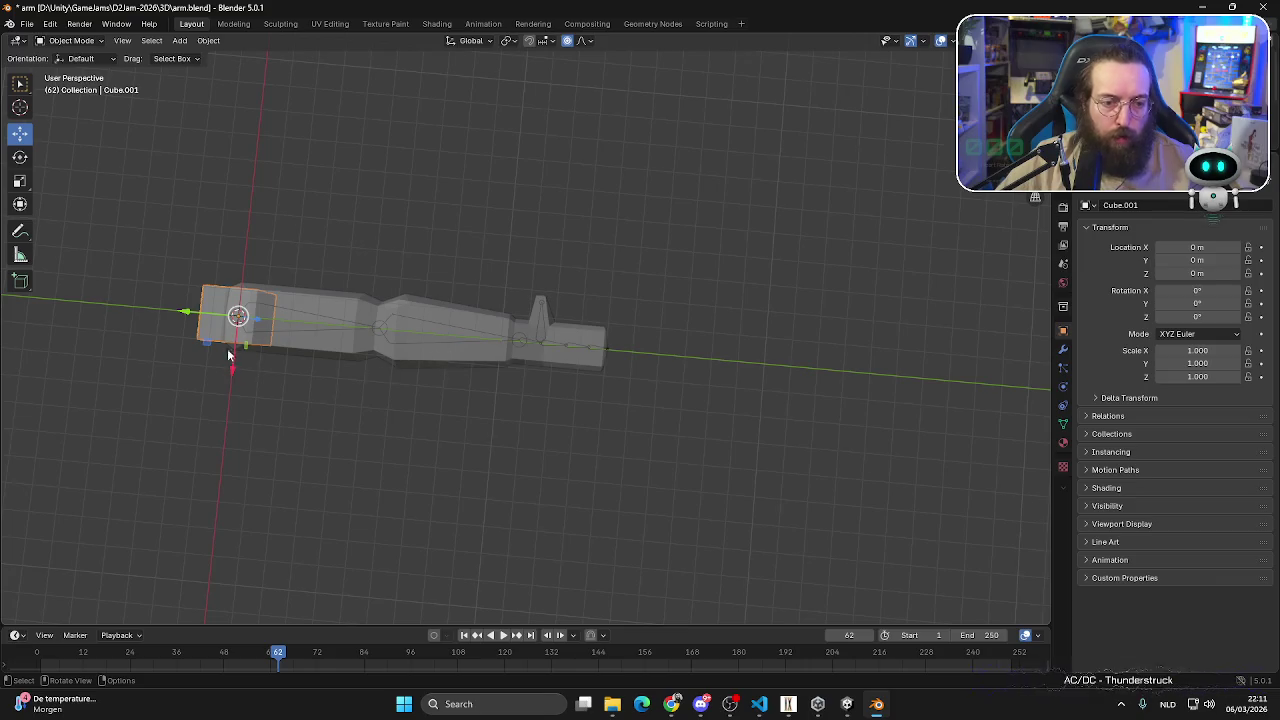
click(346, 434)
click(219, 294)
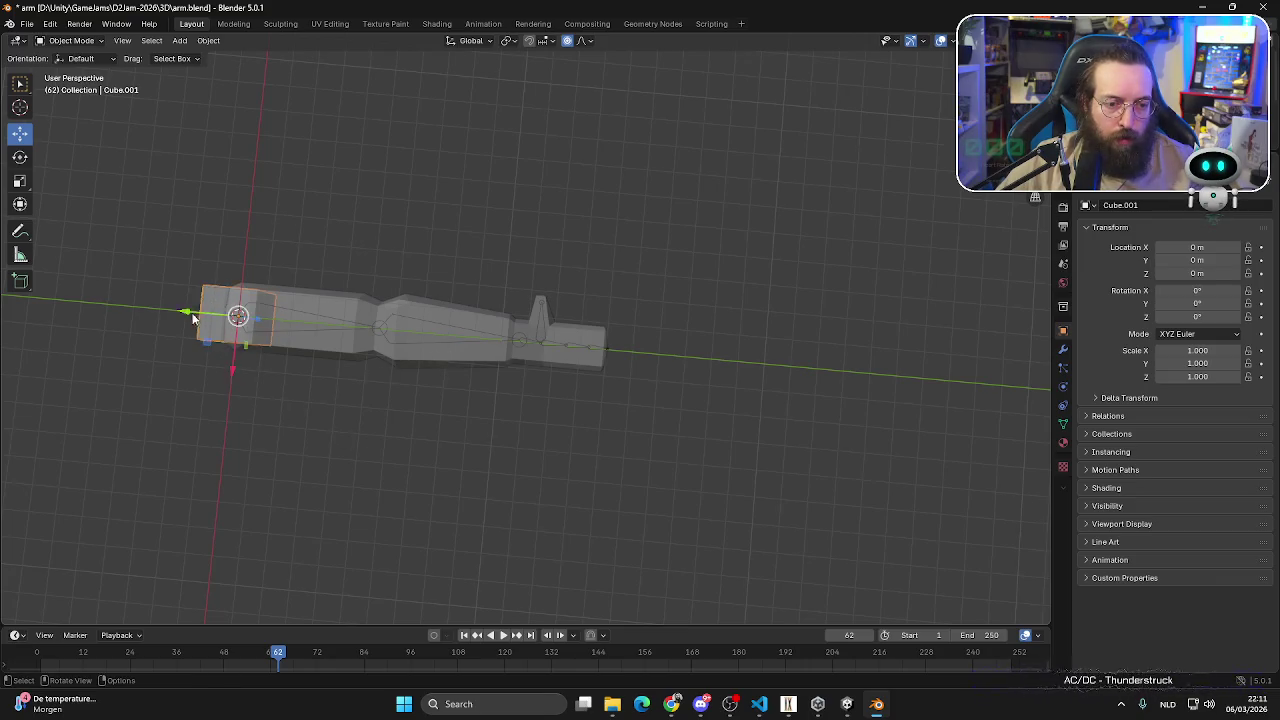
drag(188, 312, 145, 315)
key(Escape)
click(345, 398)
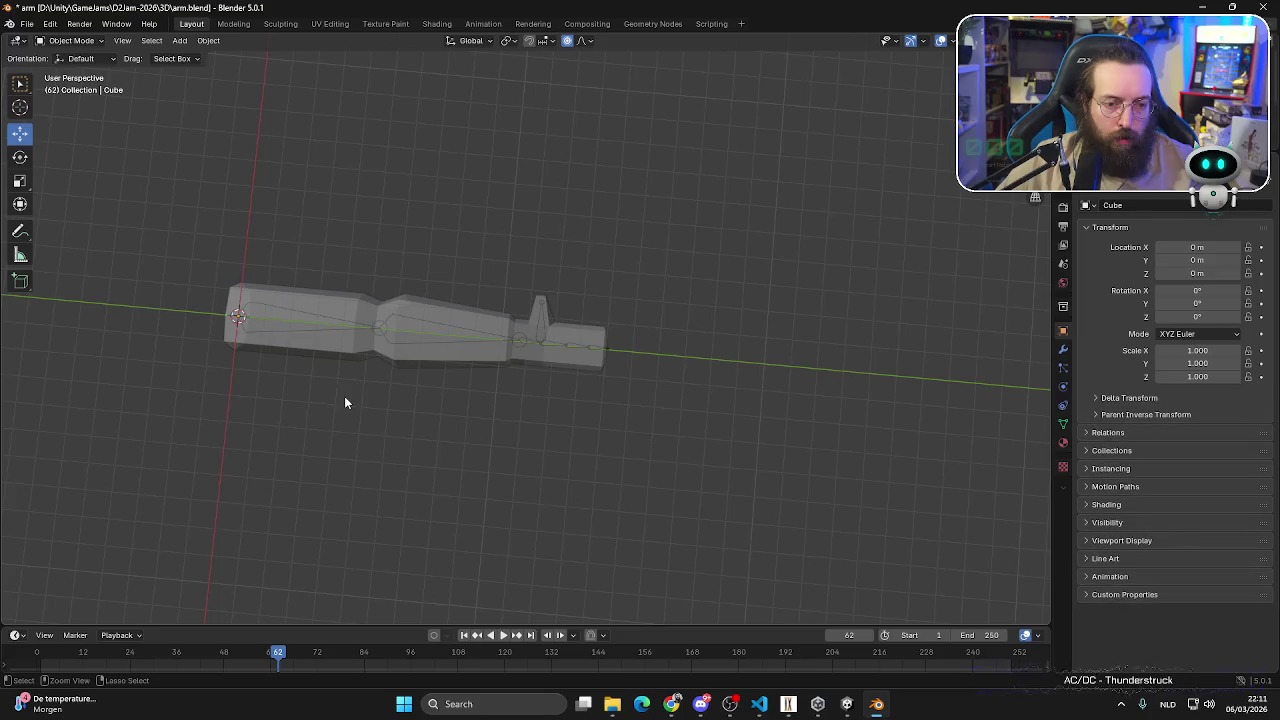
scroll(350, 410, down, 5)
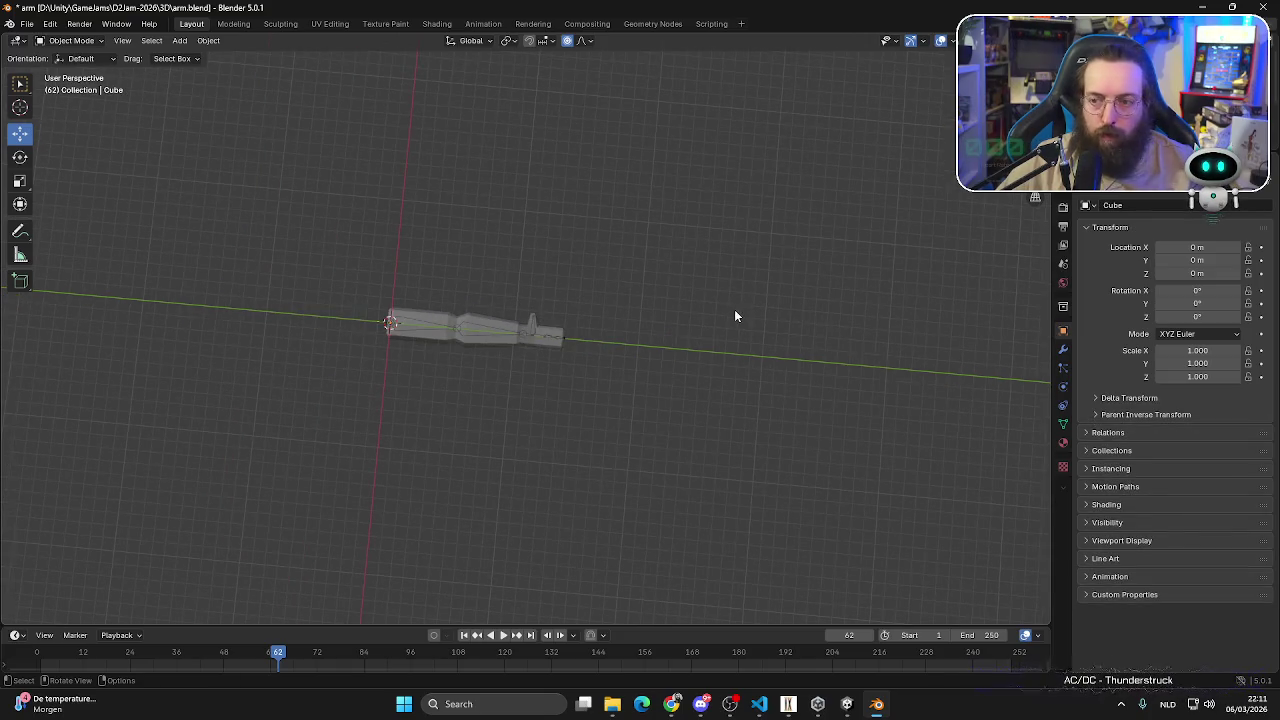
click(470, 328)
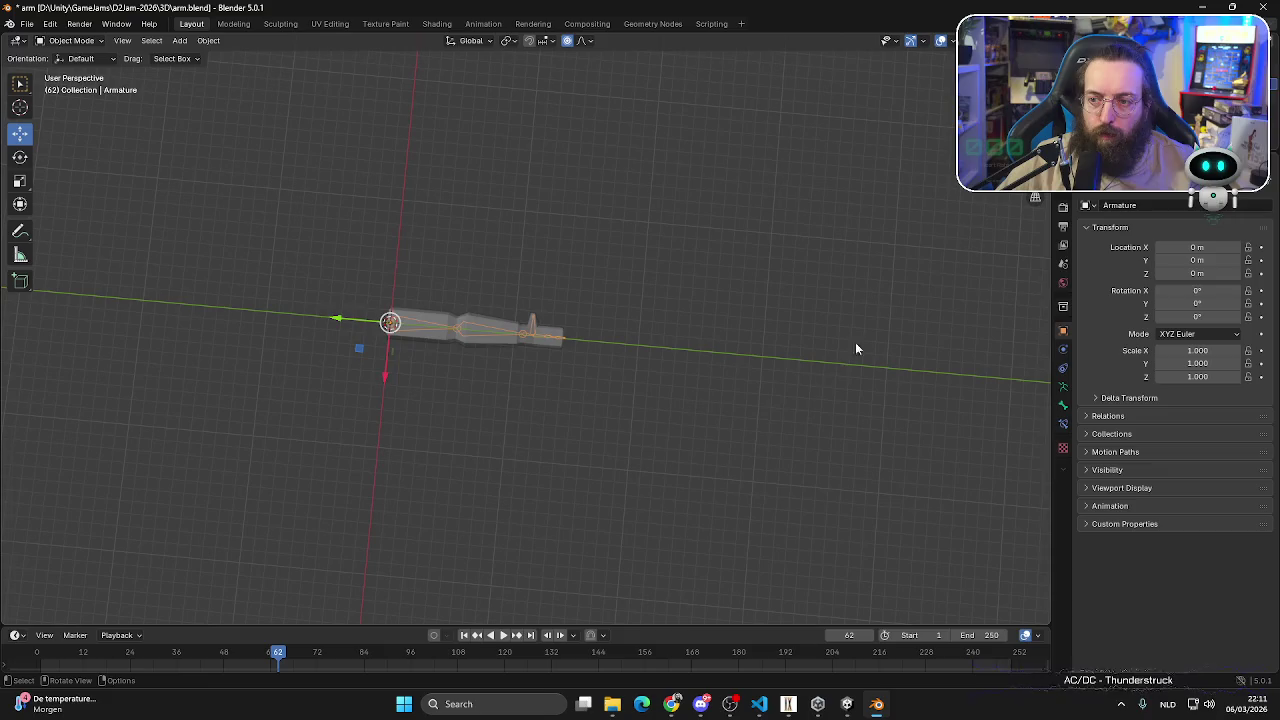
click(769, 425)
key(shift+a)
mouse_move(683, 412)
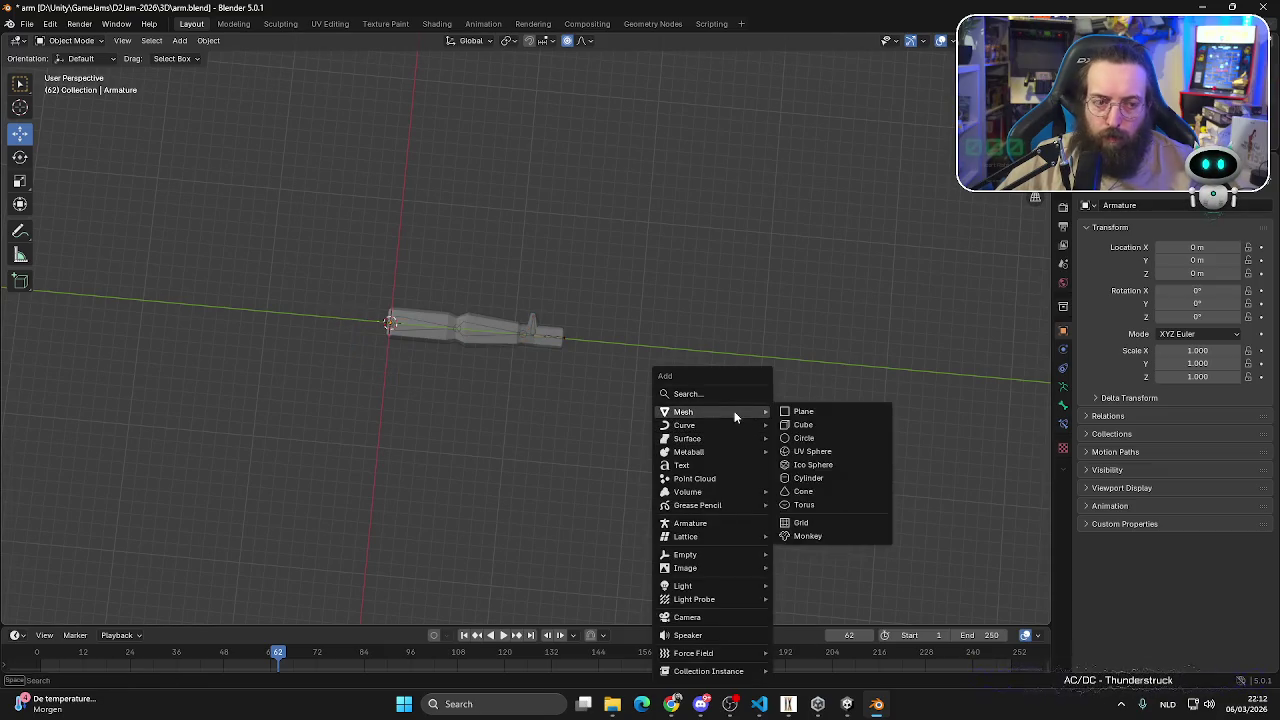
click(799, 425)
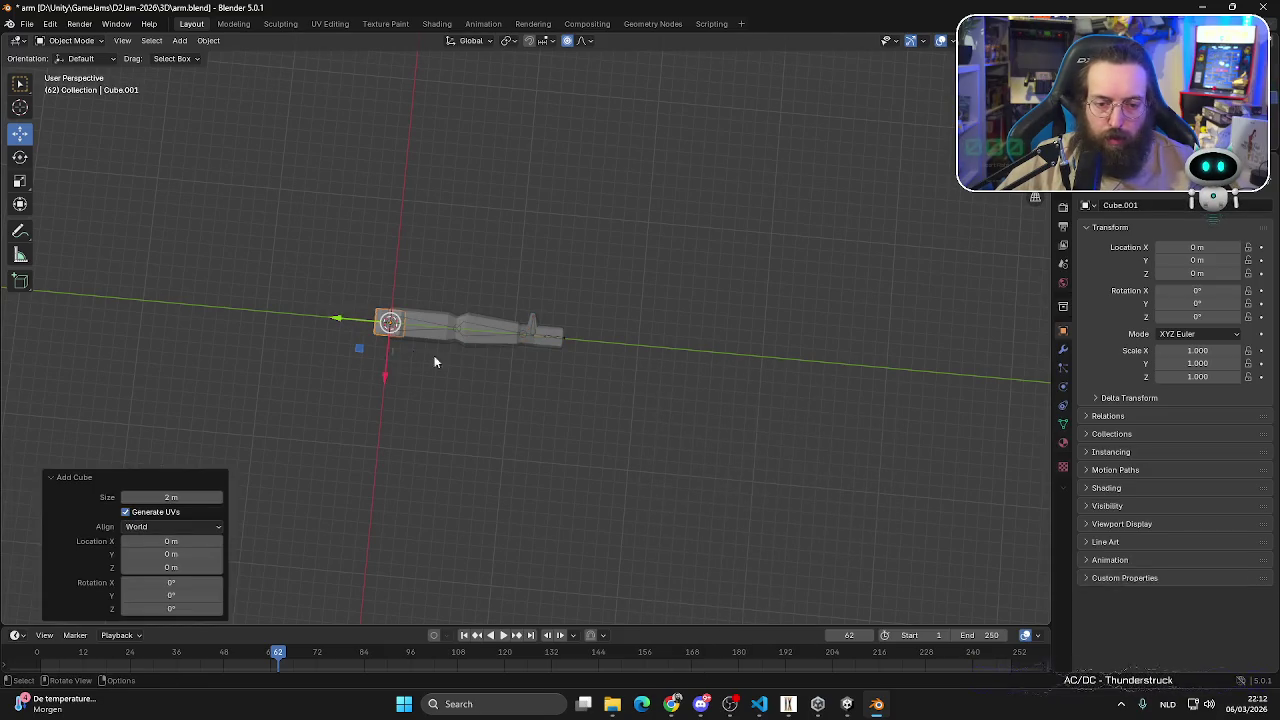
drag(389, 378, 375, 489)
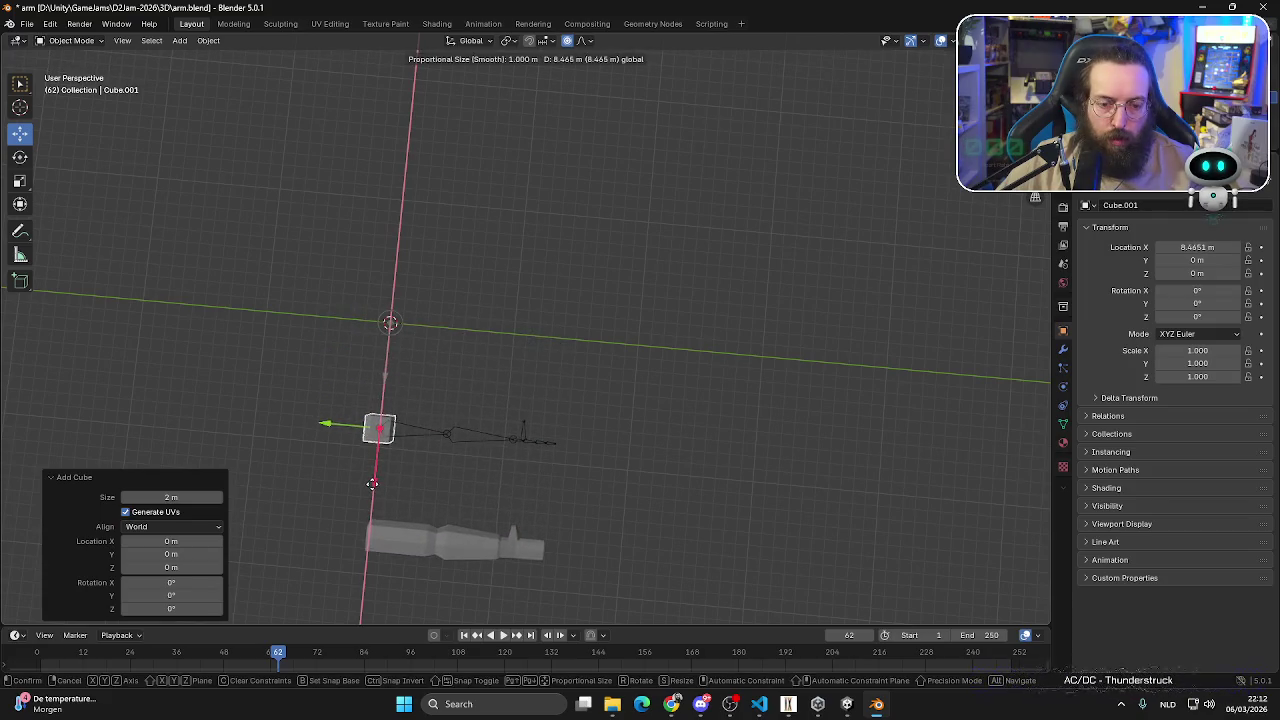
key(ctrl+z)
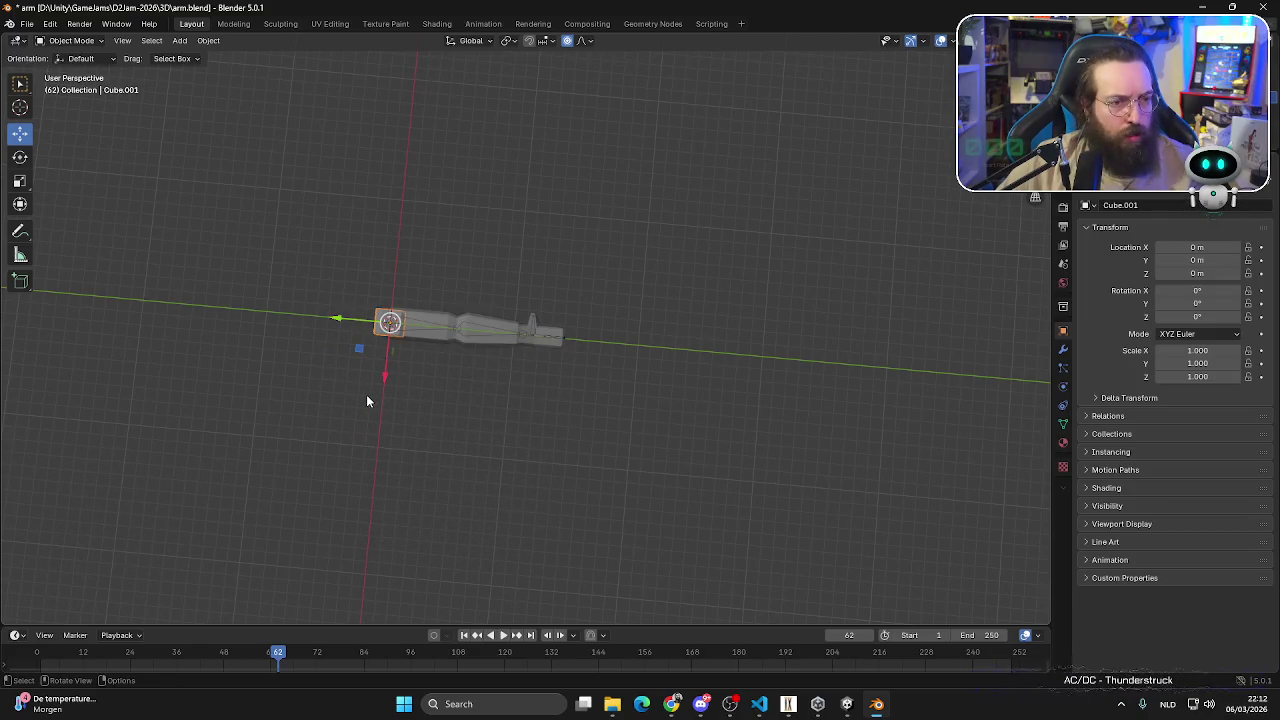
scroll(294, 344, up, 4)
click(200, 330)
drag(200, 330, 160, 330)
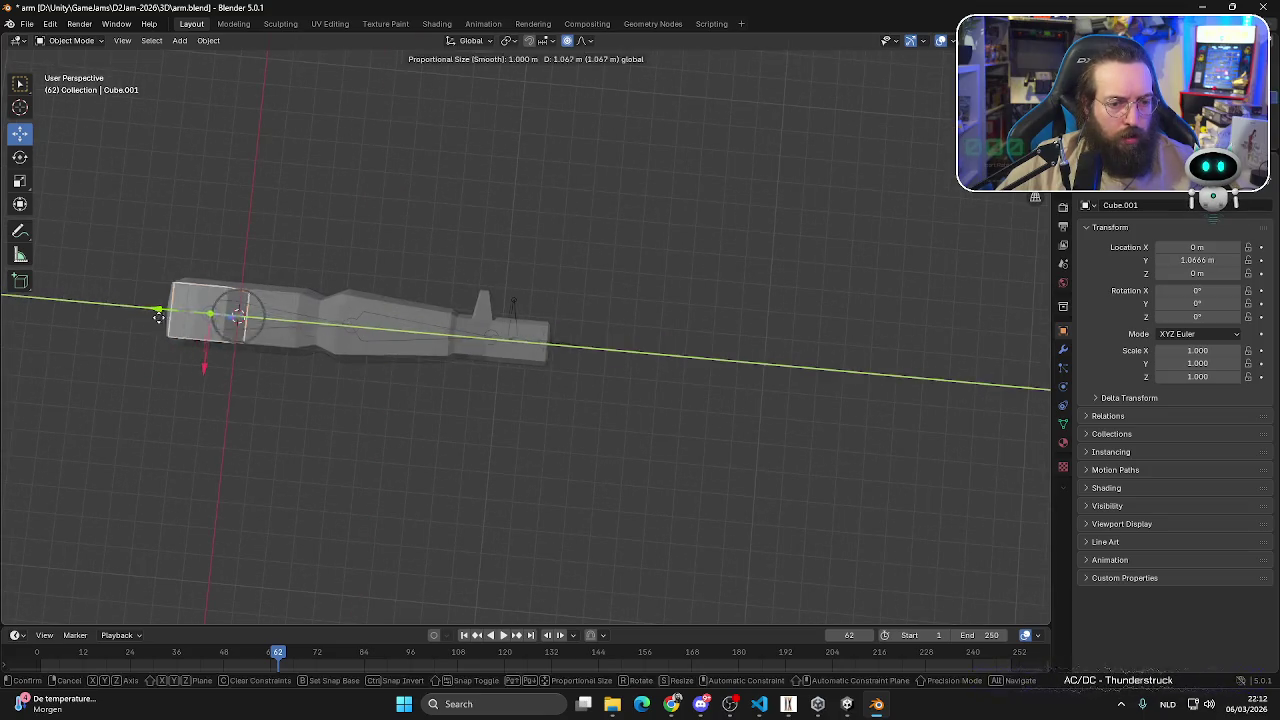
key(ctrl+z)
key(ctrl+z)
key(ctrl+z)
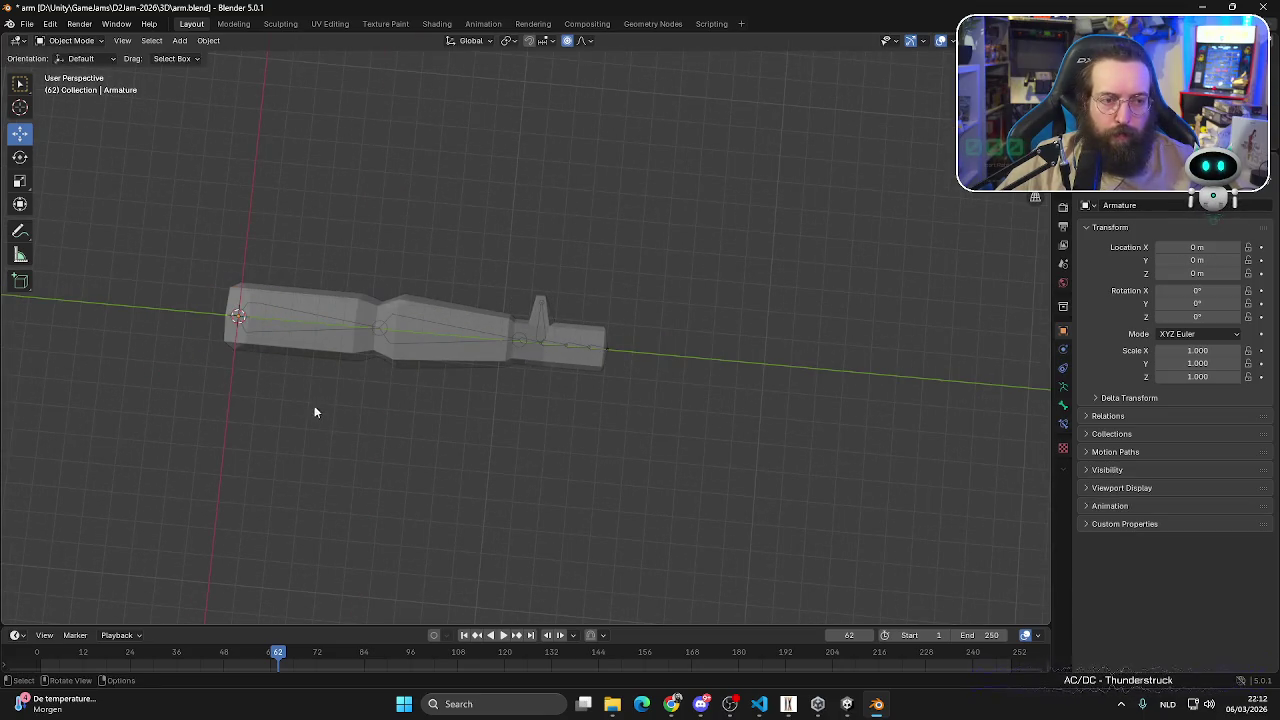
alt+middle_drag(314, 405, 300, 380)
click(27, 23)
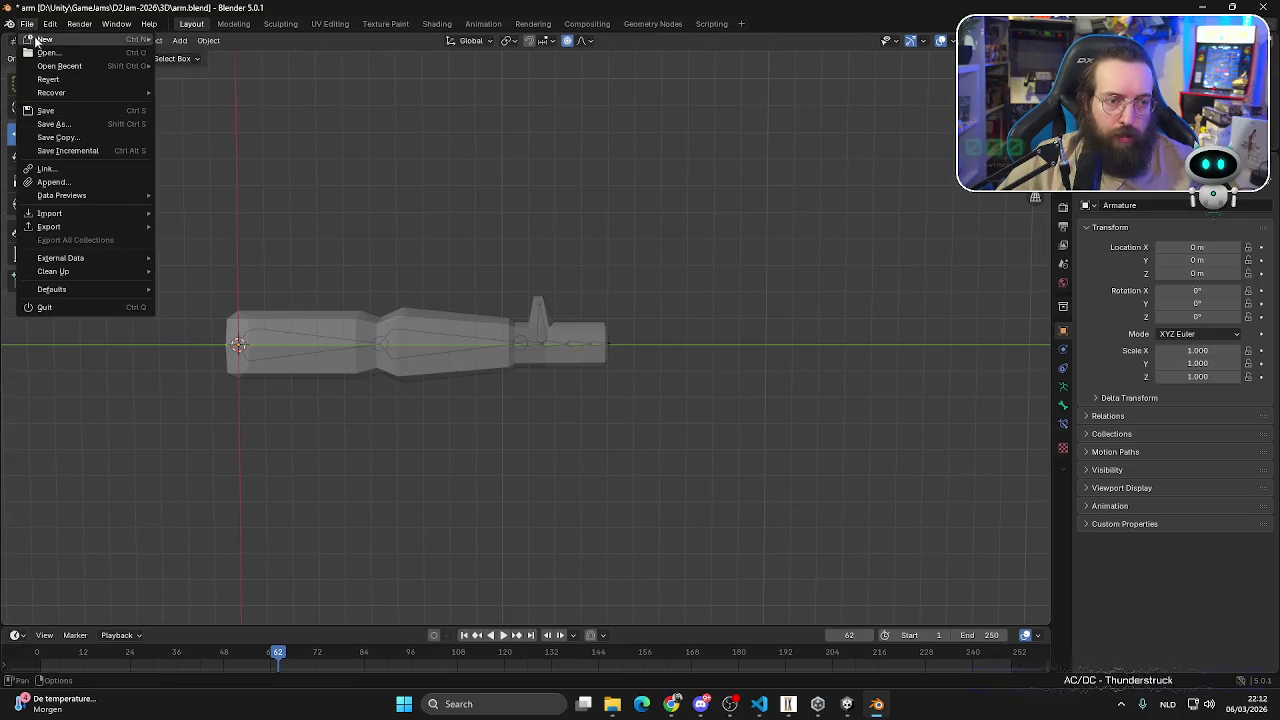
- Start a new General file without saving and put the cube in Edit Mode
mouse_move(45, 39)
click(210, 43)
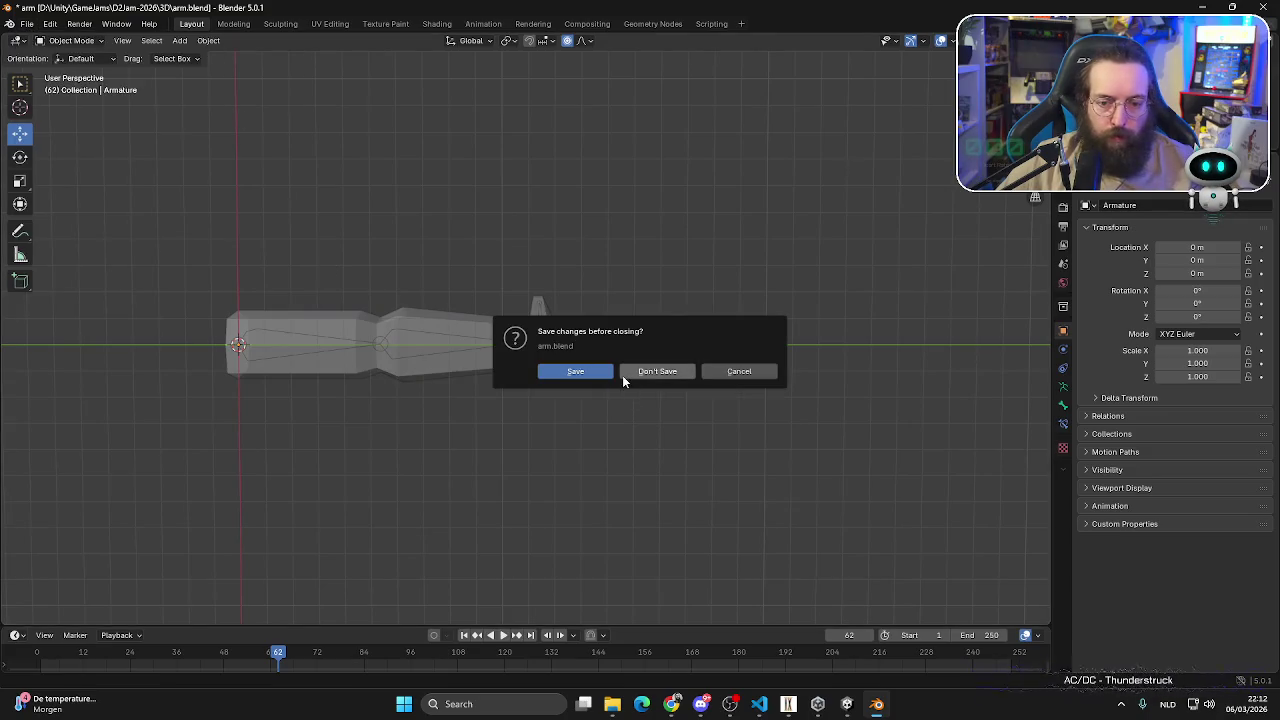
click(658, 371)
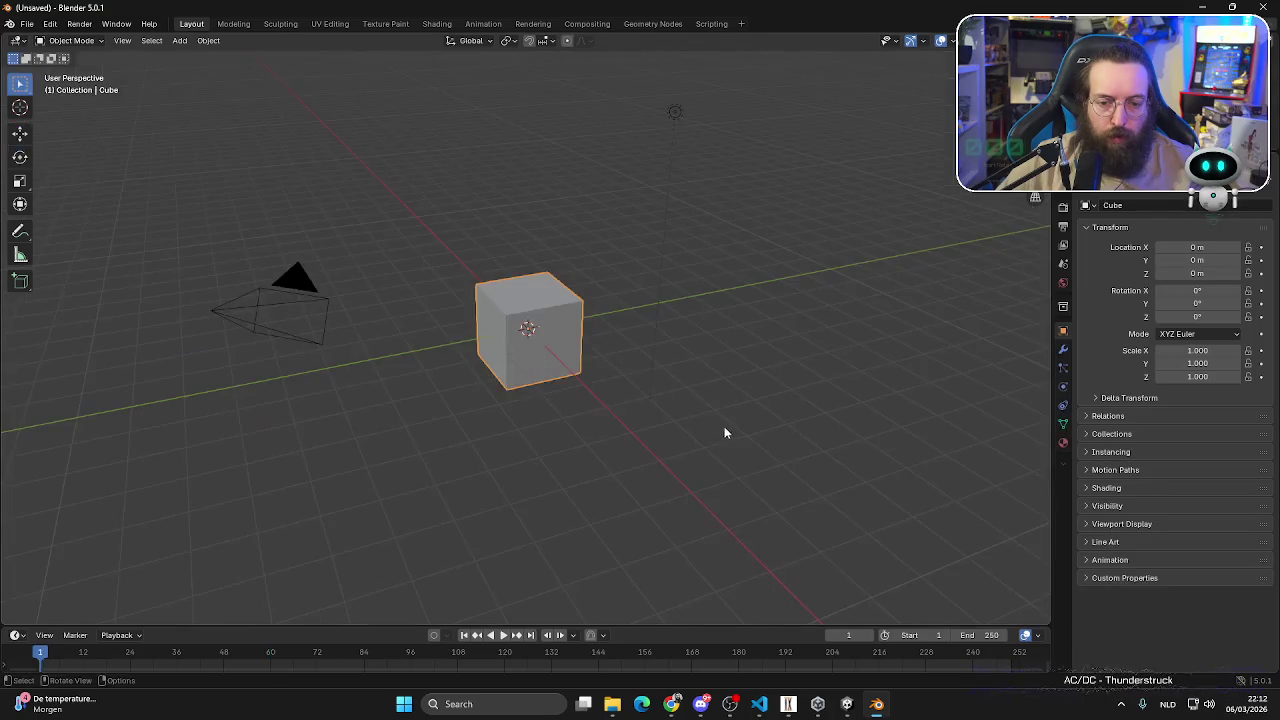
key(KP_3)
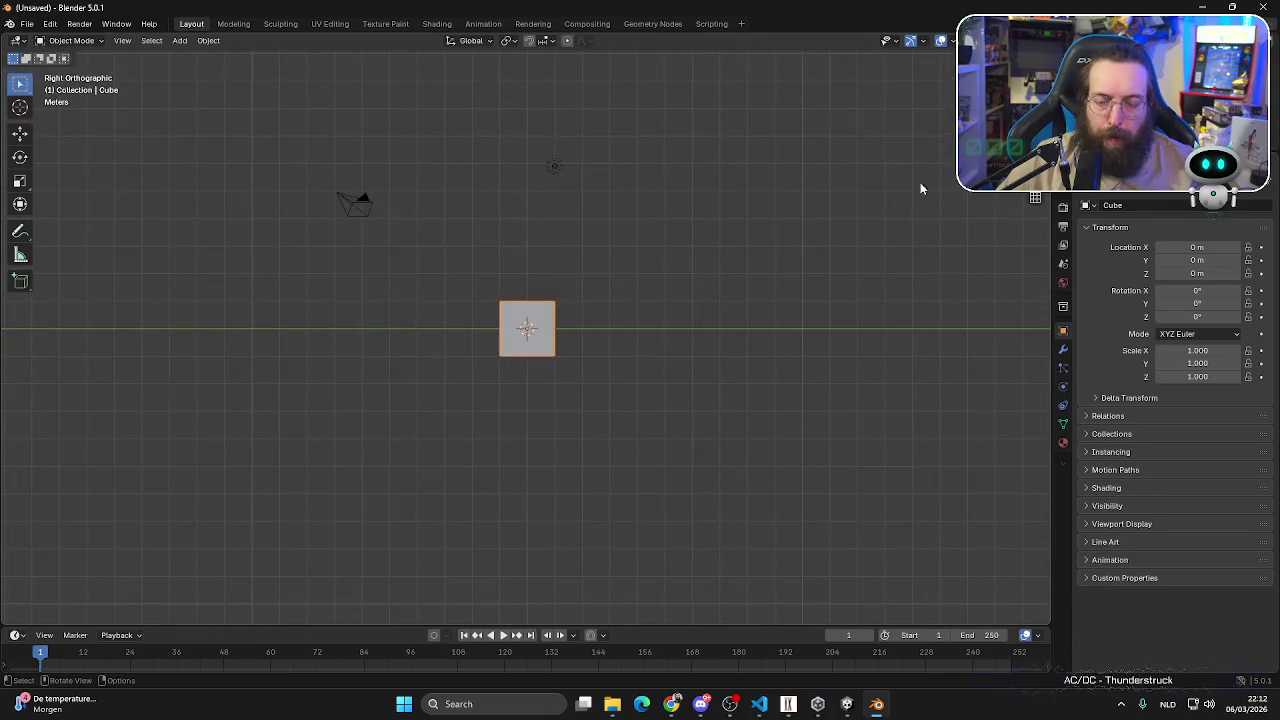
mouse_move(611, 266)
middle_down()
mouse_move(571, 323)
mouse_move(568, 420)
middle_up()
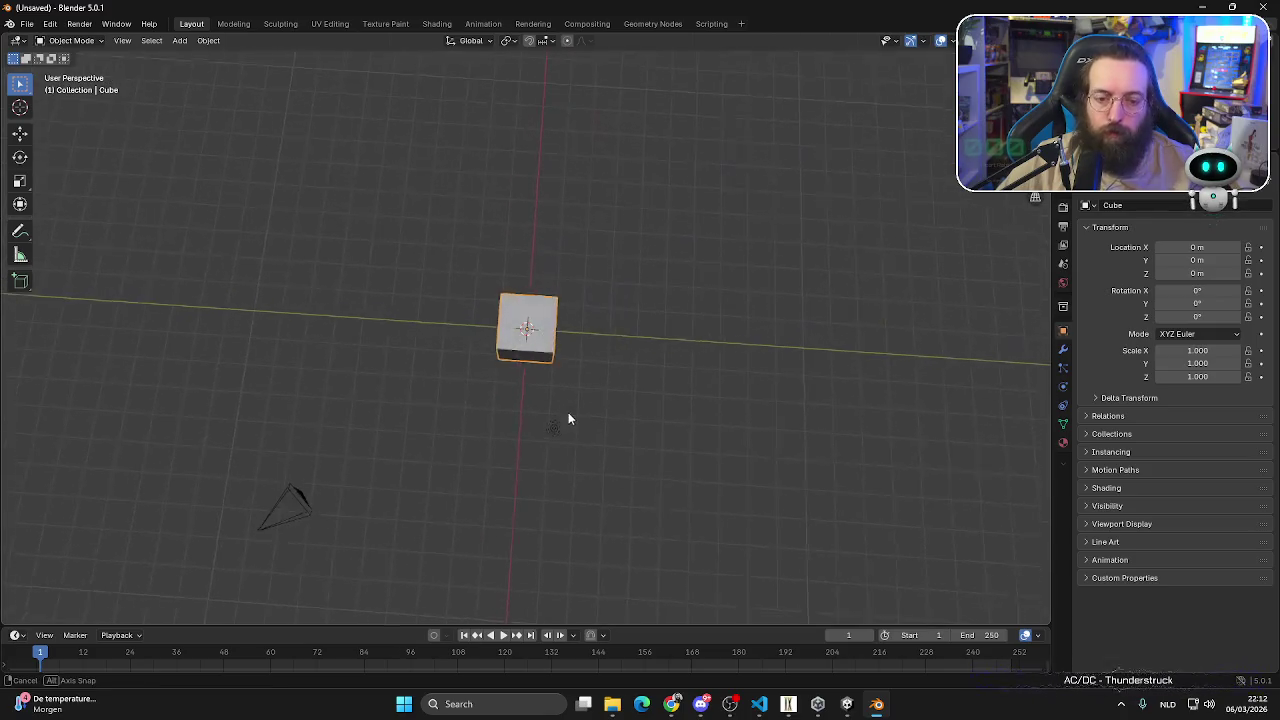
click(72, 40)
click(80, 74)
- Shrink the cube and stretch its bottom downward into a tall column
key(s)
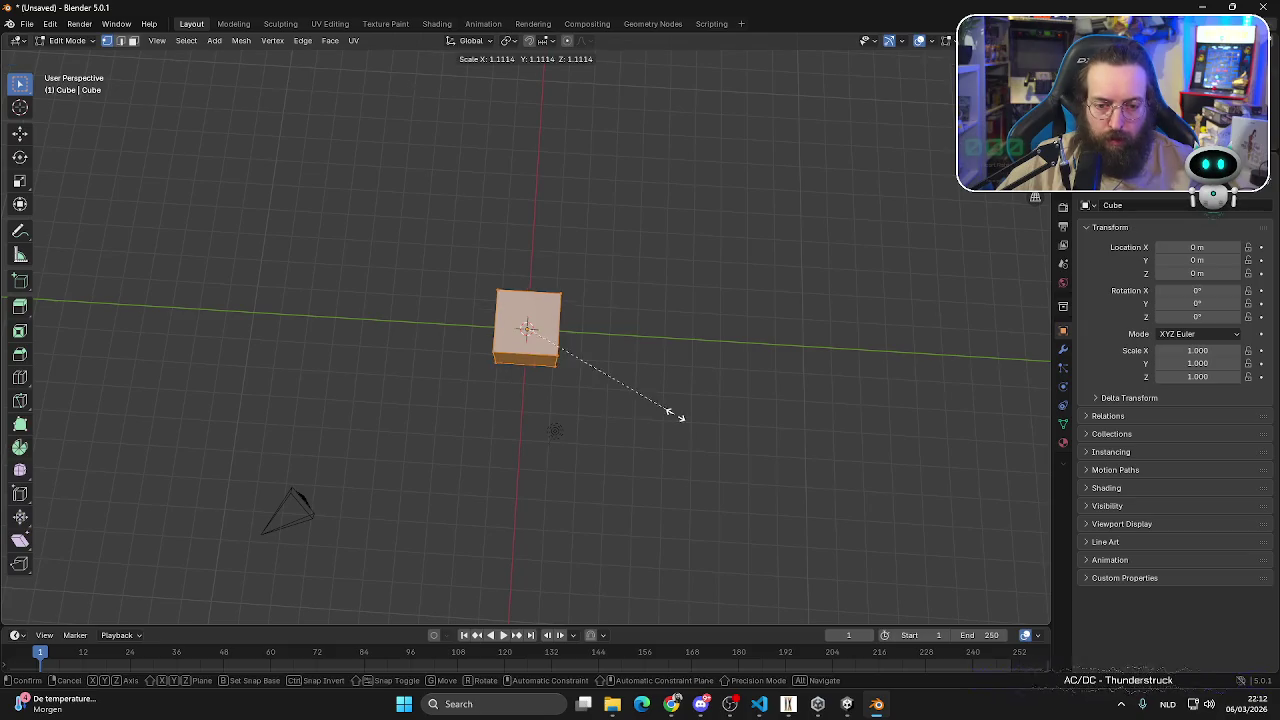
click(532, 365)
mouse_move(532, 365)
middle_down()
mouse_move(574, 374)
mouse_move(566, 303)
mouse_move(528, 330)
mouse_move(634, 366)
middle_up()
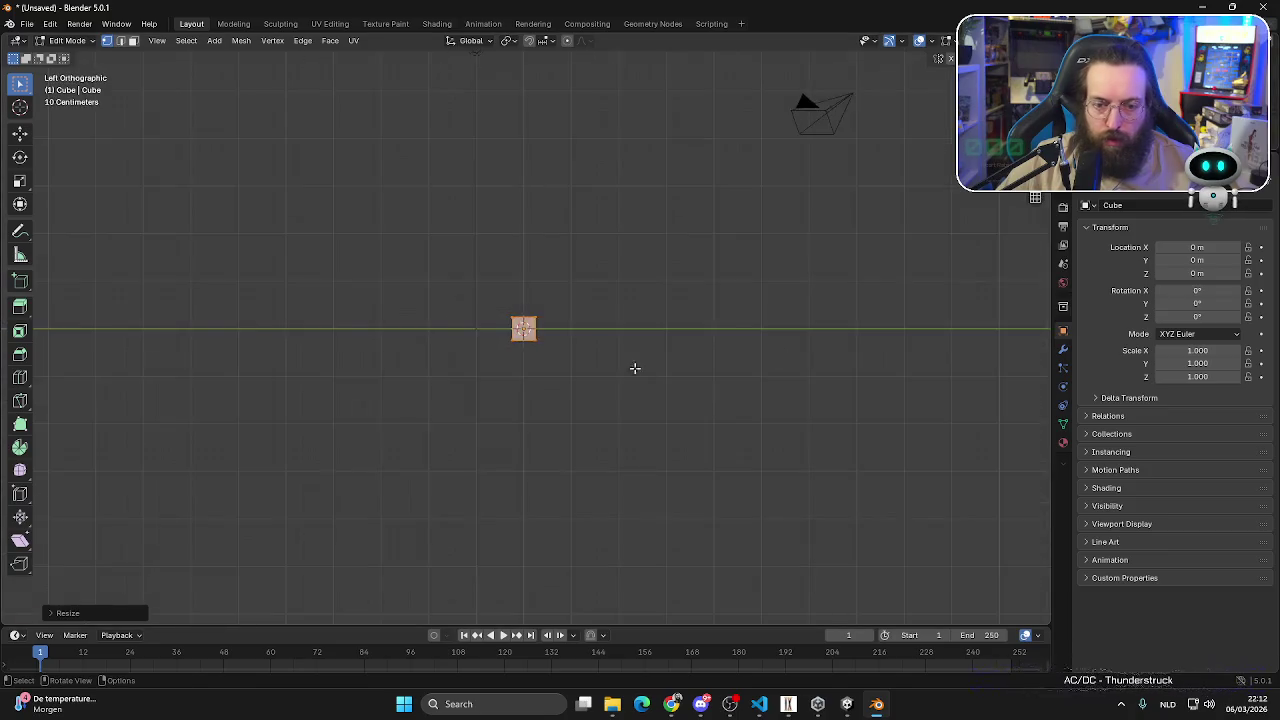
scroll(634, 366, up, 6)
click(587, 358)
scroll(587, 358, down, 5)
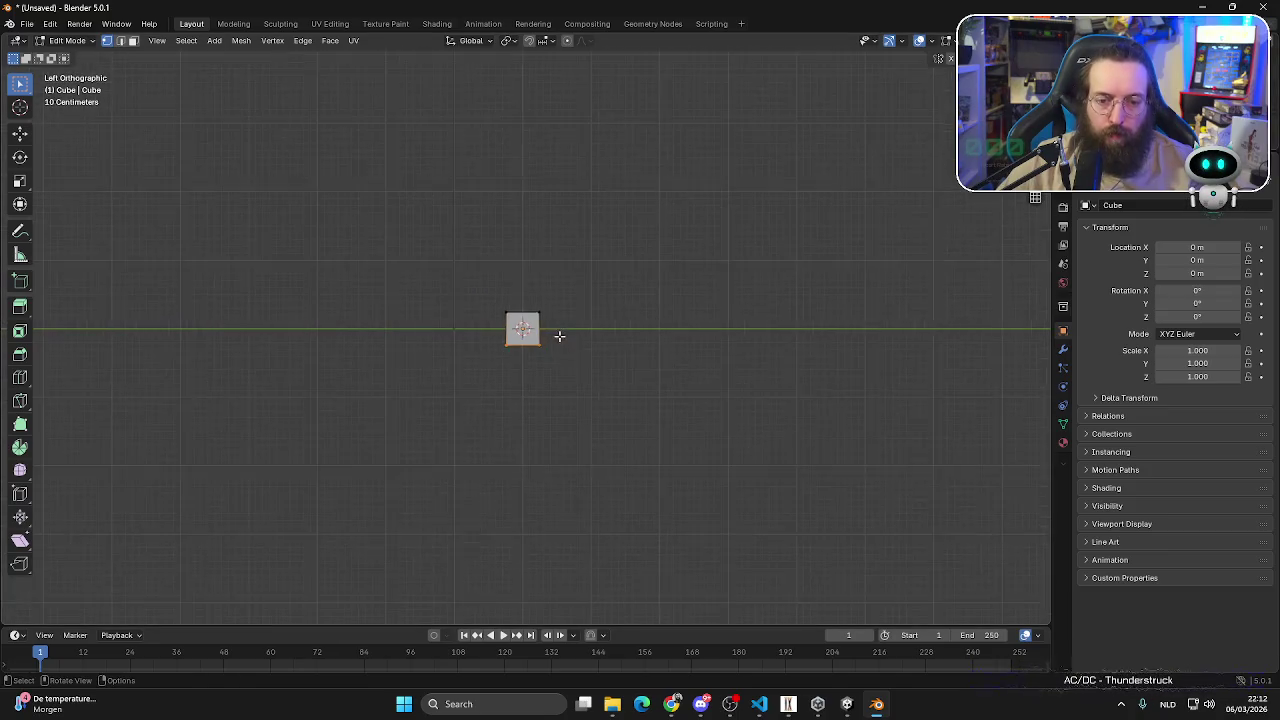
key(b)
mouse_move(399, 402)
mouse_down()
mouse_move(646, 309)
mouse_move(646, 339)
mouse_up()
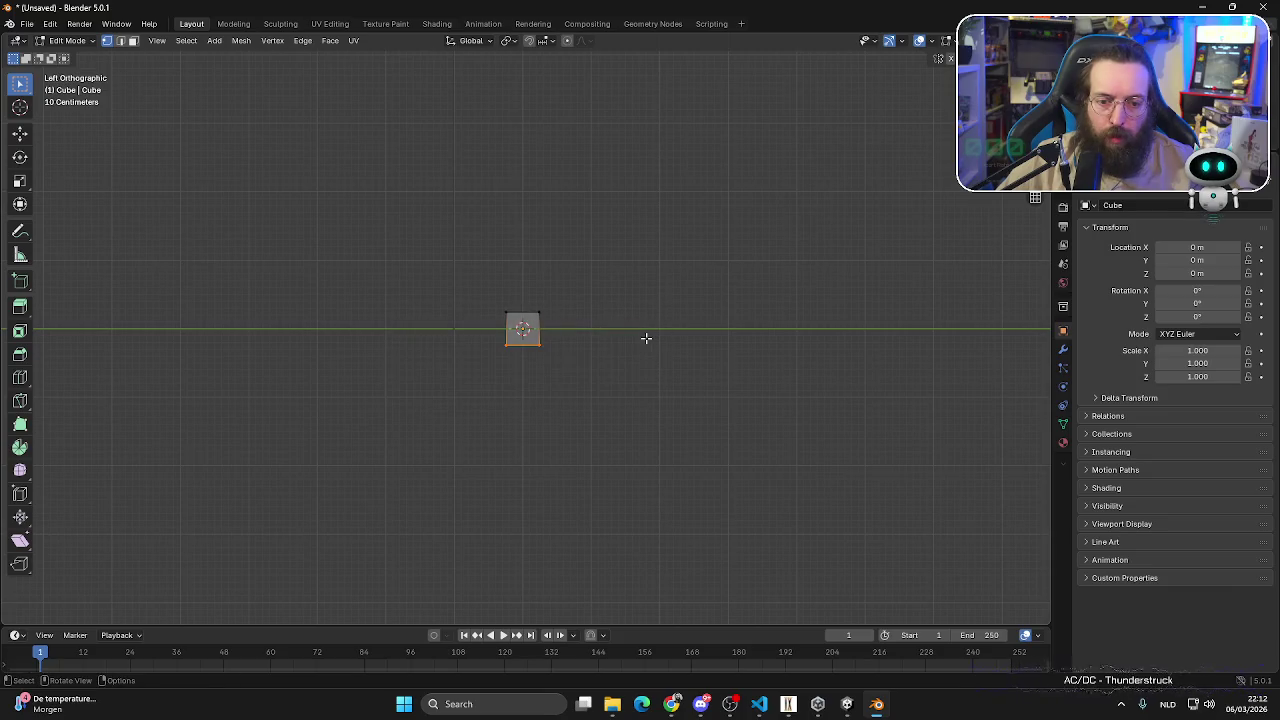
click(20, 133)
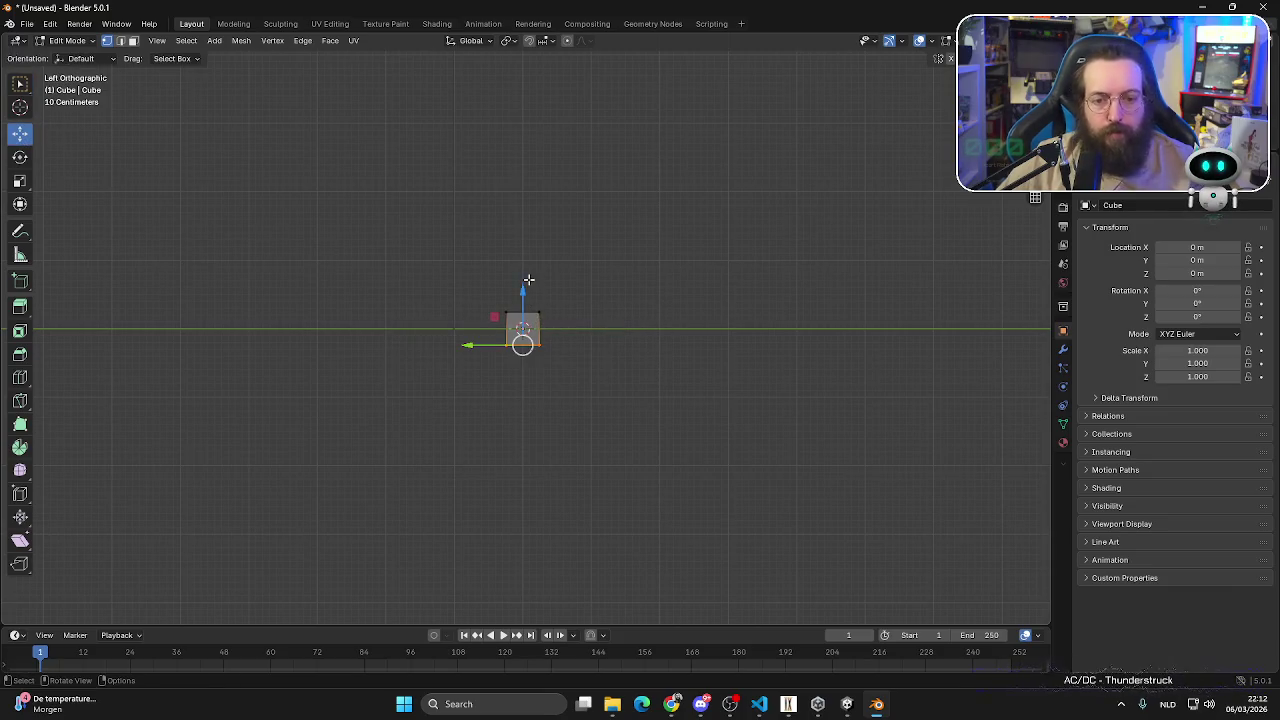
drag(523, 291, 542, 461)
- Add evenly spaced loop cuts along the column and rescale the new loops
key(ctrl+r)
scroll(532, 420, up, 4)
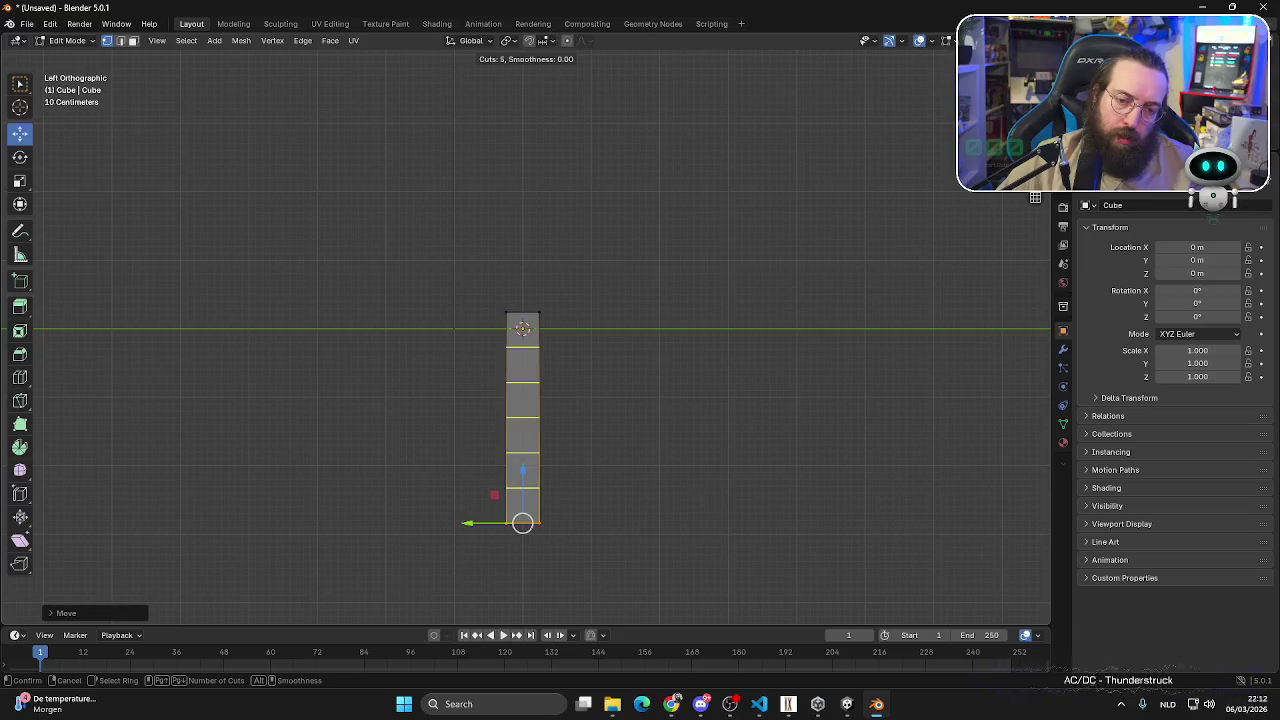
click(532, 420)
right_click(532, 420)
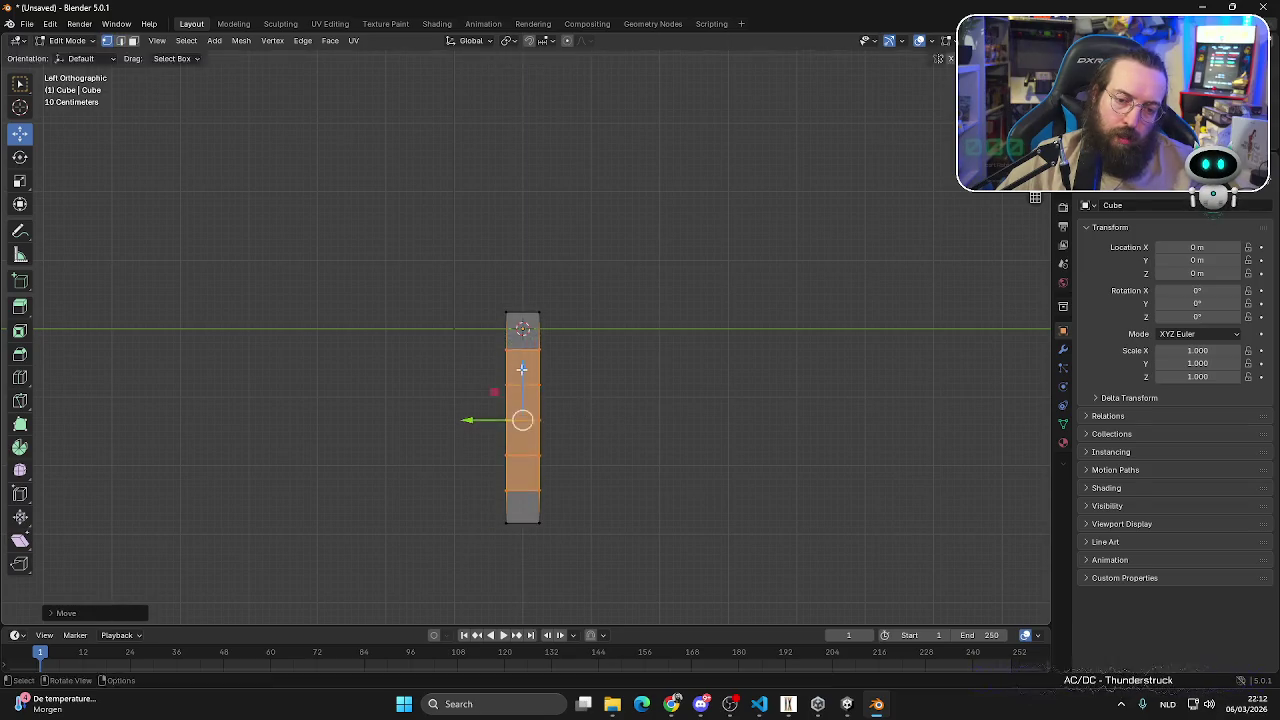
key(s)
click(551, 371)
- Nudge the column's middle faces sideways and resize the column top
click(645, 401)
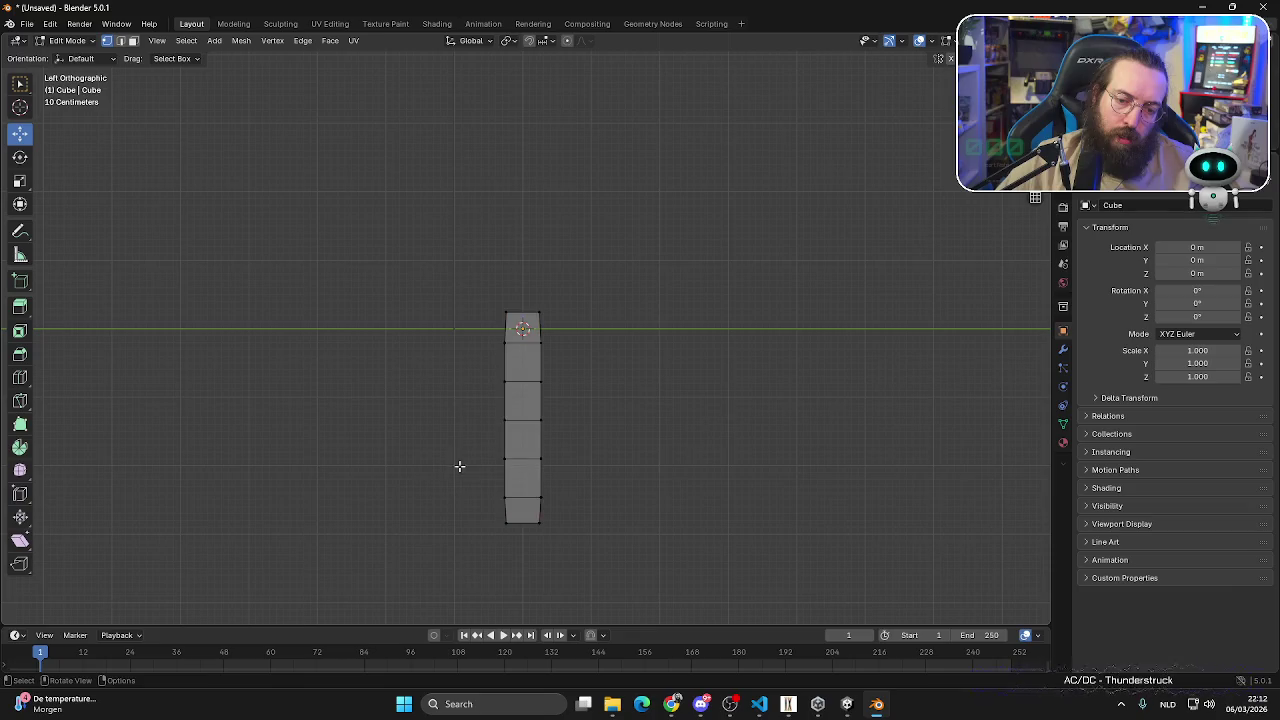
drag(478, 477, 557, 380)
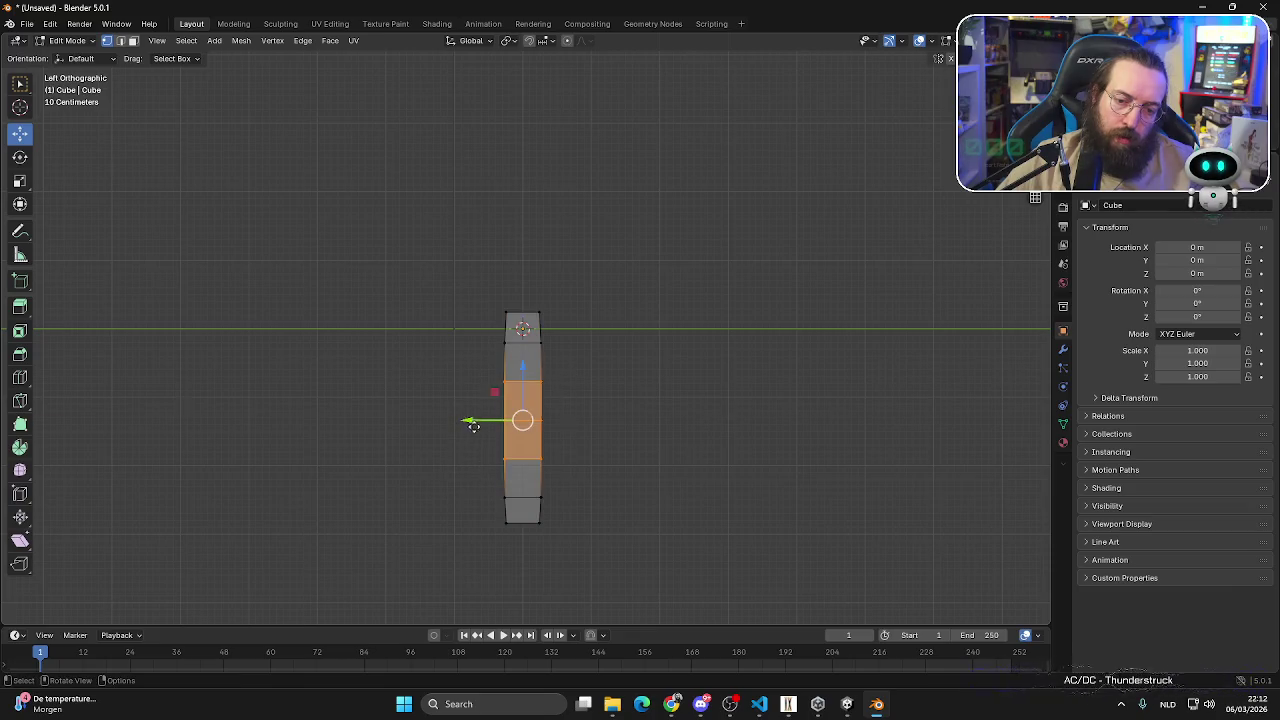
drag(474, 426, 471, 423)
click(660, 455)
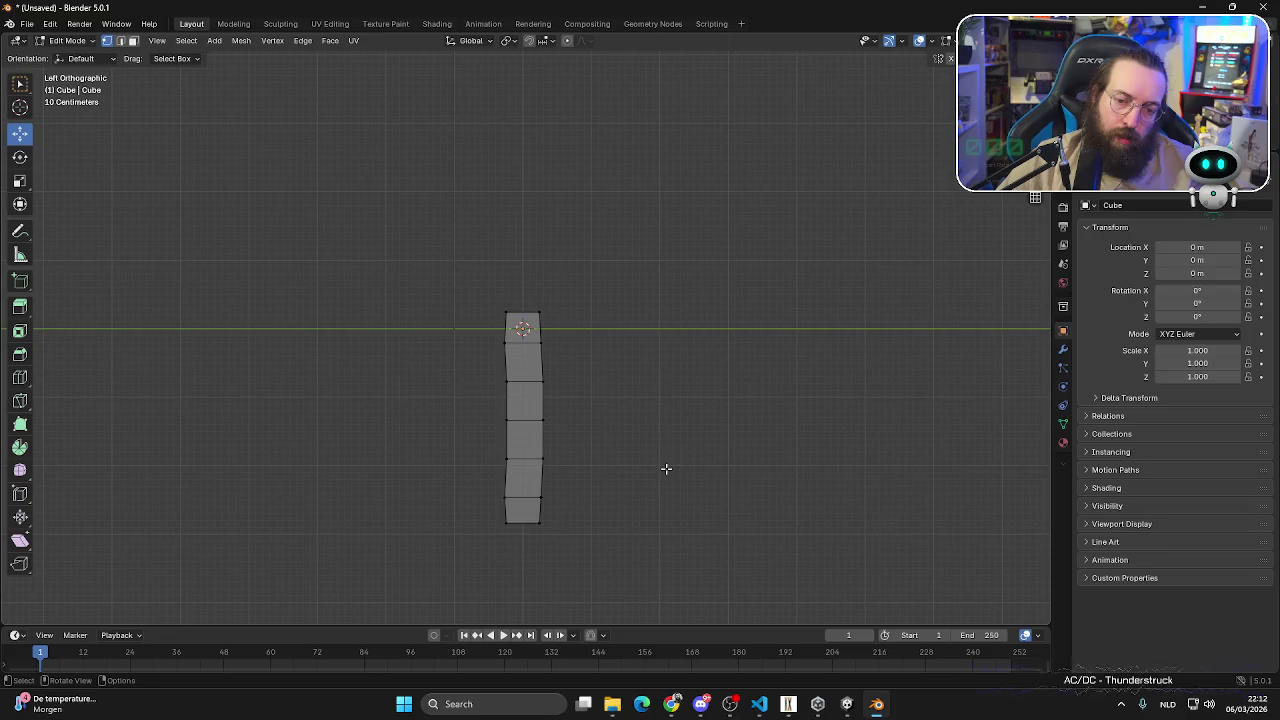
drag(463, 271, 557, 323)
key(s)
click(561, 329)
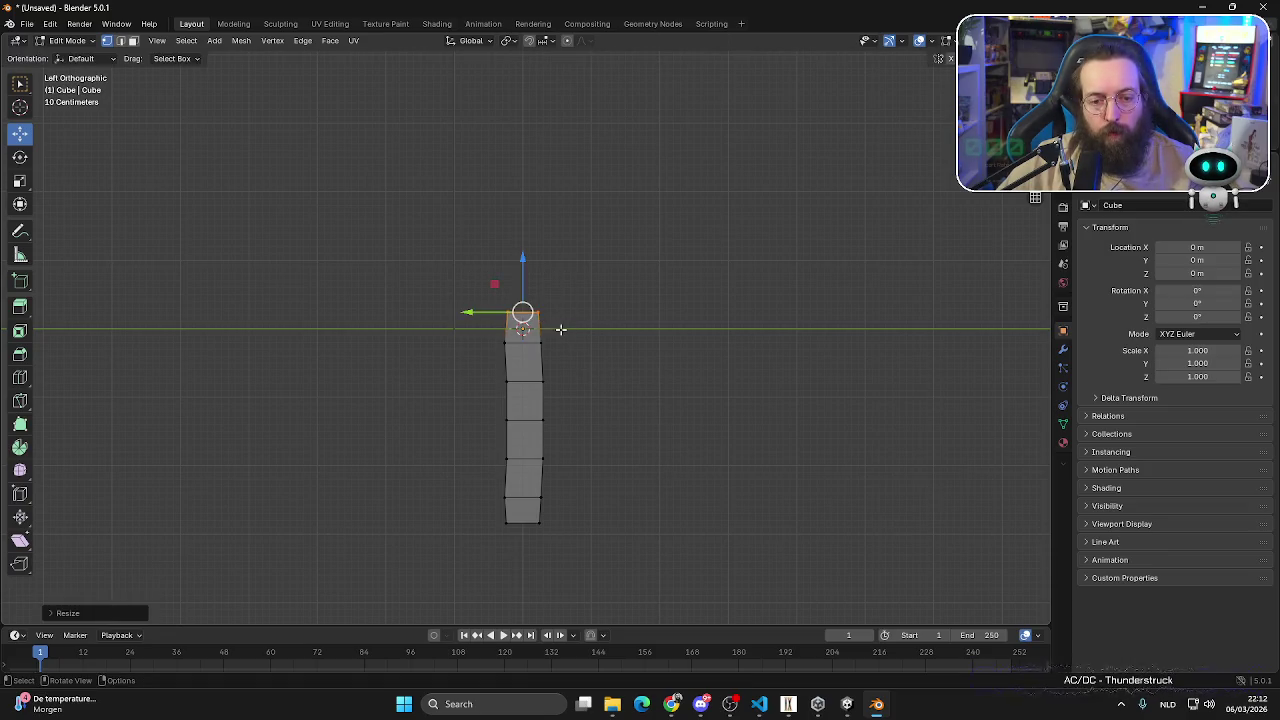
- Add a loop cut near the top and a vertical edge loop down the column
key(ctrl+r)
click(543, 305)
click(546, 303)
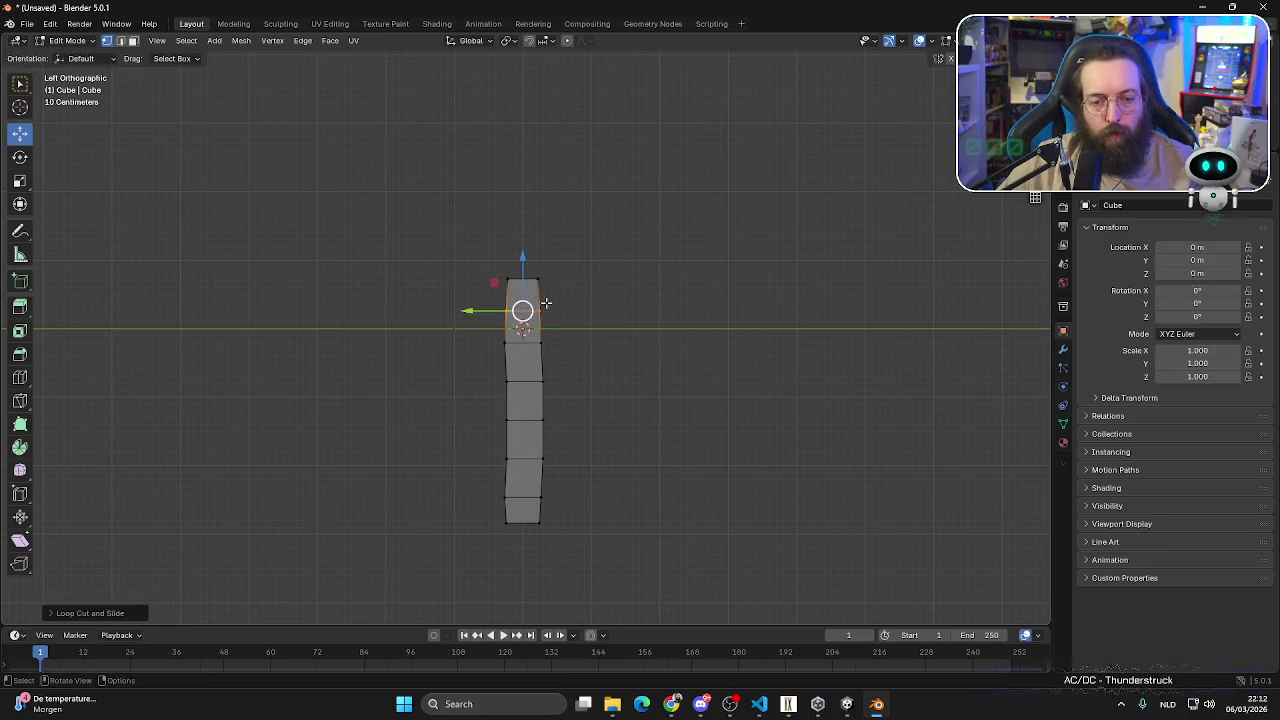
click(437, 274)
middle_drag(437, 274, 577, 346)
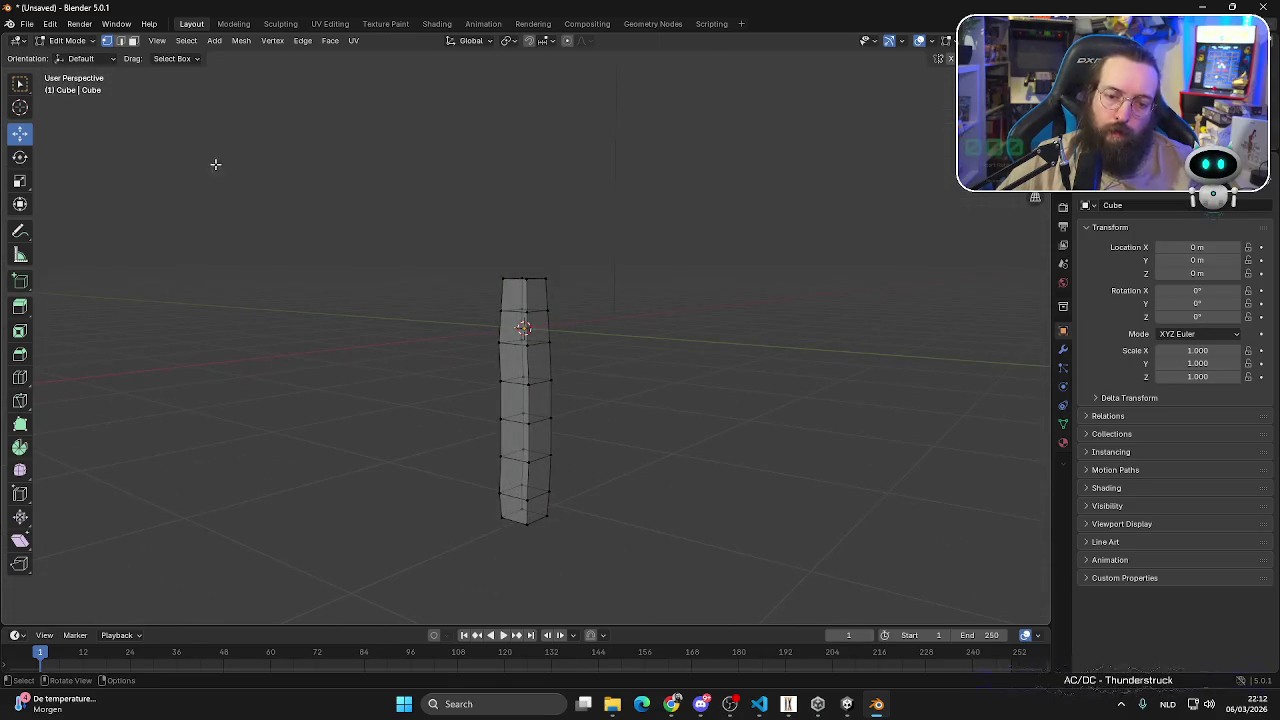
key(ctrl+r)
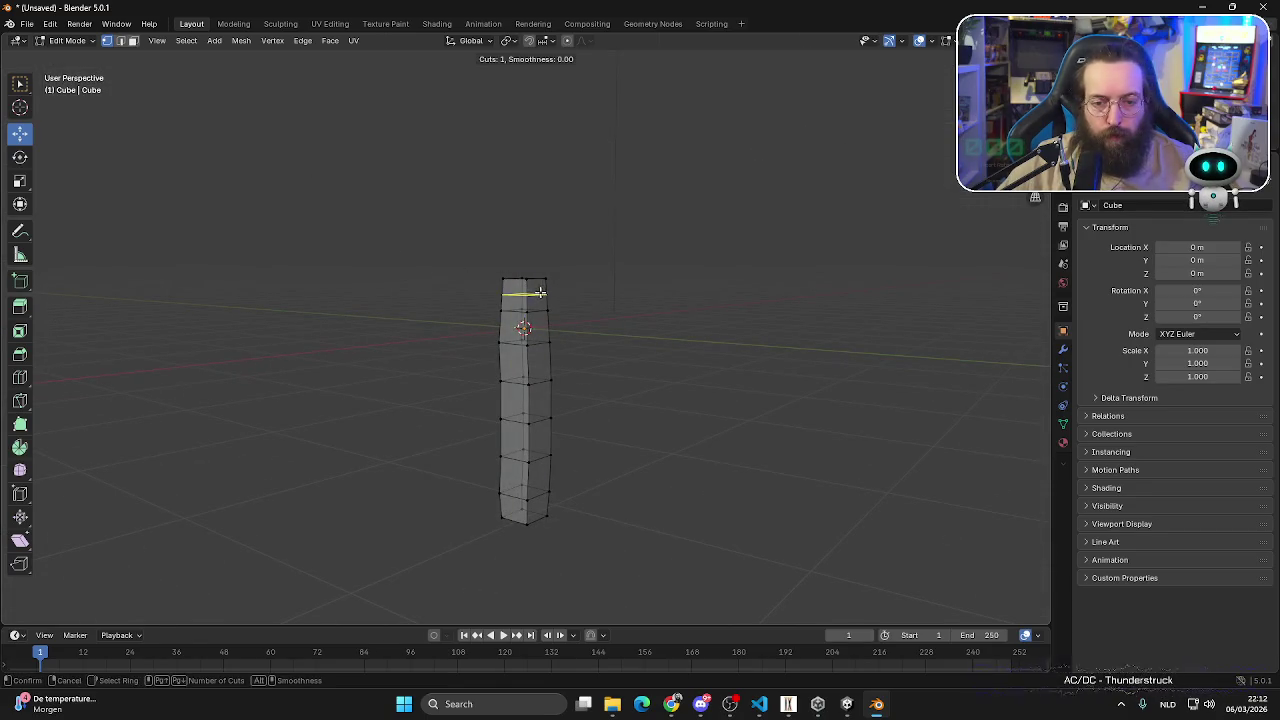
click(528, 276)
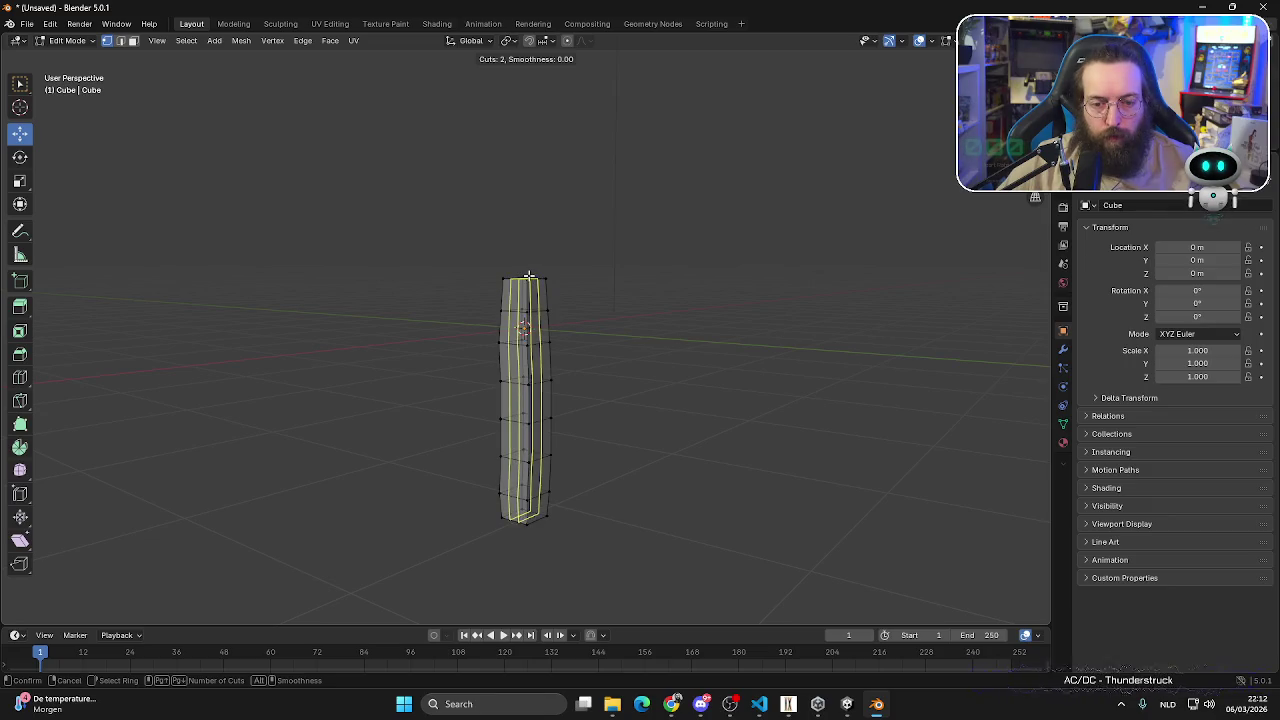
click(528, 276)
click(605, 304)
scroll(660, 372, up, 3)
mouse_move(671, 379)
middle_down()
mouse_move(471, 391)
mouse_move(466, 420)
mouse_move(723, 389)
mouse_move(706, 400)
mouse_move(707, 342)
mouse_move(549, 378)
middle_up()
- Switch to face selection in front view and add another edge loop near the top
key(KP_1)
scroll(643, 360, up, 3)
click(531, 269)
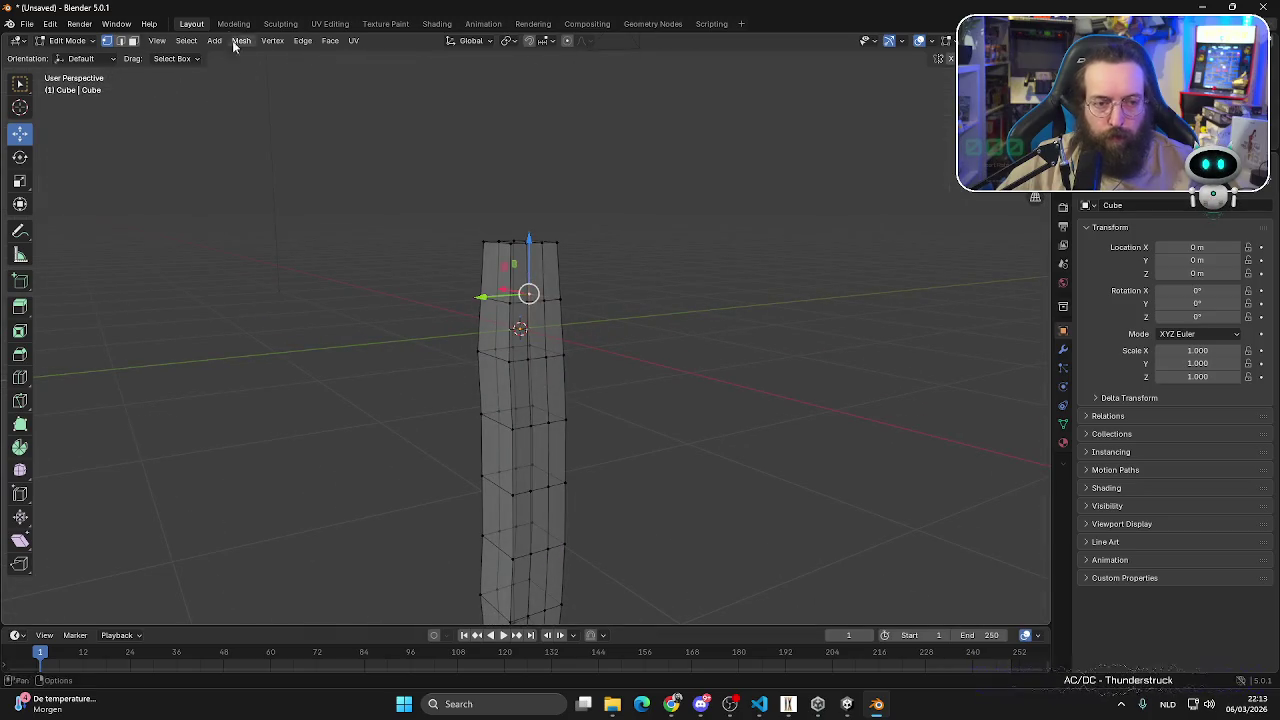
click(133, 42)
click(536, 276)
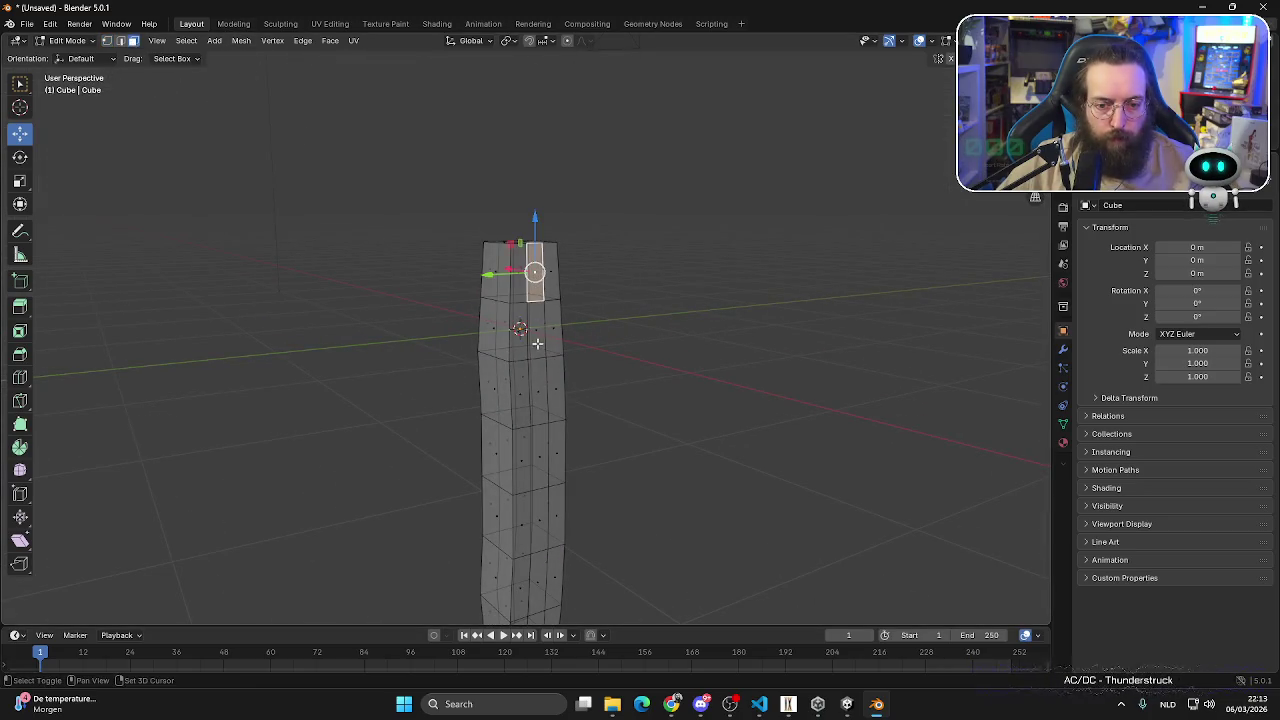
key(ctrl+r)
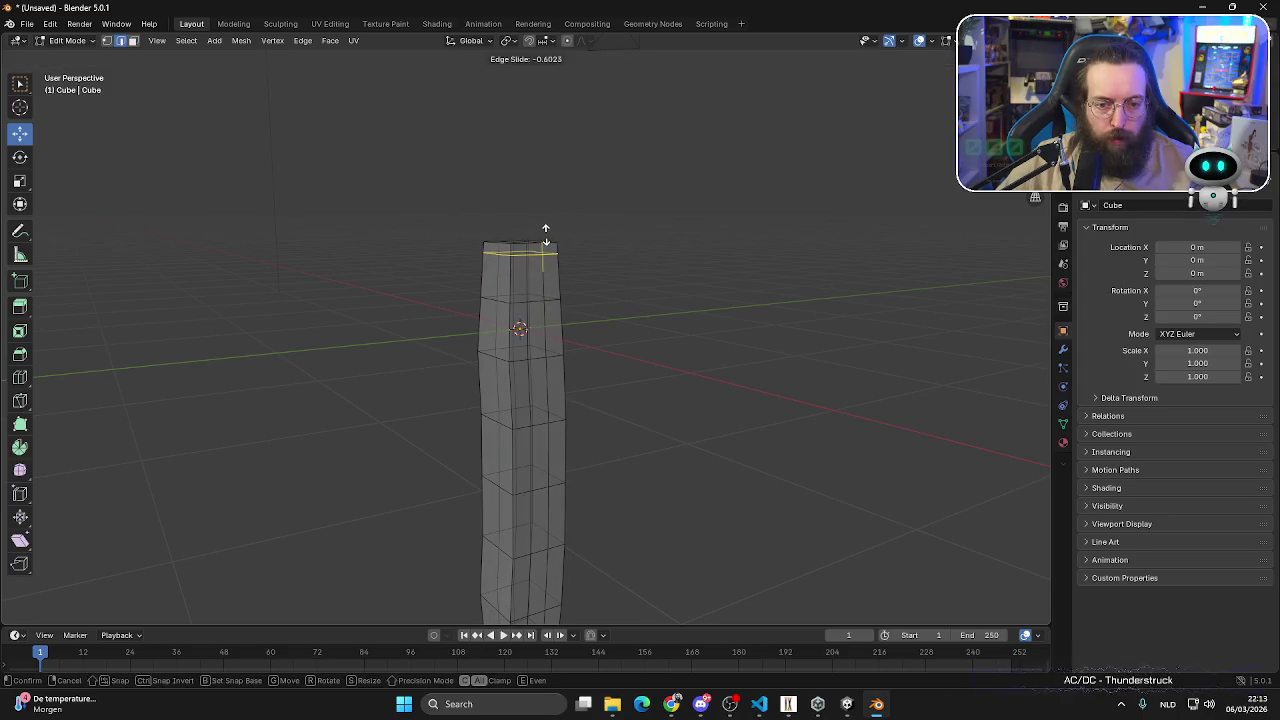
click(545, 240)
right_click(545, 235)
click(545, 235)
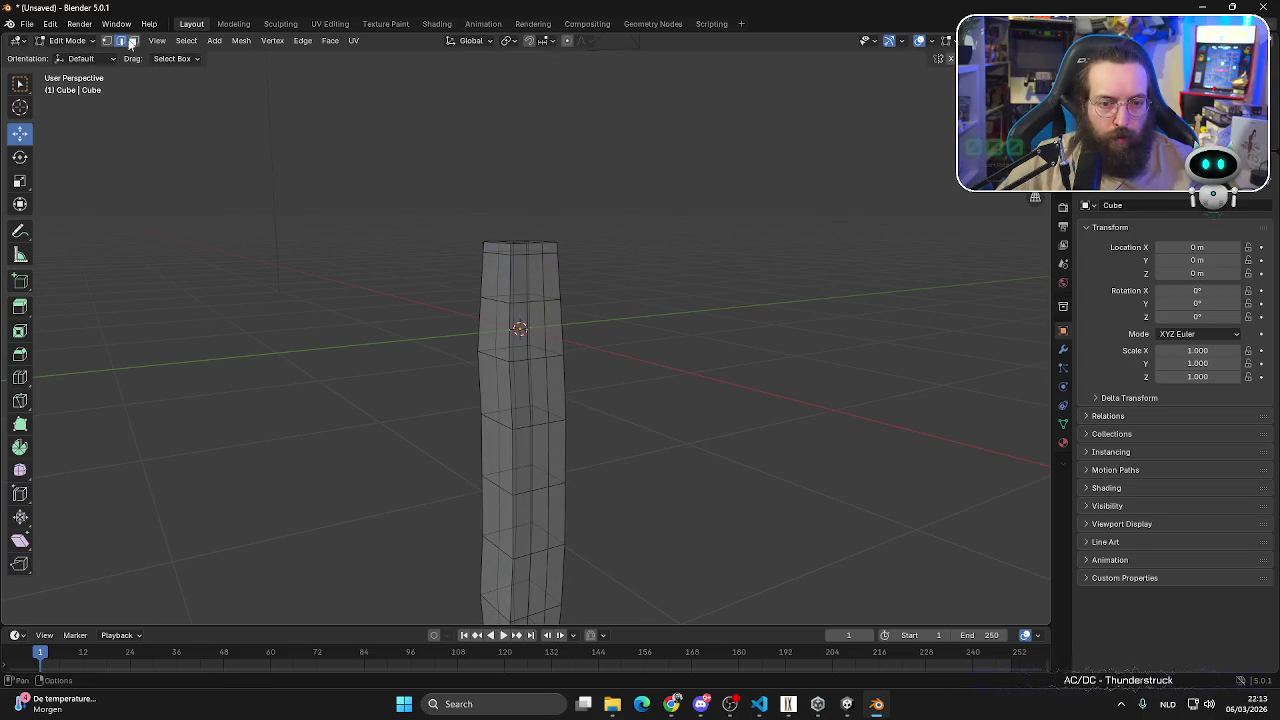
- Select three side faces and extrude them outward into a blade block
click(946, 41)
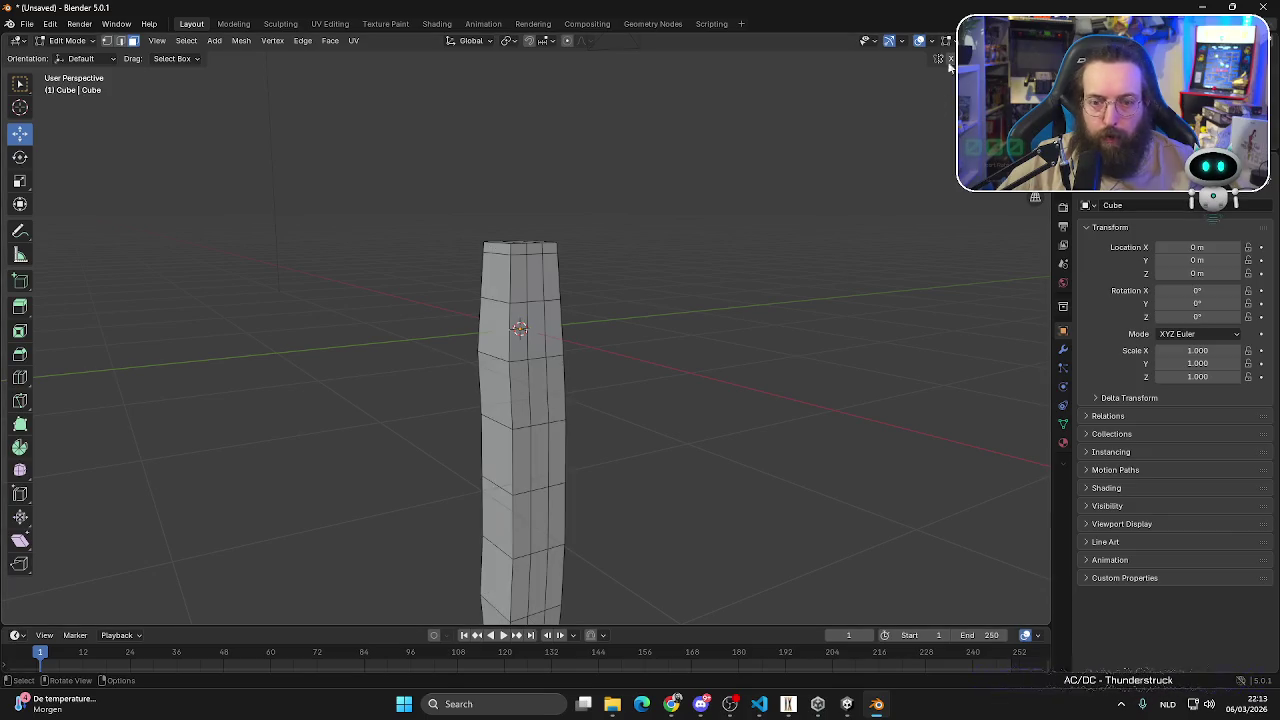
click(541, 279)
shift+click(543, 345)
shift+click(543, 420)
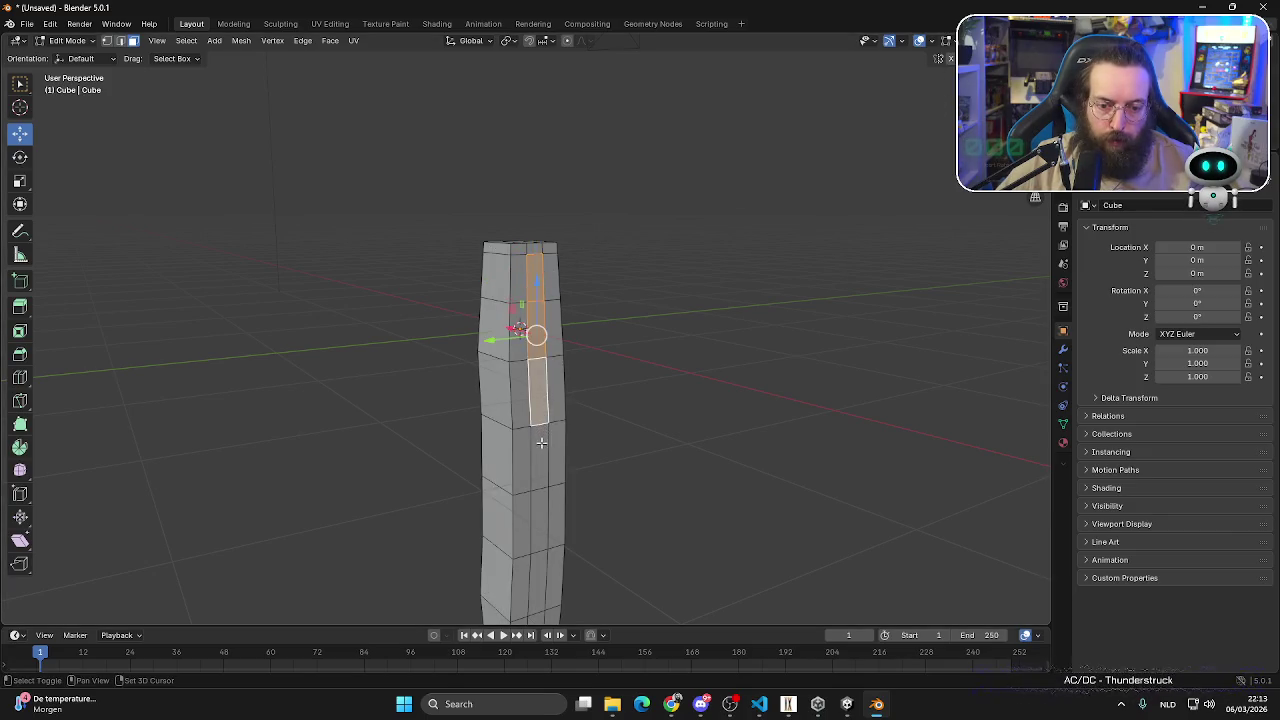
mouse_move(543, 440)
middle_down()
mouse_move(645, 415)
mouse_move(598, 441)
middle_up()
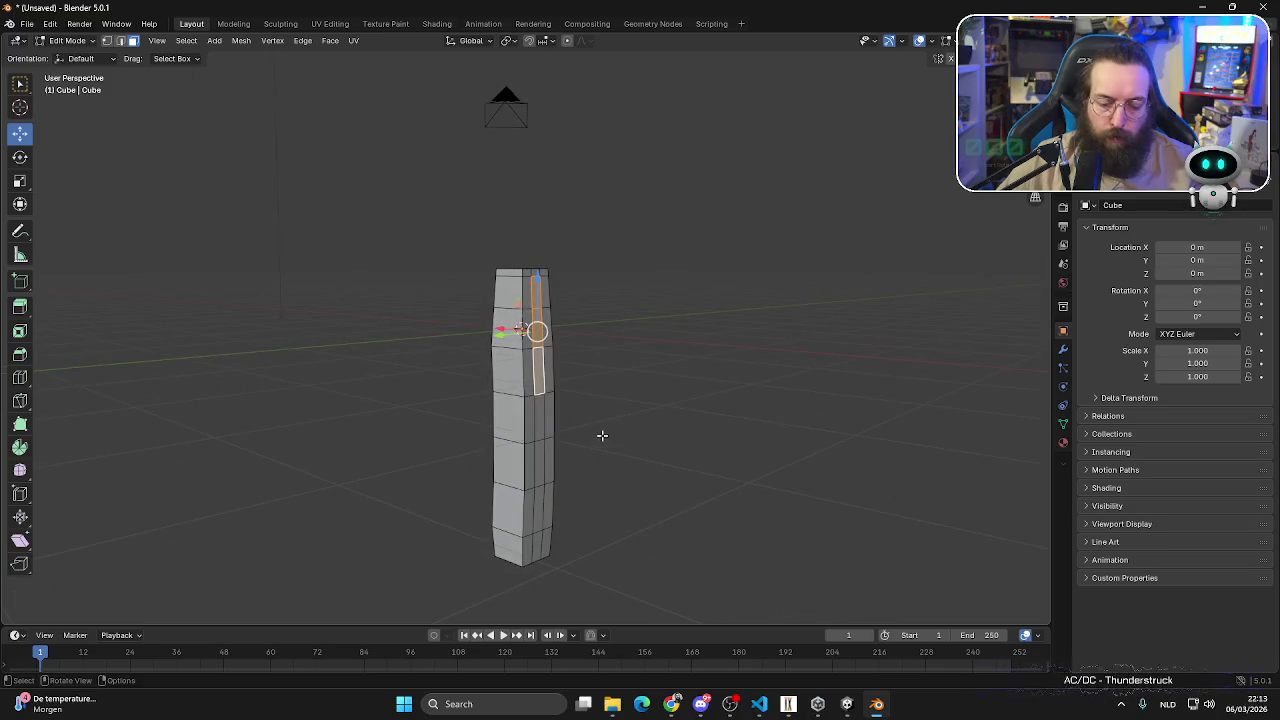
key(e)
click(744, 463)
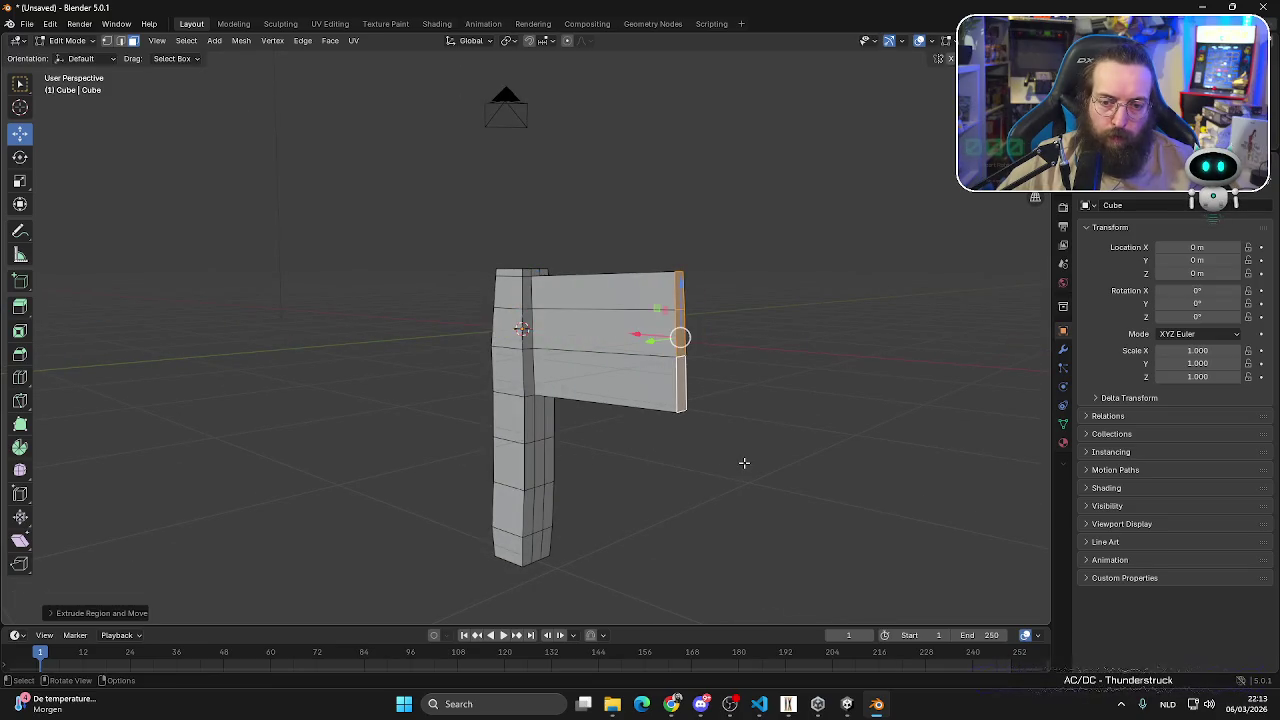
- Shorten the blade's end along Z and add three vertical loop cuts across it
key(s)
key(z)
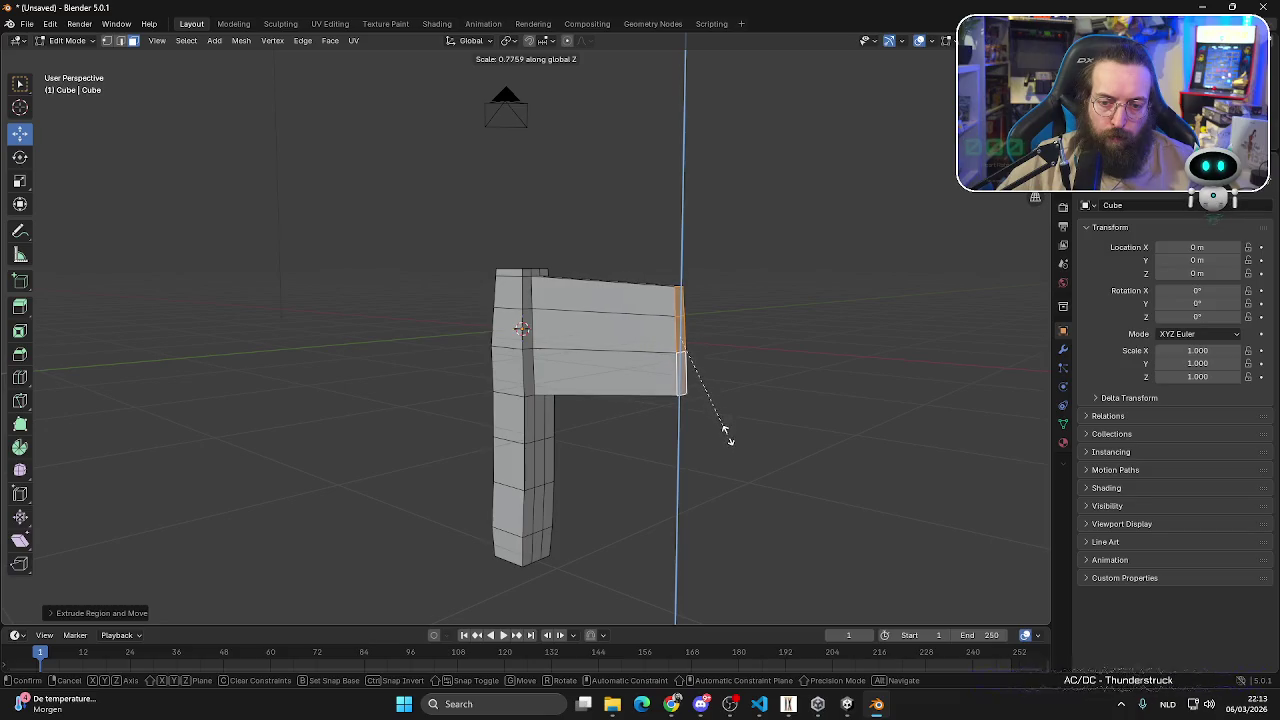
click(727, 433)
key(ctrl+r)
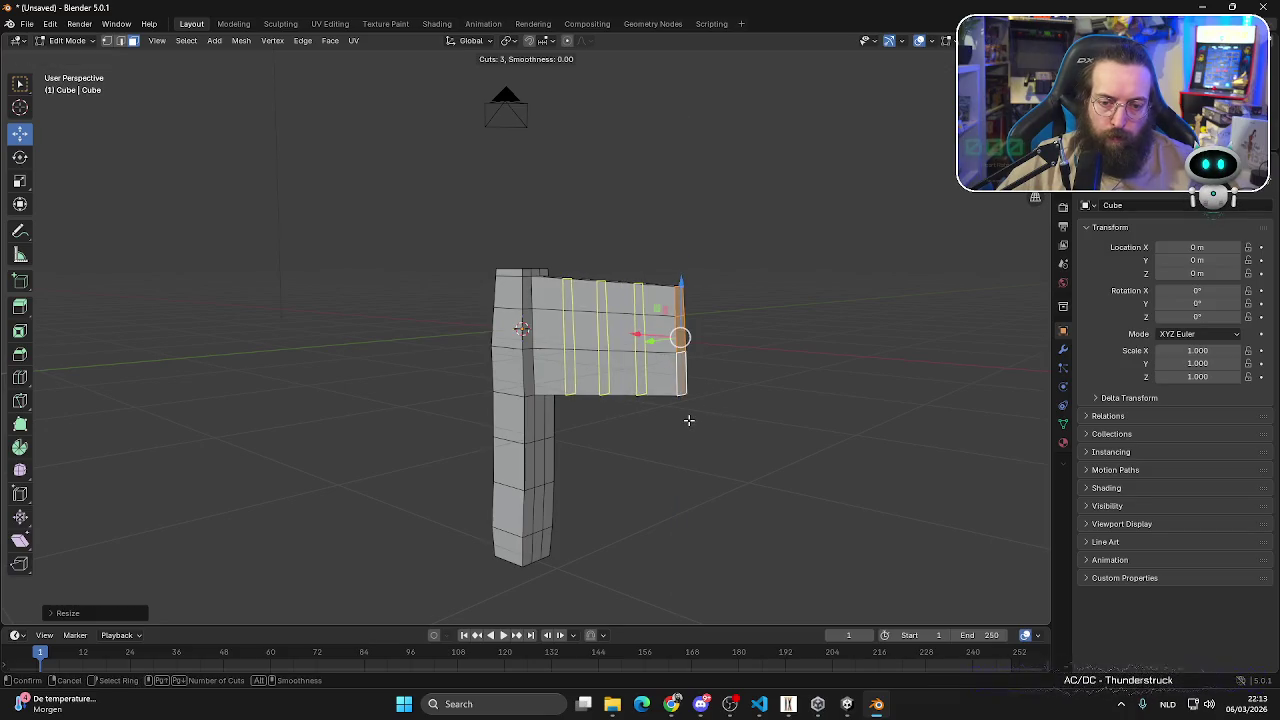
click(688, 420)
click(702, 423)
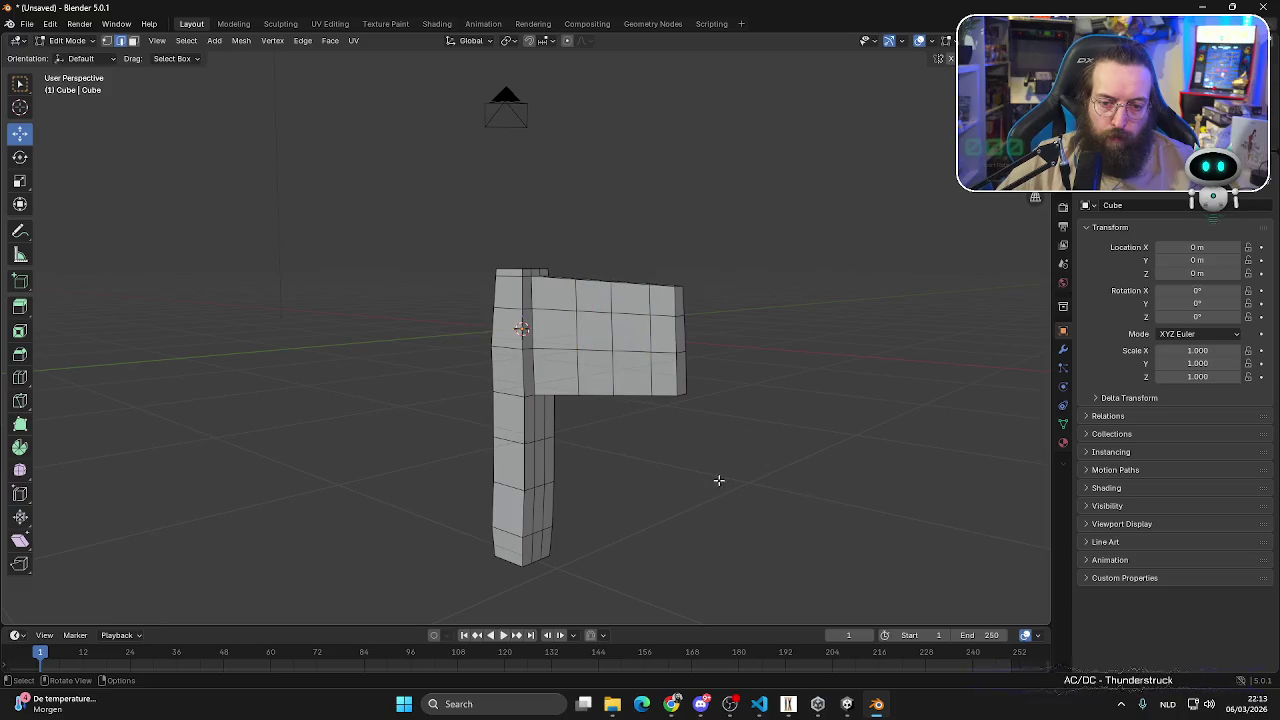
- Box-select the blade's far end faces in X-ray and scale them thinner along Y
key(KP_3)
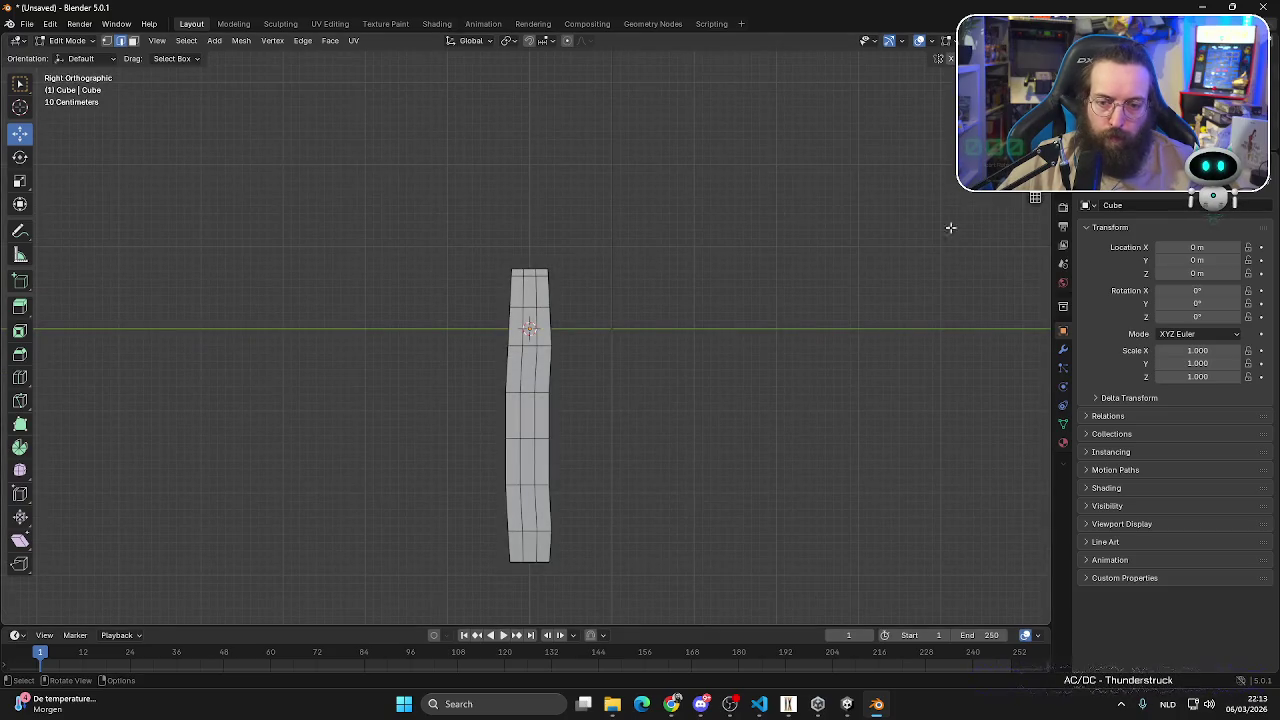
mouse_move(774, 411)
alt+middle_down()
mouse_move(802, 463)
mouse_move(741, 439)
mouse_move(563, 447)
alt+middle_up()
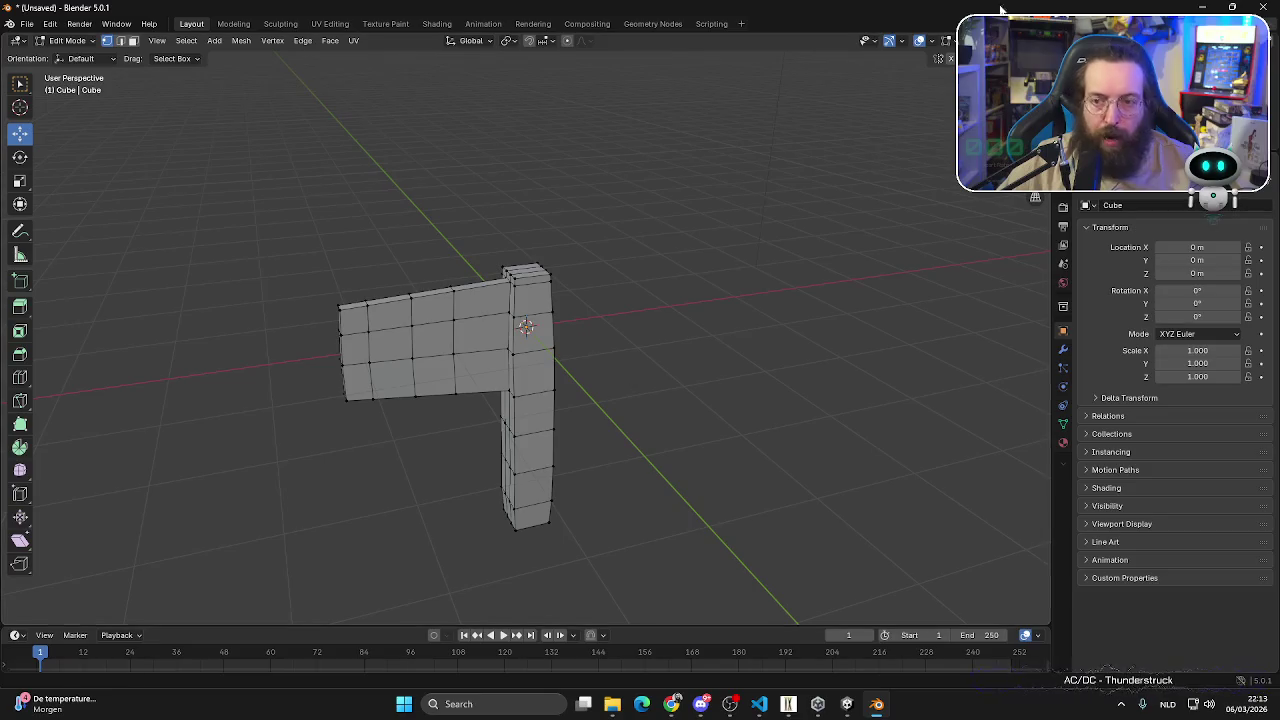
key(alt+z)
mouse_move(300, 265)
mouse_down()
mouse_move(467, 458)
mouse_move(372, 462)
mouse_up()
middle_drag(383, 480, 477, 527)
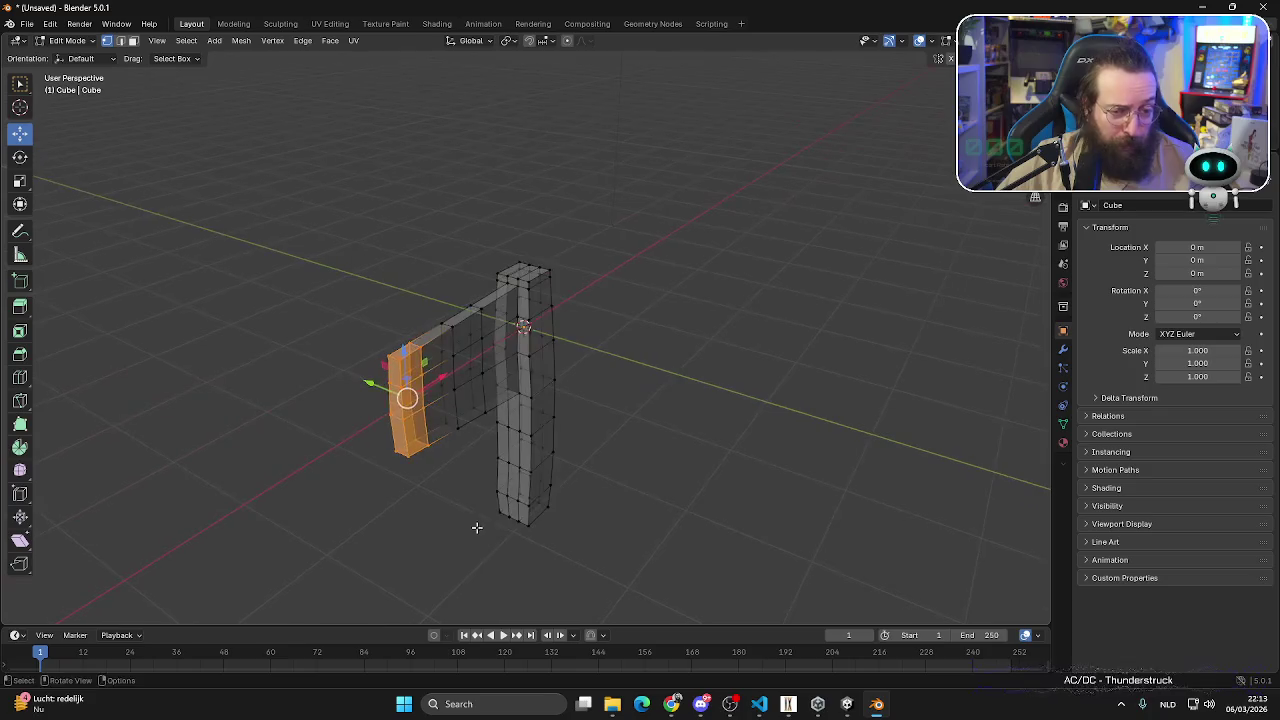
key(s)
key(y)
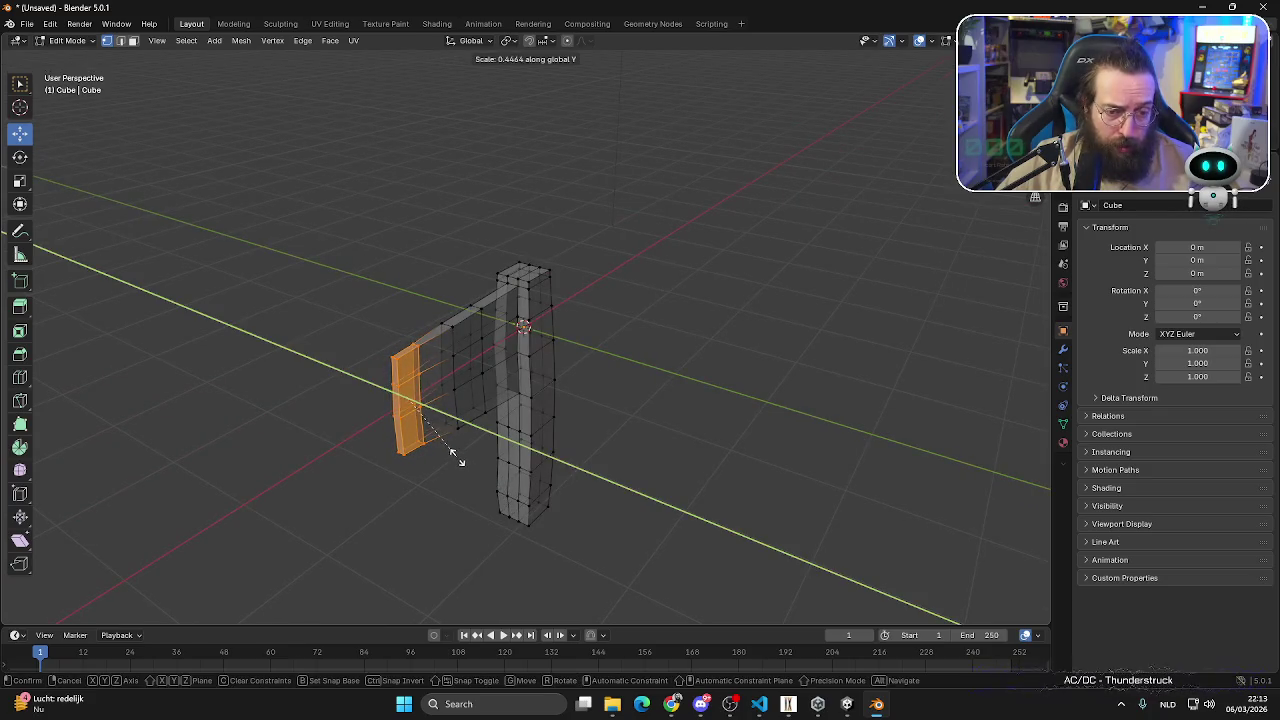
click(458, 459)
mouse_move(791, 423)
middle_down()
mouse_move(626, 463)
mouse_move(569, 451)
mouse_move(701, 417)
middle_up()
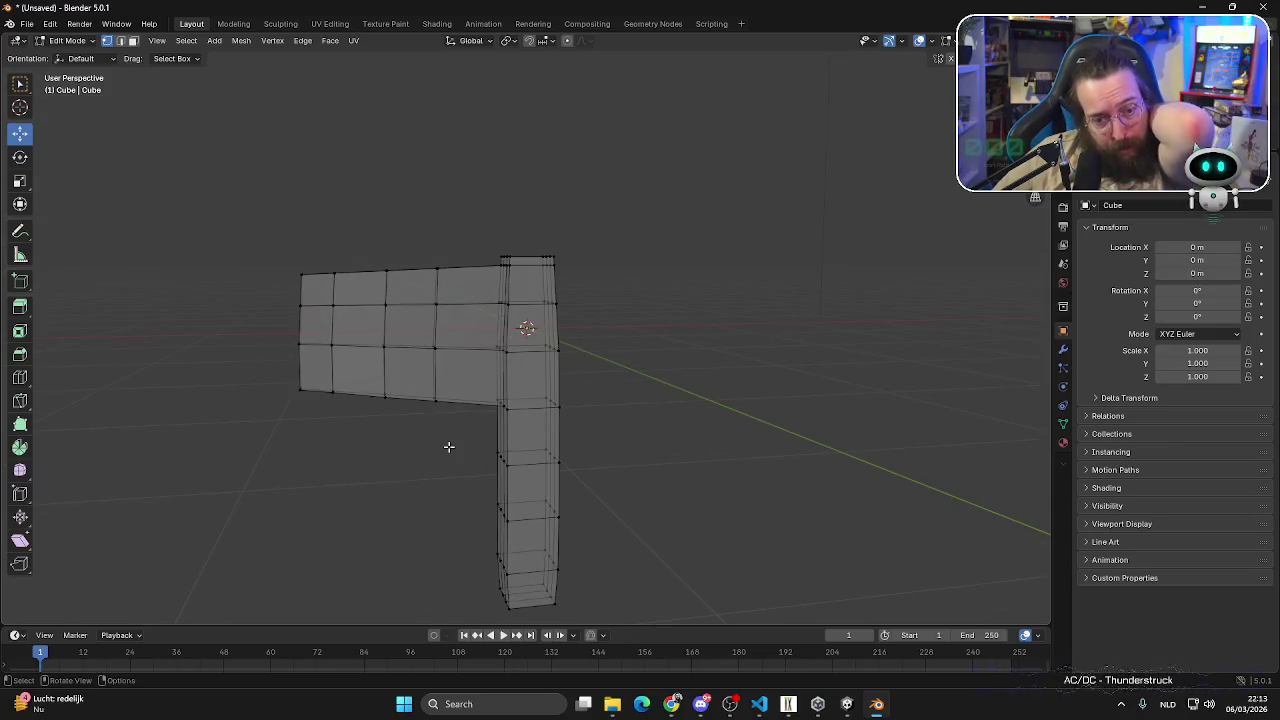
key(KP_1)
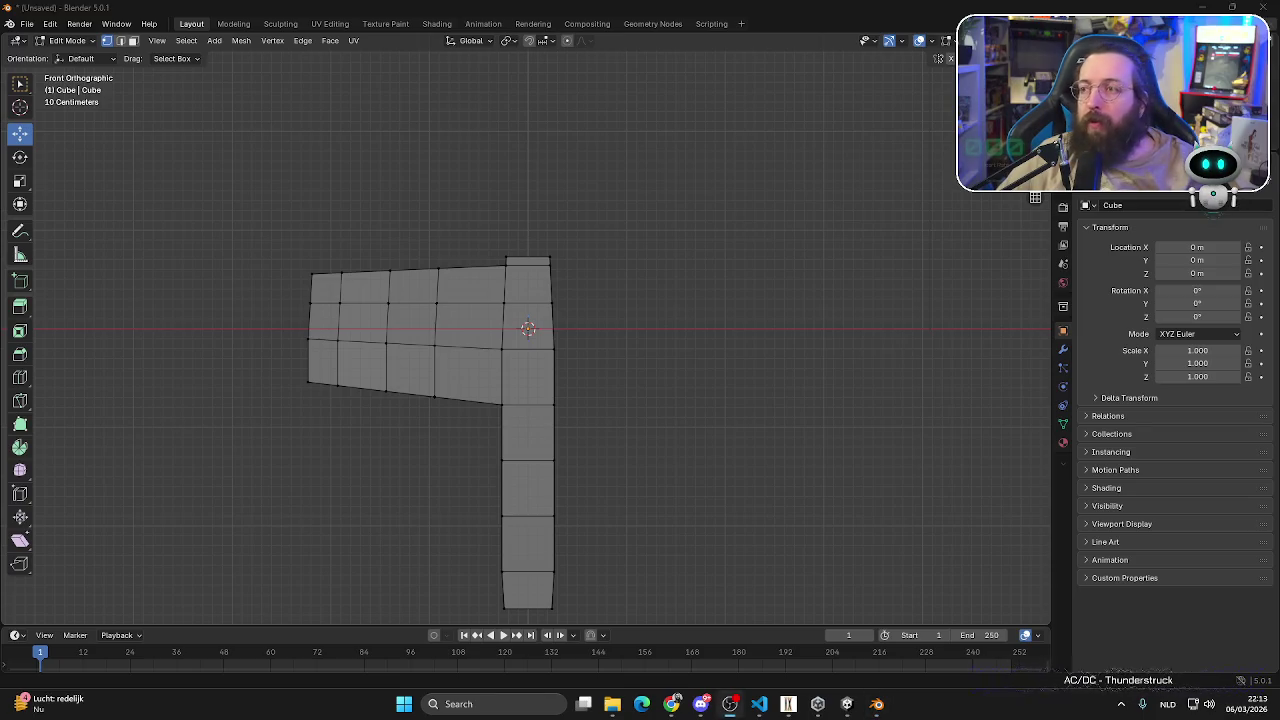
- Rotate the blade's bottom edge so it lies flat in front ortho view
scroll(320, 463, up, 1)
scroll(137, 497, up, 1)
drag(148, 484, 340, 386)
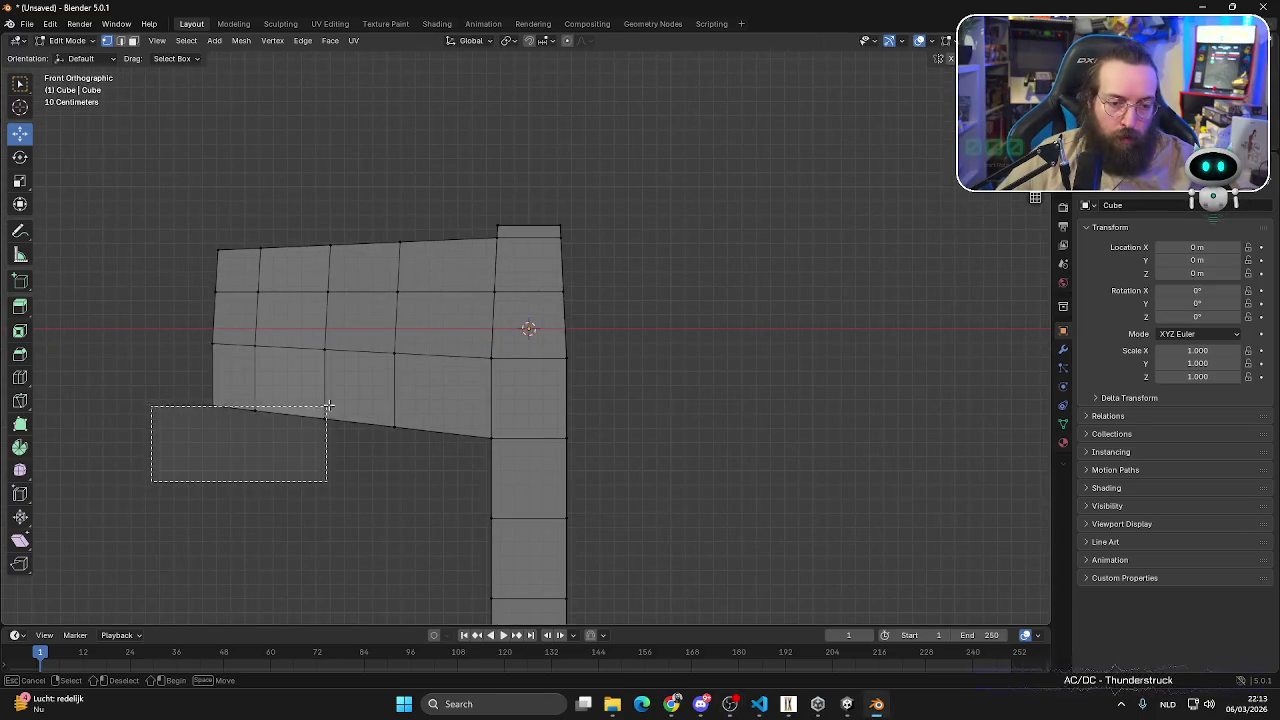
drag(264, 362, 264, 410)
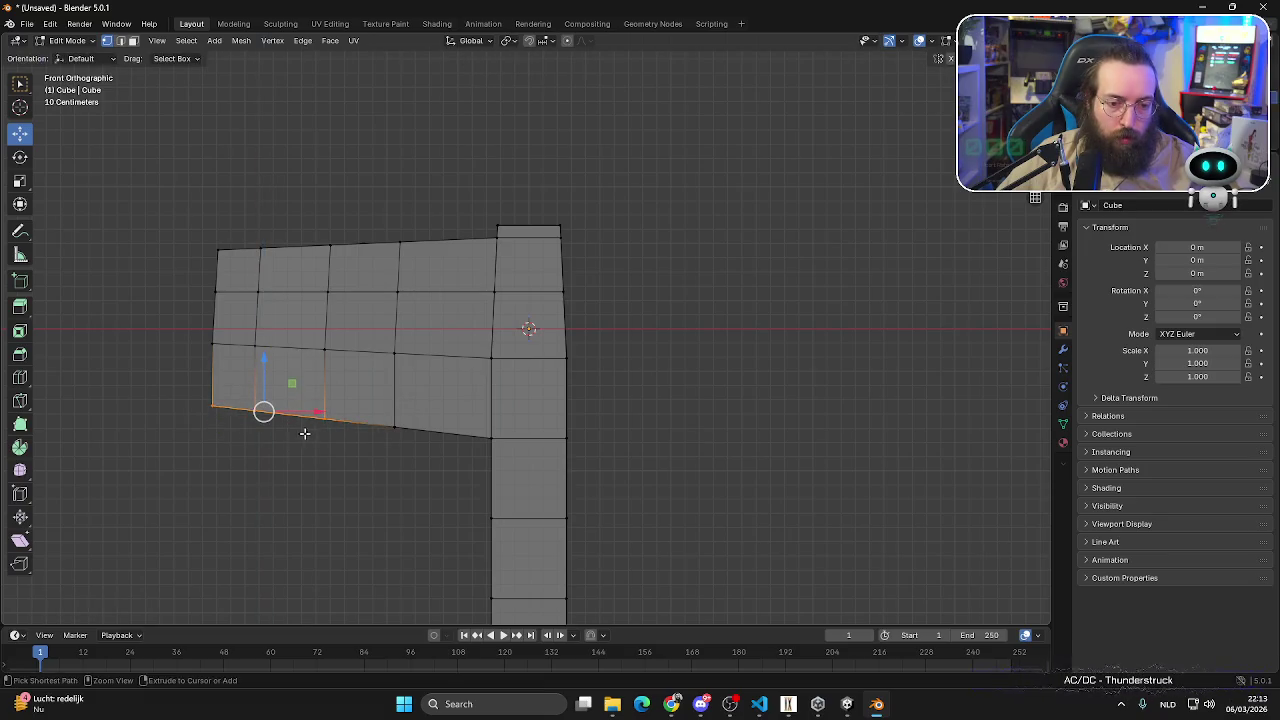
mouse_move(132, 497)
mouse_down()
mouse_move(394, 427)
mouse_move(428, 400)
mouse_up()
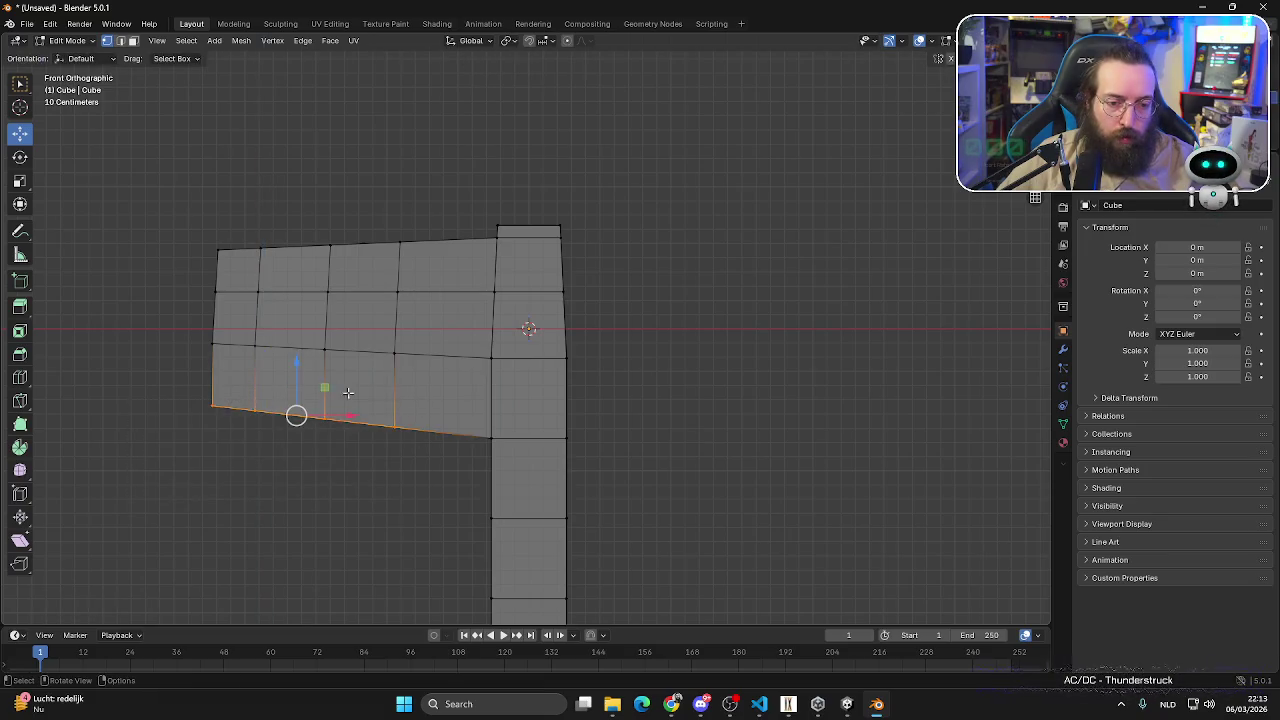
click(20, 157)
mouse_move(328, 372)
mouse_down()
mouse_move(337, 366)
mouse_move(300, 404)
mouse_up()
click(20, 133)
click(209, 569)
- Reposition the blade's lower-left and top-left corner vertices to bevel the left edge
drag(164, 557, 212, 450)
drag(207, 400, 207, 382)
drag(258, 431, 275, 438)
mouse_move(176, 207)
mouse_down()
mouse_move(228, 262)
mouse_move(274, 261)
mouse_up()
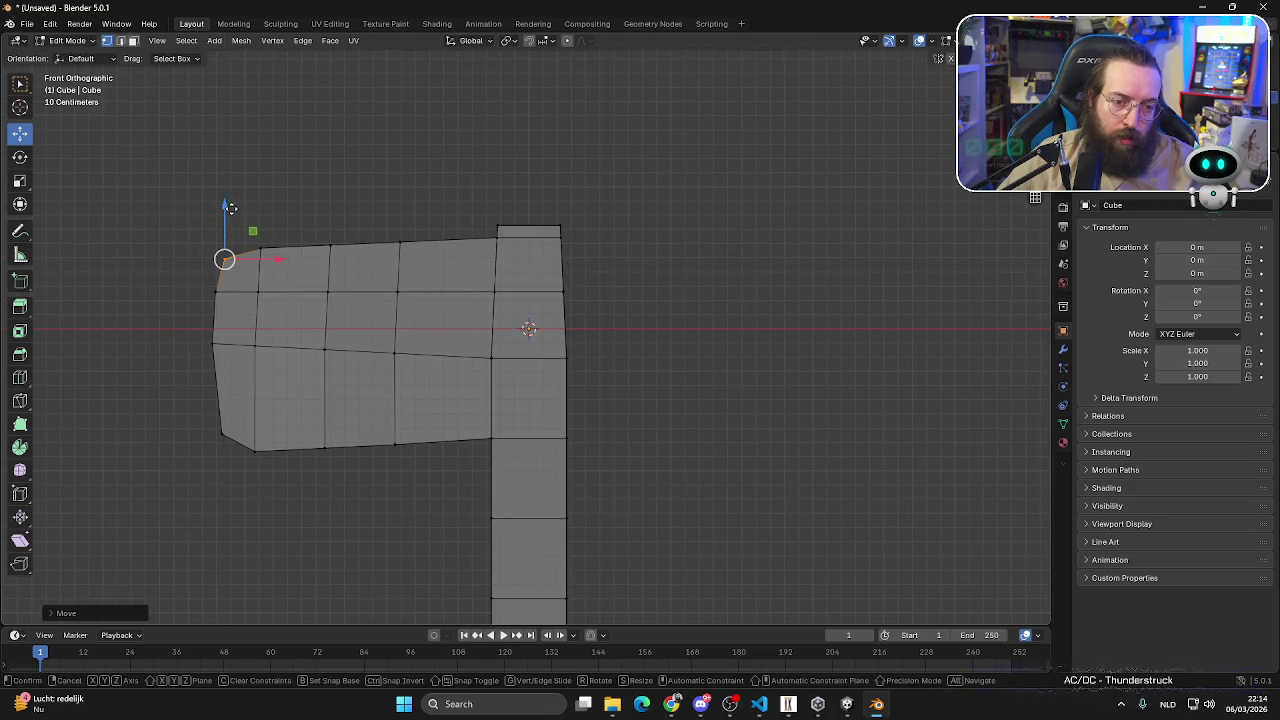
click(176, 373)
mouse_move(176, 373)
mouse_down()
mouse_move(227, 285)
mouse_move(216, 283)
mouse_move(268, 318)
mouse_up()
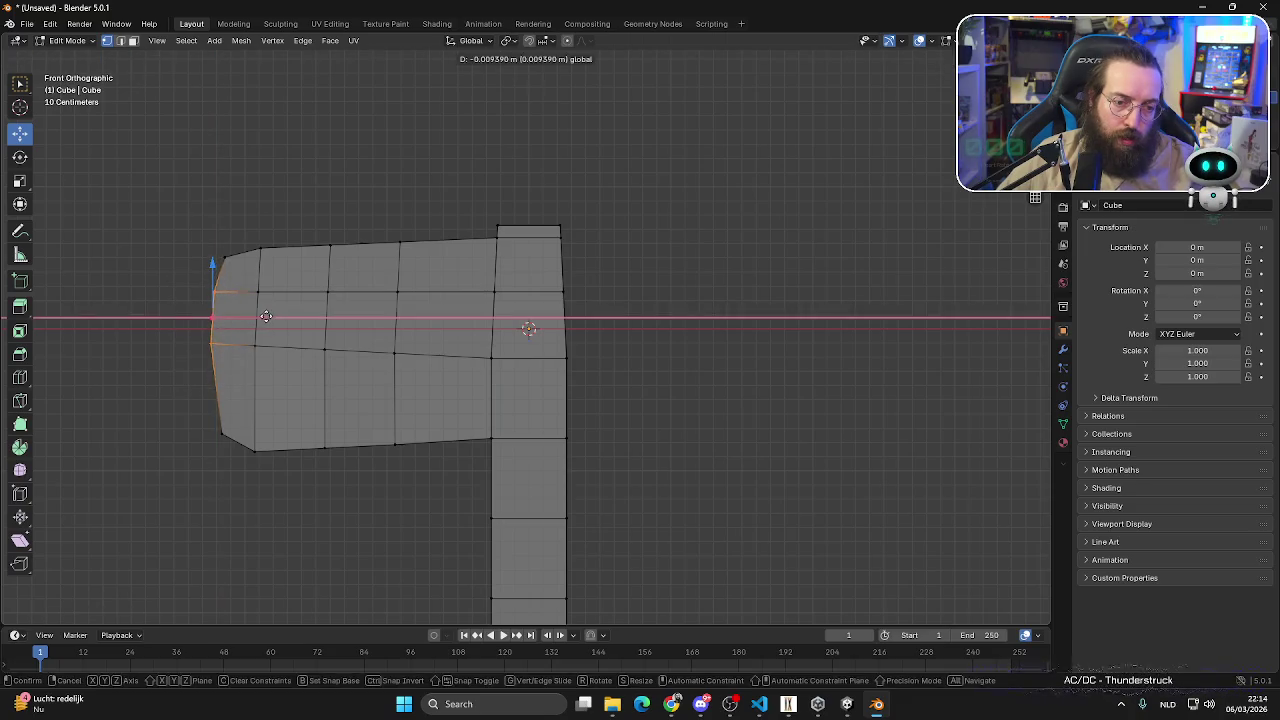
click(254, 449)
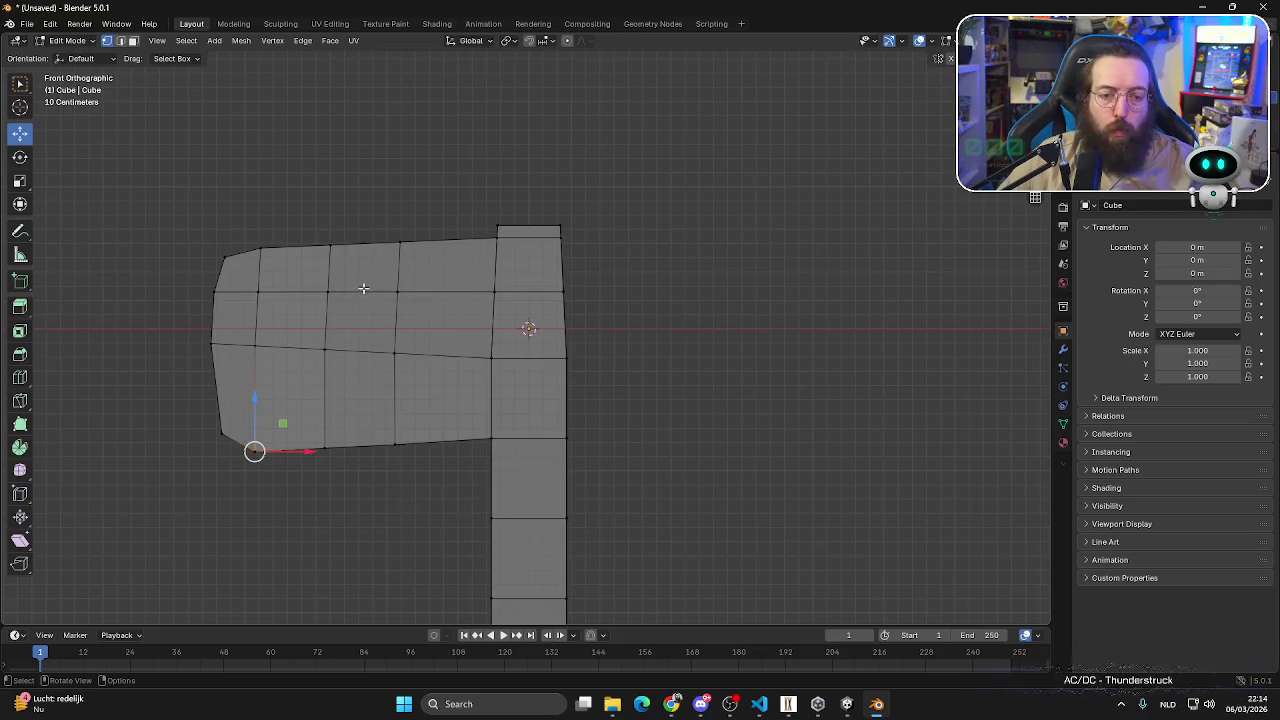
- Add a vertical loop cut across the blade near its front
click(330, 245)
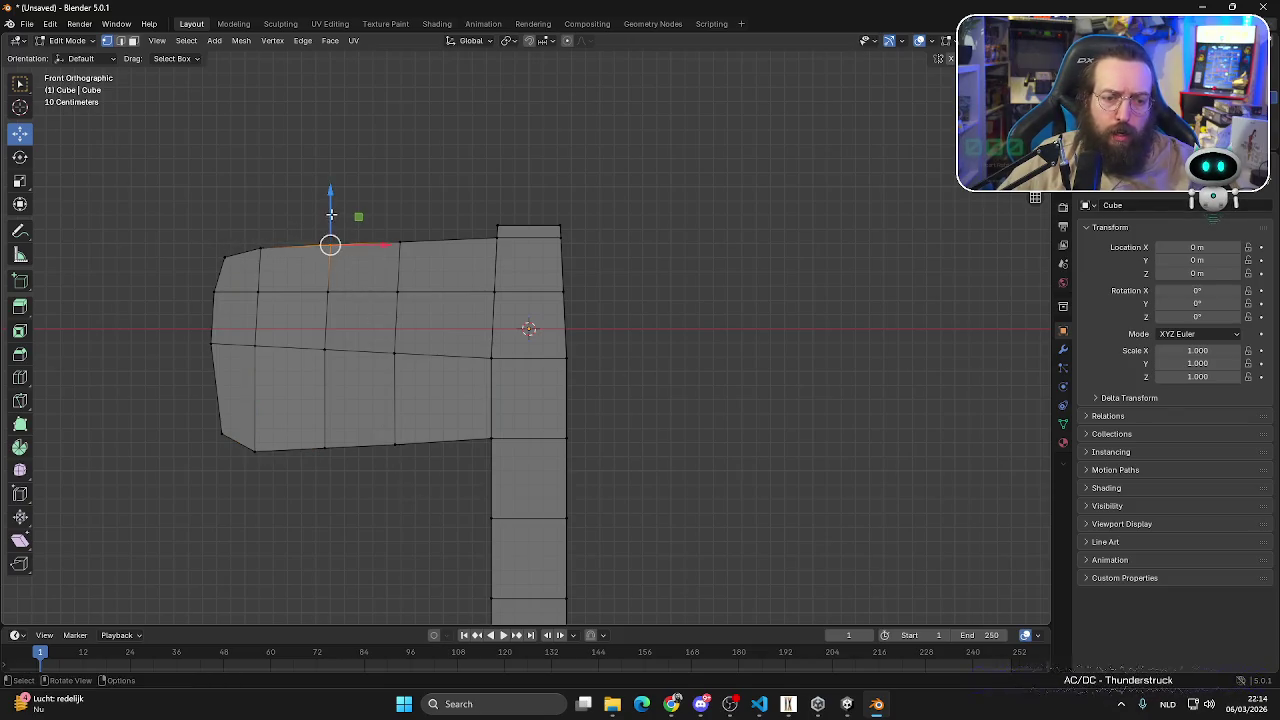
key(ctrl+r)
click(287, 253)
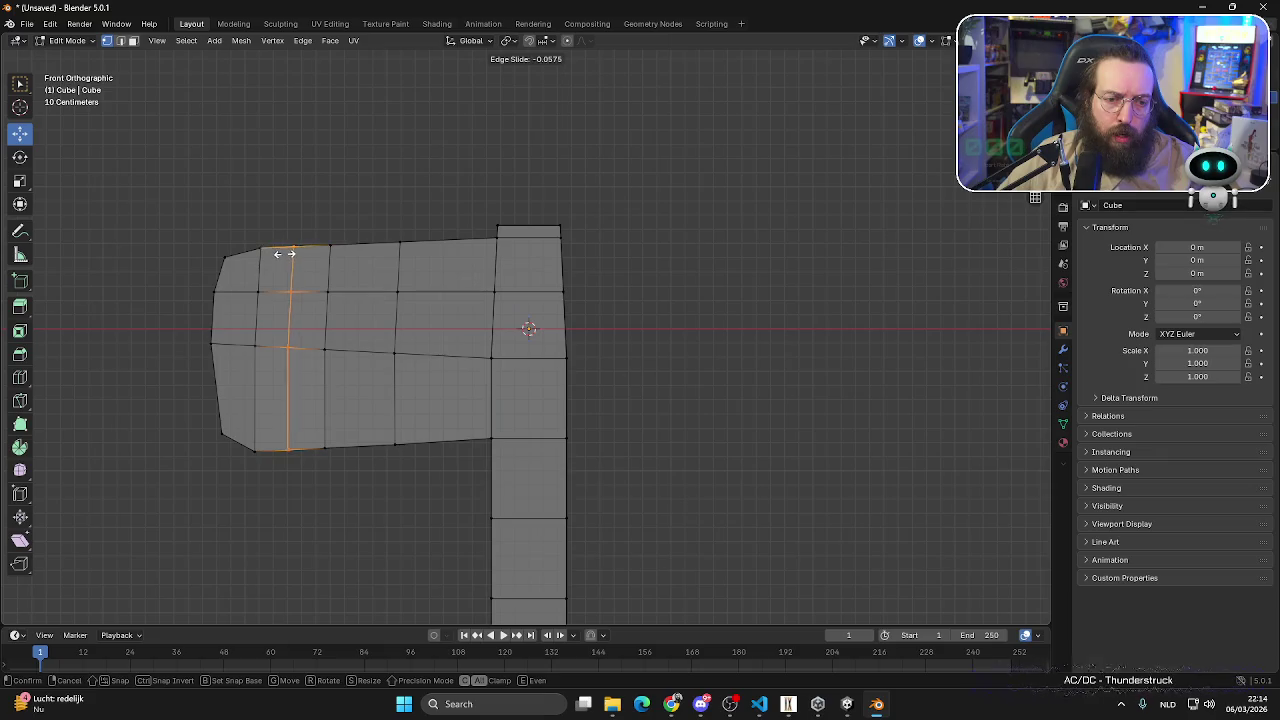
click(311, 255)
click(303, 226)
- Lower the new loop's top vertices along Z to dip the top edge
scroll(233, 196, up, 3)
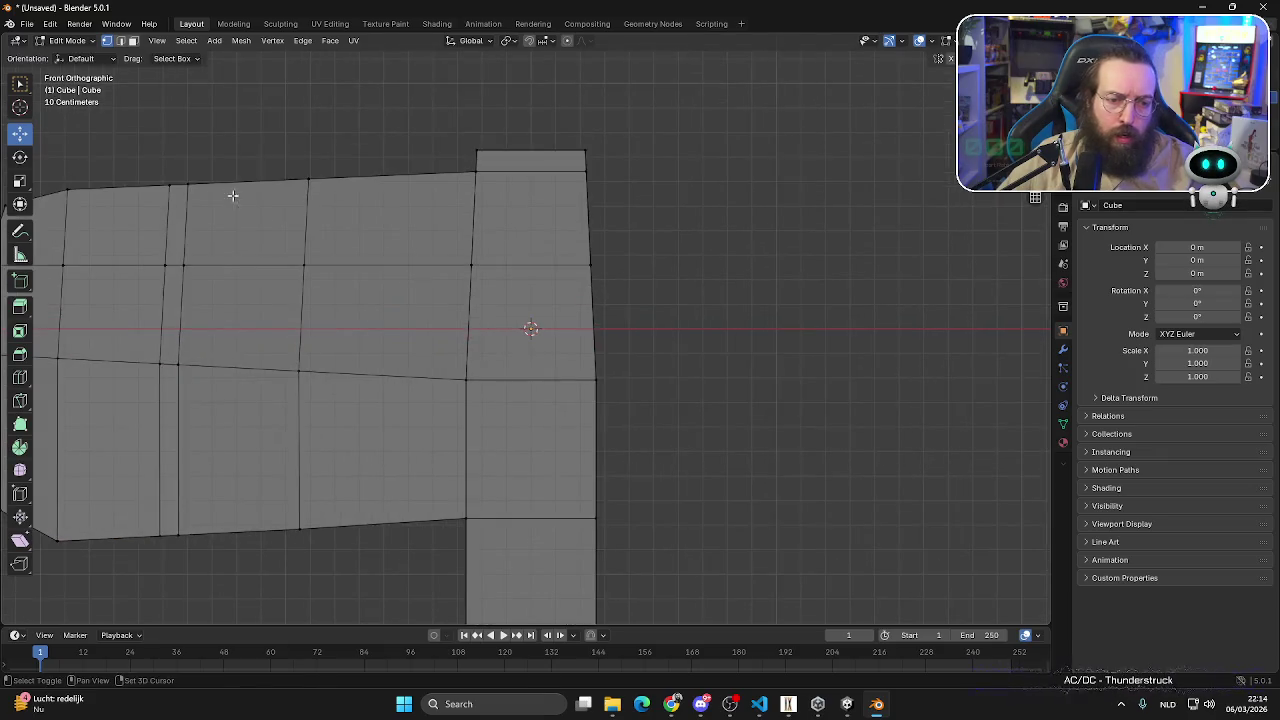
shift+middle_drag(203, 207, 325, 254)
drag(279, 223, 316, 251)
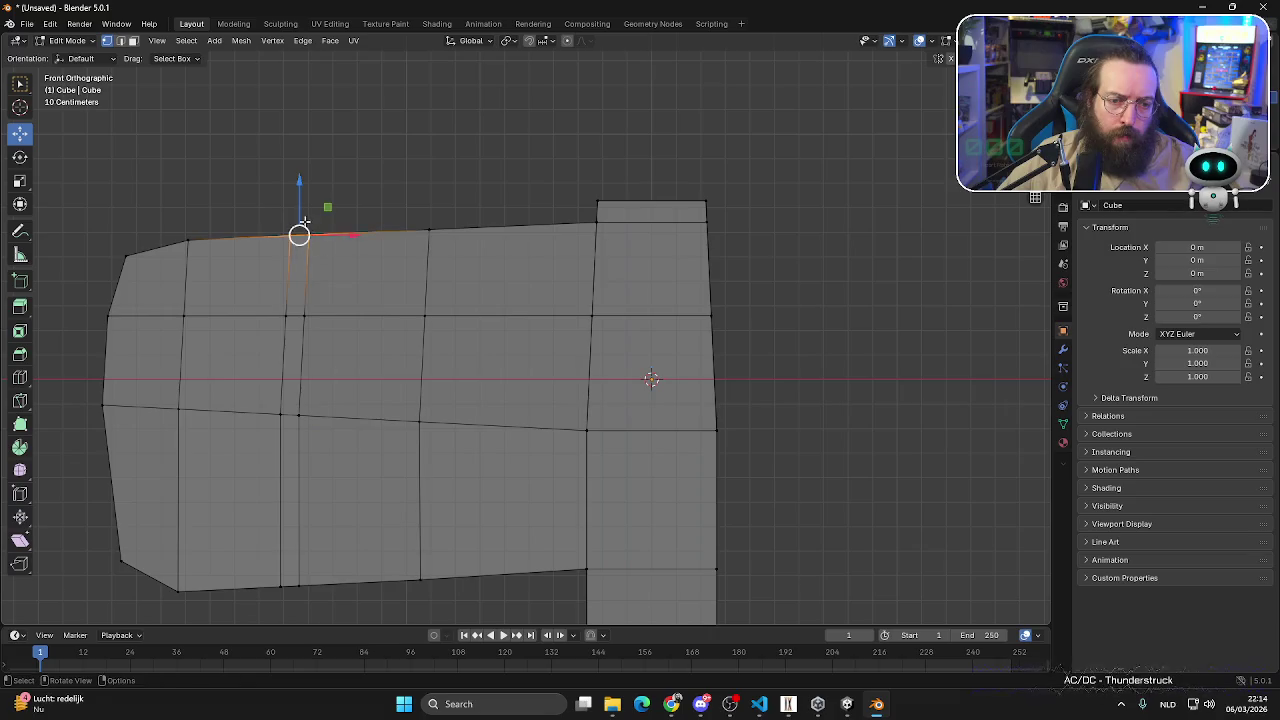
drag(298, 196, 300, 212)
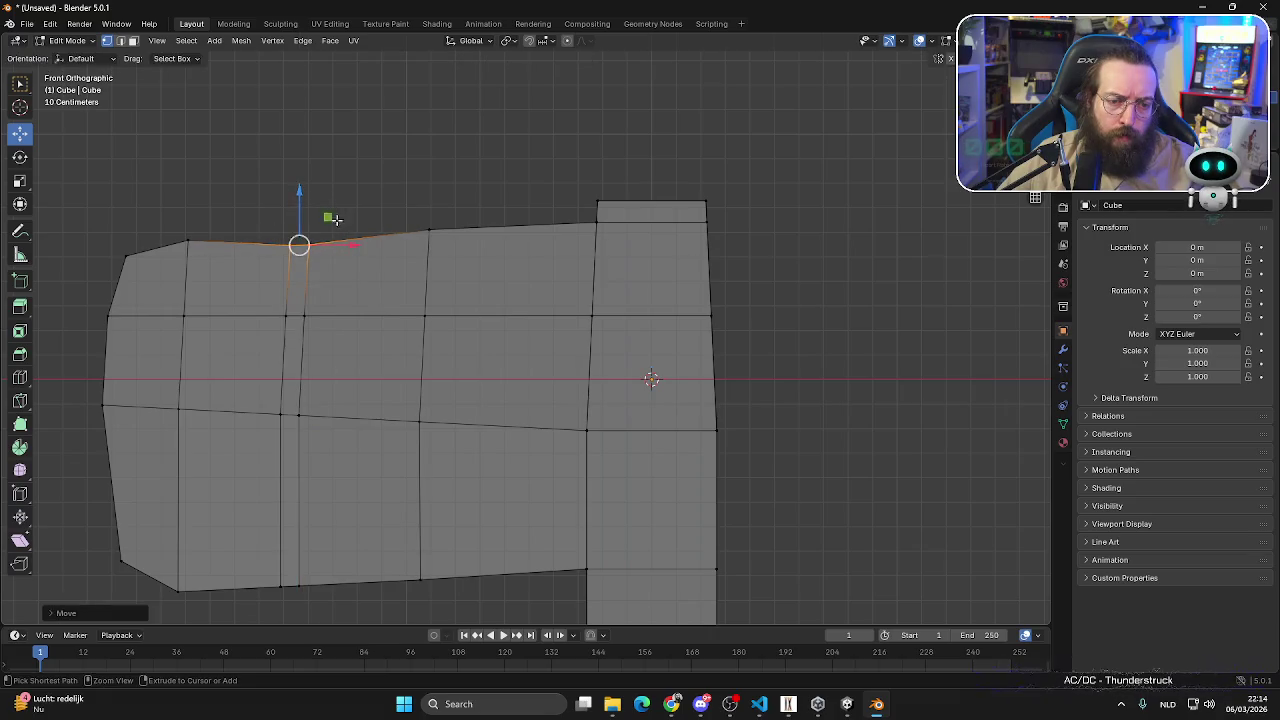
key(g)
key(z)
key(z)
click(339, 240)
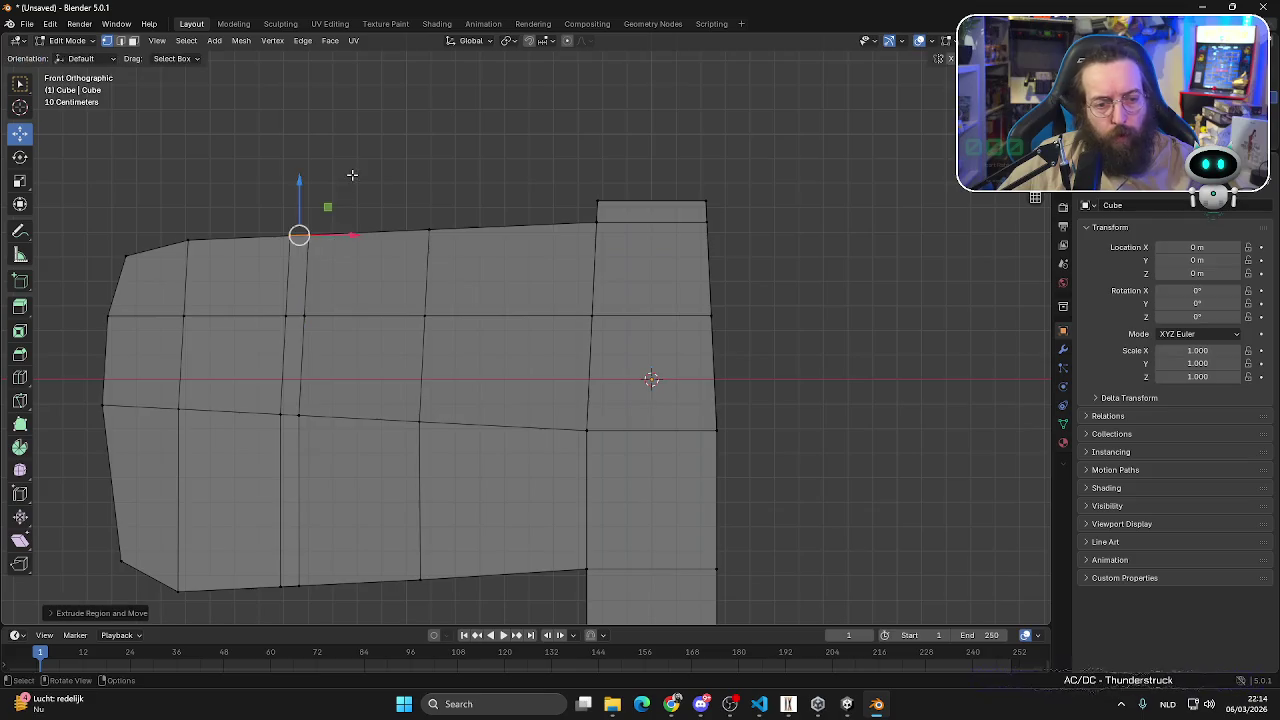
mouse_move(339, 240)
middle_down()
mouse_move(406, 257)
mouse_move(274, 252)
middle_up()
drag(274, 252, 272, 266)
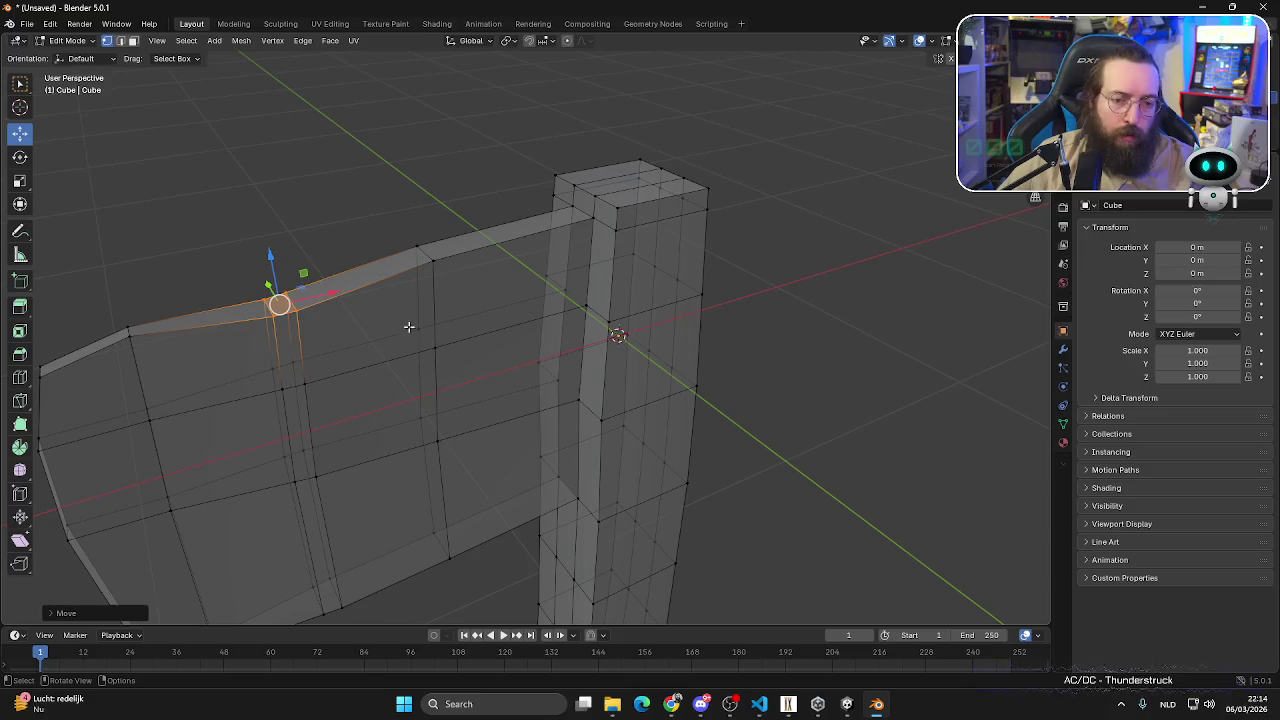
- Lower another top-edge vertex of the blade, then select a corner of the handle top
middle_drag(409, 323, 432, 146)
click(432, 146)
mouse_move(392, 183)
mouse_down()
mouse_move(455, 243)
mouse_move(428, 186)
mouse_up()
middle_drag(428, 186, 589, 296)
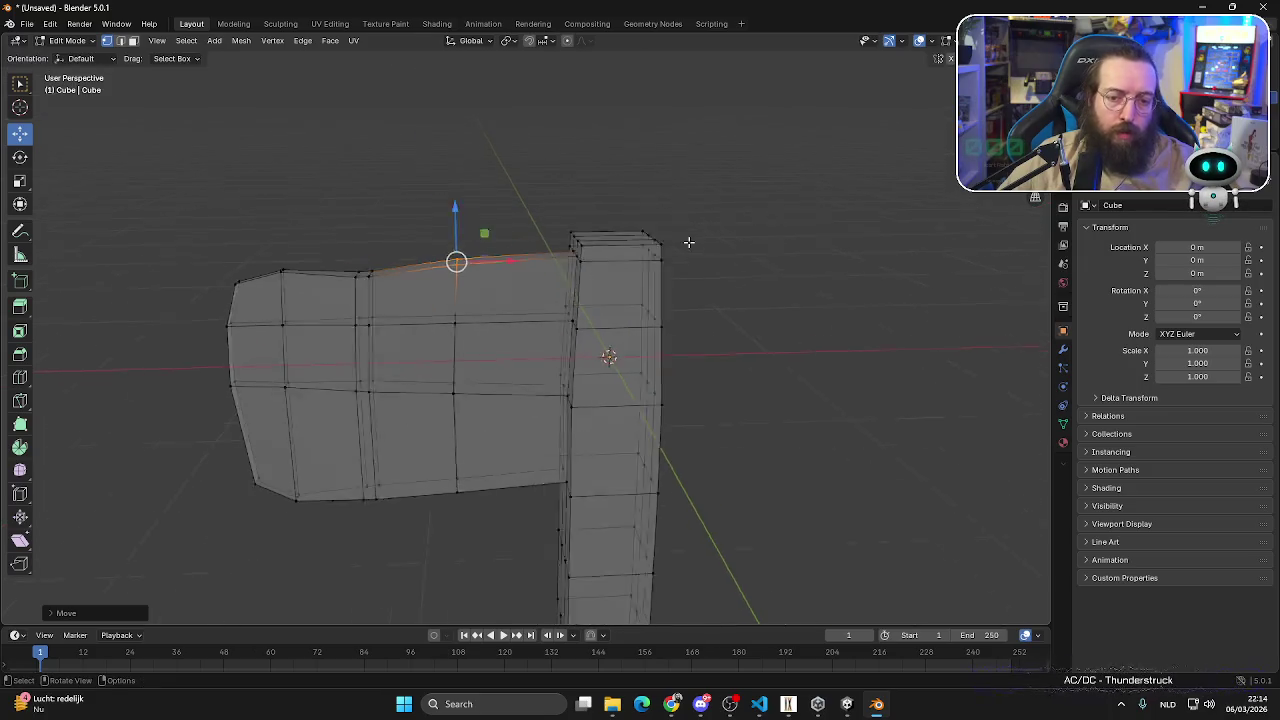
click(524, 297)
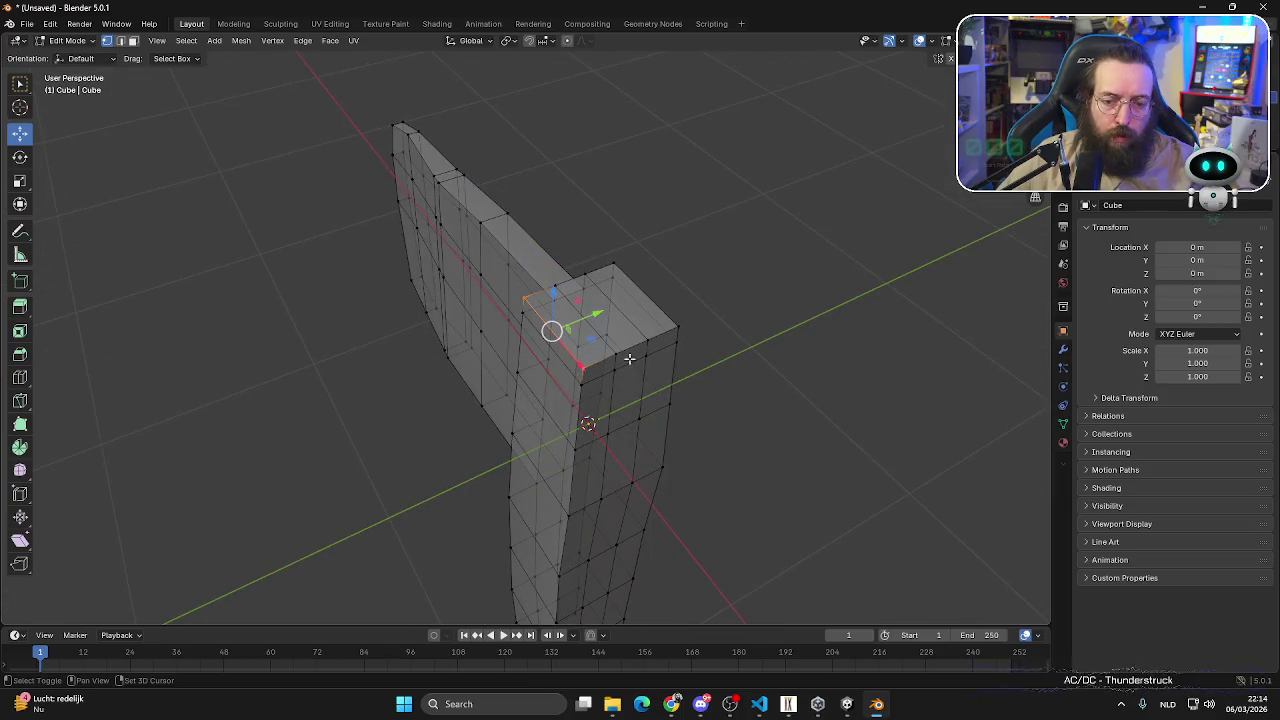
- In opaque face select mode, scale the handle's top face up slightly
key(3)
key(alt+a)
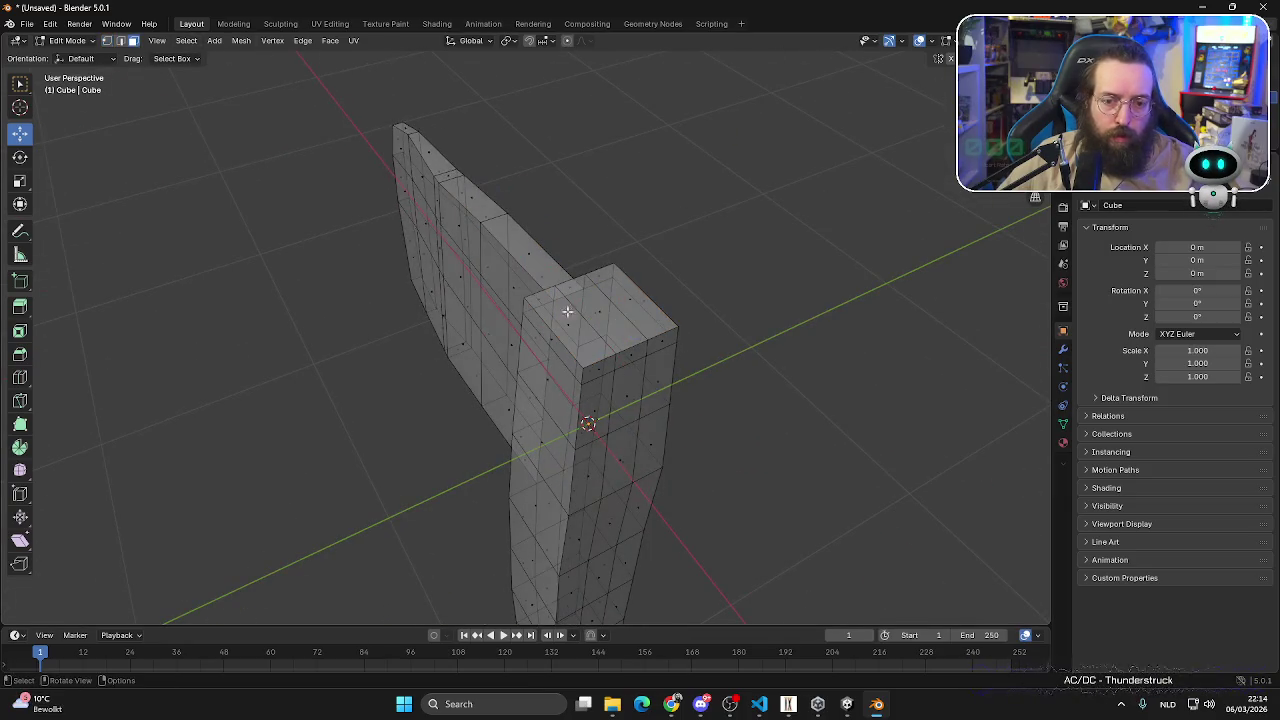
key(alt+z)
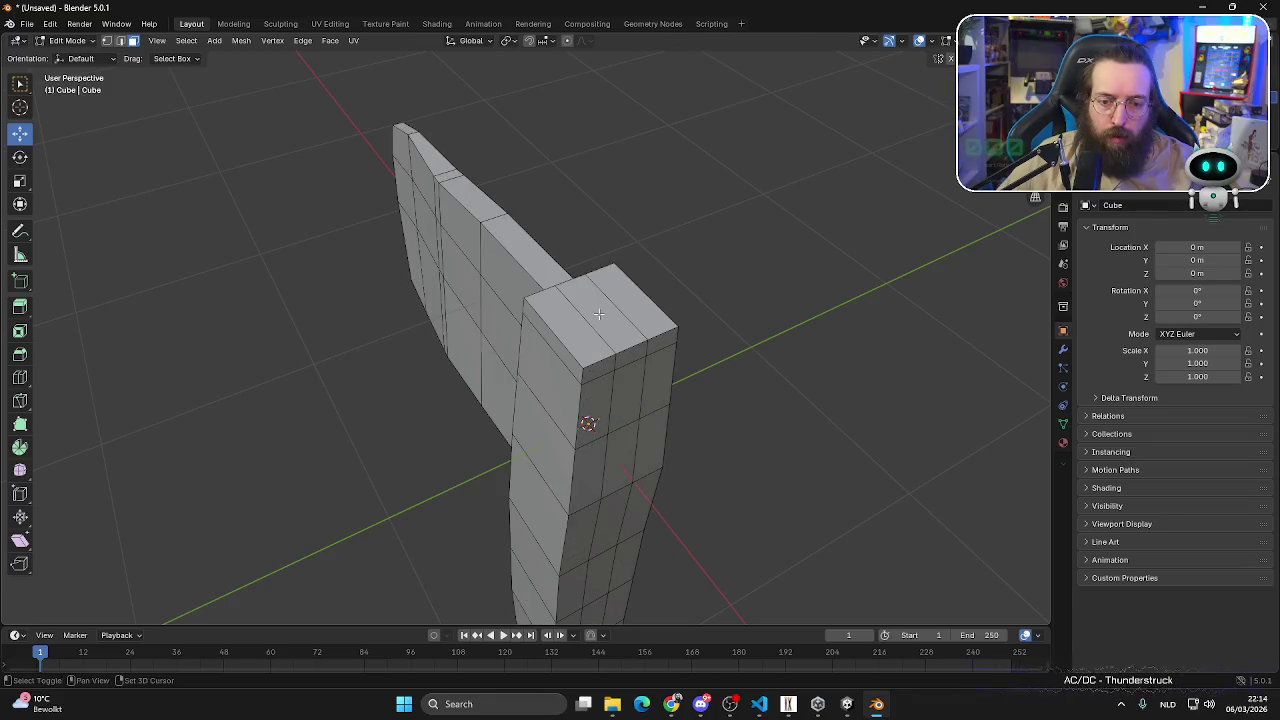
ctrl+click(595, 318)
key(s)
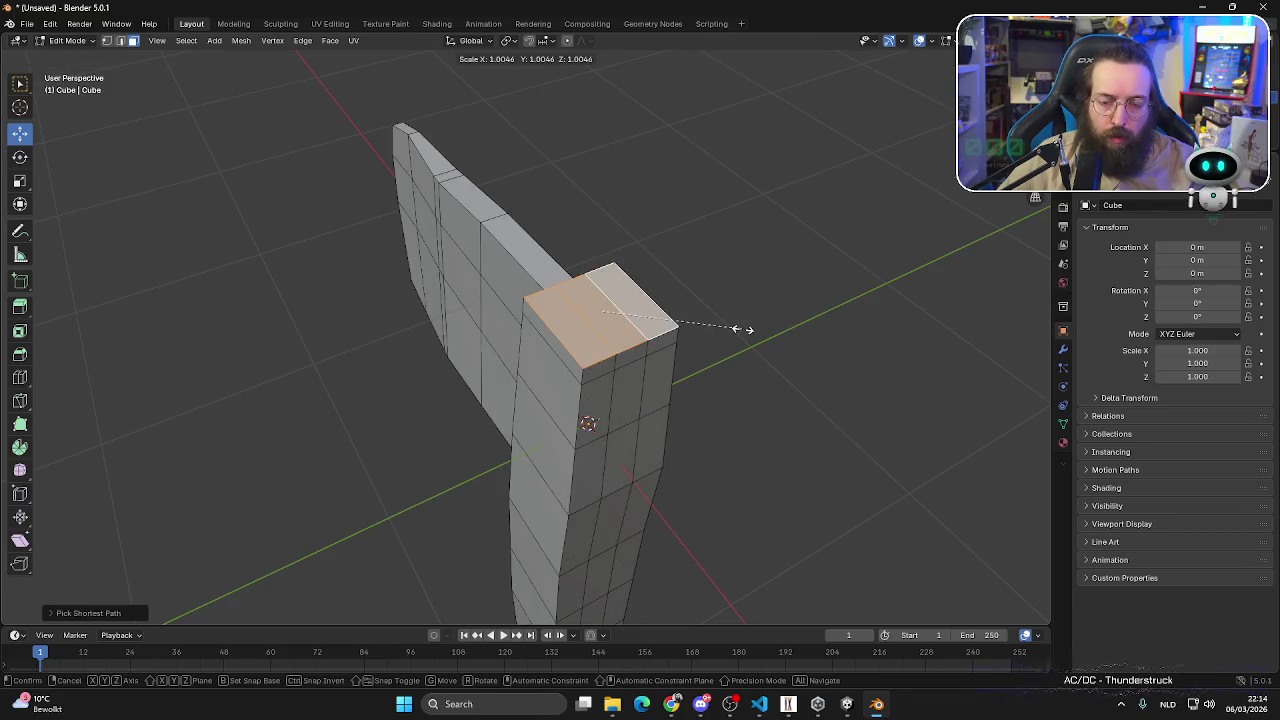
click(750, 334)
mouse_move(757, 403)
middle_down()
mouse_move(668, 349)
mouse_move(457, 347)
mouse_move(520, 340)
middle_up()
- Bevel the edges of the handle's top face into a chamfered cap
key(ctrl+b)
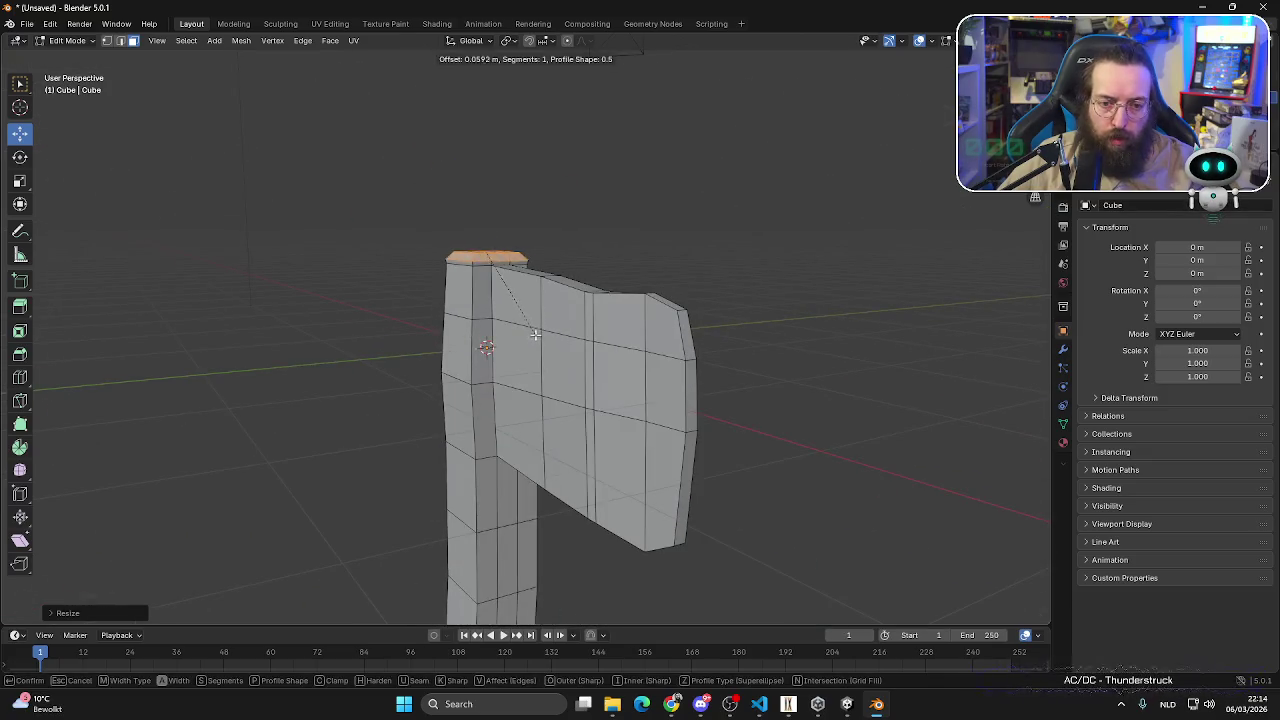
click(535, 331)
mouse_move(783, 269)
middle_down()
mouse_move(680, 306)
mouse_move(699, 346)
mouse_move(600, 309)
mouse_move(546, 306)
mouse_move(409, 394)
mouse_move(764, 328)
mouse_move(700, 300)
middle_up()
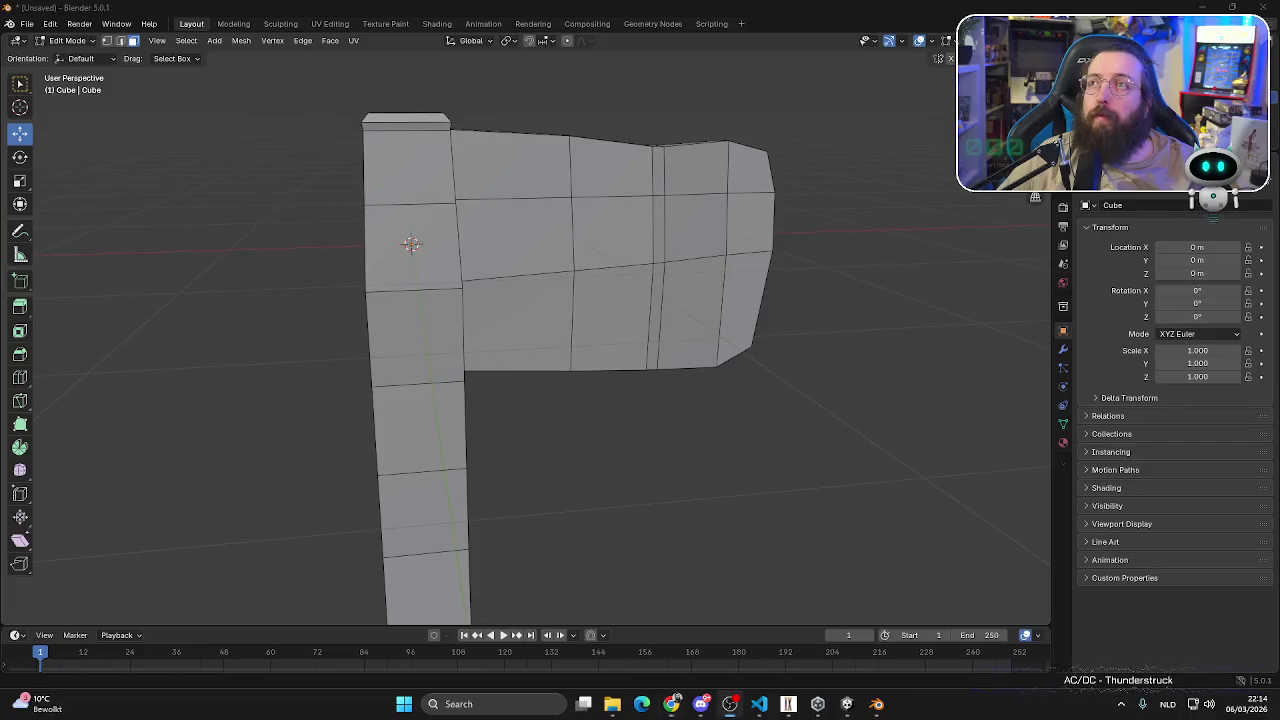
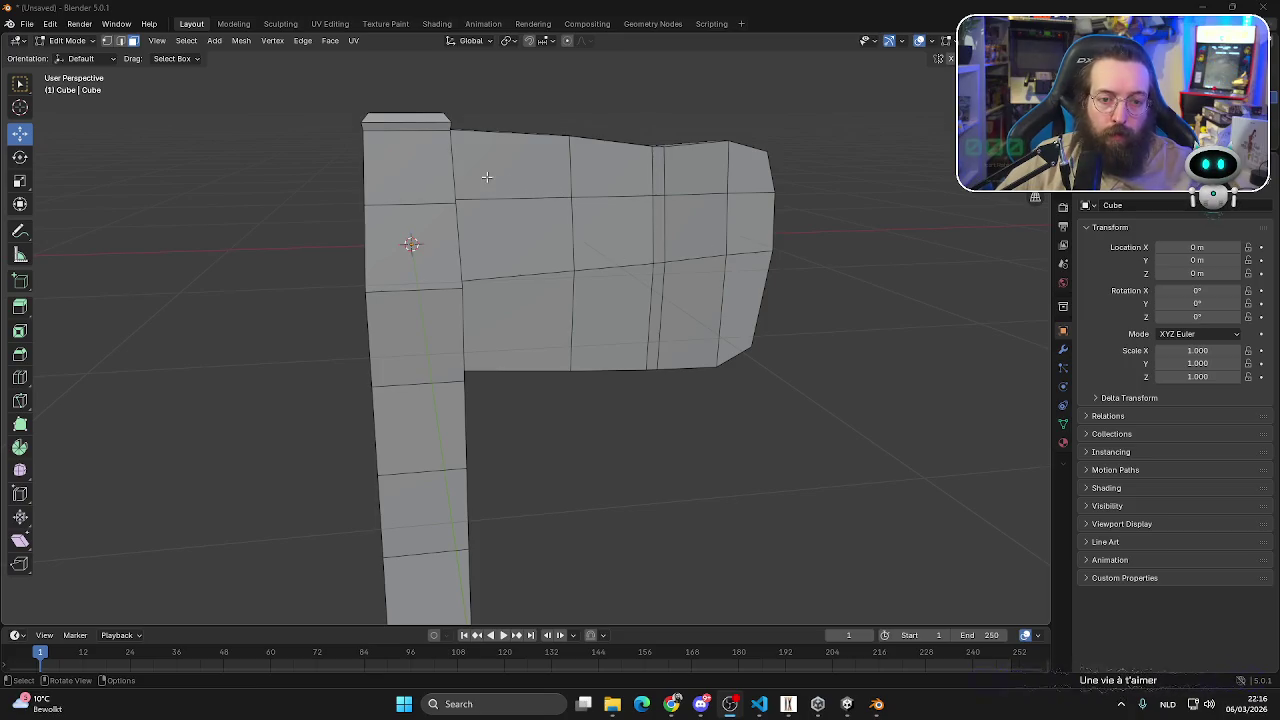
- Raise the post's top face upward along Z to lift the cap
middle_drag(486, 177, 417, 208)
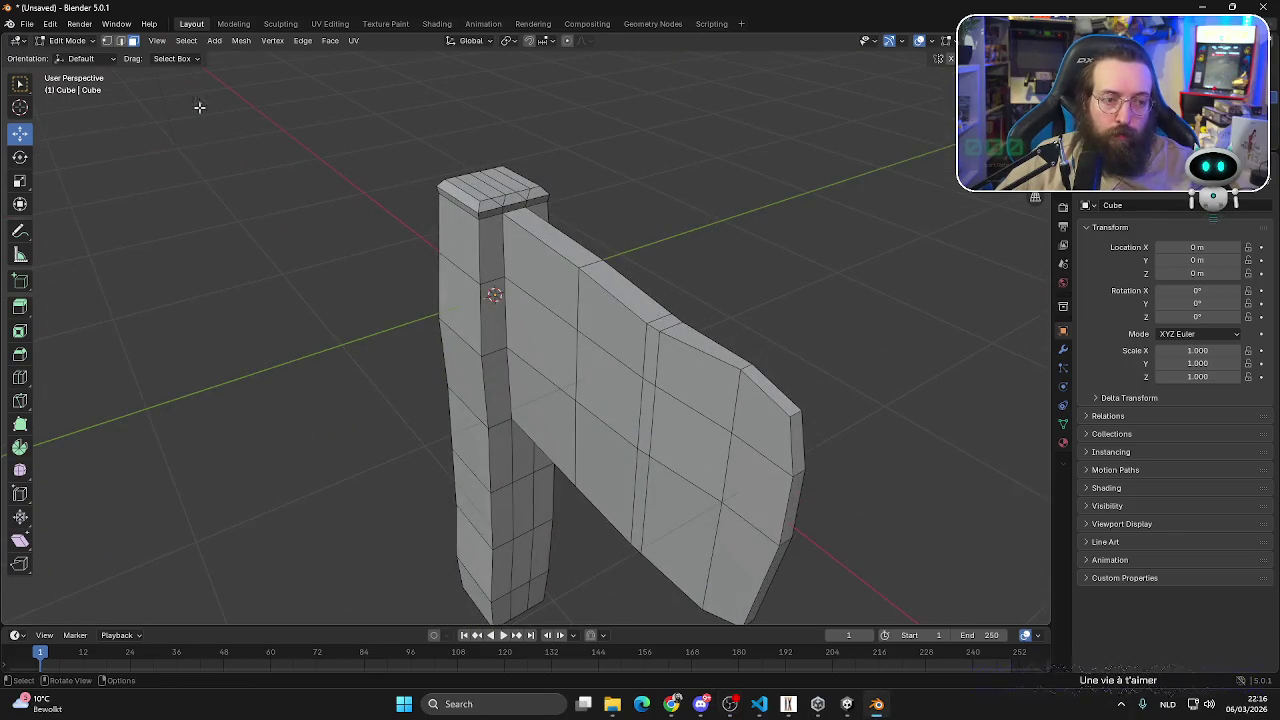
ctrl+click(490, 185)
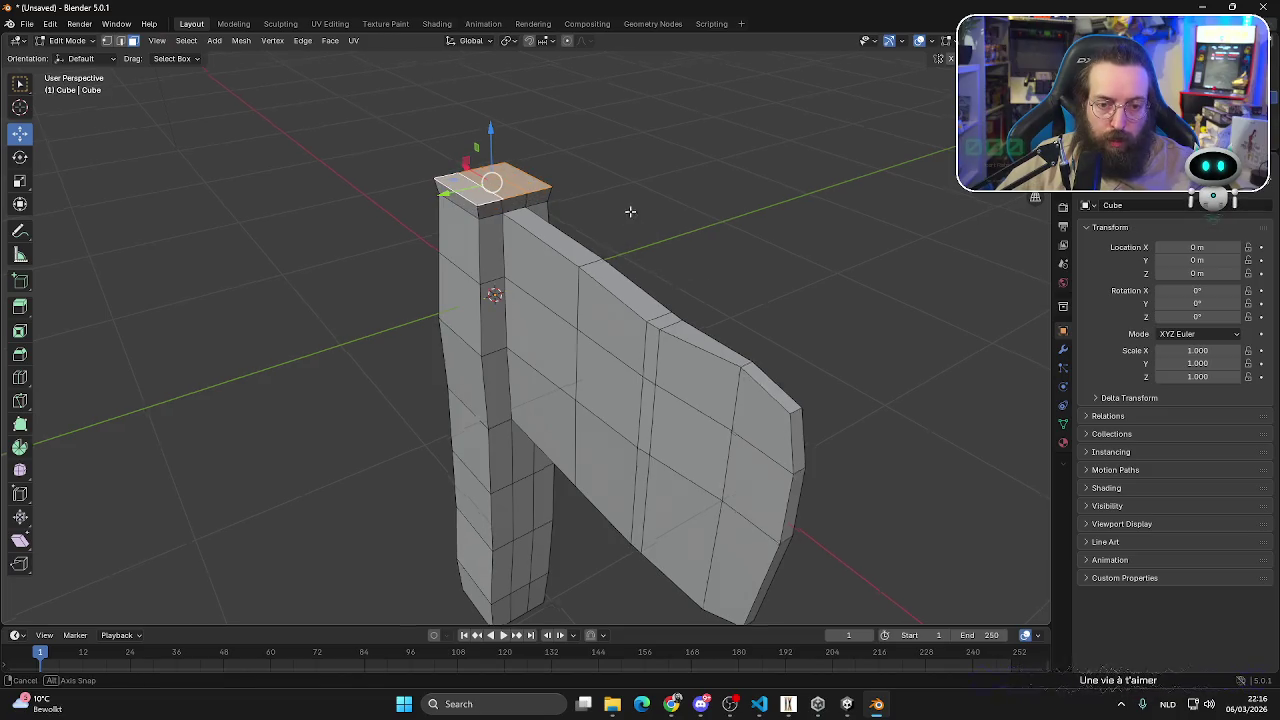
middle_drag(629, 206, 552, 163)
drag(519, 133, 519, 91)
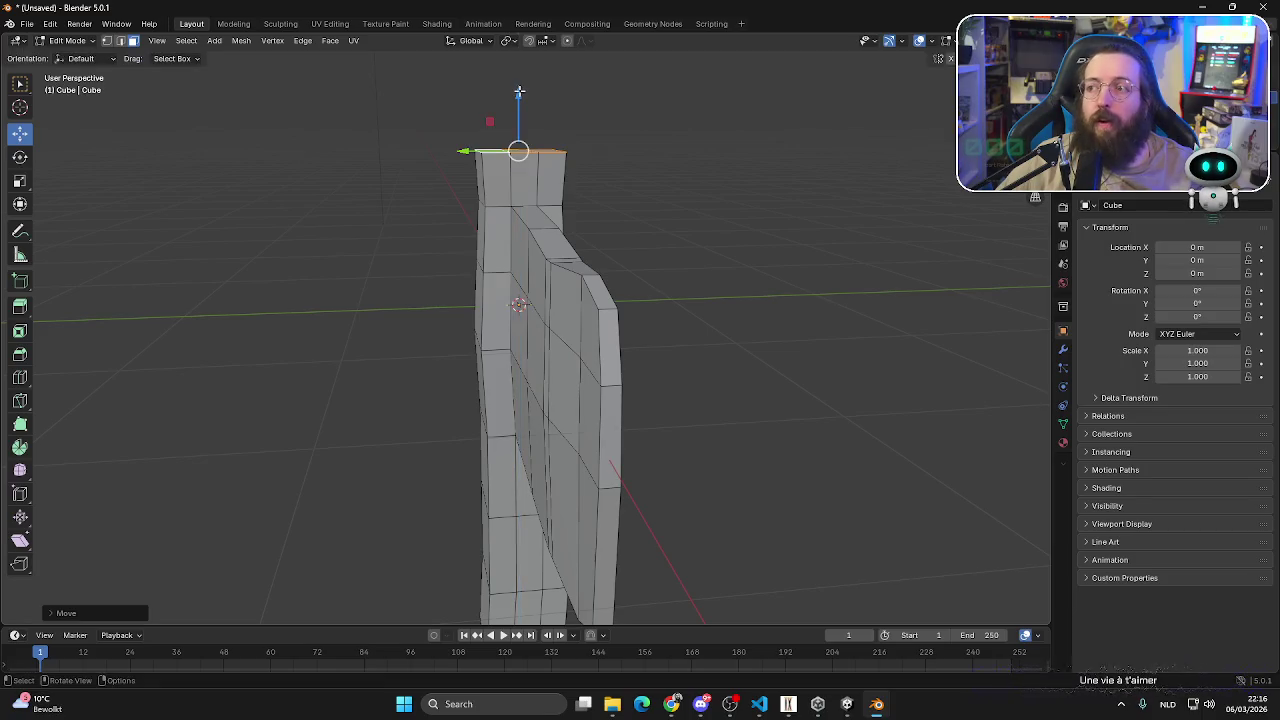
middle_drag(603, 316, 630, 332)
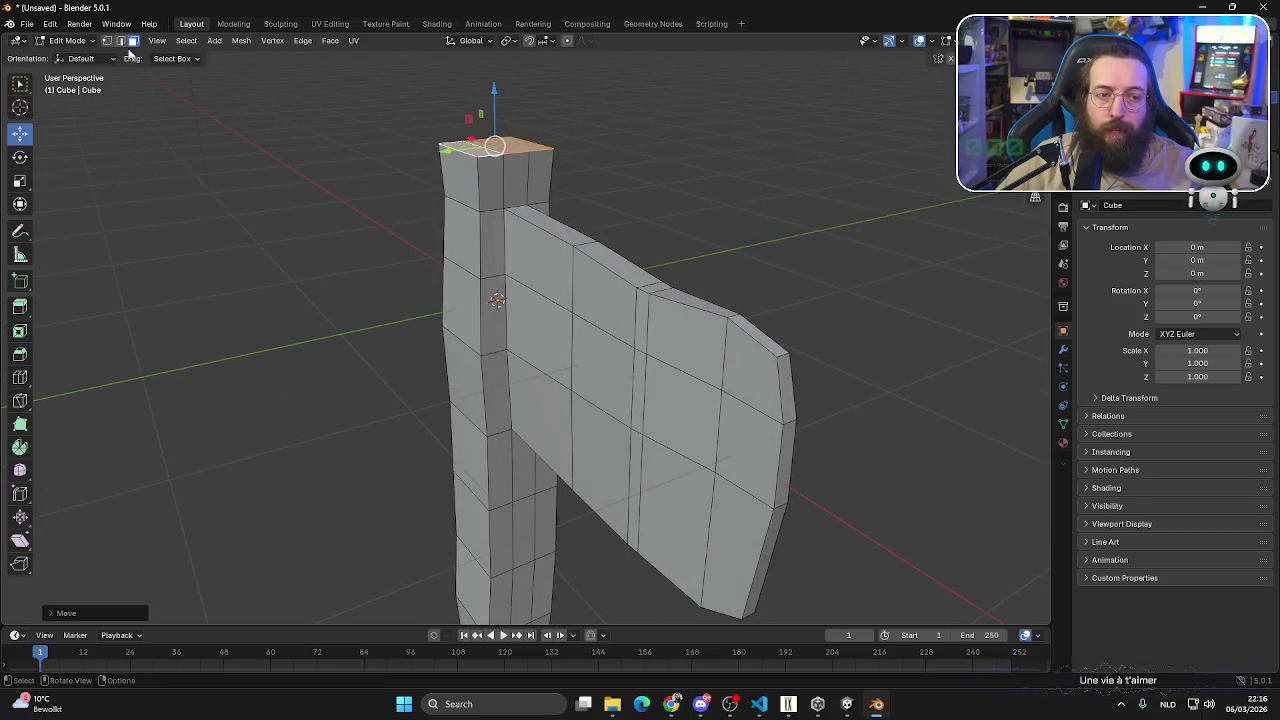
- Select an edge on the post in edge mode and begin a Y-axis scale
click(121, 42)
click(504, 241)
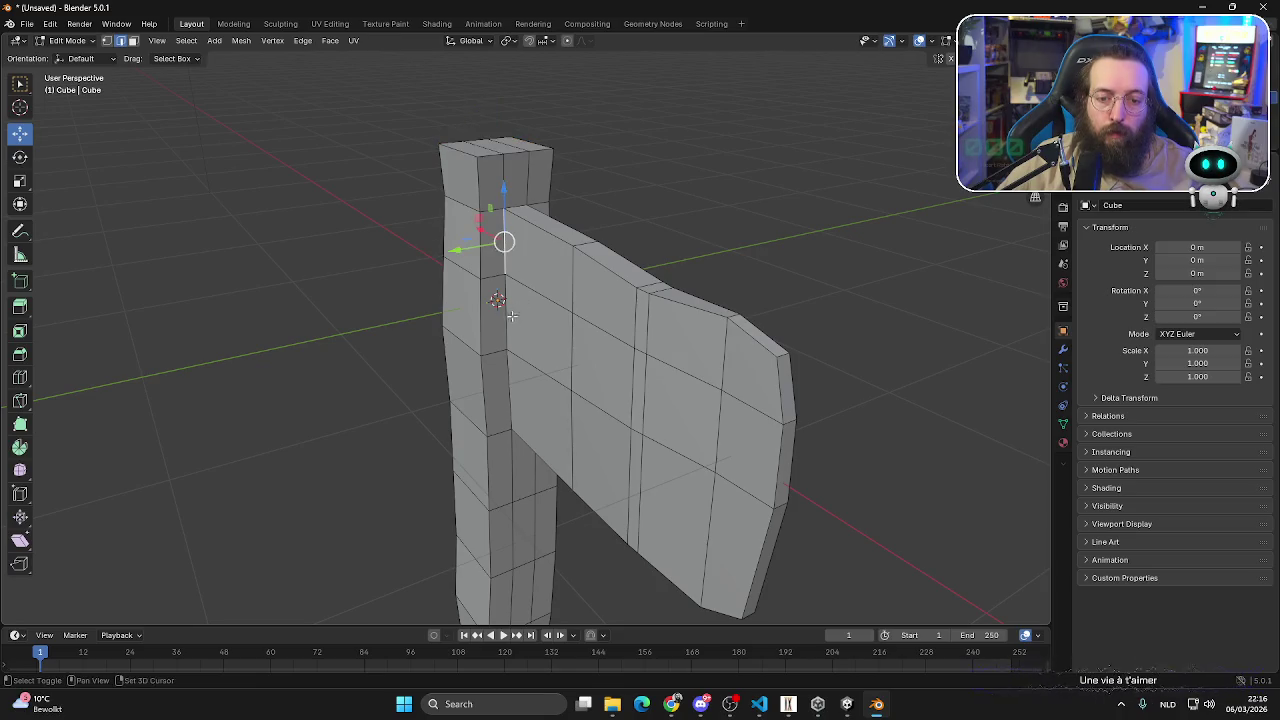
middle_drag(515, 357, 507, 312)
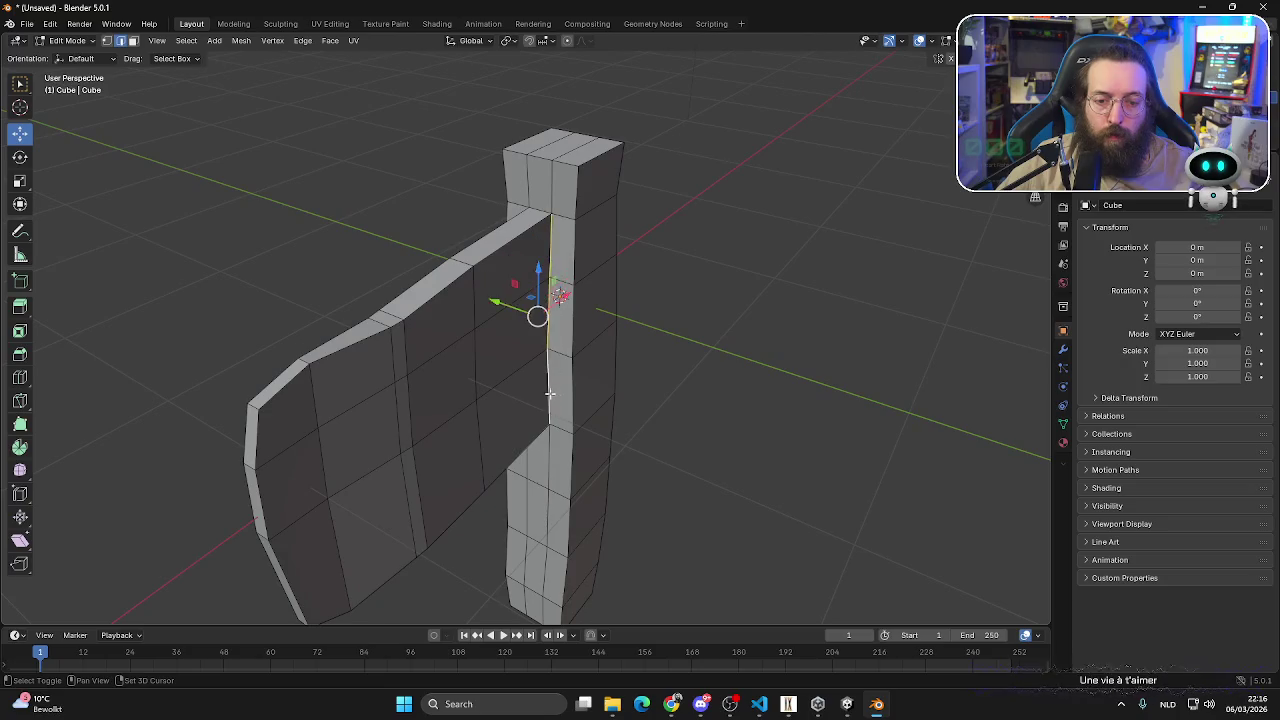
middle_drag(553, 258, 617, 389)
key(s)
key(y)
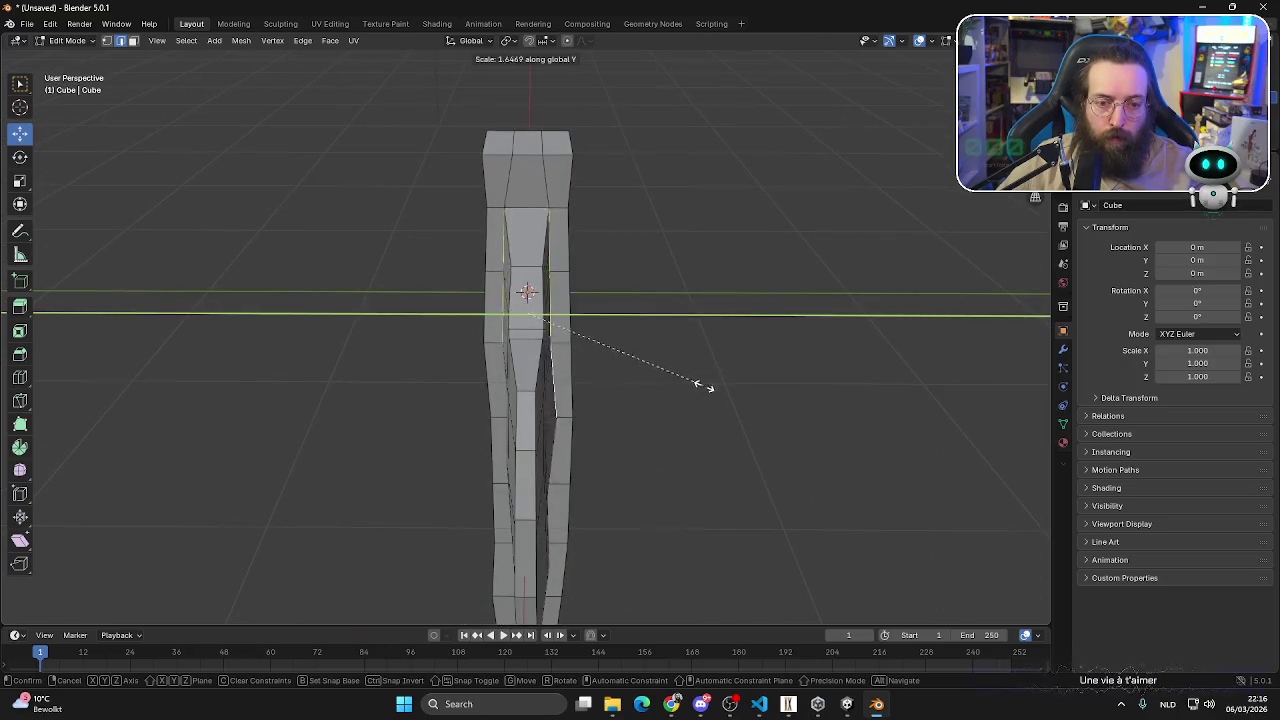
- Stretch the selected post edges along the Y axis and confirm the scale
middle_drag(645, 419, 545, 425)
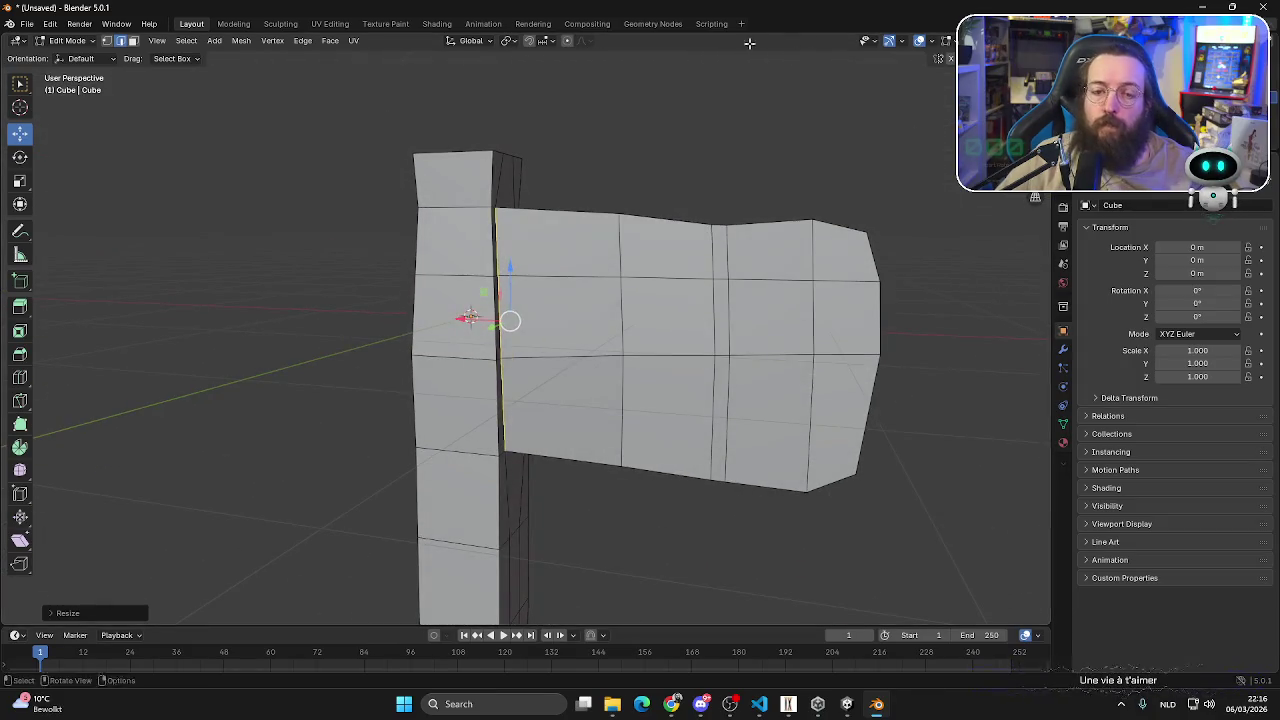
middle_drag(749, 43, 657, 91)
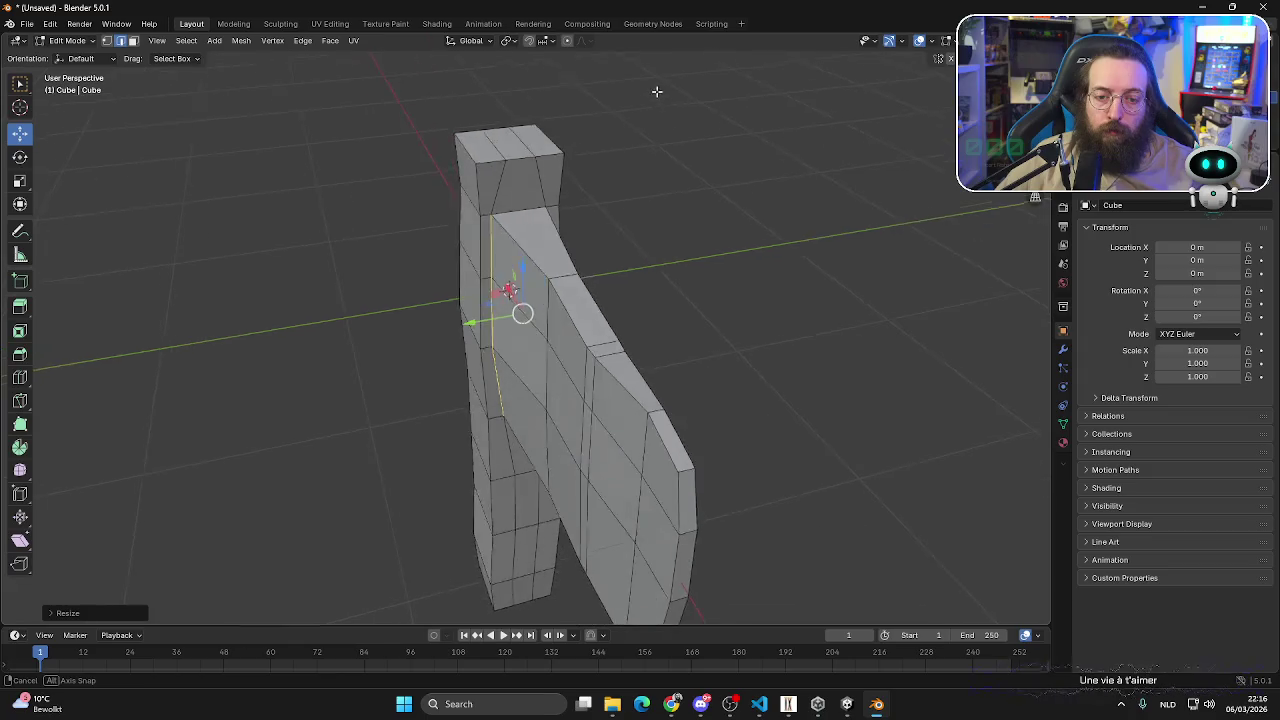
middle_drag(657, 91, 537, 245)
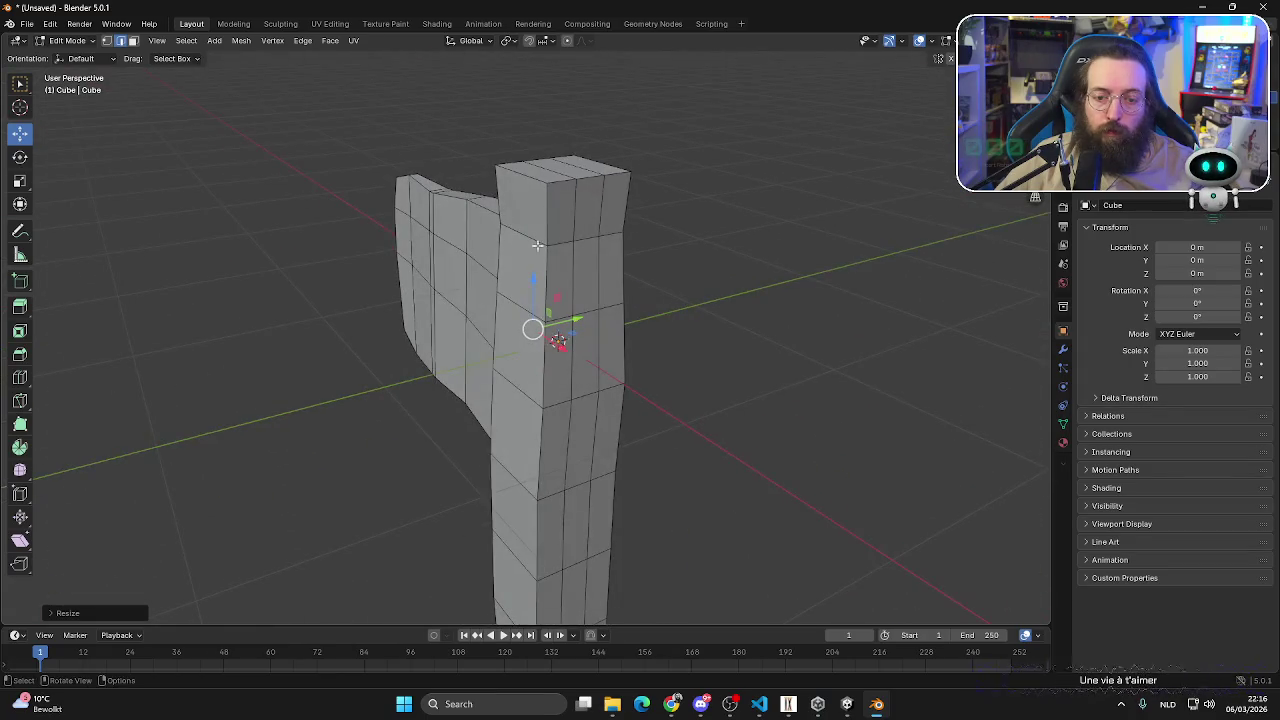
mouse_move(424, 219)
middle_down()
mouse_move(666, 286)
mouse_move(569, 304)
middle_up()
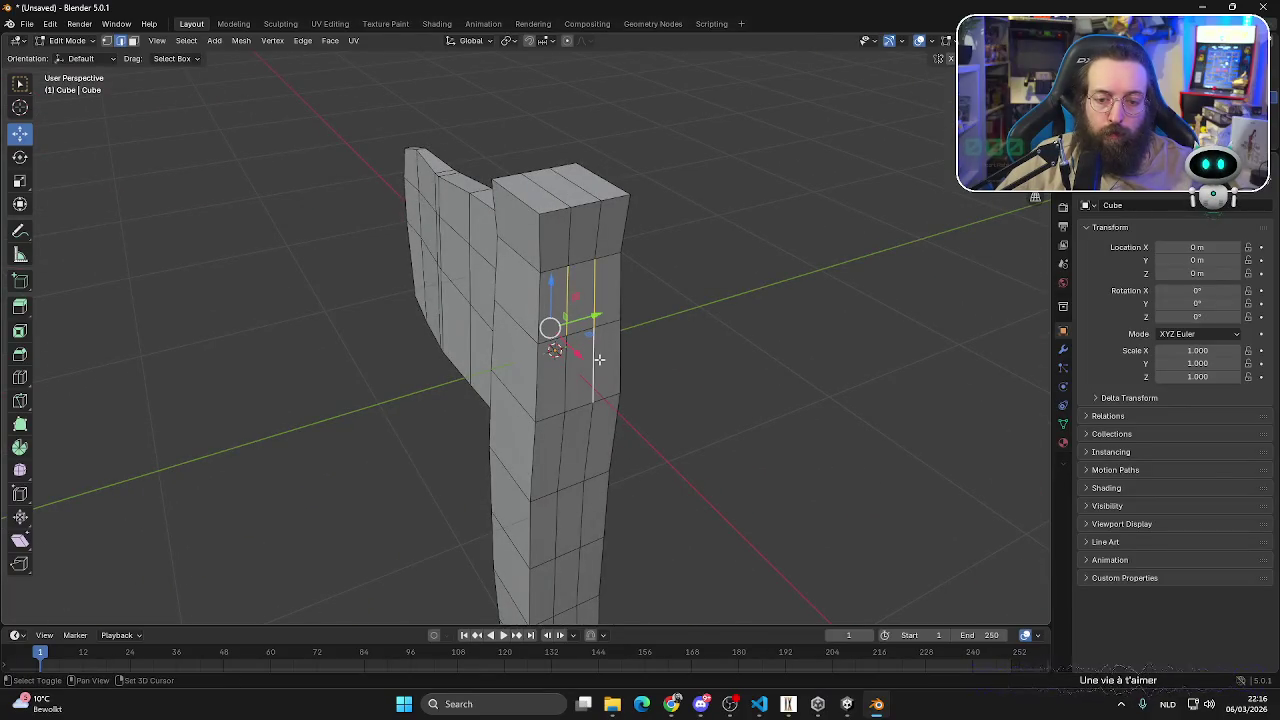
mouse_move(576, 436)
middle_down()
mouse_move(706, 386)
mouse_move(754, 400)
middle_up()
key(s)
key(y)
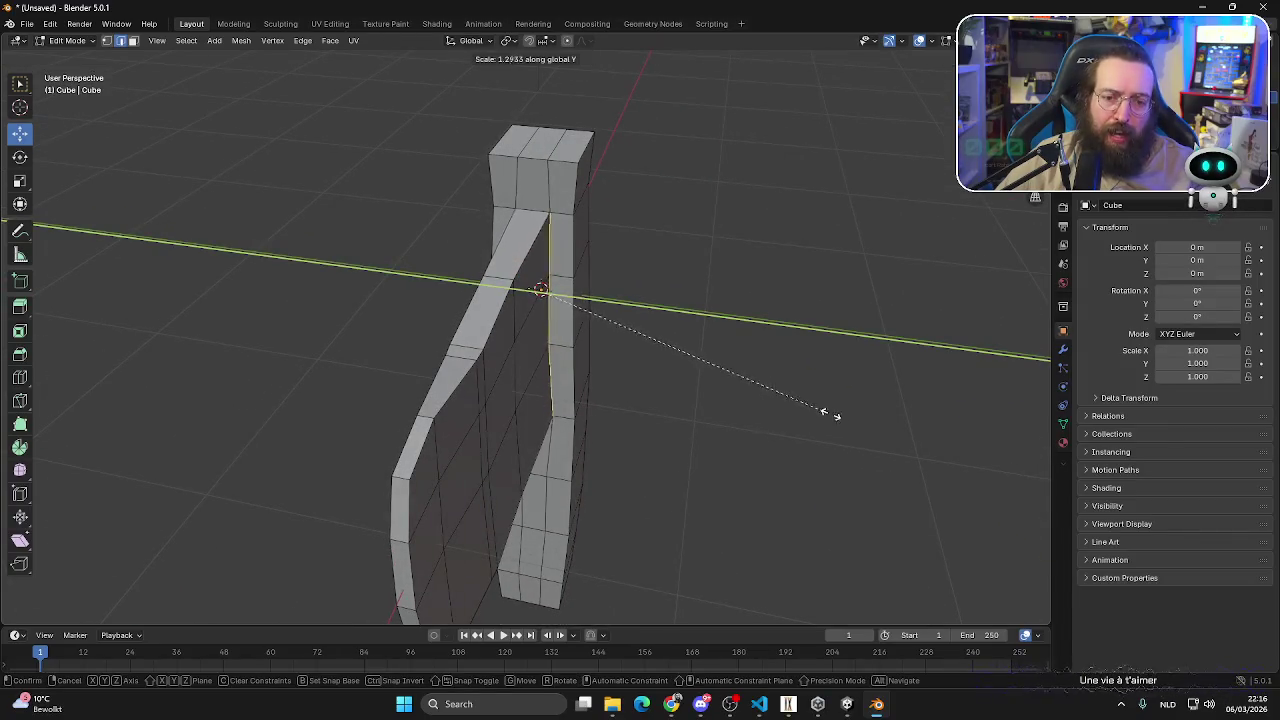
click(920, 428)
middle_drag(920, 428, 640, 333)
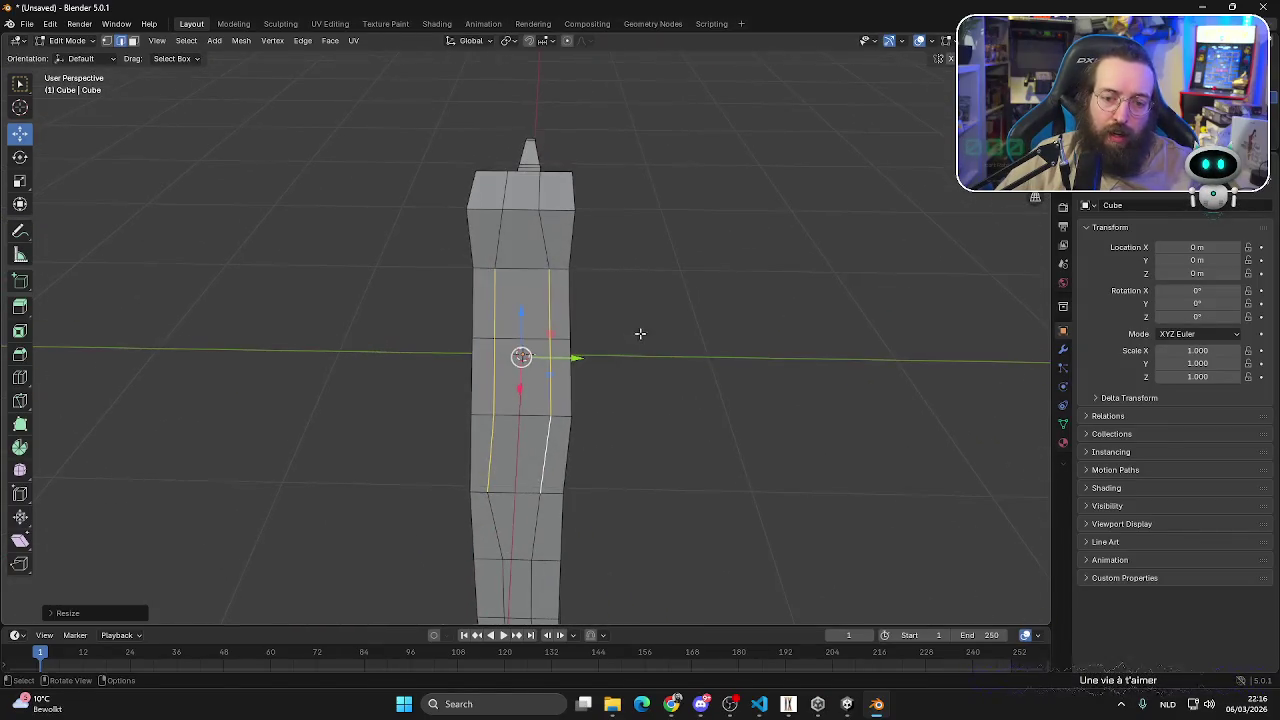
- Extrude three post faces outward to form the back of the head
click(134, 43)
click(534, 302)
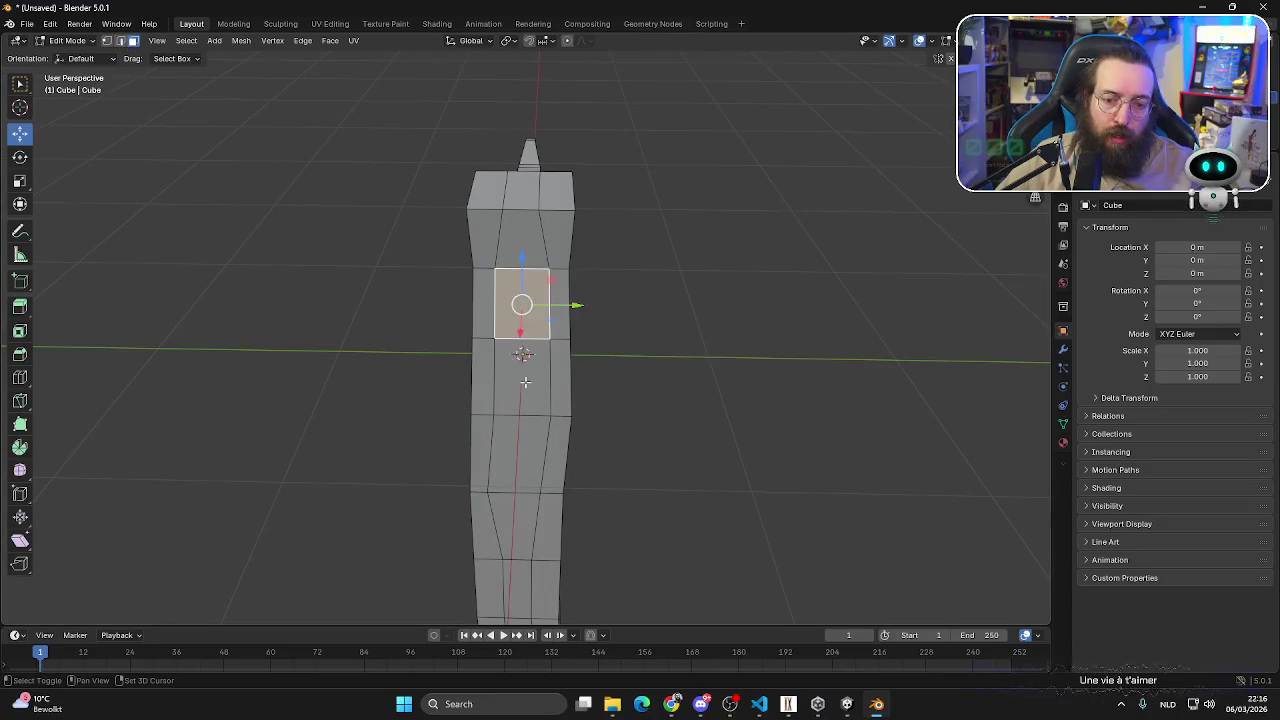
shift+click(522, 380)
shift+click(522, 440)
mouse_move(522, 440)
middle_down()
mouse_move(888, 463)
mouse_move(760, 400)
mouse_move(714, 426)
mouse_move(566, 394)
mouse_move(606, 388)
middle_up()
key(e)
click(824, 404)
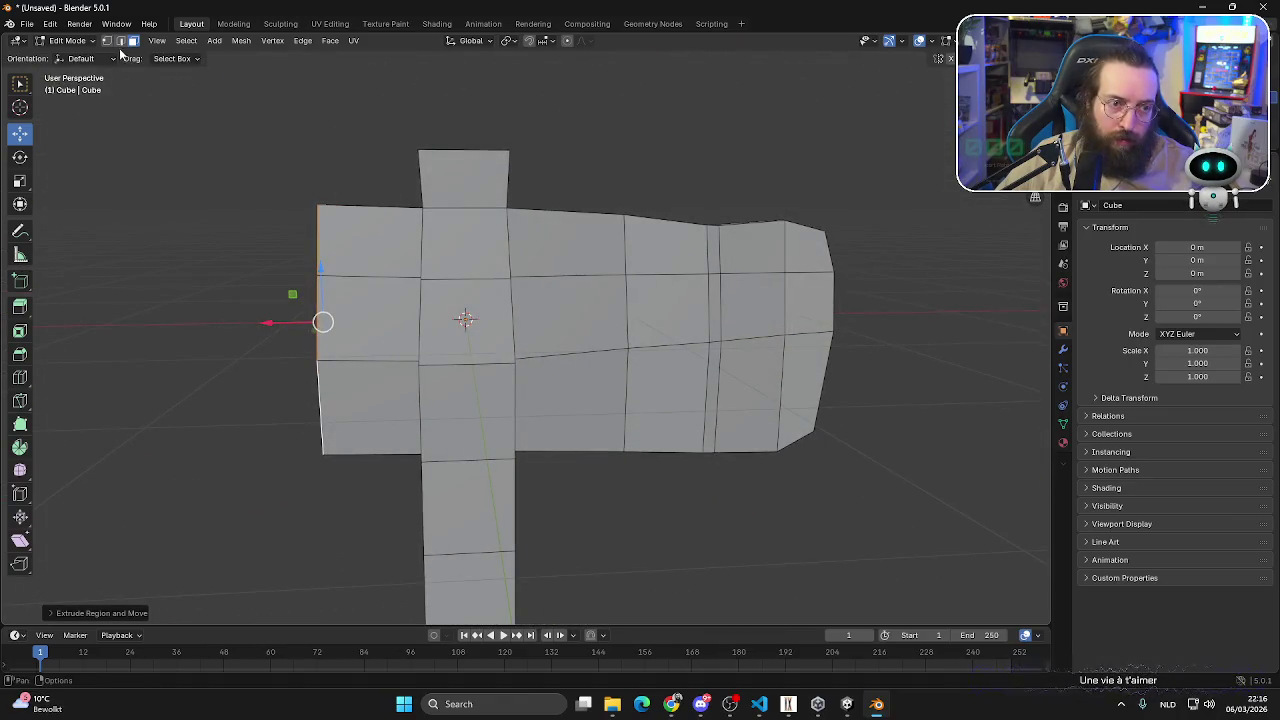
- Pull the head's top-left back corner vertex right and down in back ortho view
click(107, 41)
drag(241, 147, 345, 227)
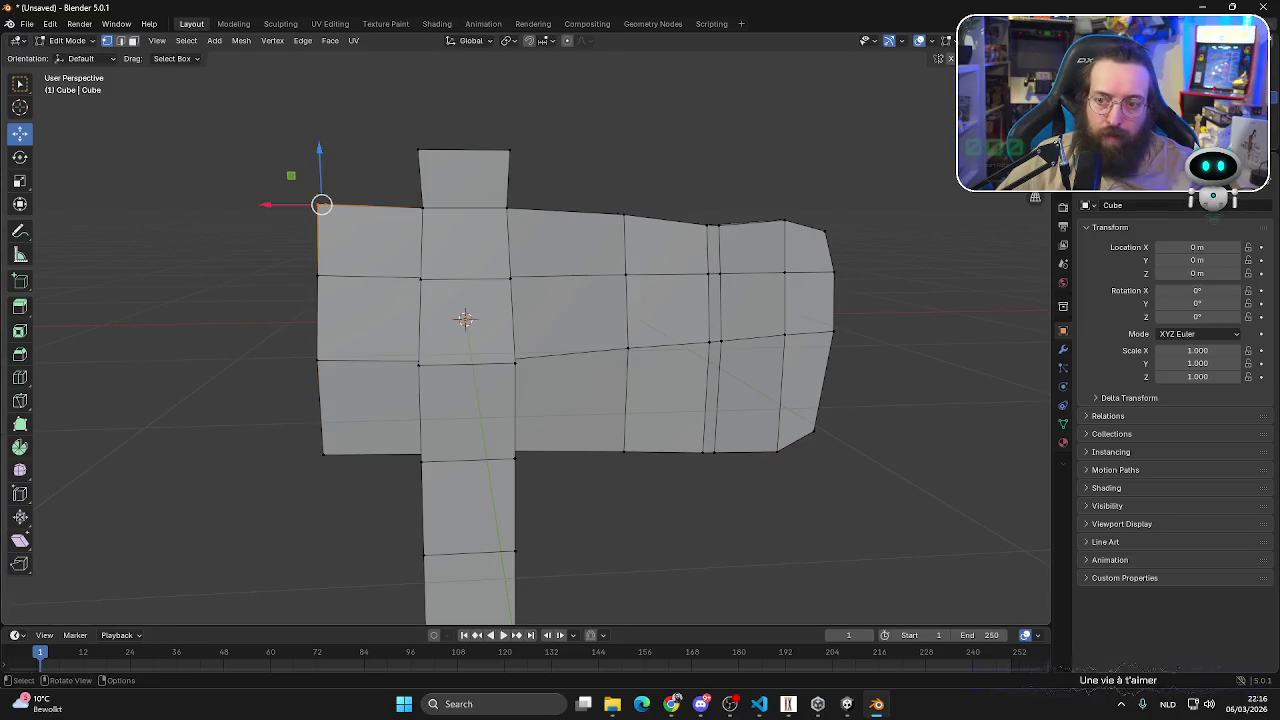
key(ctrl+KP_1)
drag(279, 207, 296, 208)
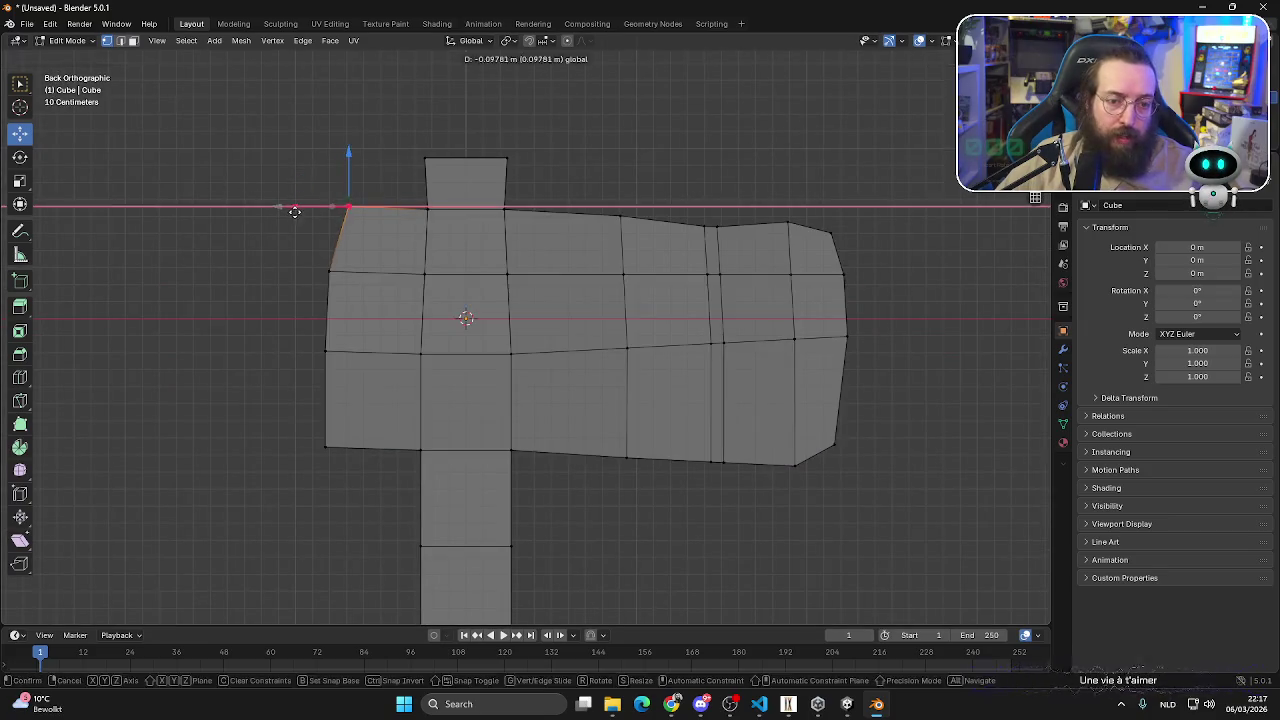
drag(349, 159, 349, 168)
- Move the bottom-left back corner vertex up and inward to taper the head
drag(236, 554, 405, 367)
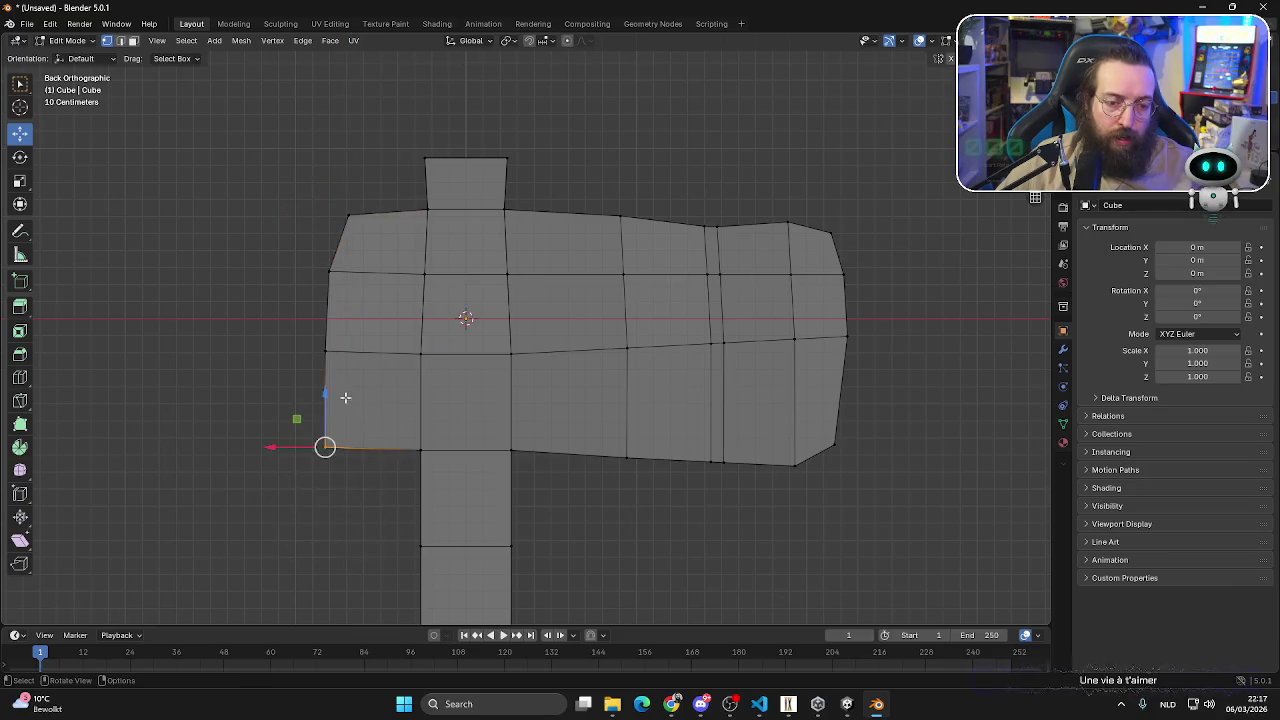
drag(325, 396, 325, 380)
drag(270, 435, 288, 434)
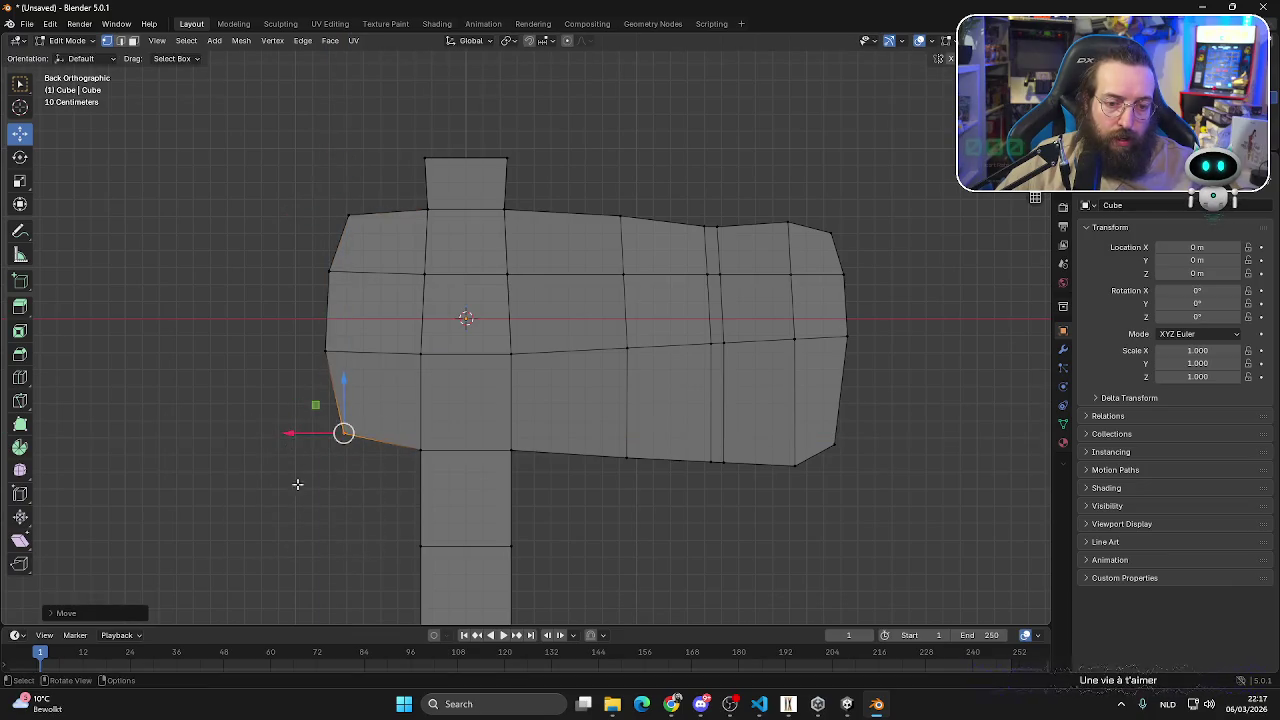
scroll(297, 480, down, 3)
mouse_move(297, 480)
middle_down()
mouse_move(451, 385)
mouse_move(357, 391)
mouse_move(20, 360)
middle_up()
- Select the lower handle faces in back view with X-ray enabled
scroll(712, 400, down, 2)
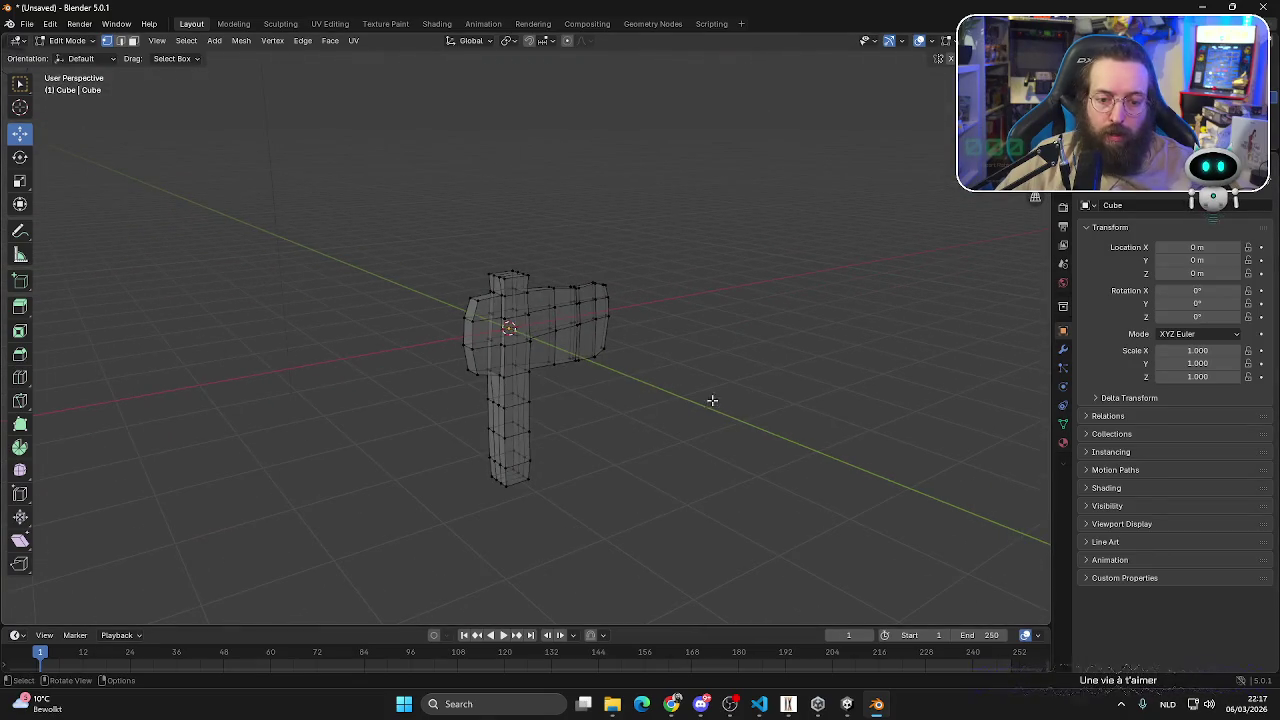
key(ctrl+KP_1)
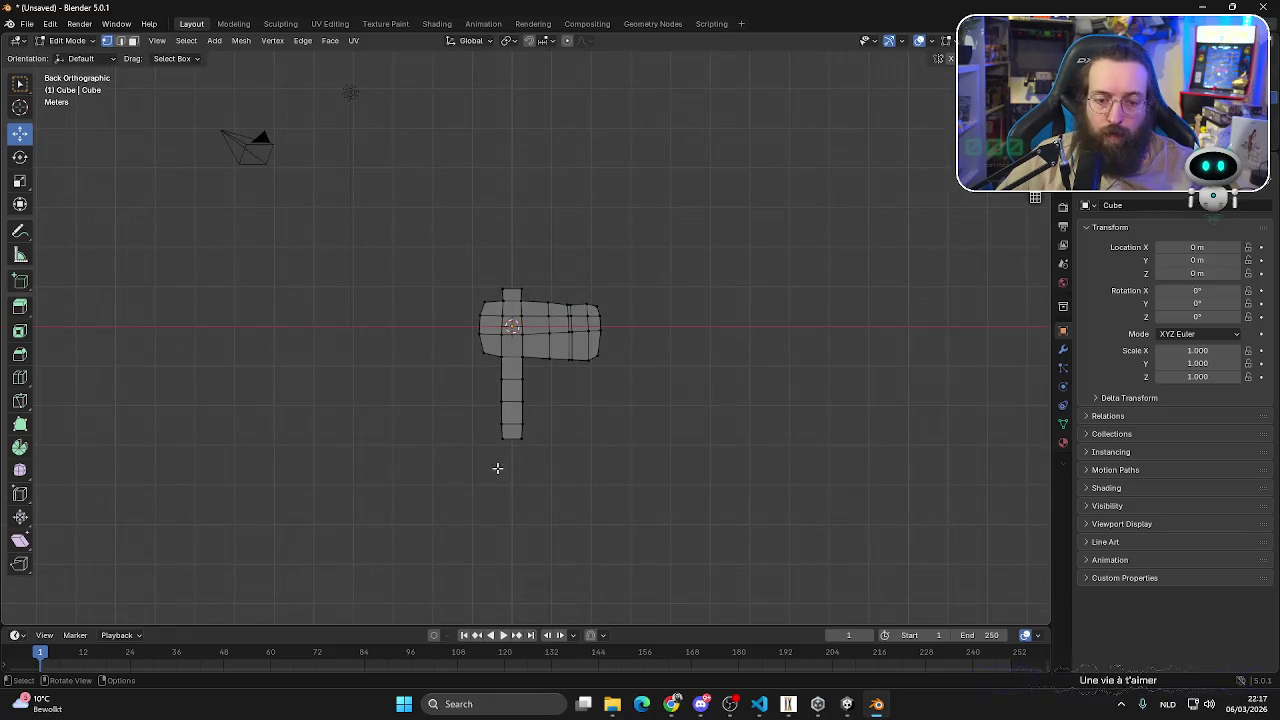
drag(449, 491, 543, 380)
scroll(480, 406, up, 4)
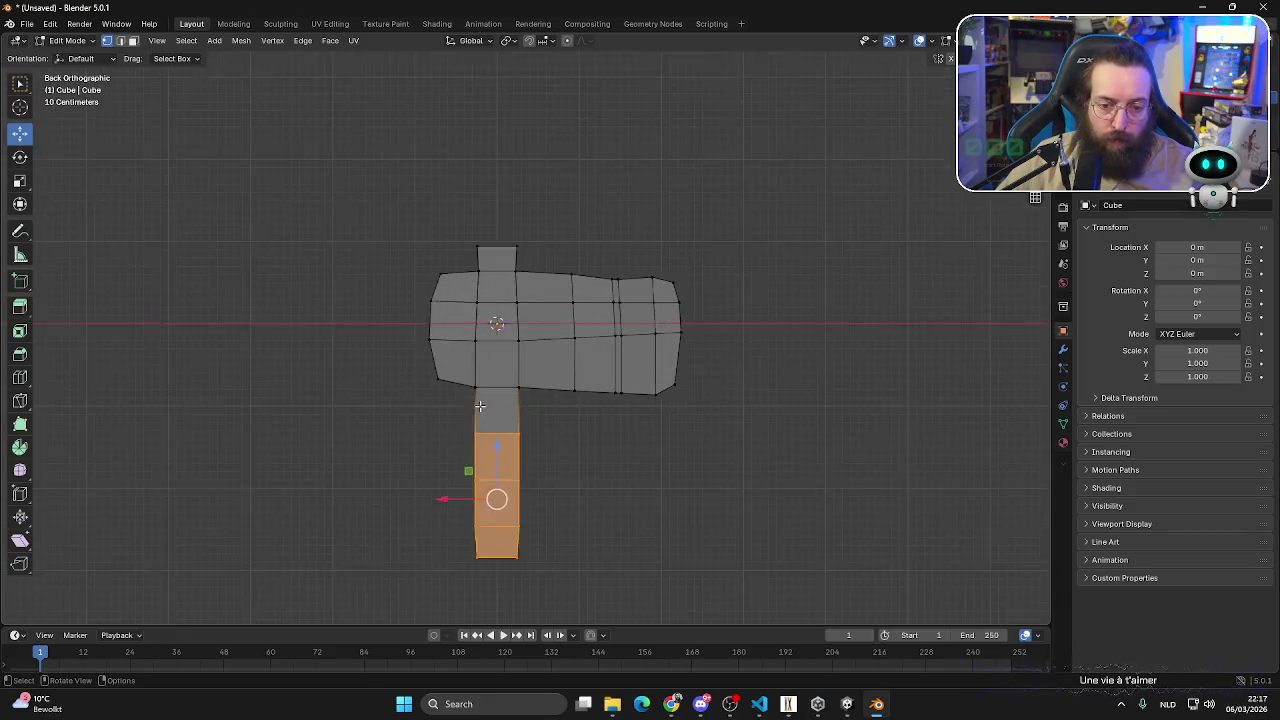
key(alt+z)
middle_drag(474, 409, 597, 409)
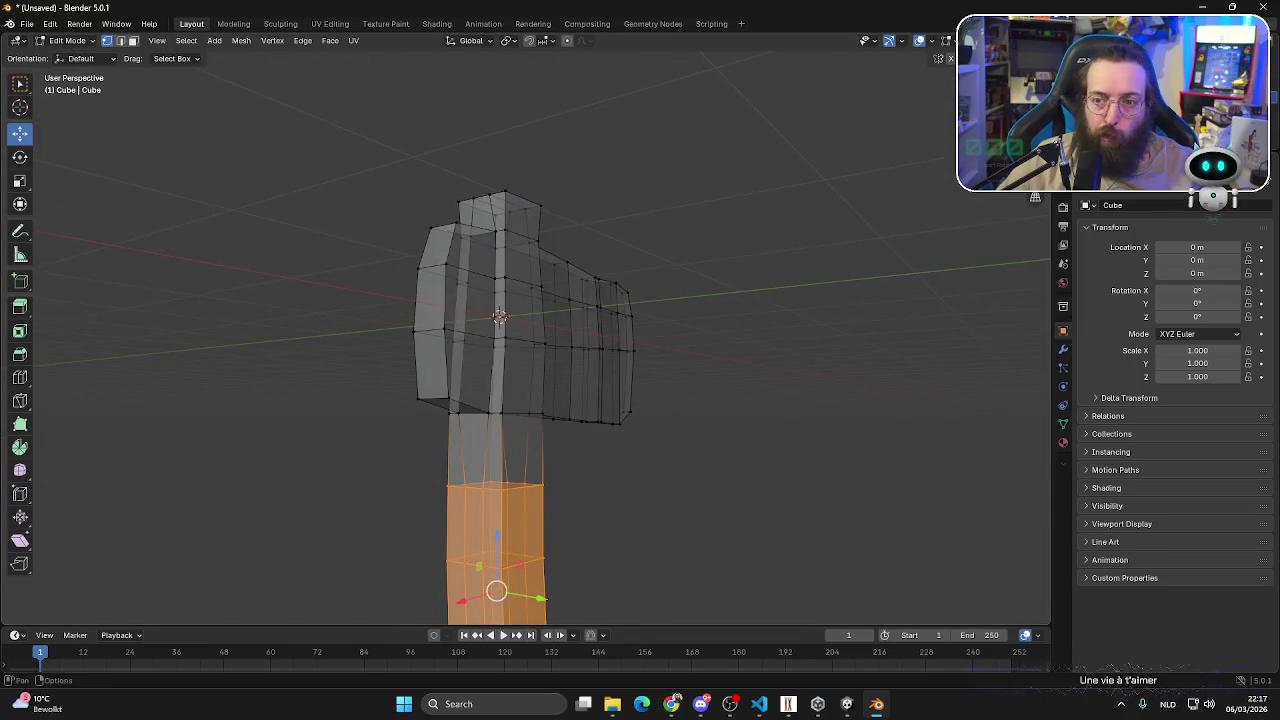
- Turn X-ray off and set up the handle edge-loop selection in edge mode
key(alt+z)
shift+click(504, 418)
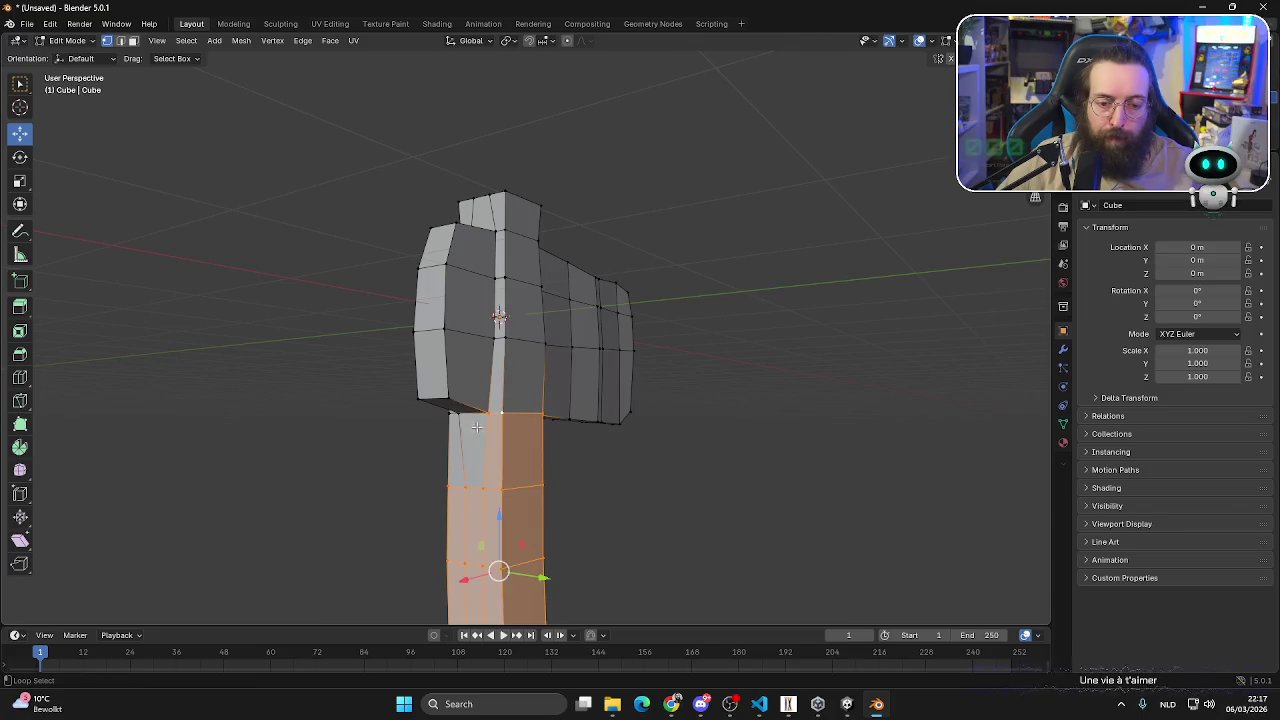
click(121, 41)
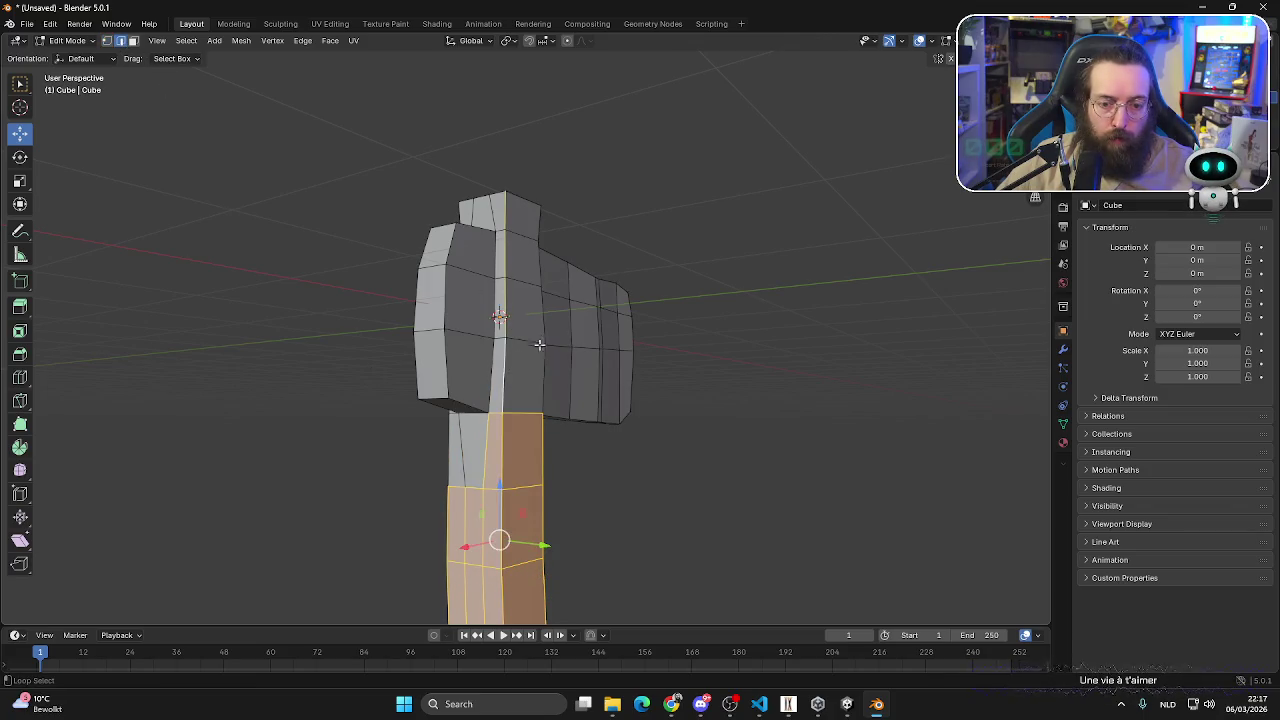
middle_drag(541, 330, 723, 528)
key(alt+a)
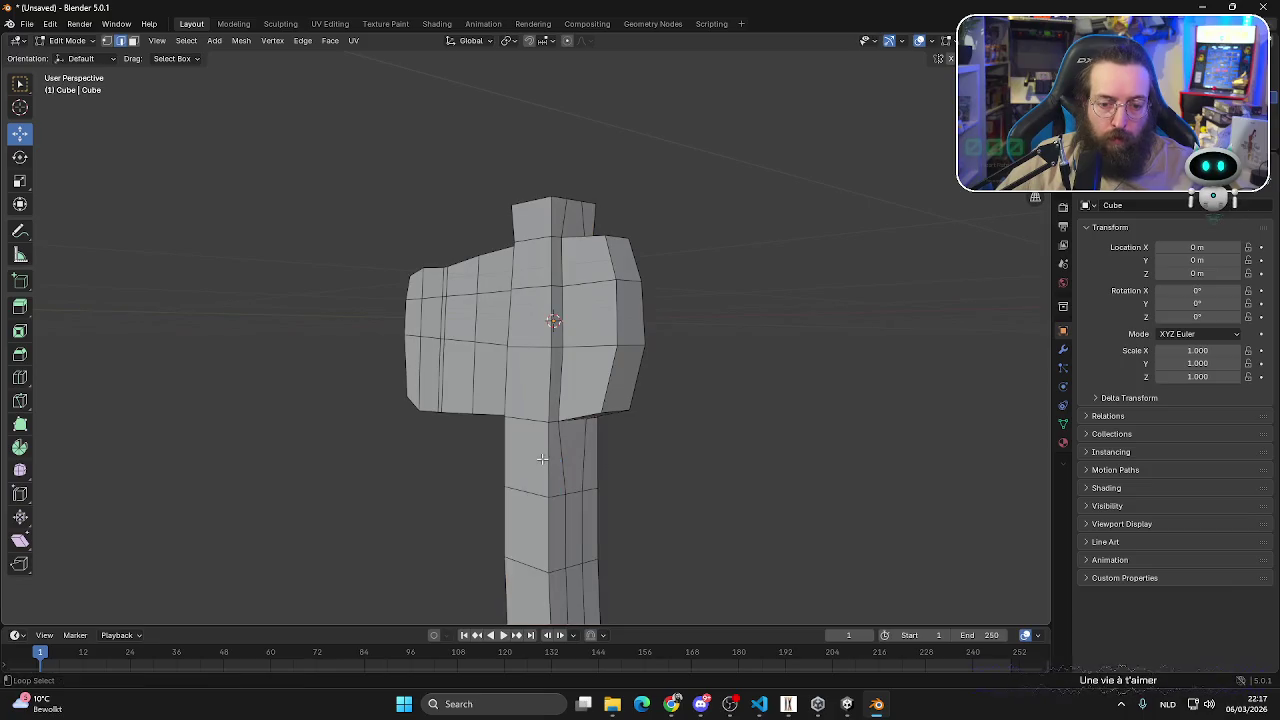
middle_drag(519, 461, 320, 466)
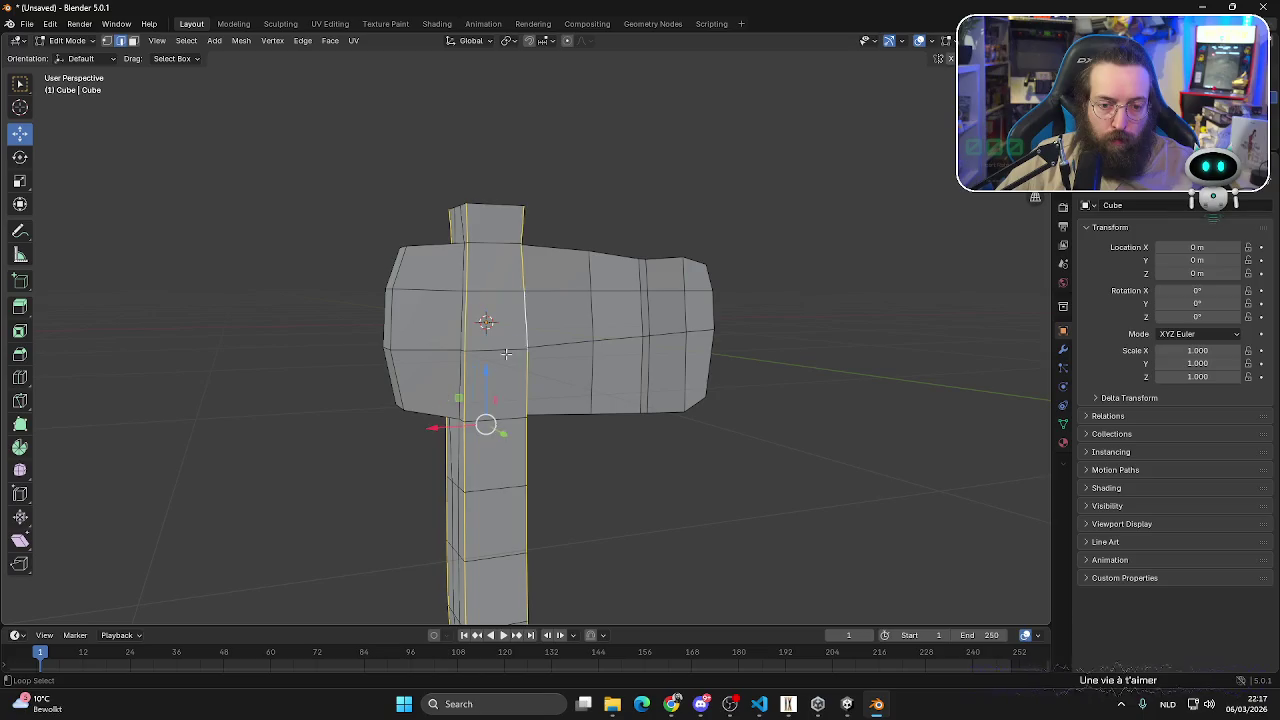
middle_drag(506, 353, 446, 489)
- Scale the handle loops down, then thin them along Y to about 0.77
key(s)
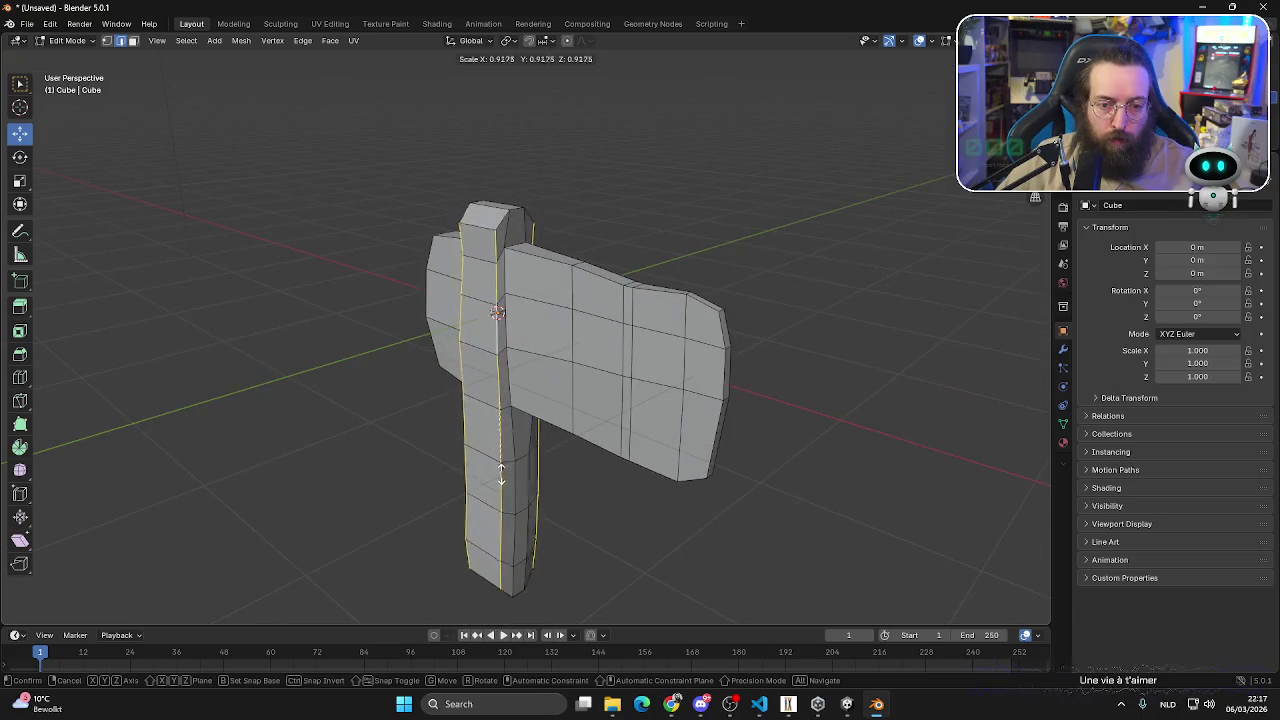
click(489, 470)
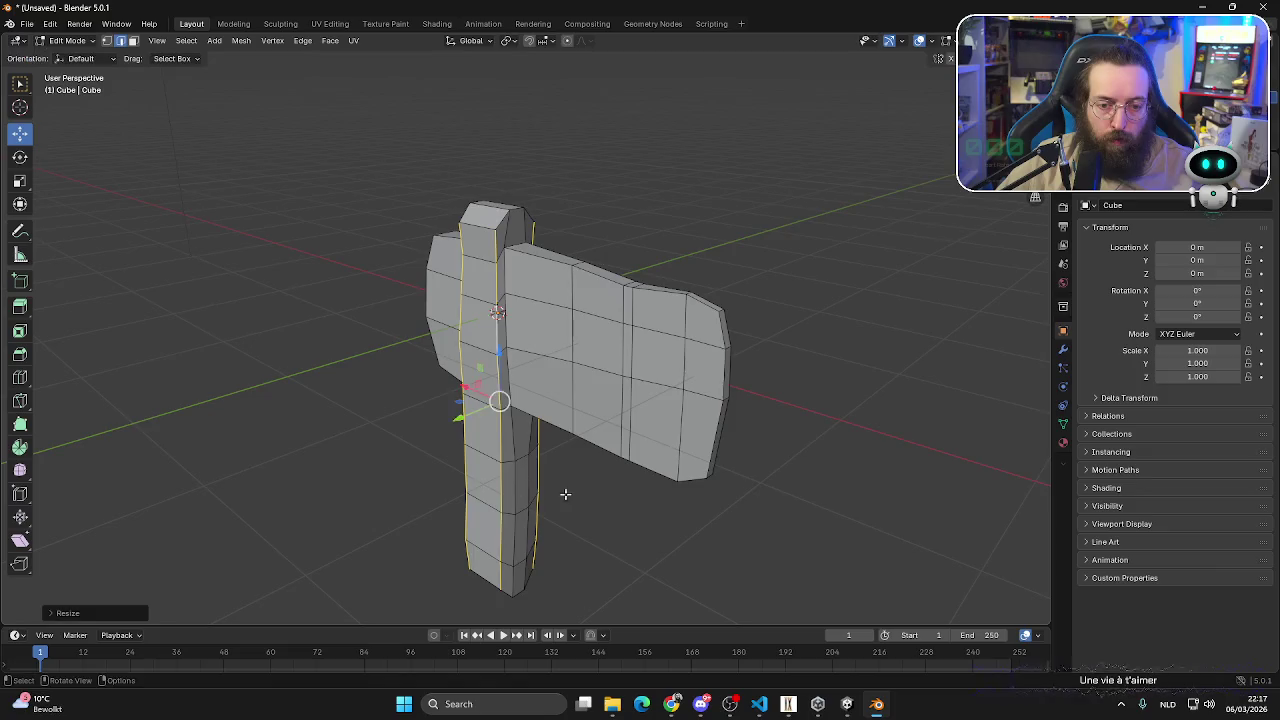
middle_drag(489, 470, 517, 494)
key(s)
key(y)
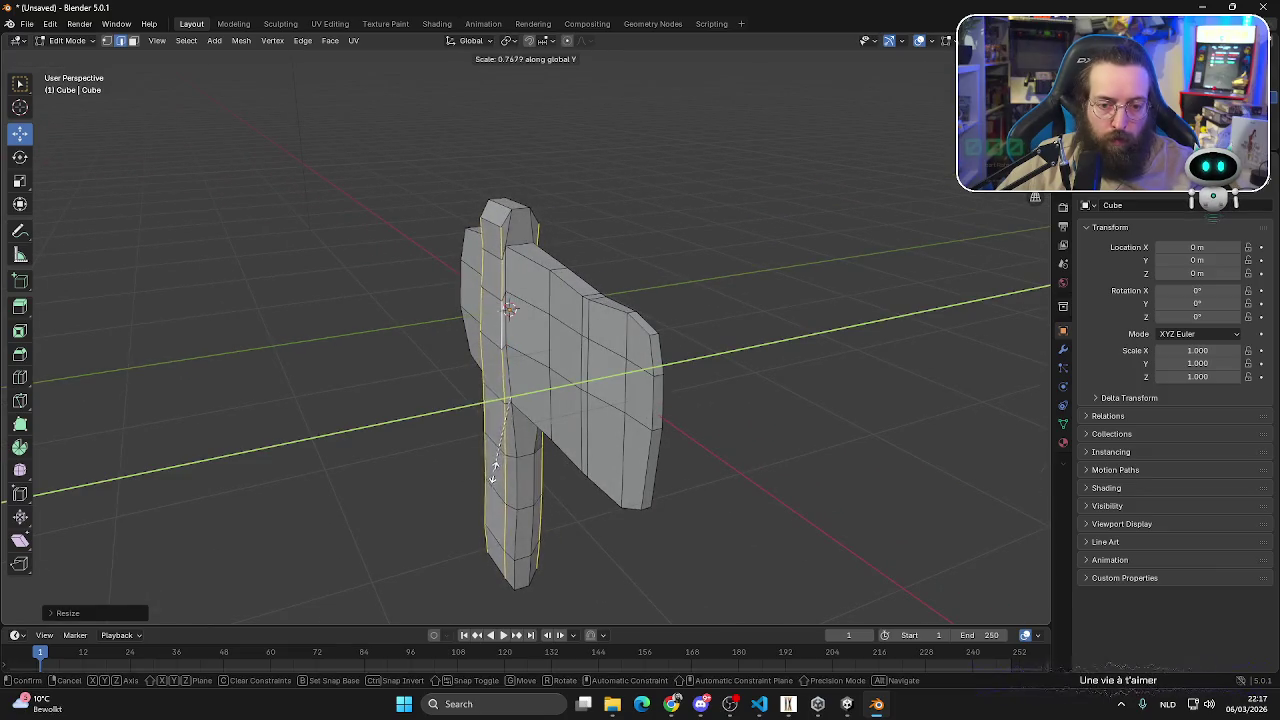
click(491, 478)
middle_drag(491, 478, 609, 480)
- Narrow the handle along X and check its proportions from the back view
key(s)
key(x)
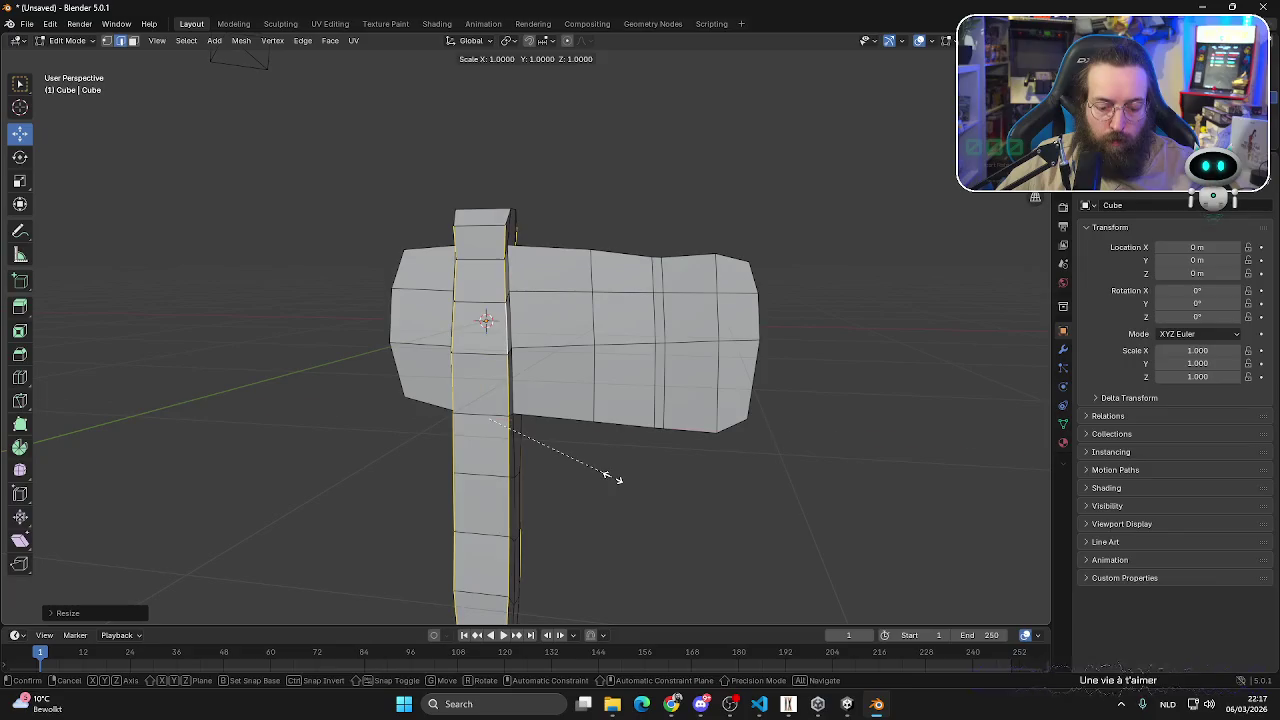
click(522, 452)
middle_drag(522, 452, 366, 472)
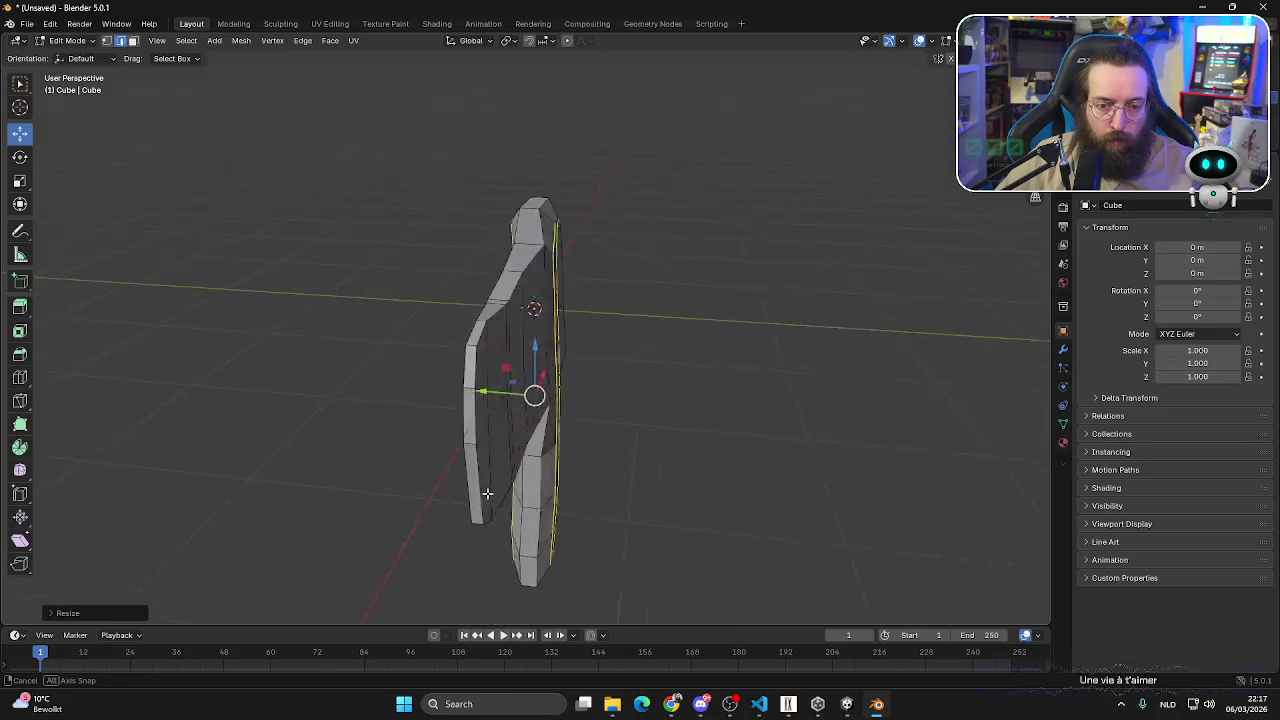
scroll(660, 426, down, 3)
mouse_move(660, 426)
middle_down()
mouse_move(614, 469)
mouse_move(723, 374)
middle_up()
mouse_move(641, 394)
middle_down()
mouse_move(729, 443)
mouse_move(700, 420)
middle_up()
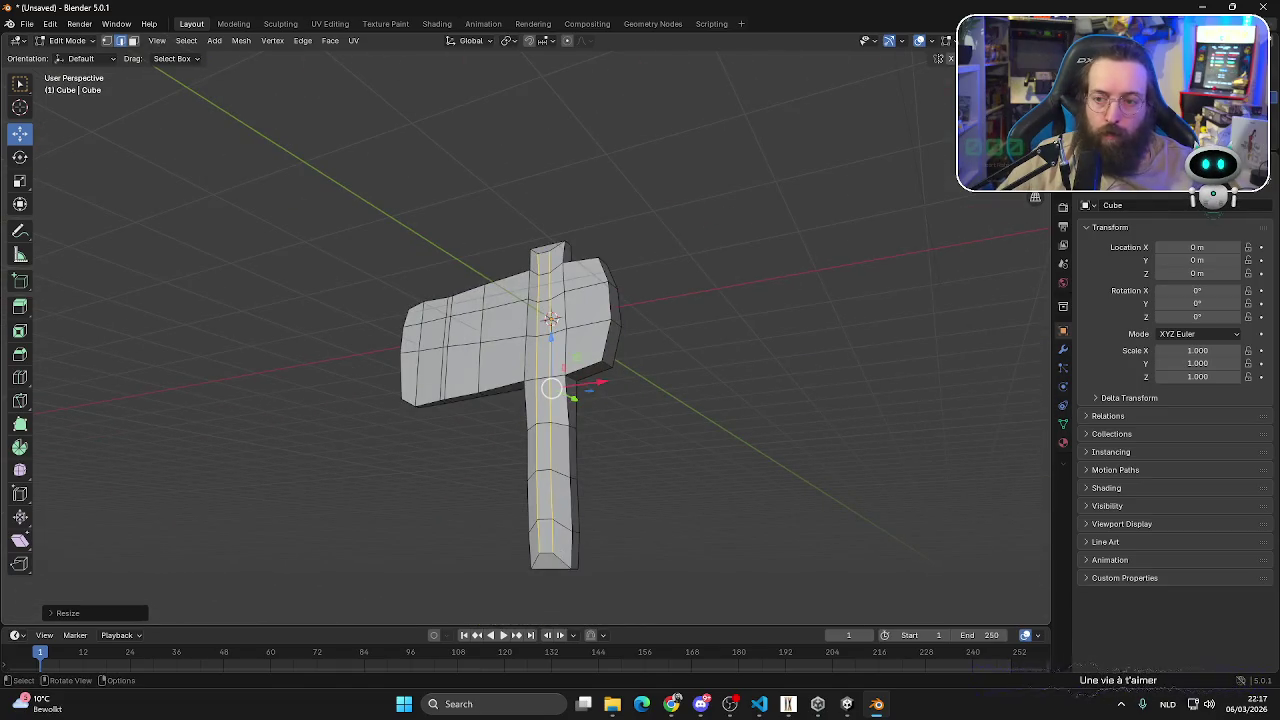
key(ctrl+KP_1)
scroll(577, 537, down, 2)
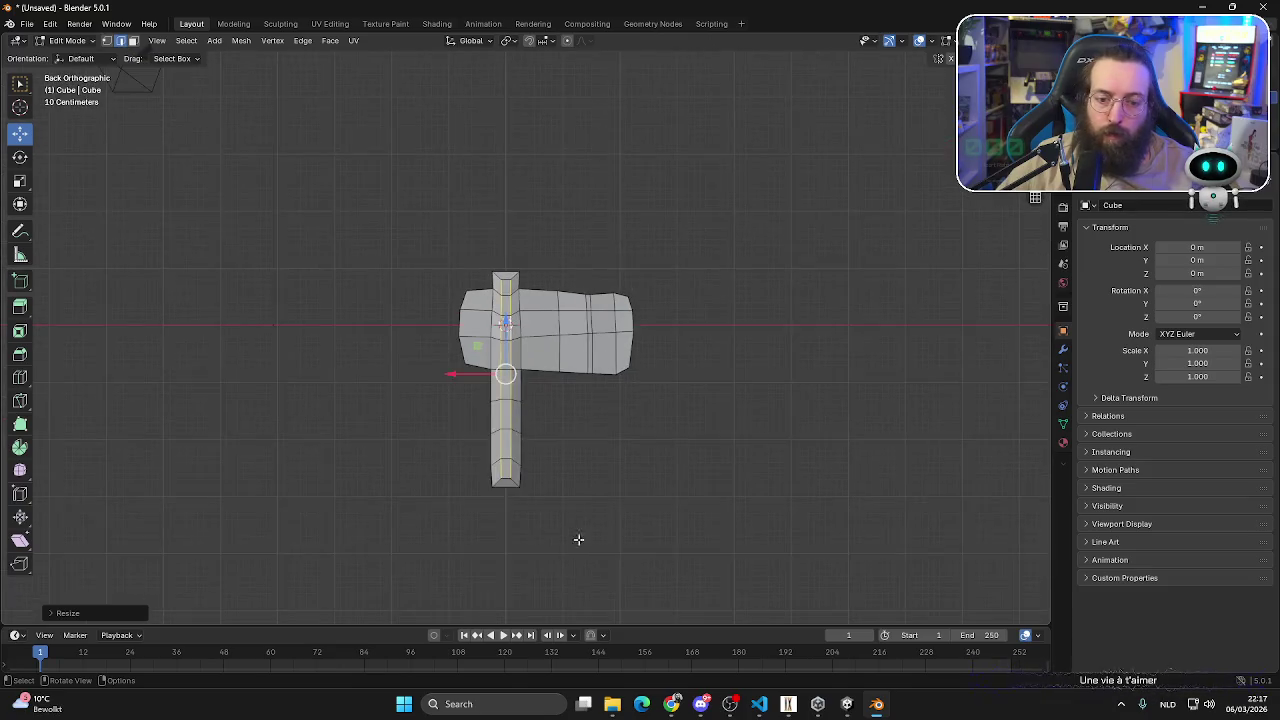
- Lengthen the handle by pulling its lower section down in back ortho view
scroll(577, 537, up, 2)
shift+middle_drag(250, 214, 250, 79)
click(108, 42)
drag(314, 554, 589, 286)
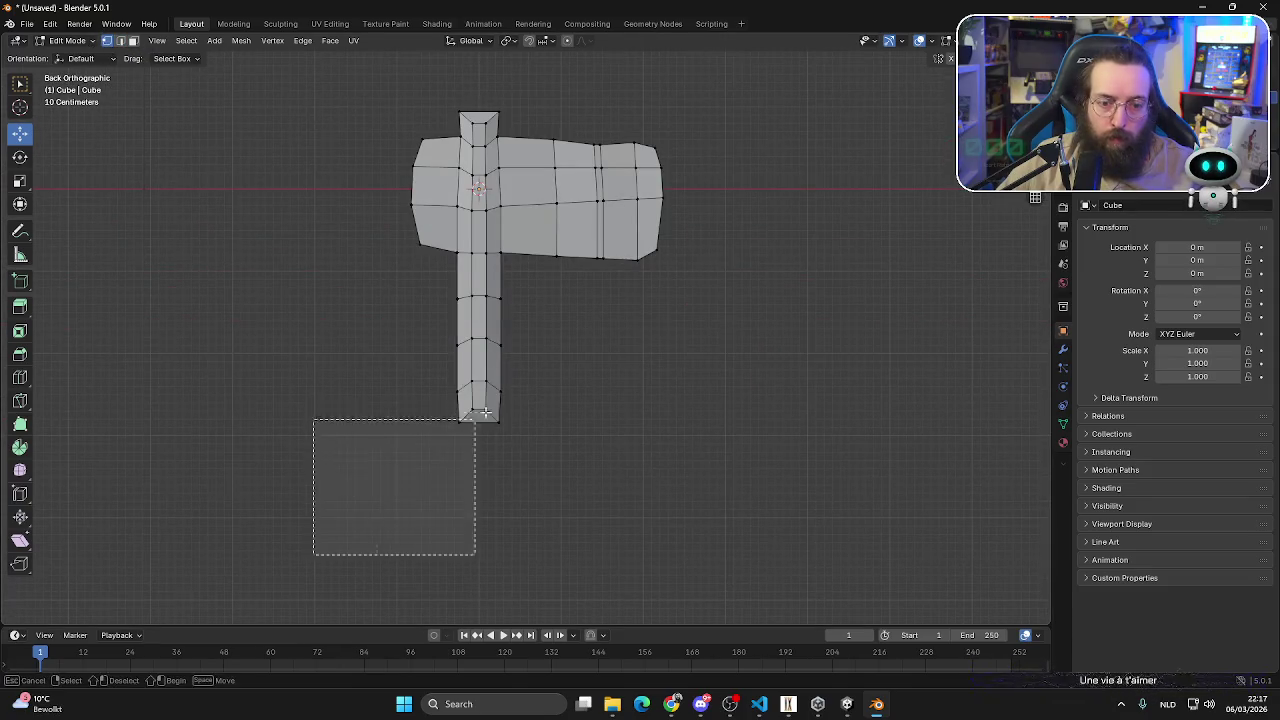
drag(480, 310, 481, 415)
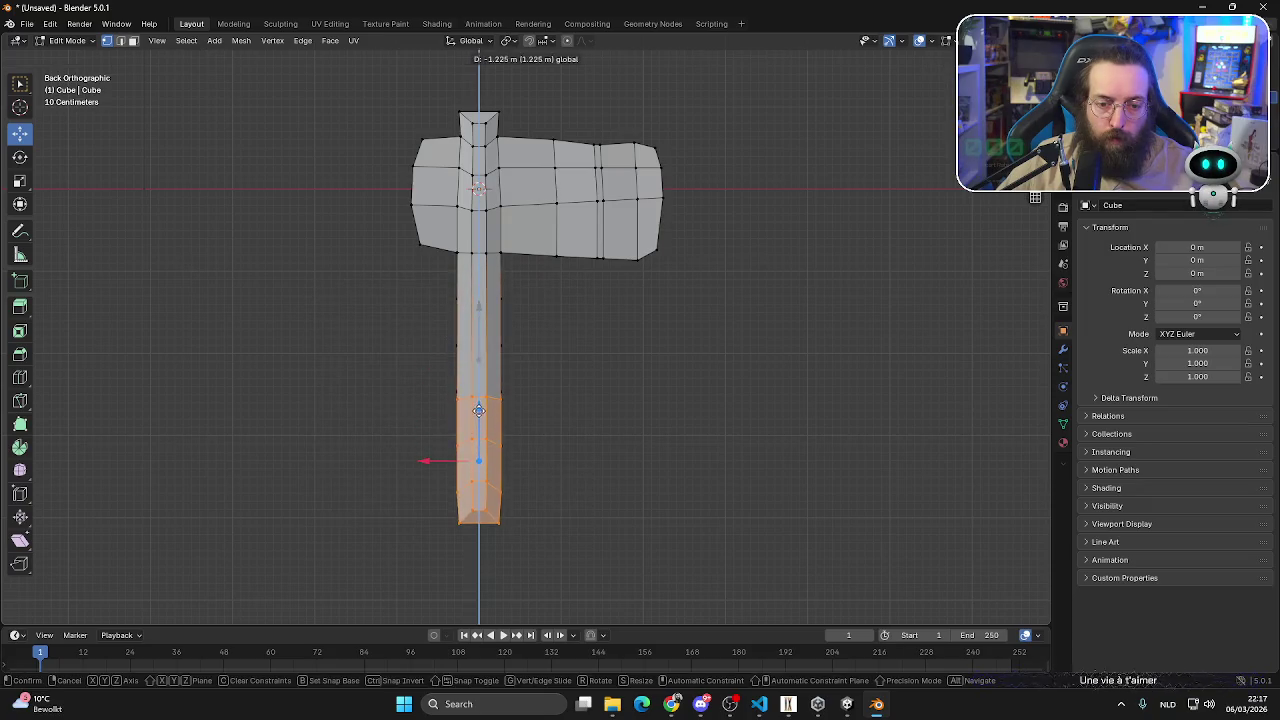
key(Escape)
drag(328, 532, 584, 280)
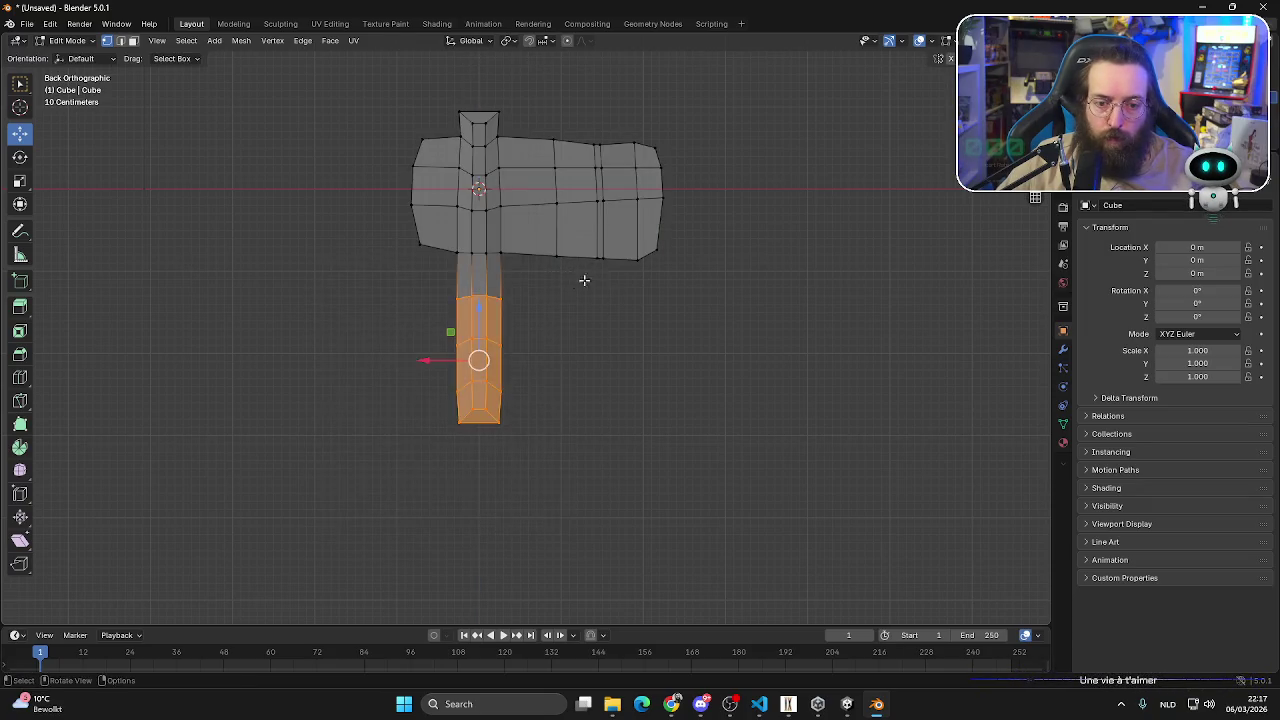
mouse_move(485, 311)
mouse_down()
mouse_move(465, 417)
mouse_move(465, 392)
mouse_up()
key(alt+a)
- Add an edge loop across the handle and slightly shrink a lower handle band
key(ctrl+r)
click(486, 330)
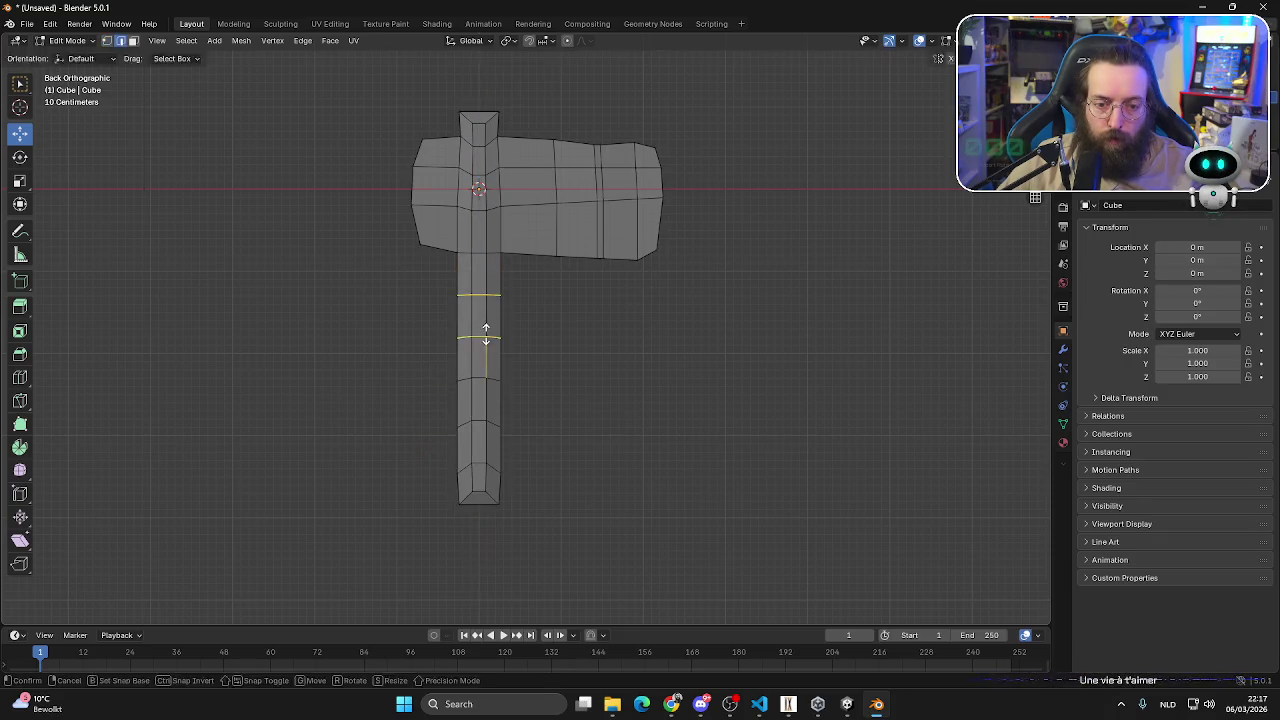
click(486, 335)
key(1)
key(alt+a)
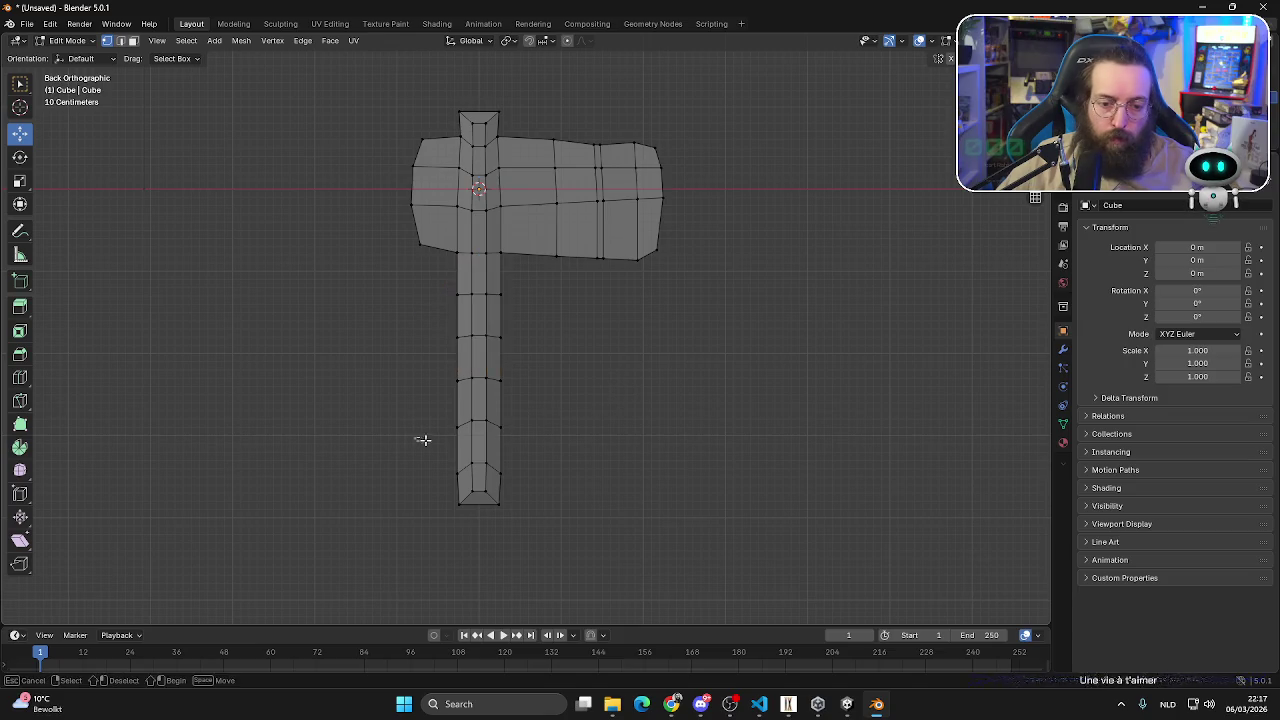
drag(423, 440, 545, 359)
key(s)
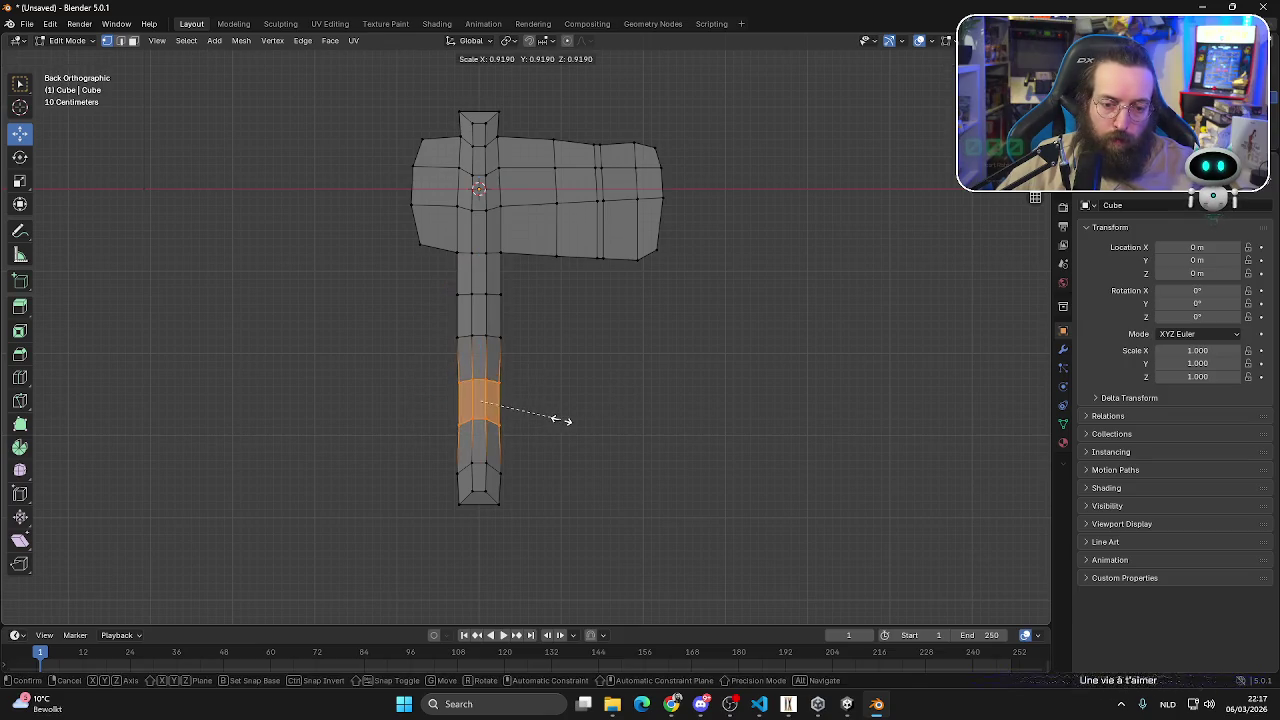
click(556, 419)
key(alt+a)
- Shift the head and the lower handle sideways along X to bend the handle
drag(378, 88, 718, 320)
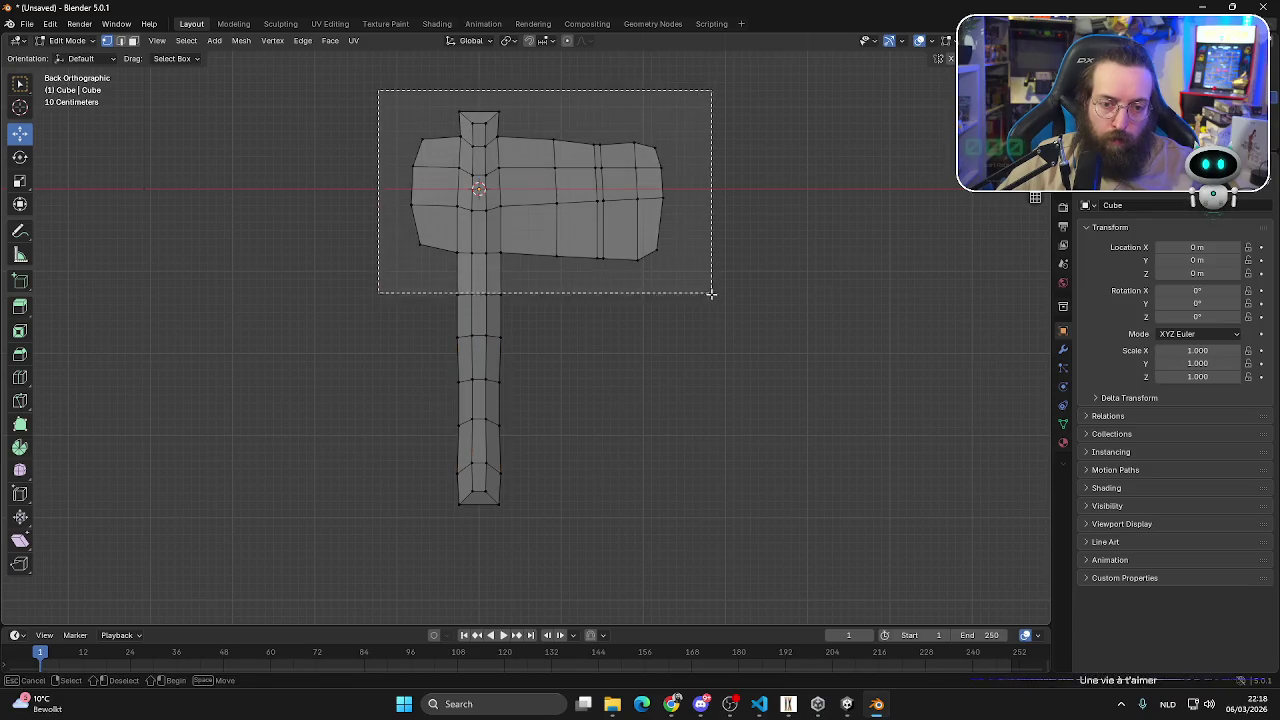
drag(484, 187, 481, 191)
click(423, 531)
drag(370, 572, 523, 363)
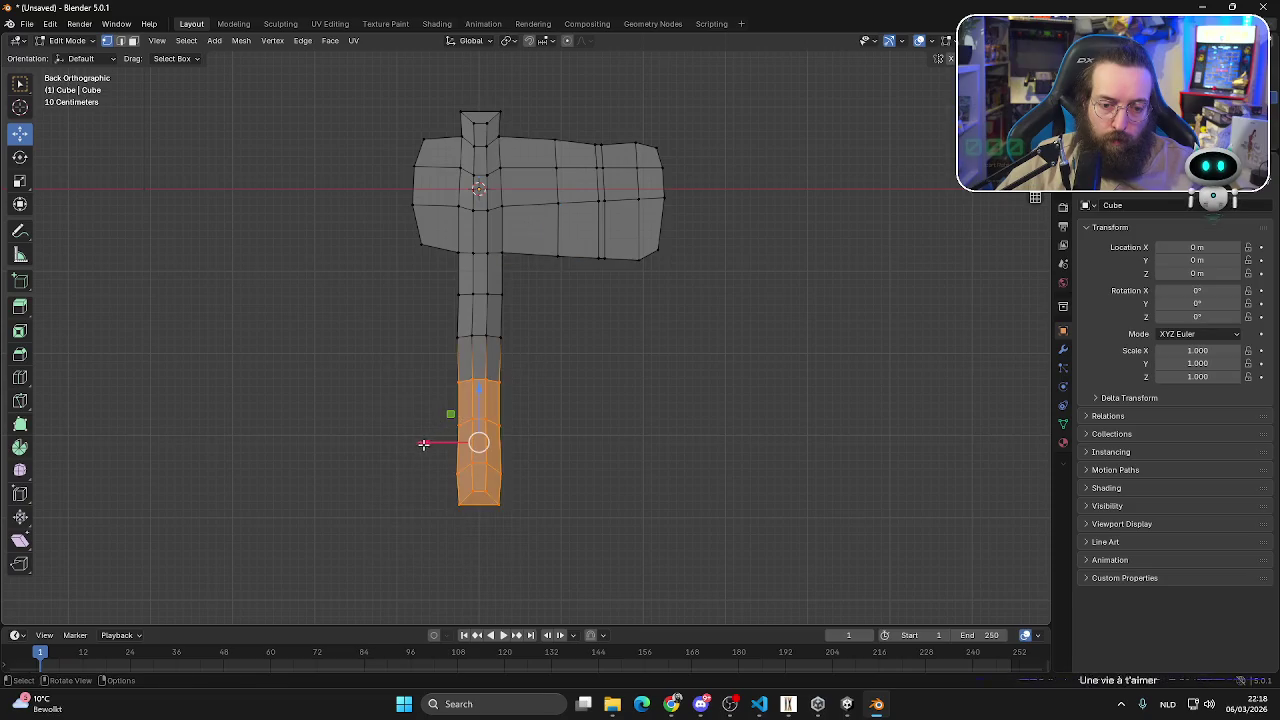
drag(424, 444, 423, 443)
click(414, 531)
- Nudge the handle's bottom end sideways along X and orbit to check the bend
drag(413, 542, 525, 466)
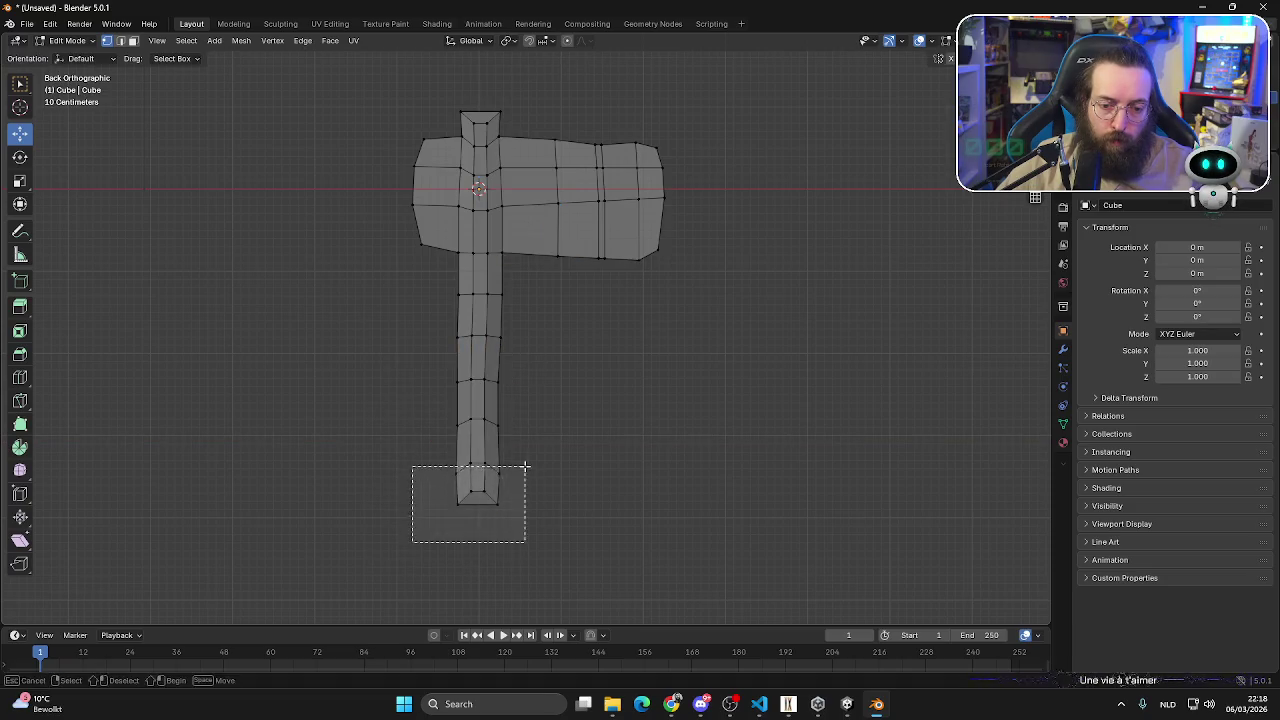
drag(424, 485, 424, 481)
key(alt+a)
scroll(660, 414, down, 3)
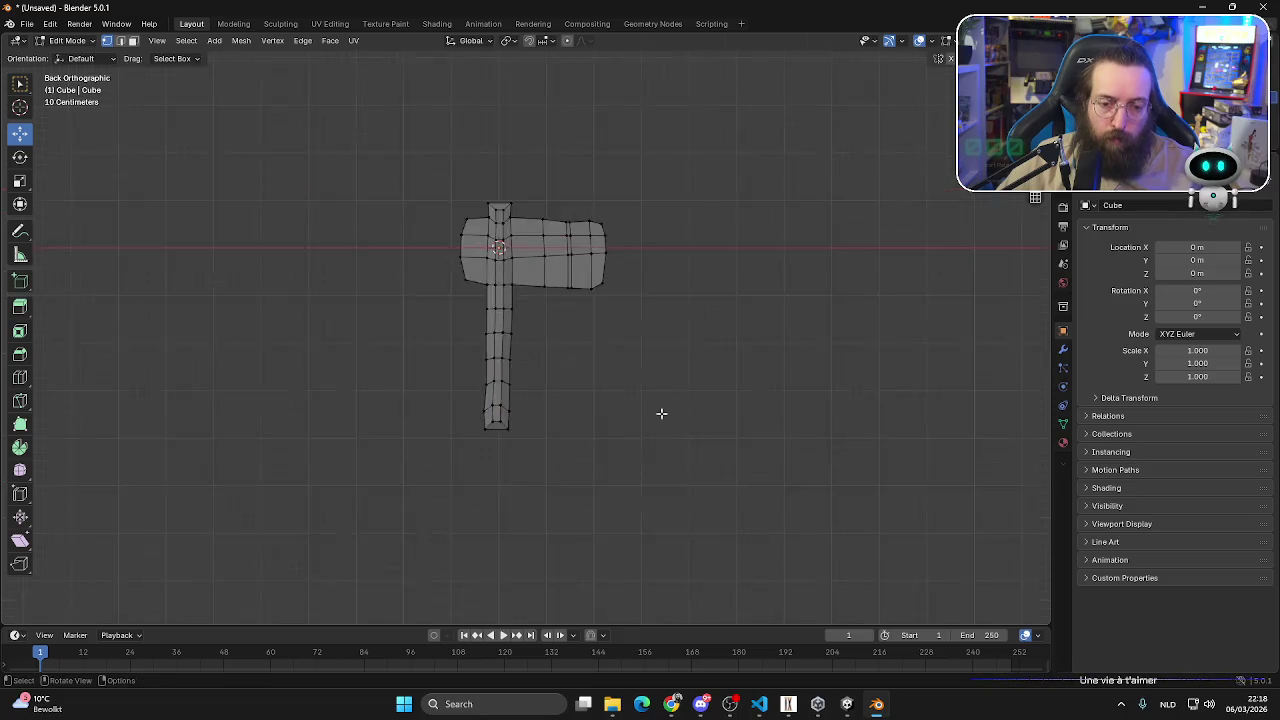
middle_drag(660, 414, 107, 383)
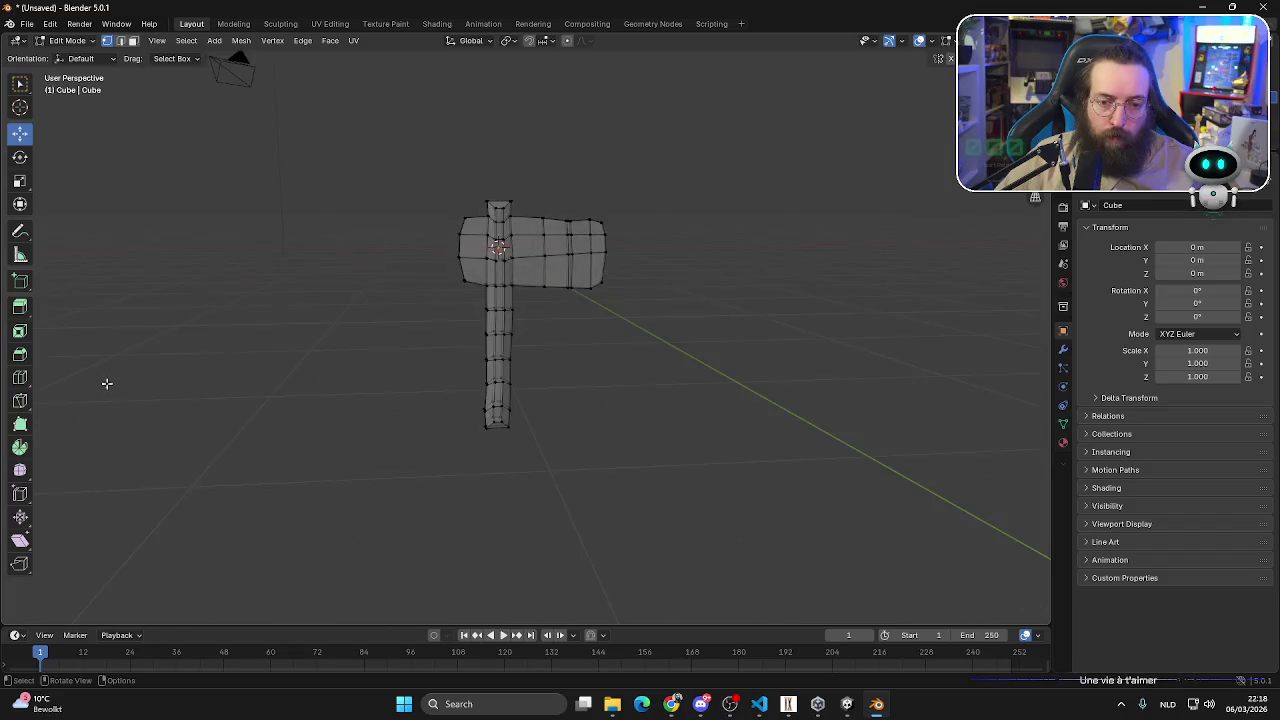
middle_drag(482, 358, 501, 356)
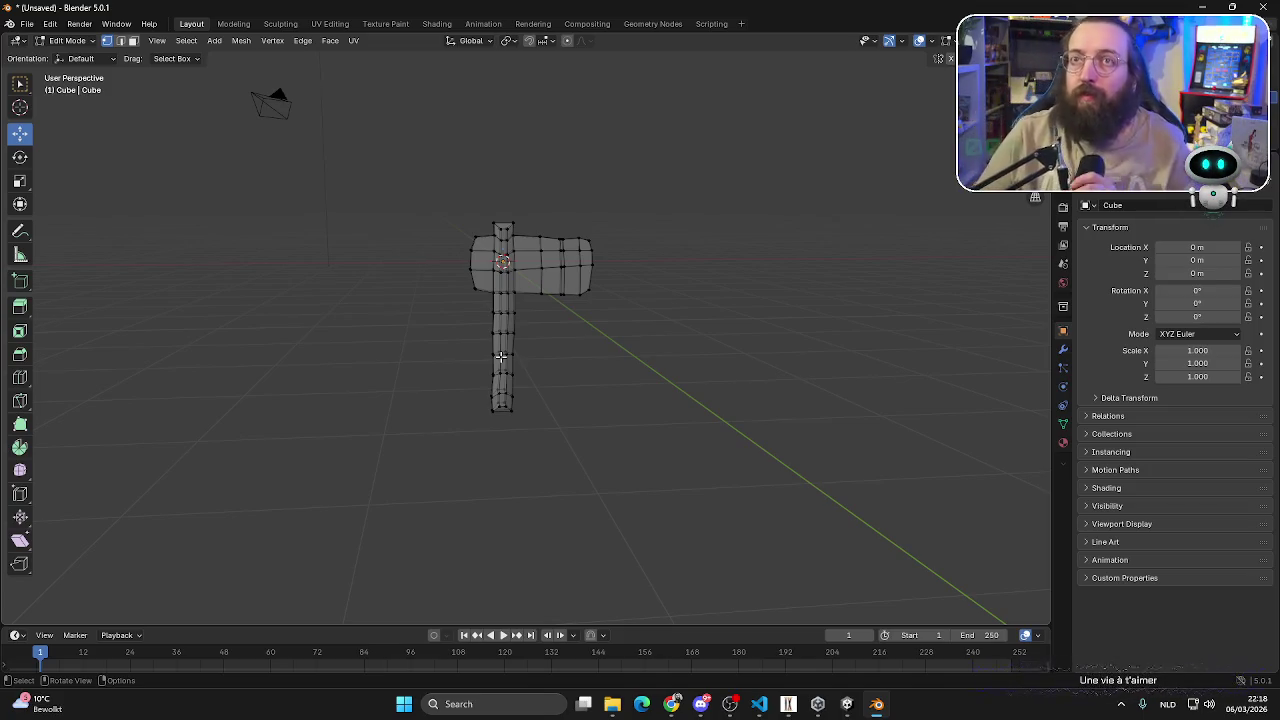
scroll(586, 251, up, 3)
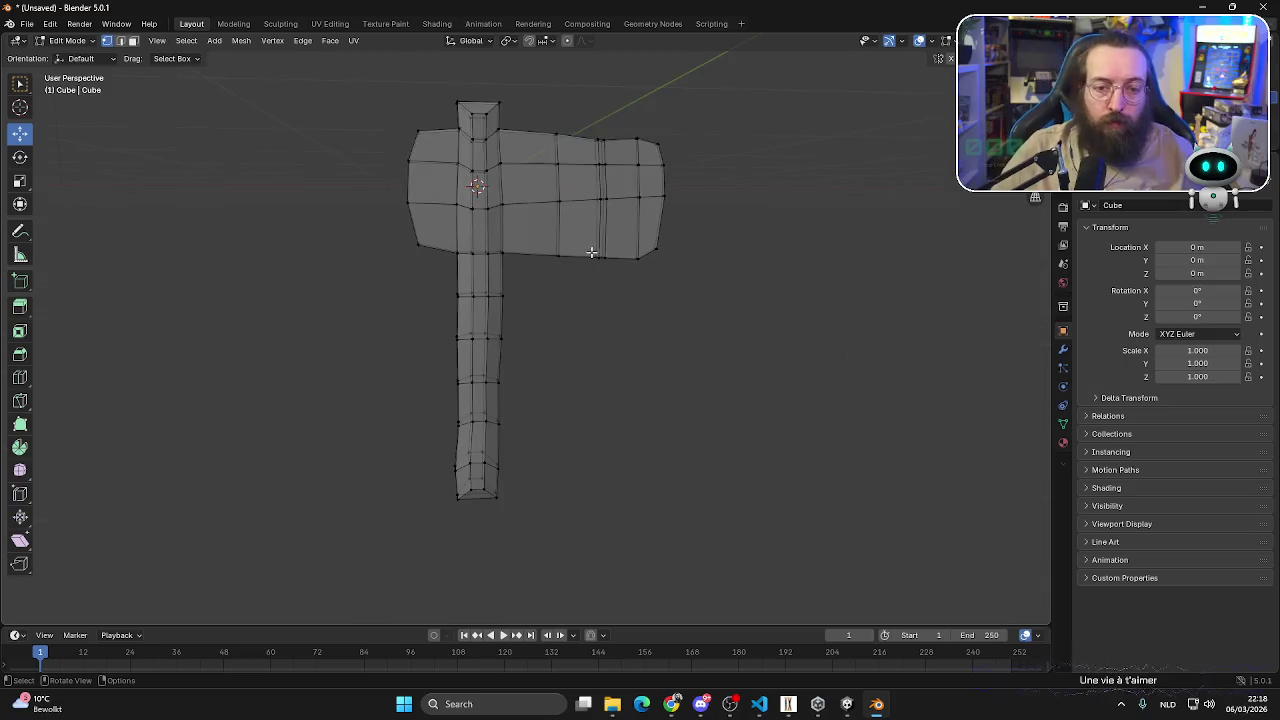
- Select a top vertex of the post, preview without overlays, and lower it slightly
scroll(580, 271, up, 2)
mouse_move(429, 220)
middle_down()
mouse_move(461, 259)
mouse_move(438, 235)
middle_up()
click(438, 235)
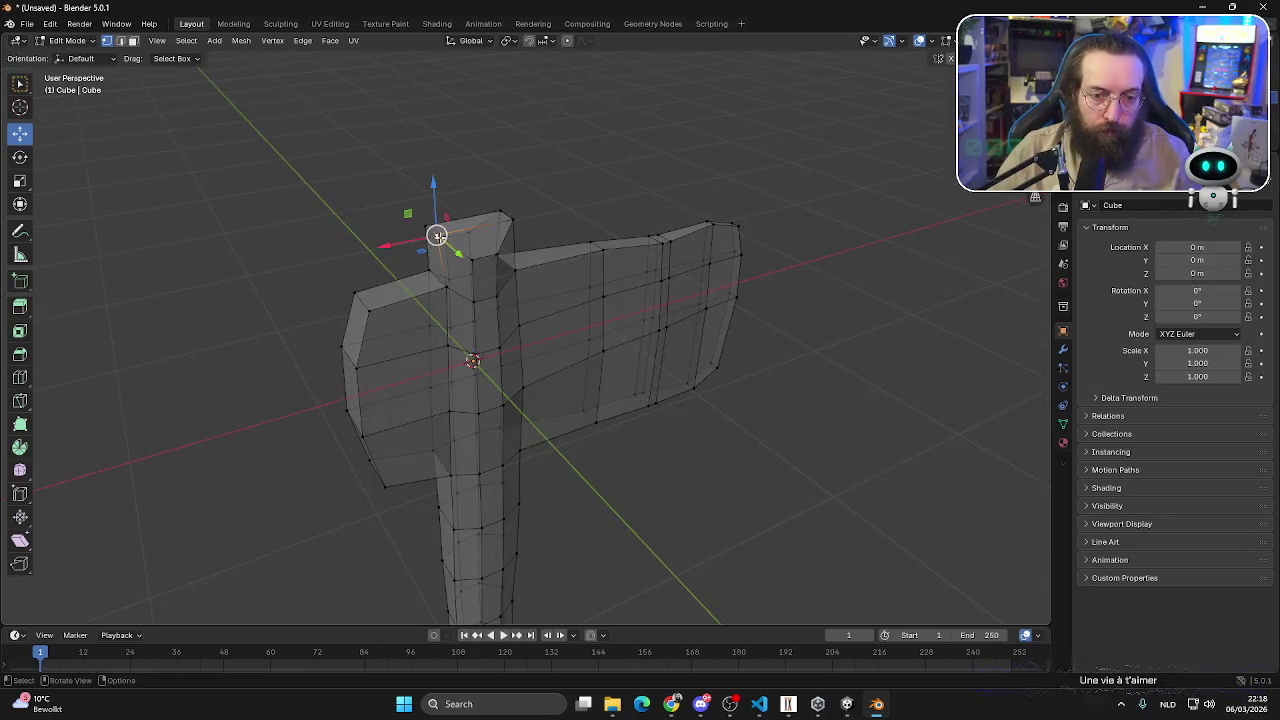
click(918, 41)
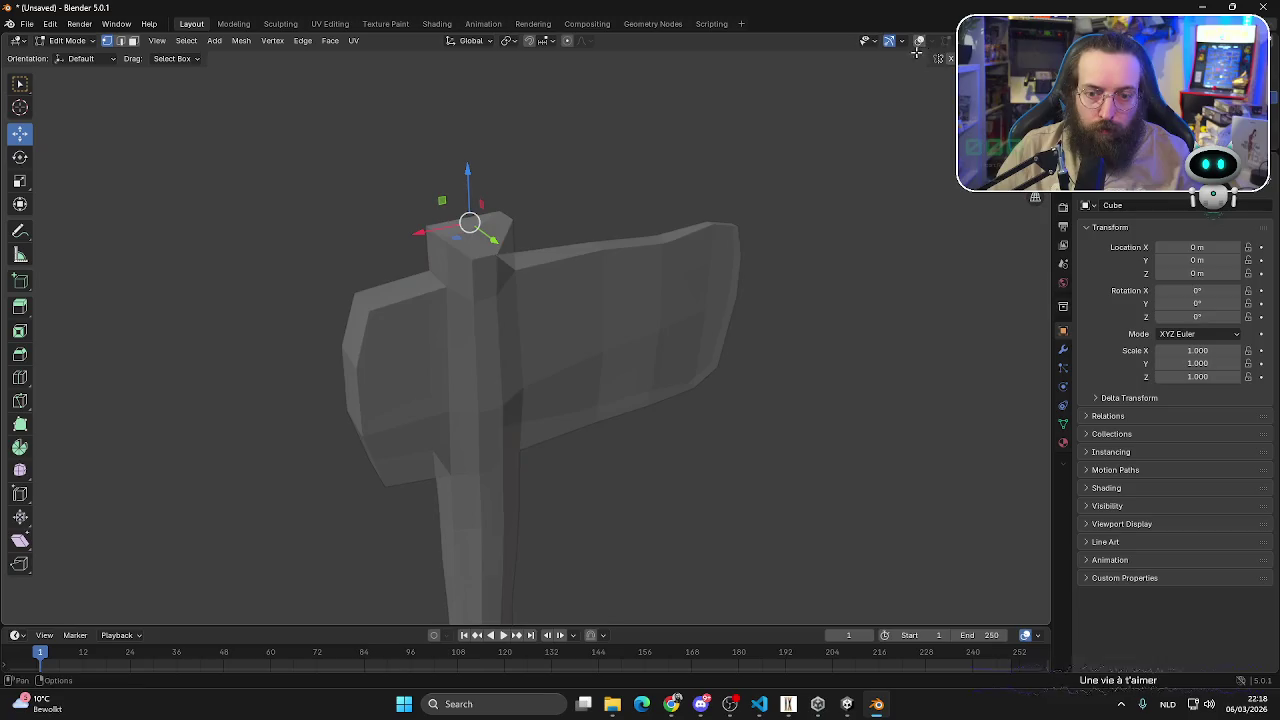
click(919, 41)
scroll(634, 414, down, 3)
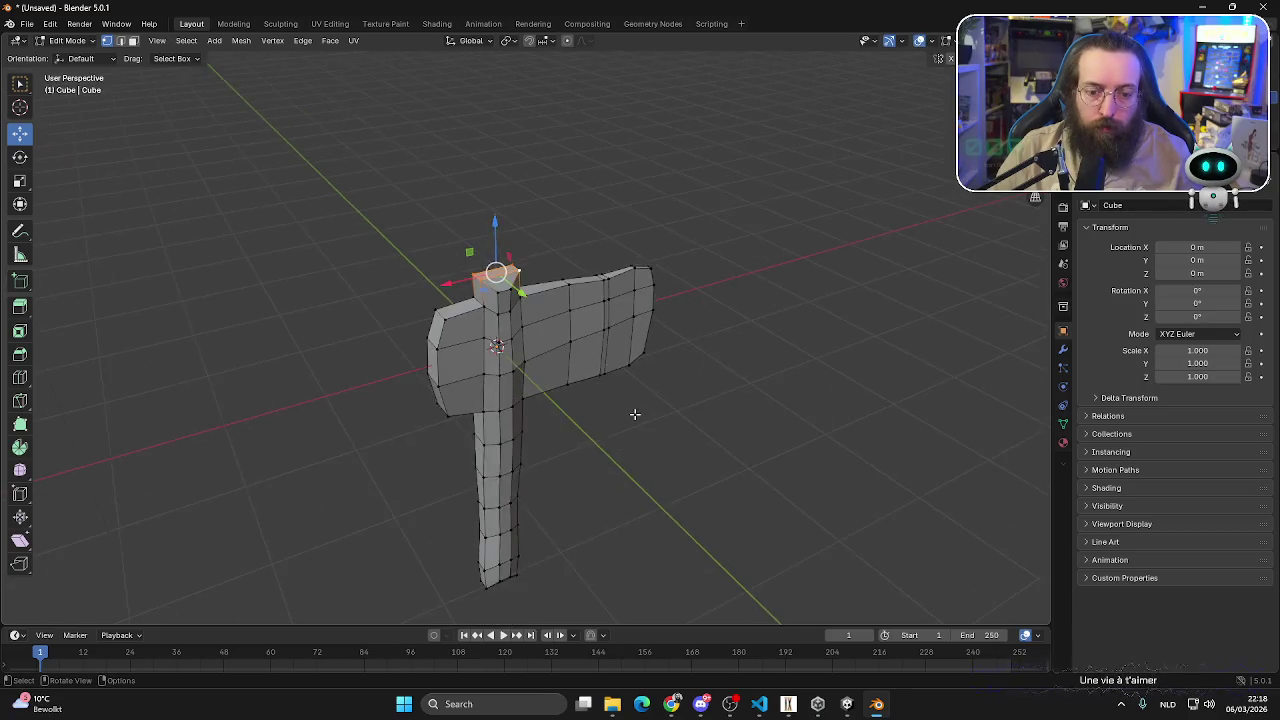
middle_drag(634, 414, 581, 260)
scroll(581, 260, up, 2)
mouse_move(507, 176)
mouse_down()
mouse_move(514, 189)
mouse_move(519, 172)
mouse_up()
- Lower the cap's top-left vertex and top edge along Z
middle_drag(519, 172, 672, 282)
mouse_move(793, 230)
middle_down()
mouse_move(777, 277)
mouse_move(468, 229)
middle_up()
click(636, 209)
shift+click(535, 193)
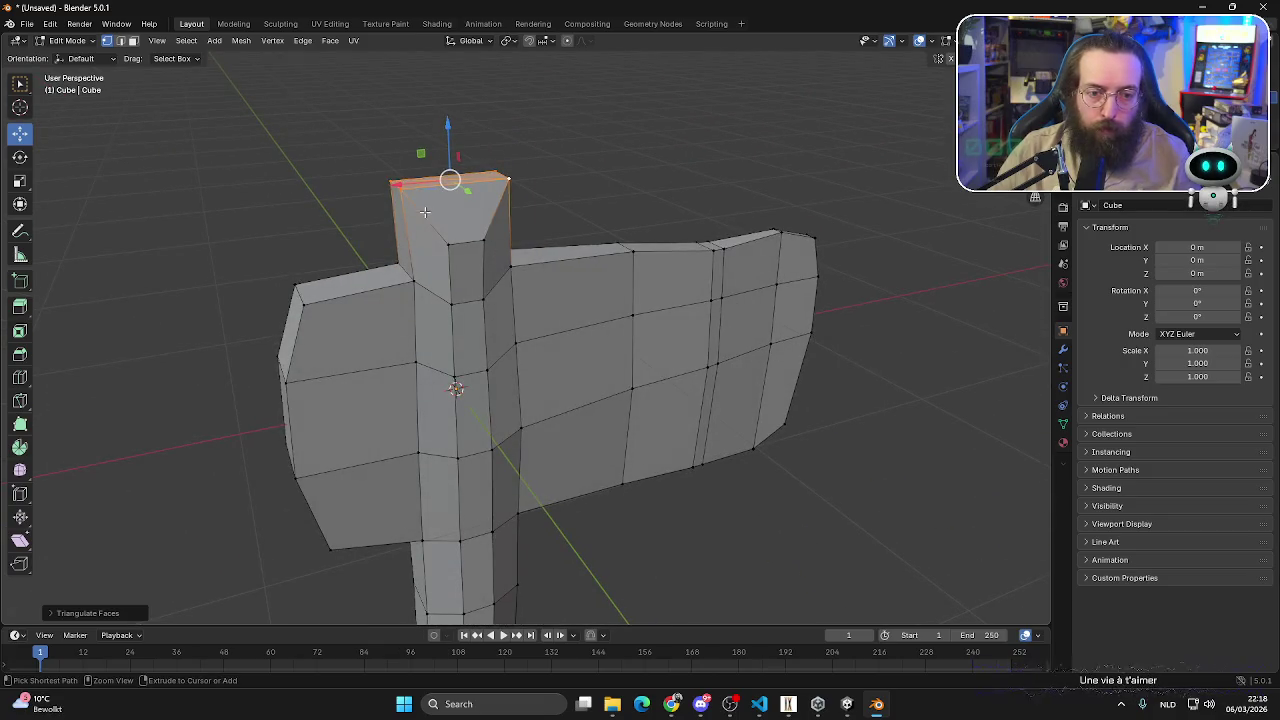
click(624, 189)
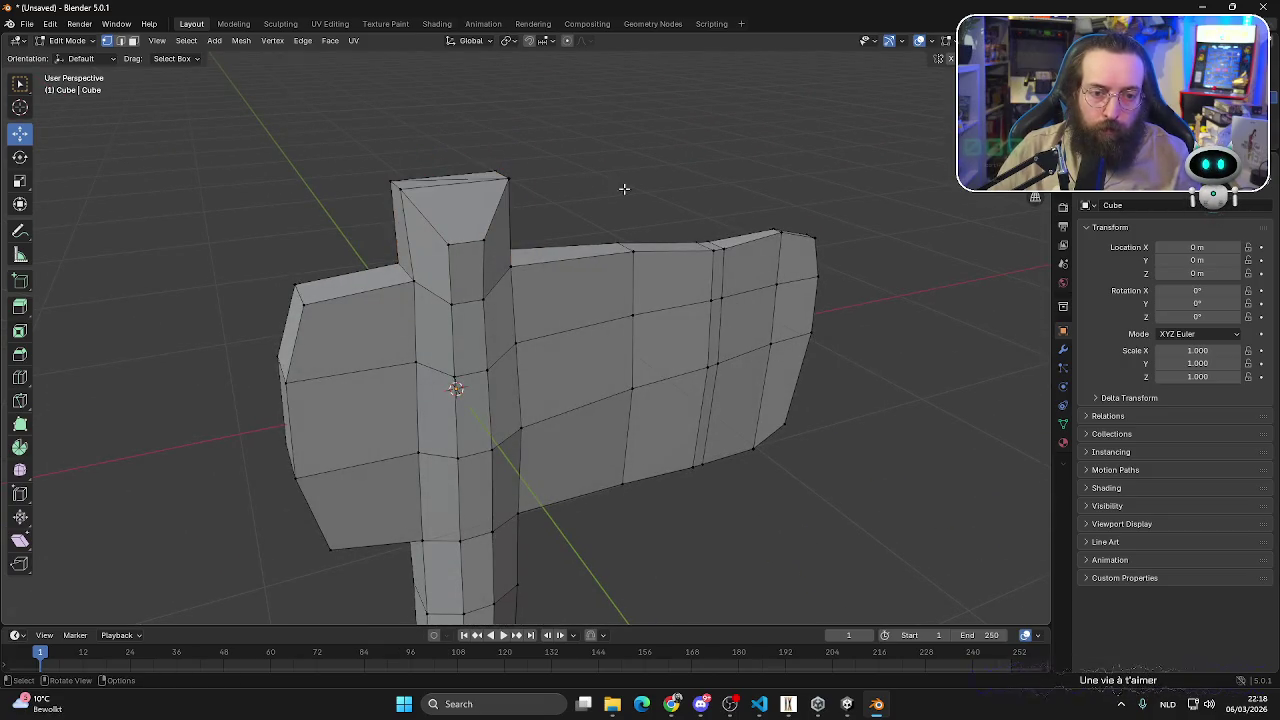
click(395, 195)
key(g)
key(z)
click(372, 201)
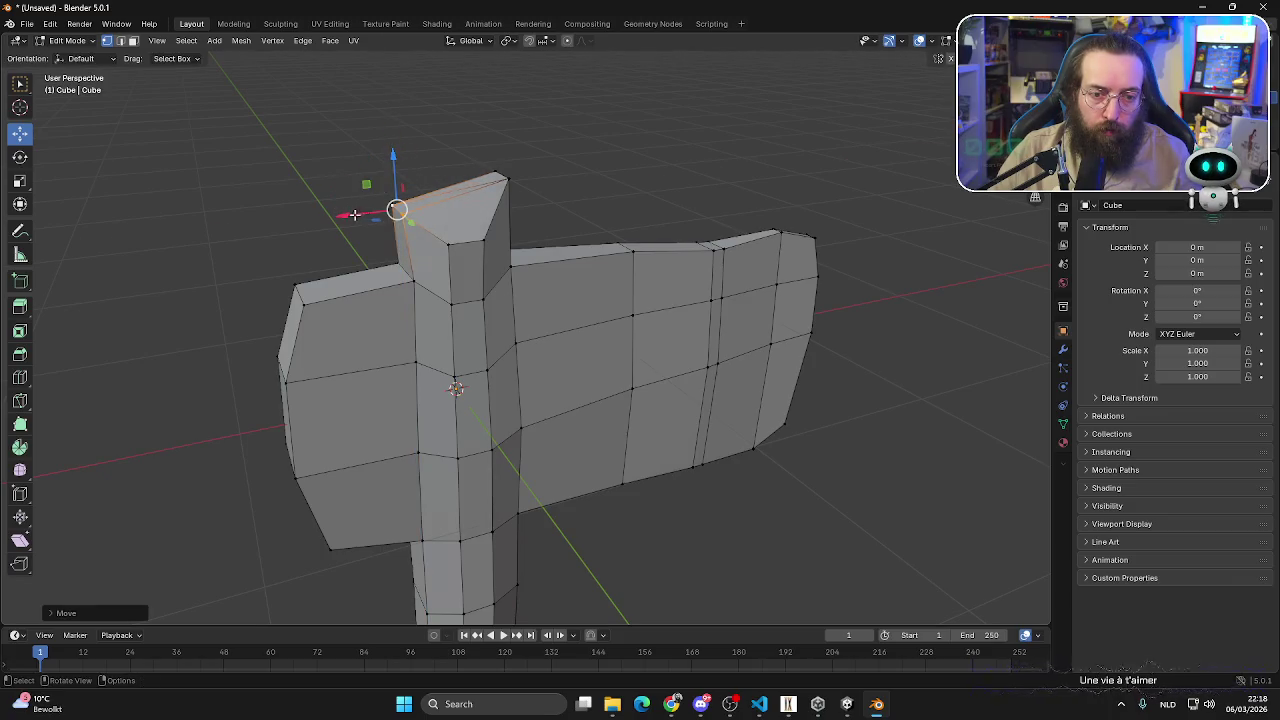
click(430, 140)
middle_drag(430, 140, 493, 179)
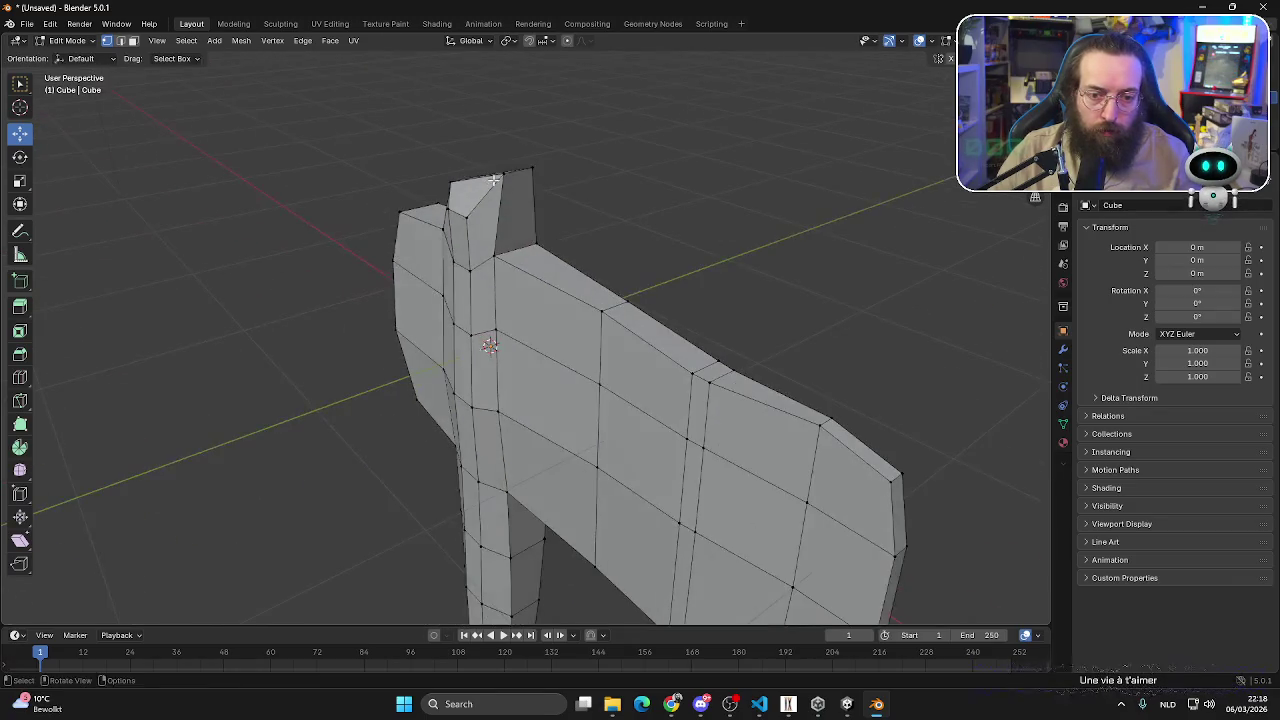
drag(522, 136, 522, 164)
click(617, 203)
- Add a centred loop cut around the top of the post above the head
key(ctrl+r)
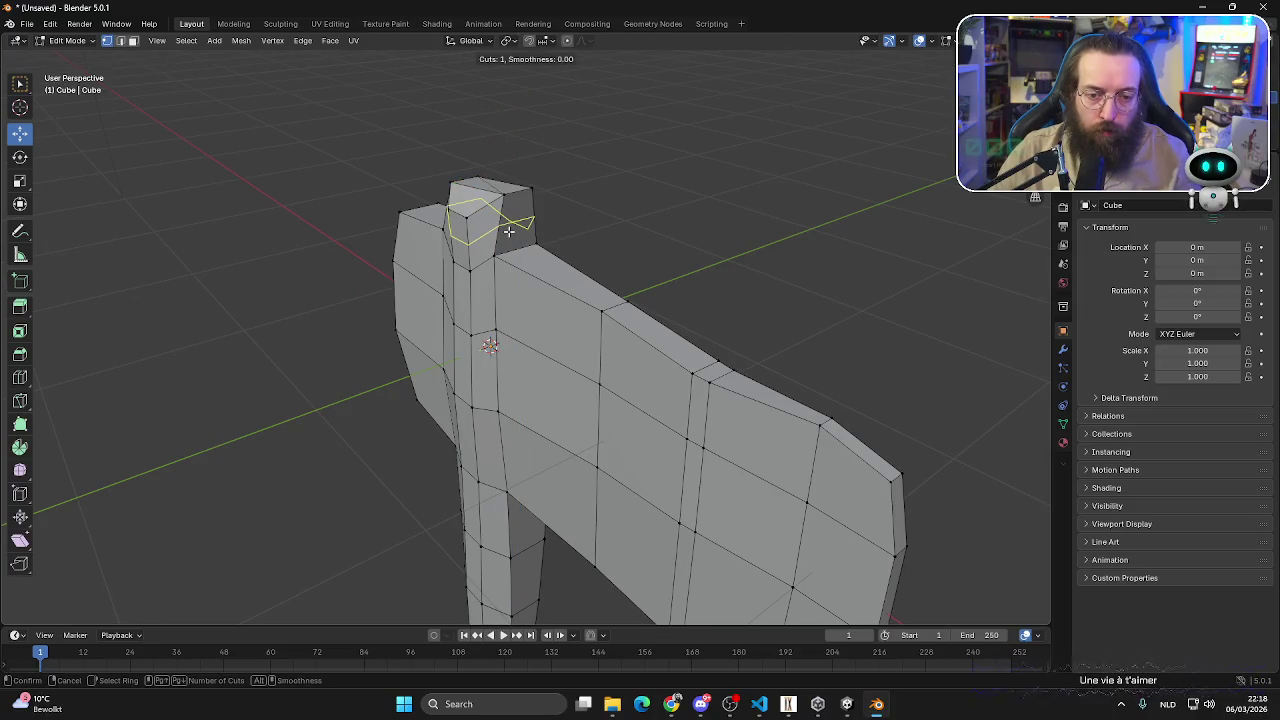
click(509, 231)
right_click(569, 234)
click(560, 240)
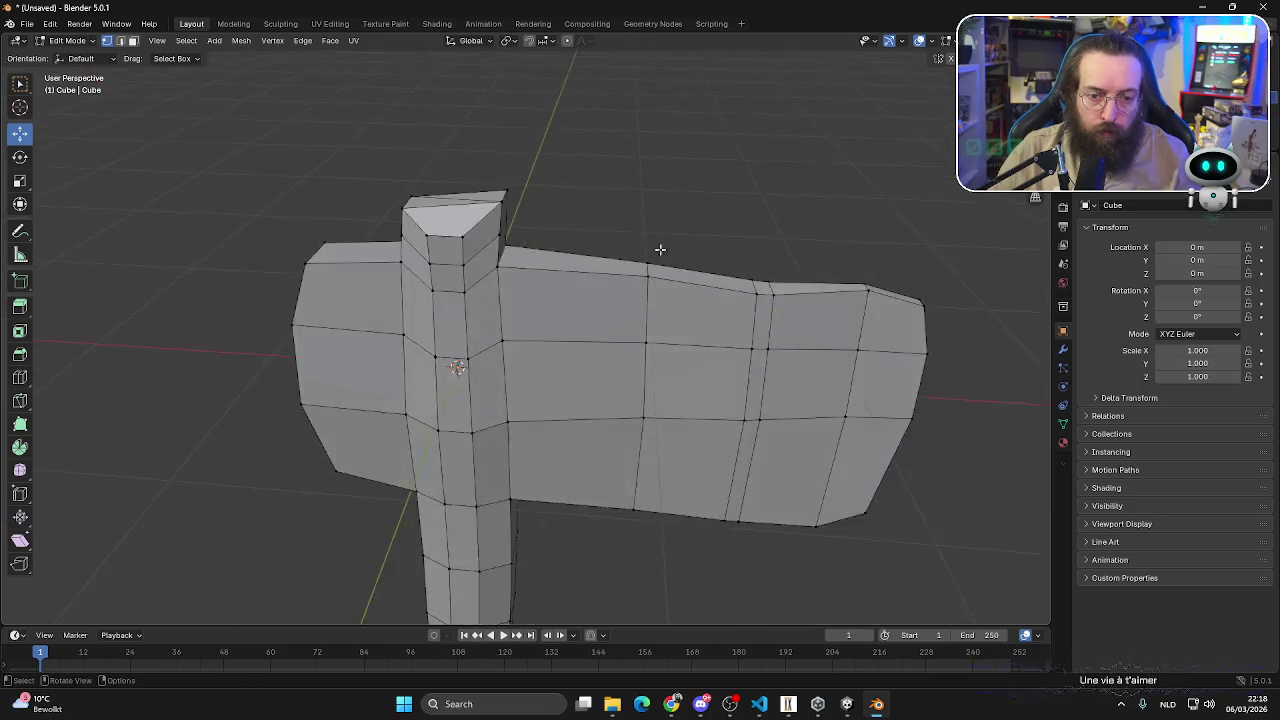
middle_drag(560, 240, 486, 214)
scroll(486, 214, up, 2)
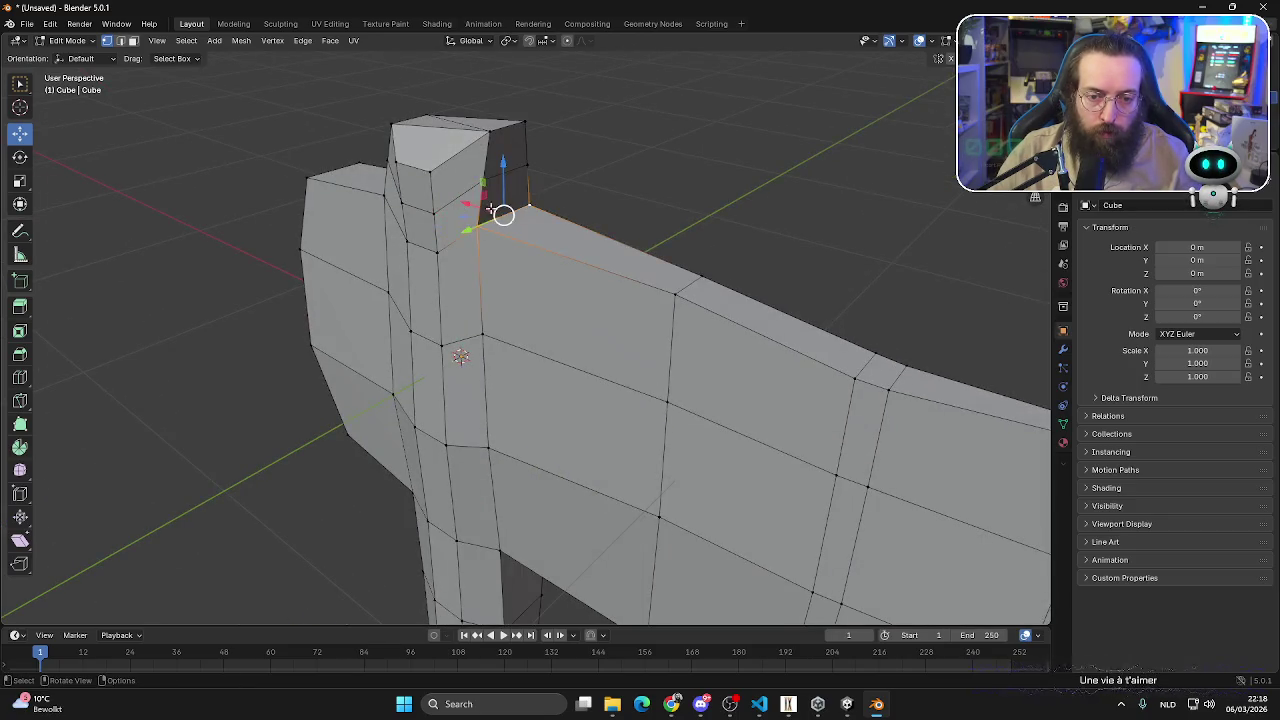
- Move the head-corner vertex along Z, then along X, to reshape the top corner
key(g)
key(y)
key(z)
click(470, 173)
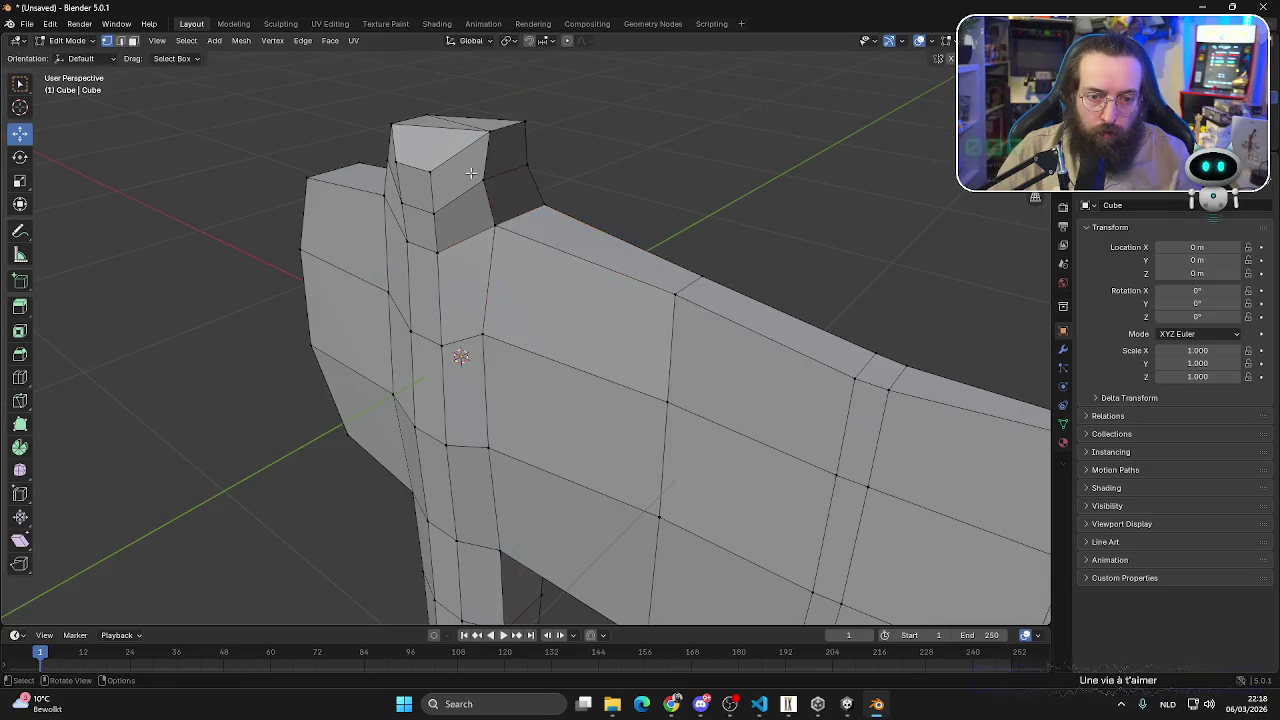
mouse_move(529, 167)
middle_down()
mouse_move(486, 186)
mouse_move(617, 202)
mouse_move(449, 277)
middle_up()
key(g)
key(x)
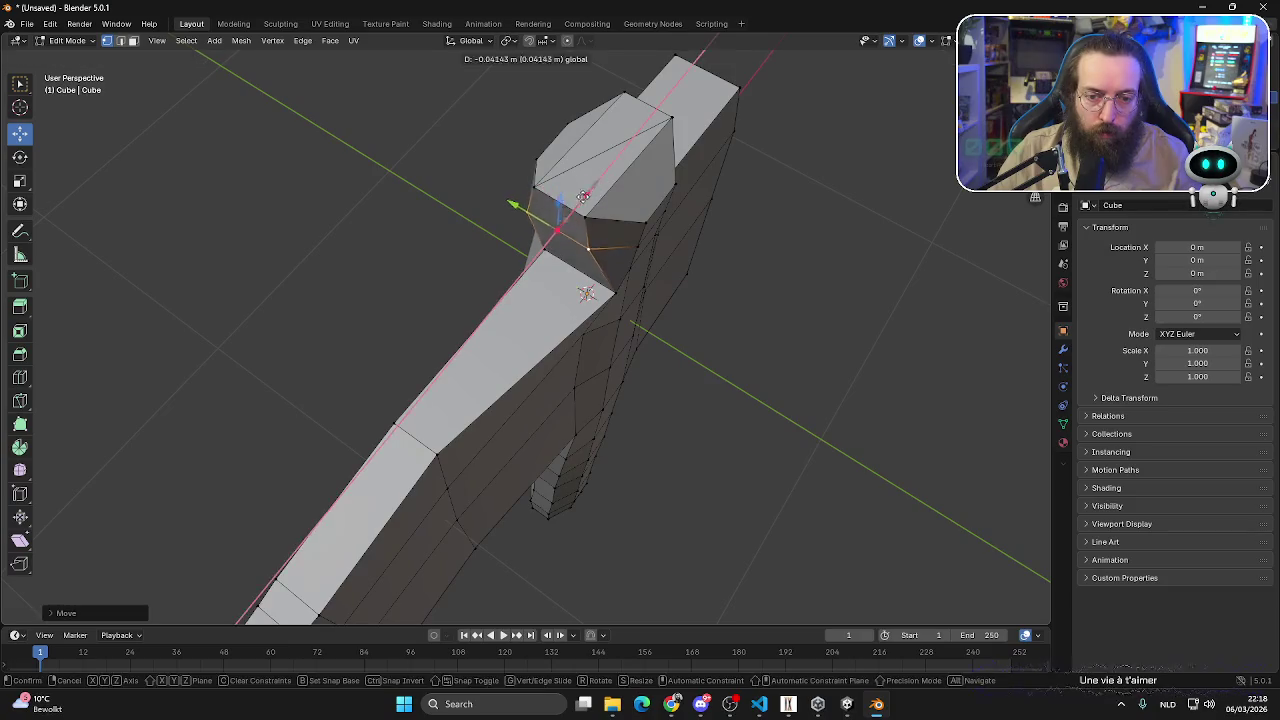
click(551, 234)
mouse_move(551, 234)
middle_down()
mouse_move(600, 250)
mouse_move(637, 229)
mouse_move(646, 262)
mouse_move(637, 251)
middle_up()
scroll(637, 251, down, 5)
scroll(640, 396, up, 4)
scroll(623, 397, down, 3)
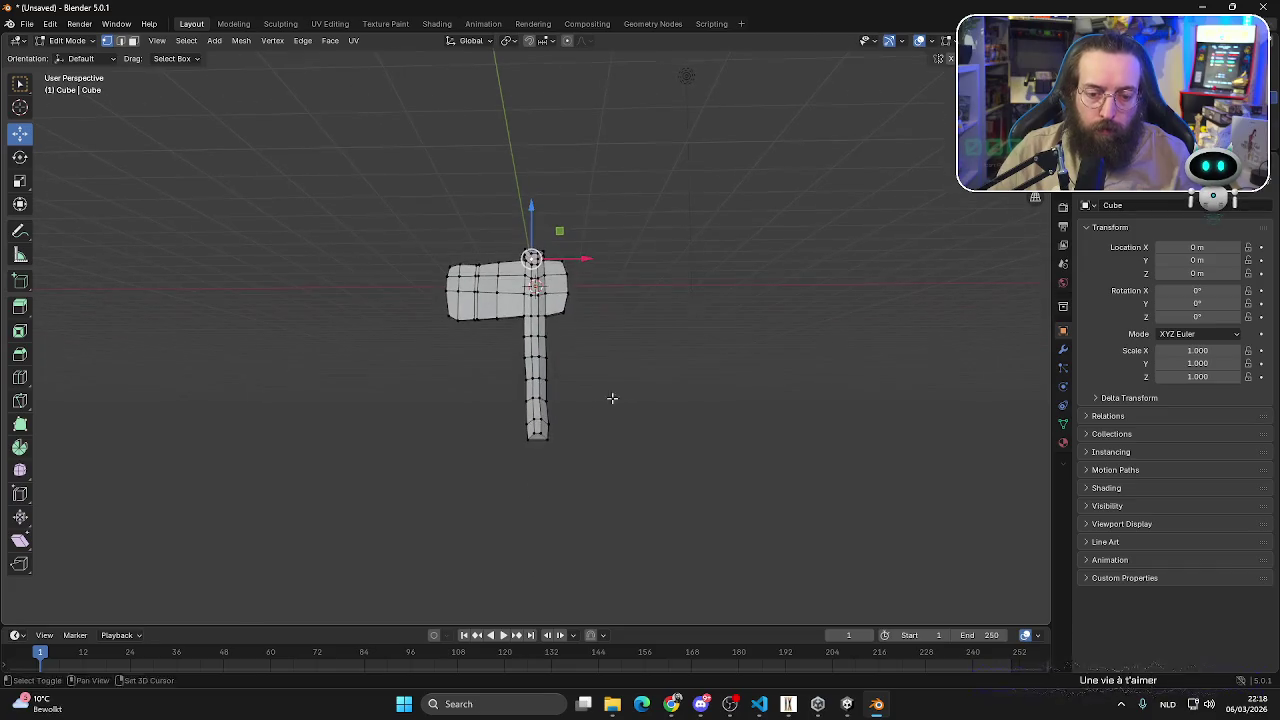
- Lower the whole handle slightly along Z
mouse_move(450, 485)
mouse_down()
mouse_move(591, 366)
mouse_move(611, 333)
mouse_up()
key(g)
key(z)
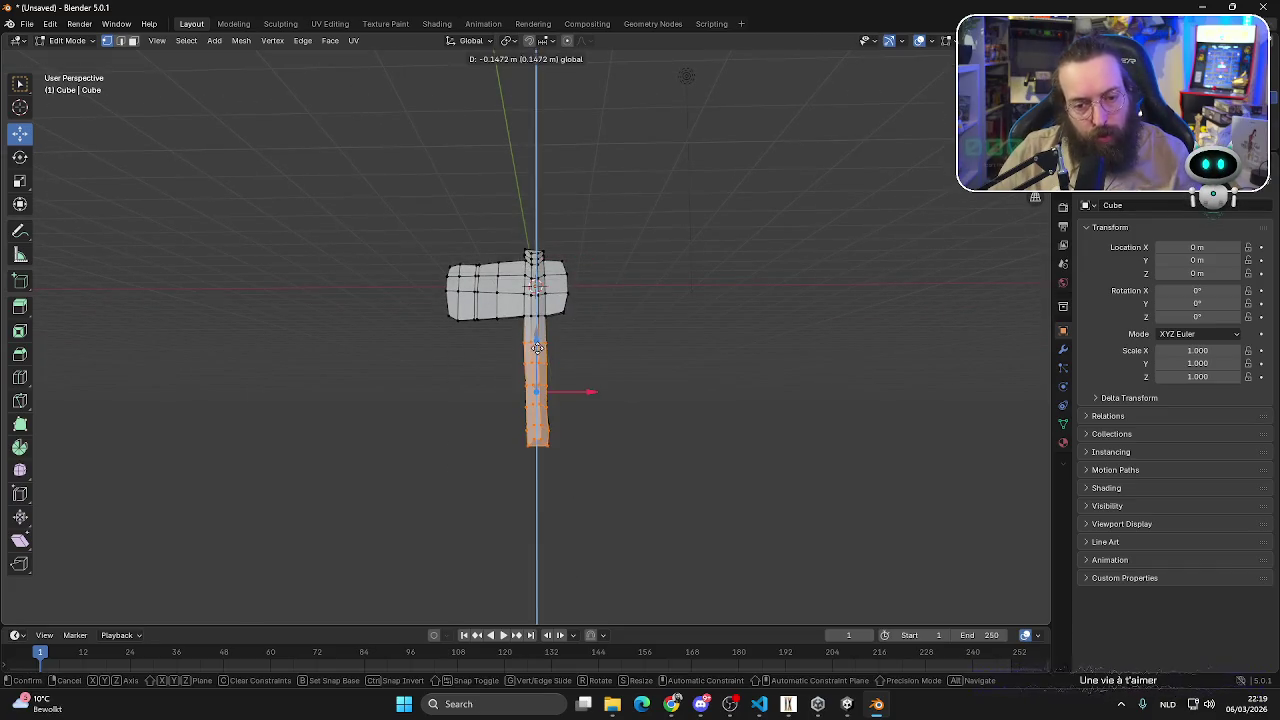
click(501, 468)
click(439, 517)
- Scale the handle faces along Z to lengthen the handle
drag(443, 511, 594, 354)
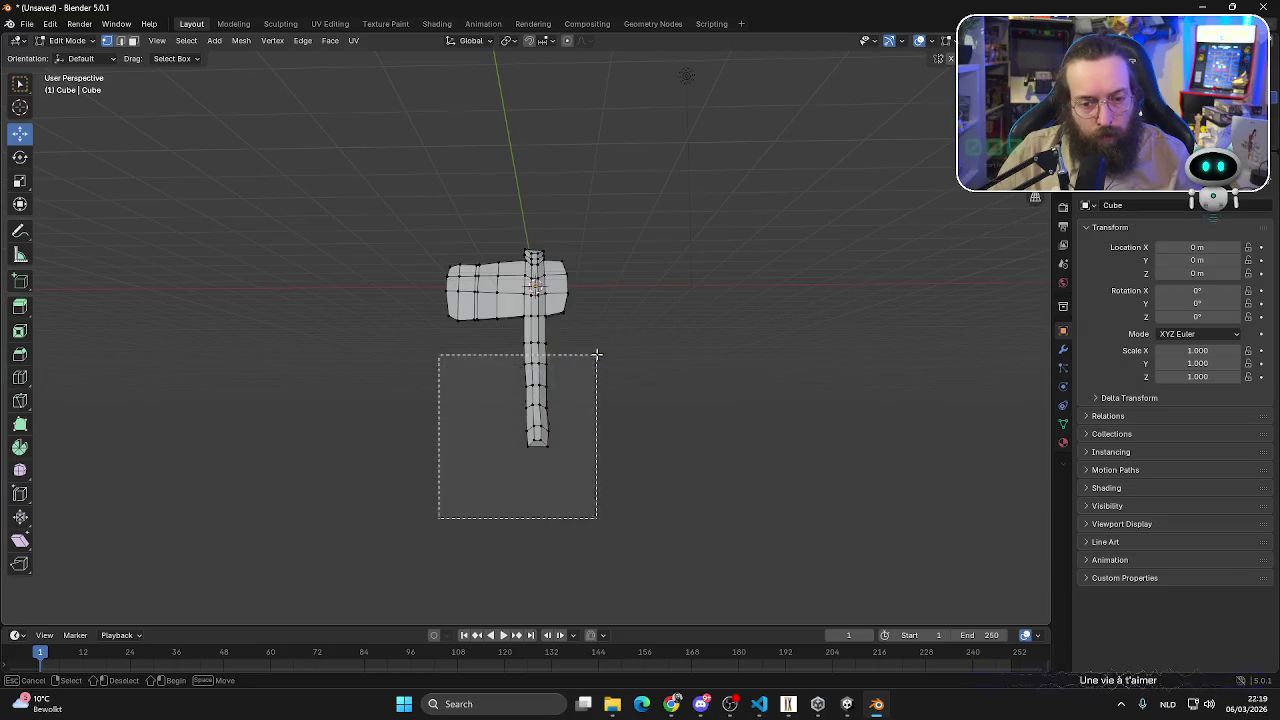
key(s)
key(z)
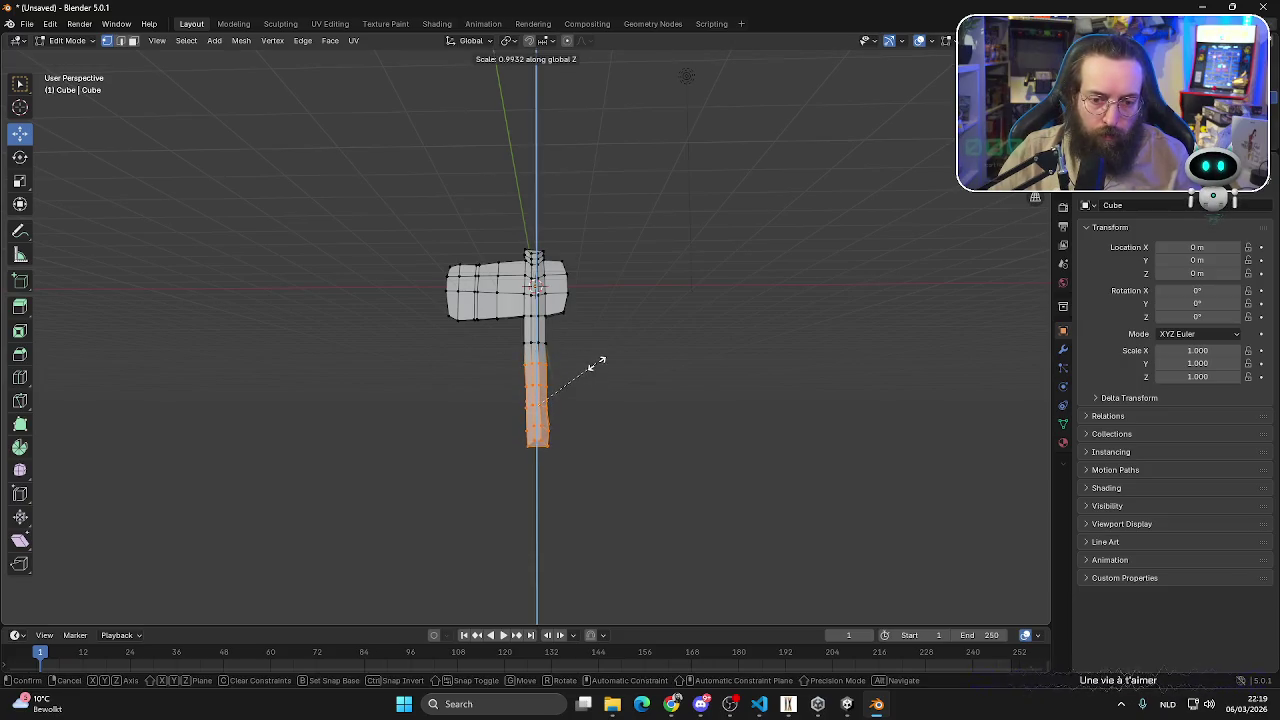
key(Escape)
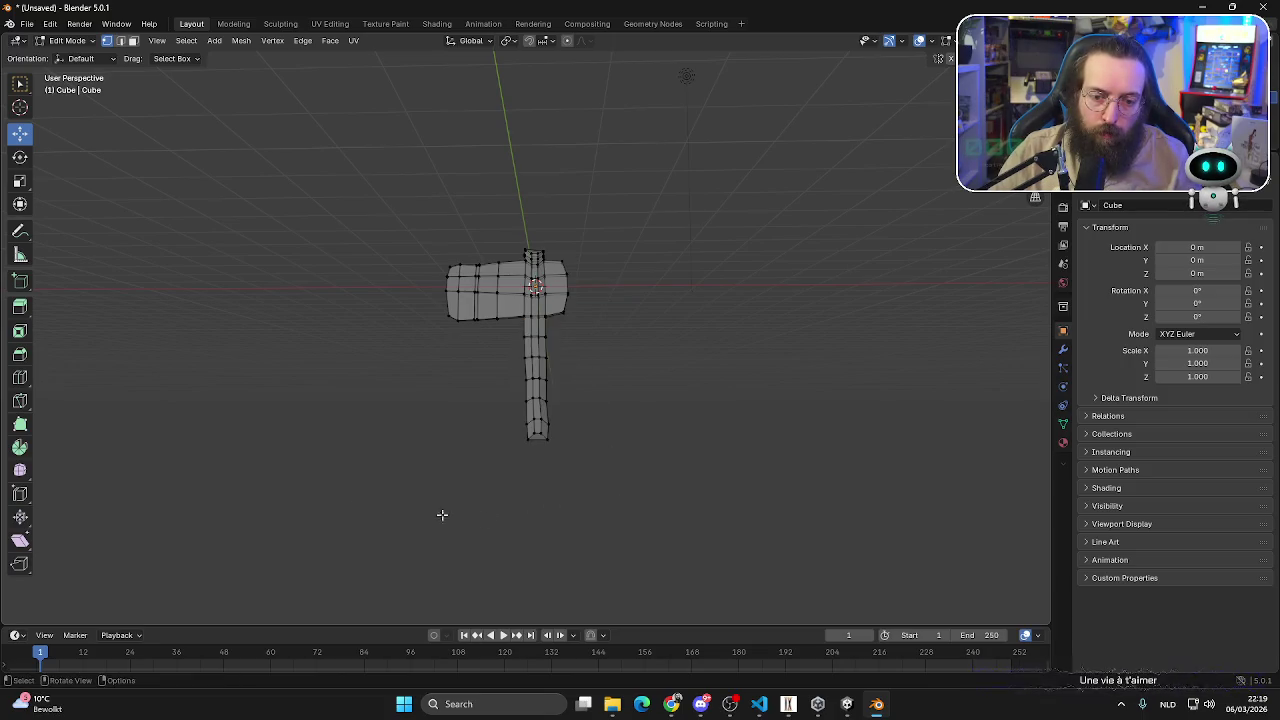
drag(355, 495, 643, 336)
key(s)
key(z)
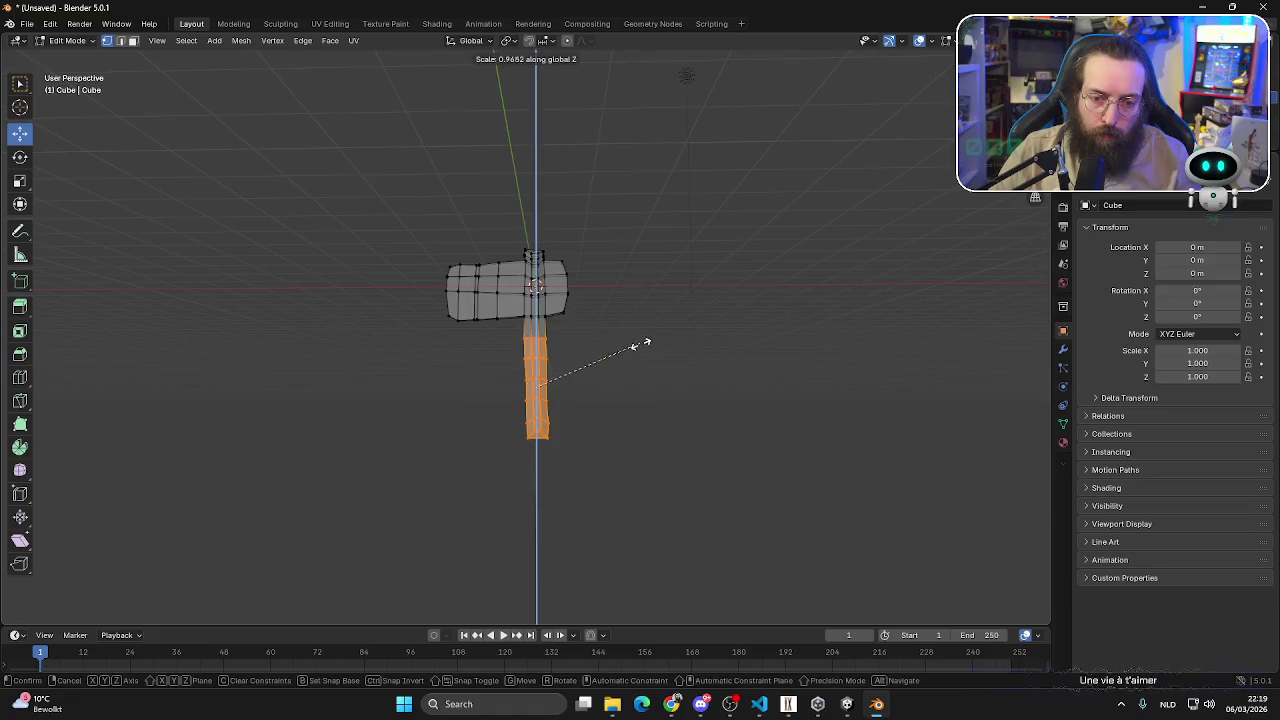
click(679, 329)
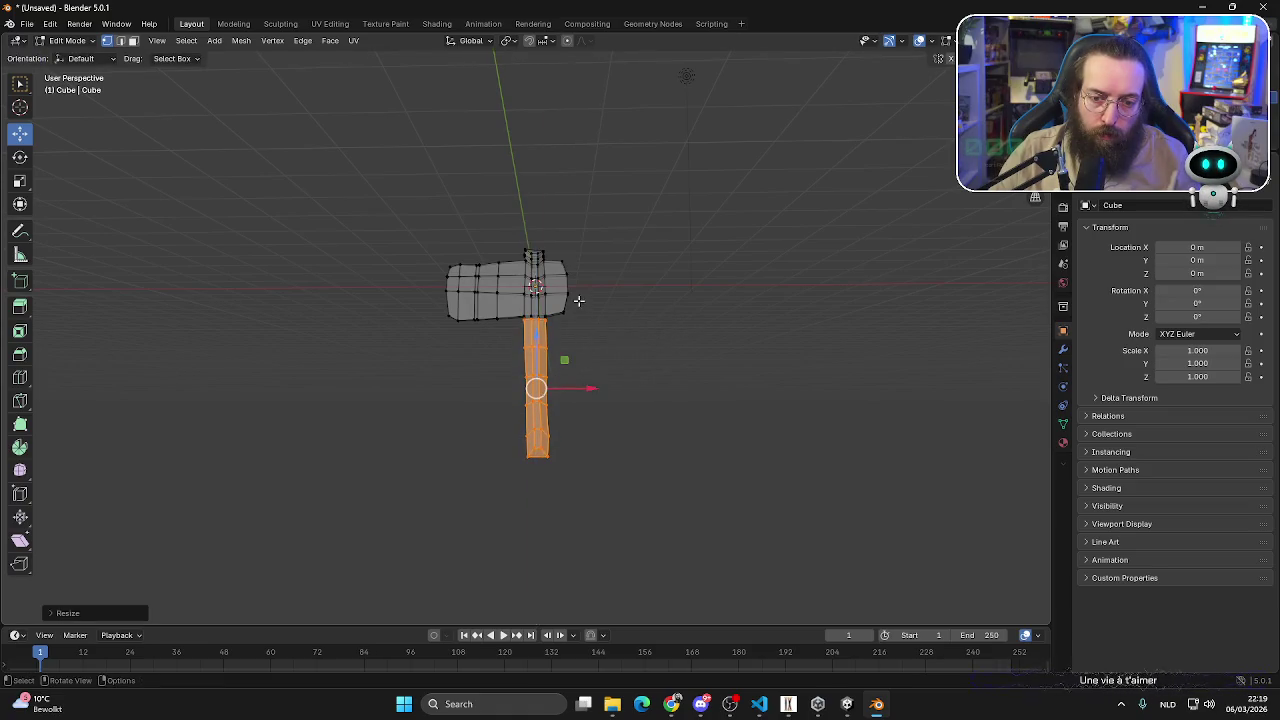
- Slide the lengthened handle down into its lower position
drag(530, 336, 540, 358)
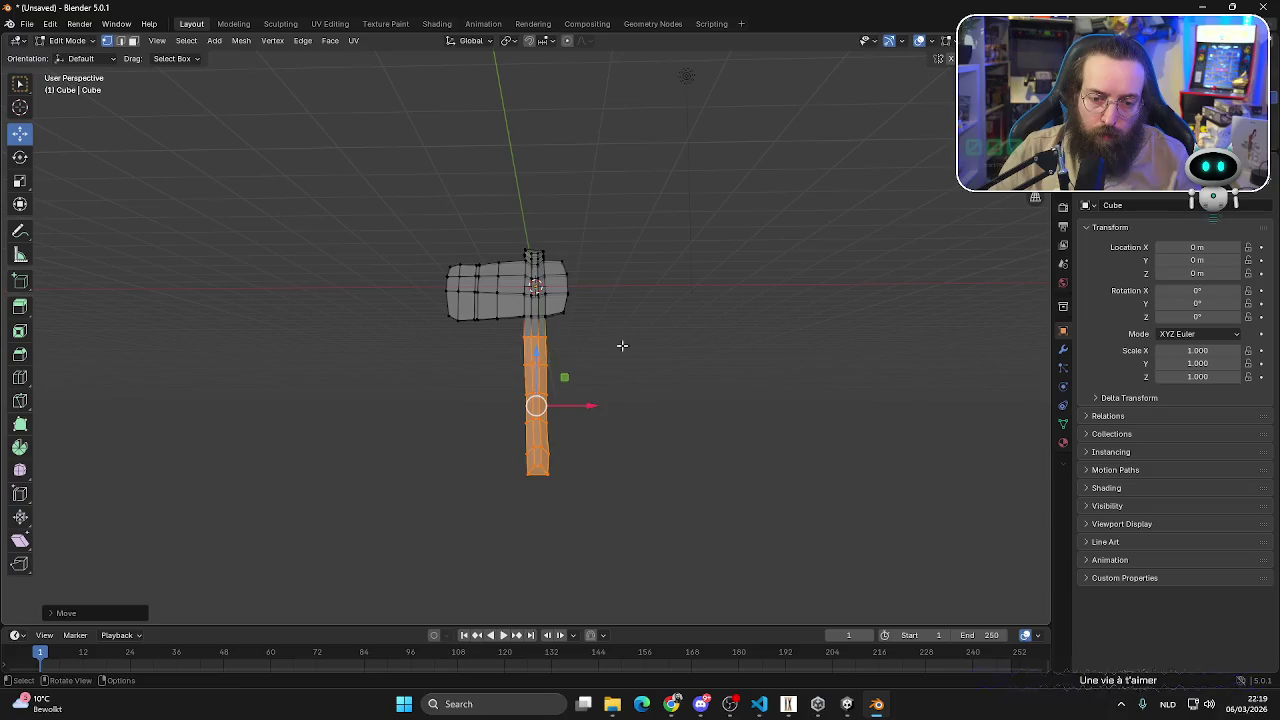
click(620, 350)
mouse_move(720, 374)
middle_down()
mouse_move(394, 391)
mouse_move(472, 363)
middle_up()
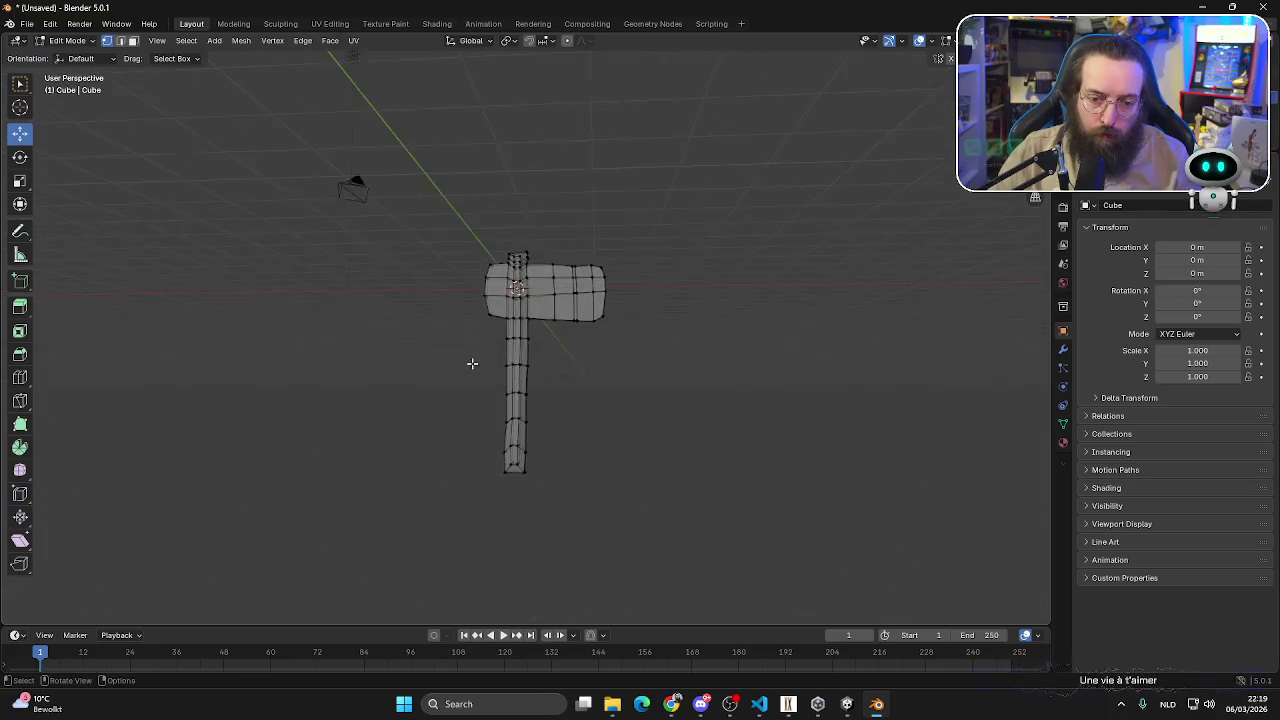
scroll(437, 524, up, 1)
- Shift the handle's bottom faces left and tilt them about 9 degrees
drag(432, 540, 584, 434)
mouse_move(472, 466)
mouse_down()
mouse_move(449, 468)
mouse_move(506, 465)
mouse_move(471, 466)
mouse_up()
click(434, 534)
mouse_move(434, 536)
mouse_down()
mouse_move(549, 462)
mouse_move(556, 474)
mouse_up()
click(20, 157)
click(20, 133)
click(649, 405)
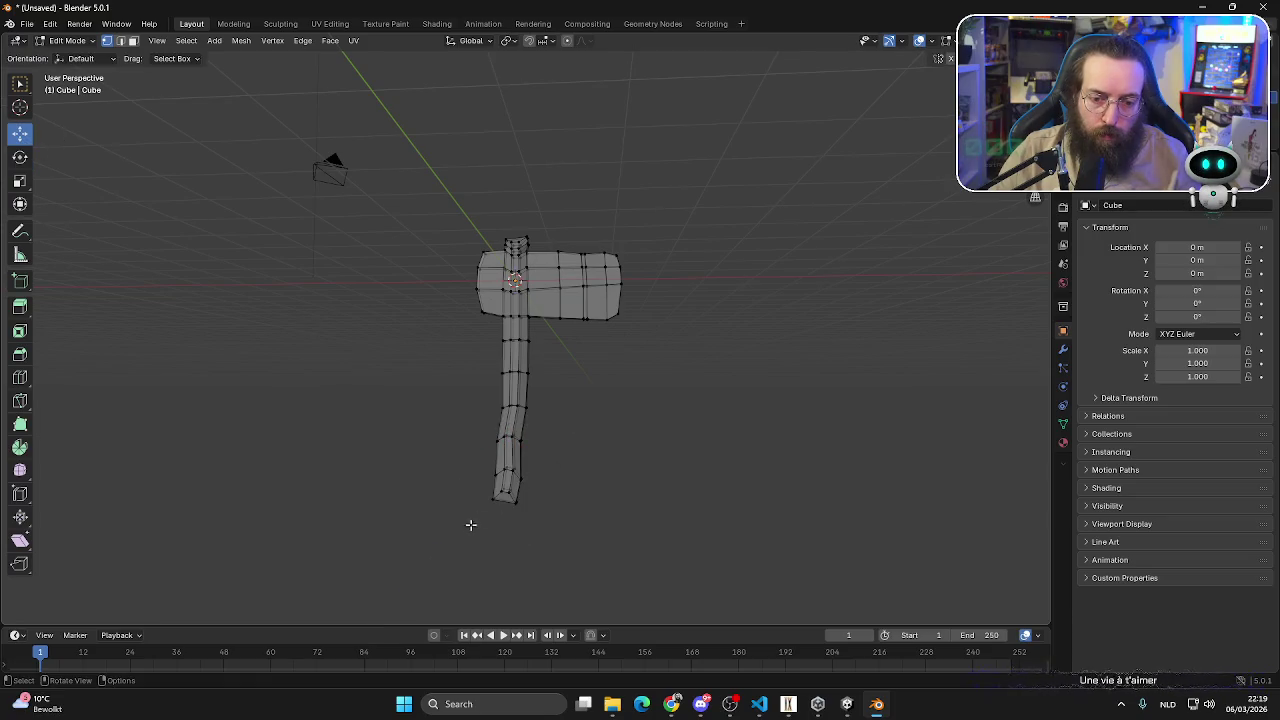
- Nudge the handle end up-left, tilt it about 7 degrees, then raise it
drag(471, 525, 549, 462)
drag(452, 483, 447, 478)
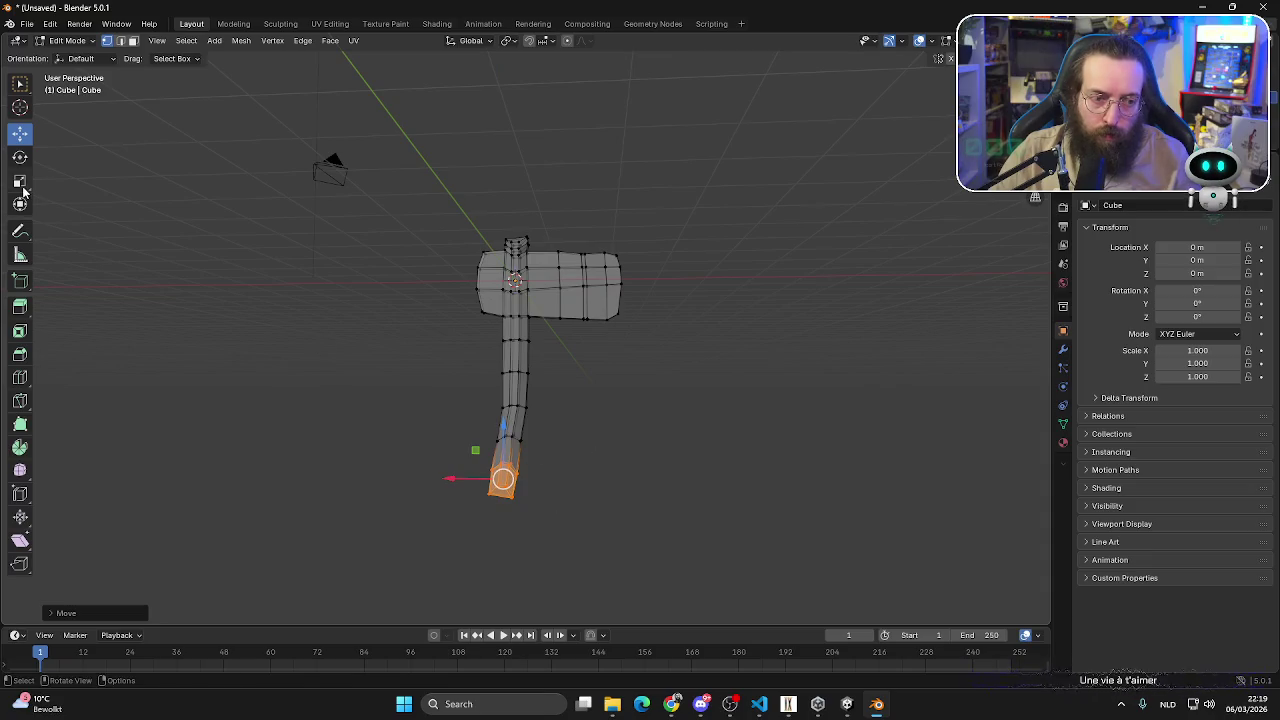
click(20, 157)
drag(552, 453, 549, 468)
click(20, 136)
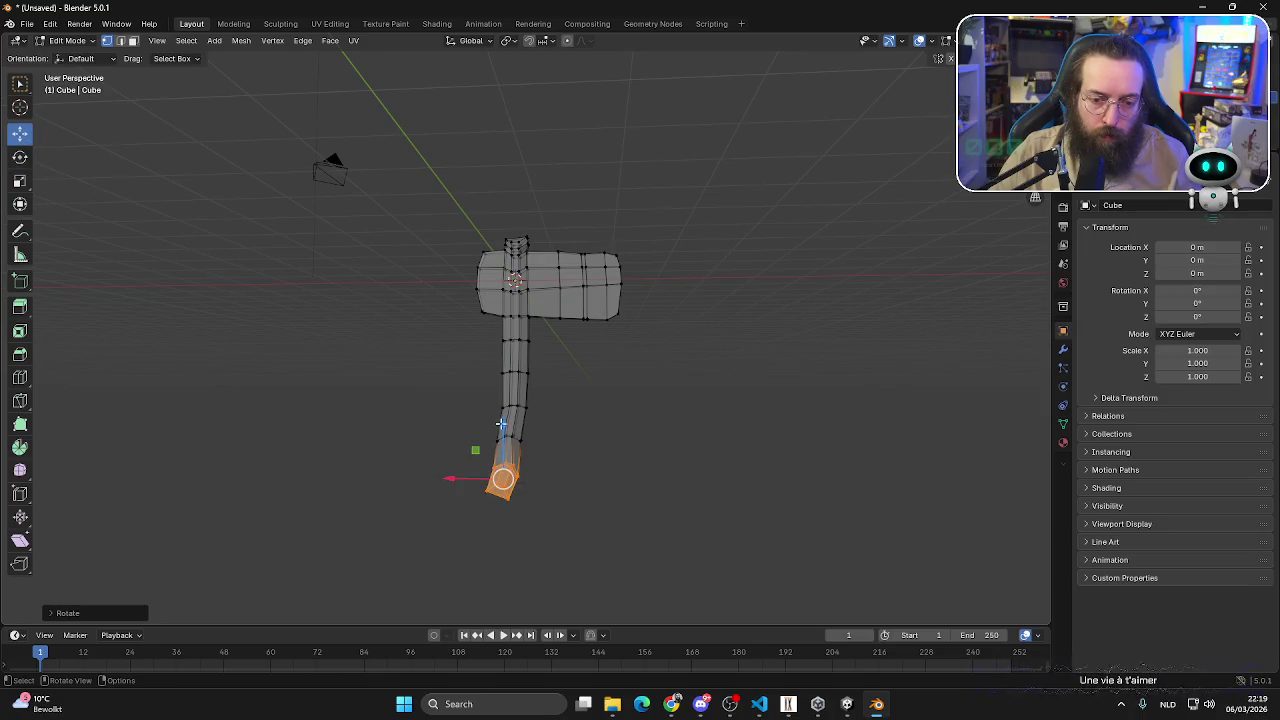
drag(501, 424, 501, 413)
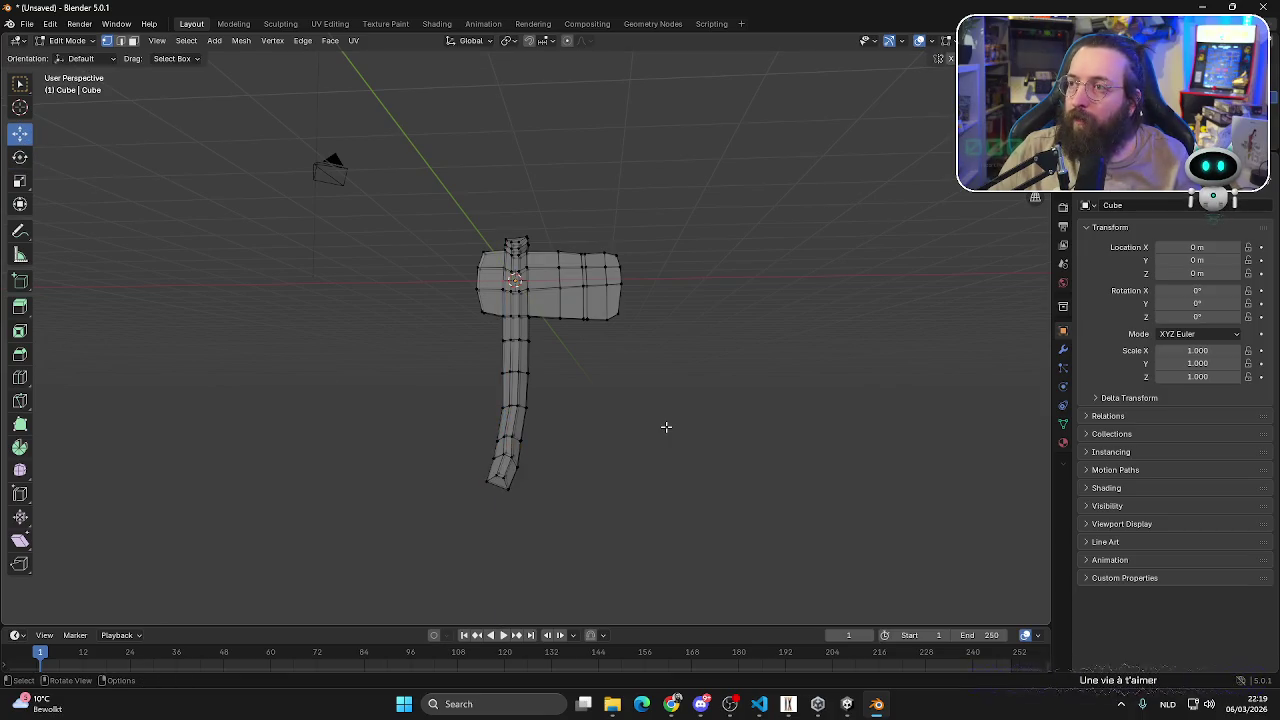
- Shift the handle end a few centimetres sideways and check it from the front view
drag(440, 501, 586, 426)
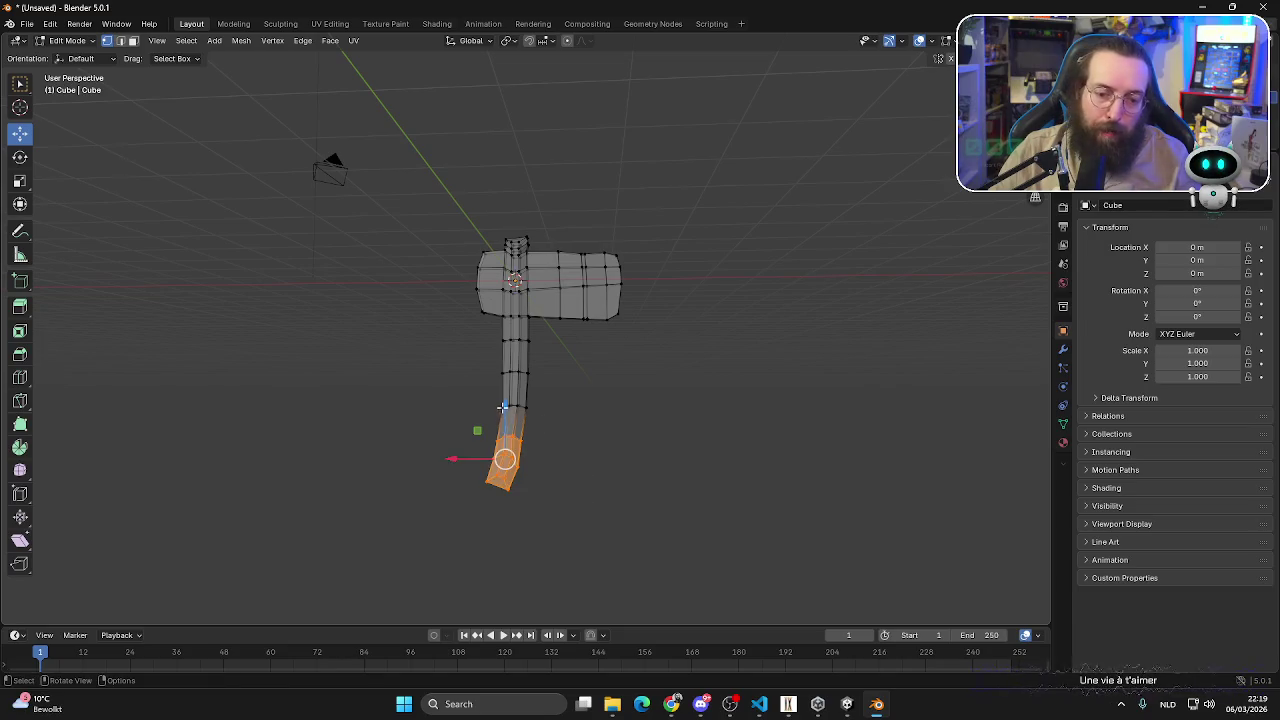
drag(477, 425, 466, 446)
click(414, 514)
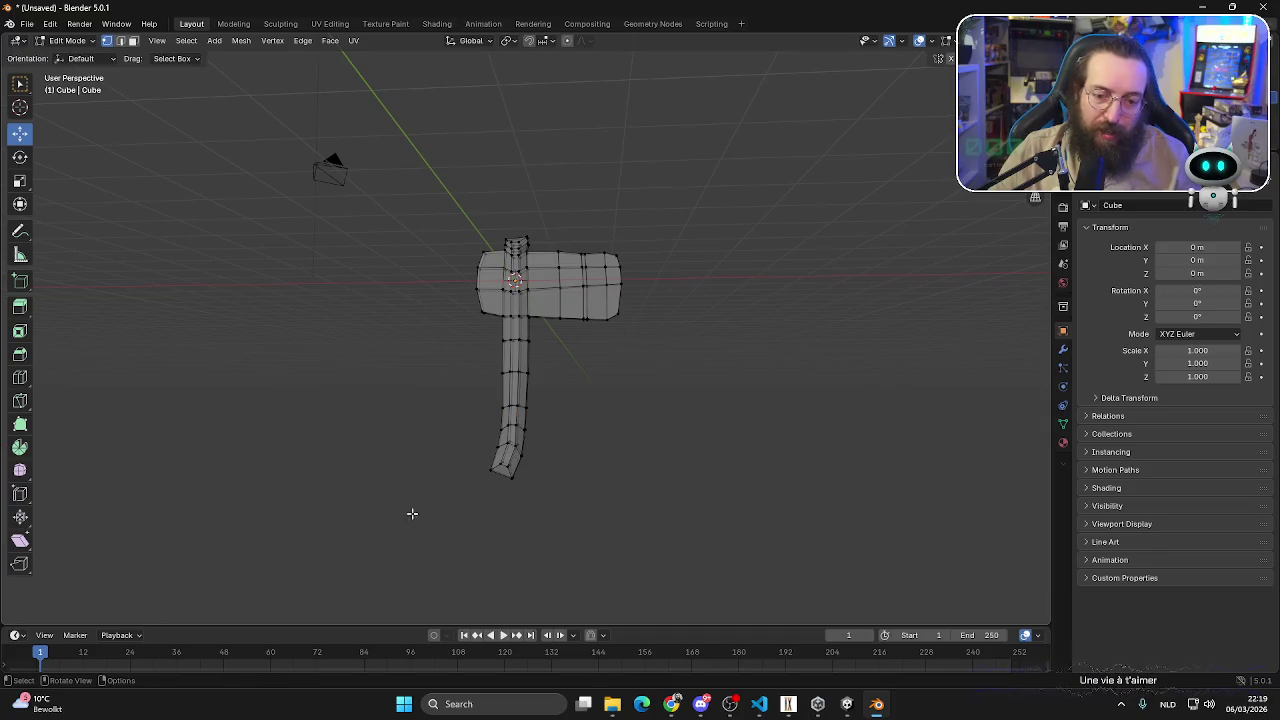
mouse_move(414, 514)
mouse_down()
mouse_move(590, 380)
mouse_move(510, 380)
mouse_up()
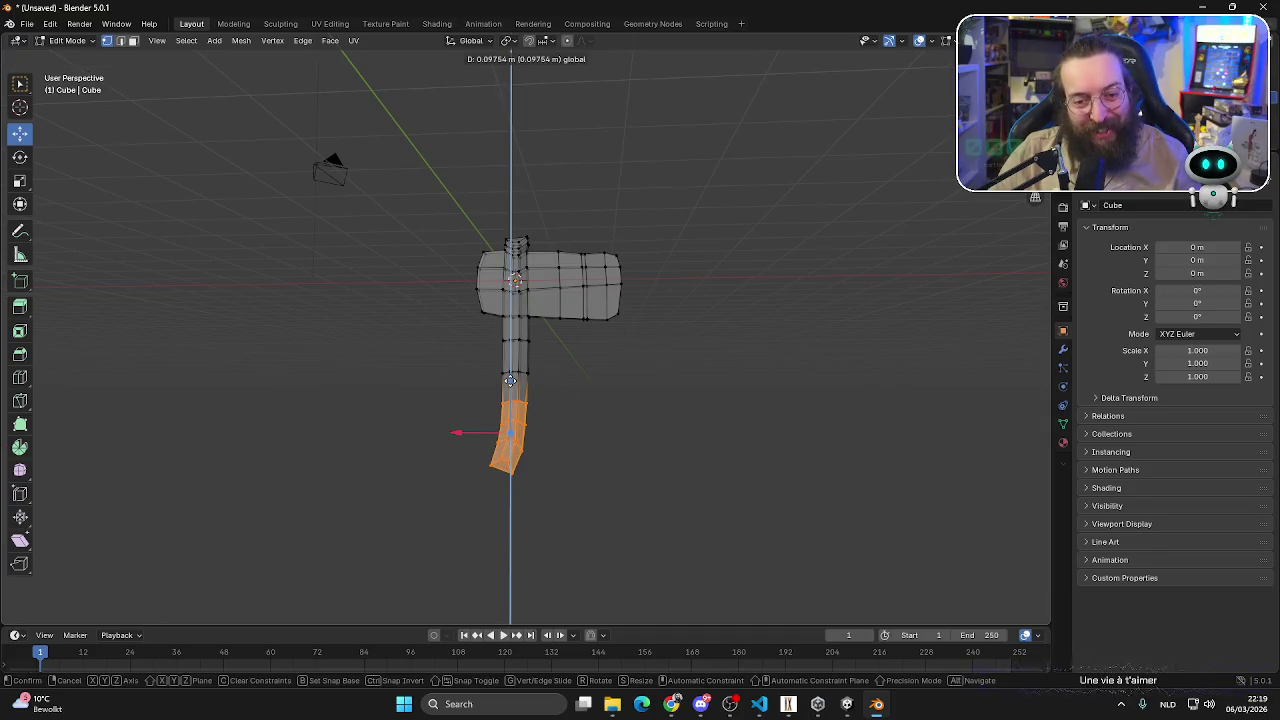
click(840, 380)
mouse_move(840, 380)
middle_down()
mouse_move(260, 383)
mouse_move(519, 422)
middle_up()
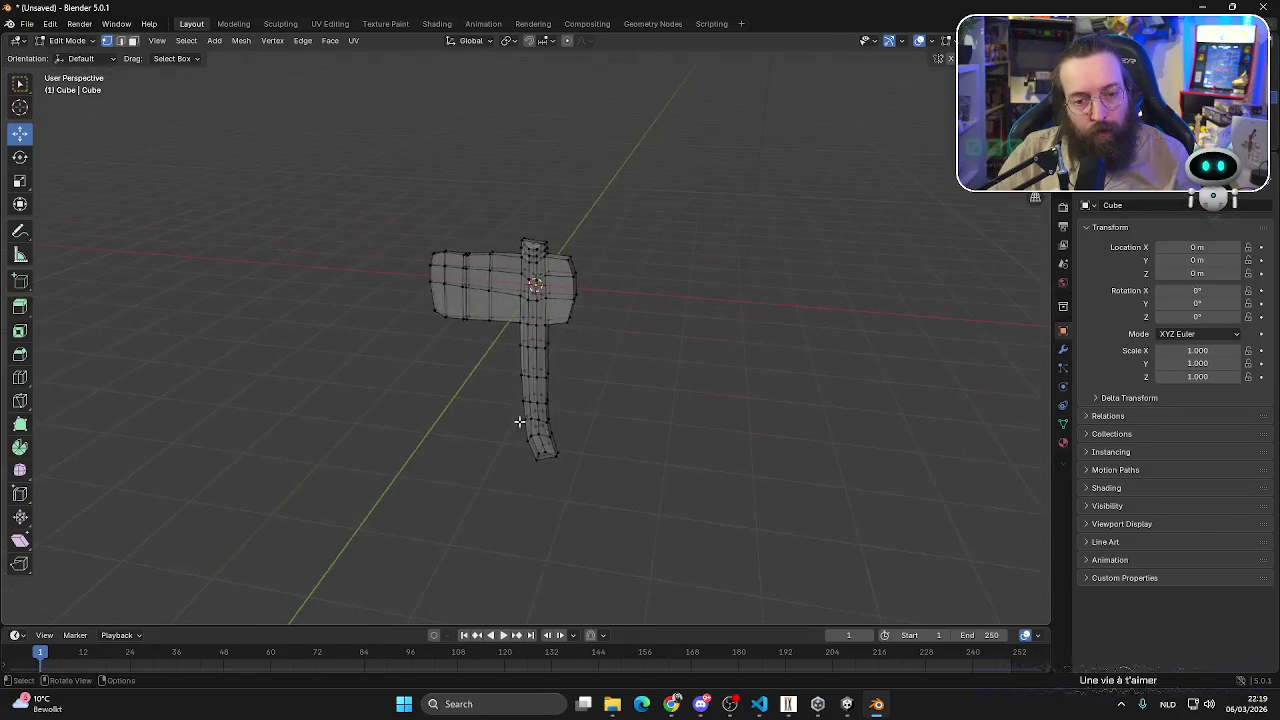
key(KP_1)
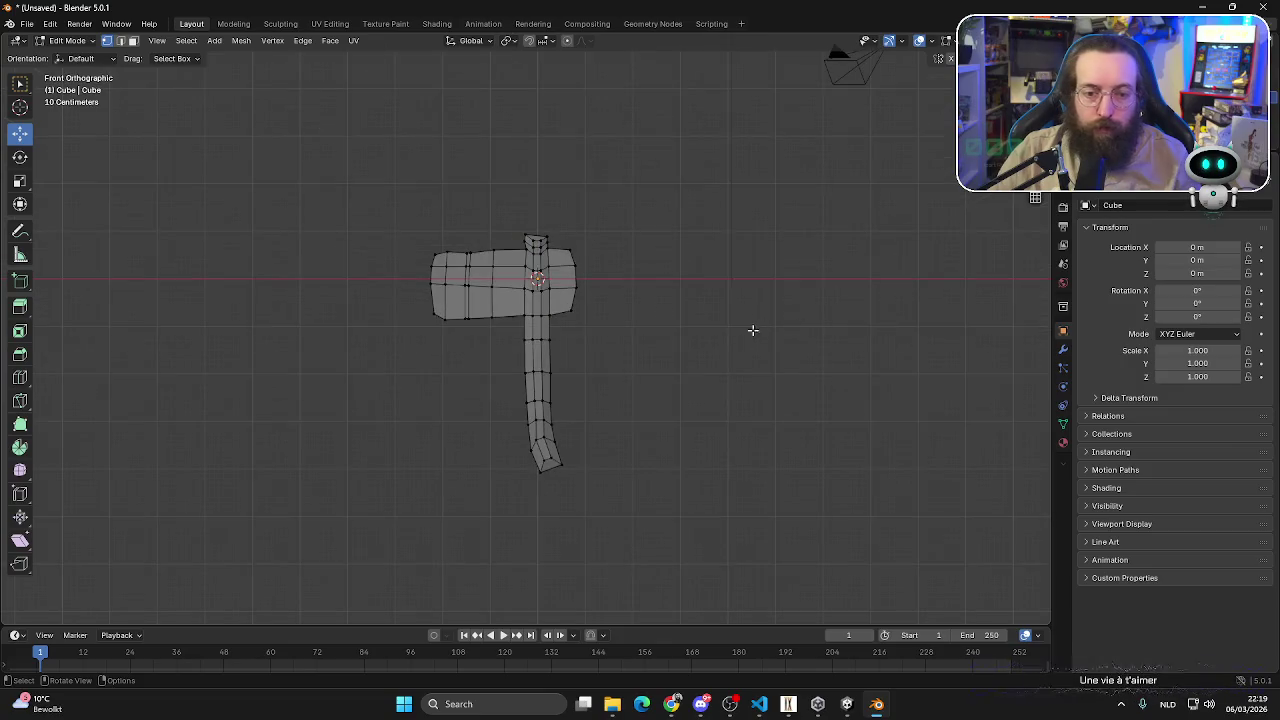
- Push the edge loop down the head's middle outward along Y
scroll(753, 330, up, 4)
scroll(655, 235, up, 4)
shift+middle_drag(620, 86, 617, 414)
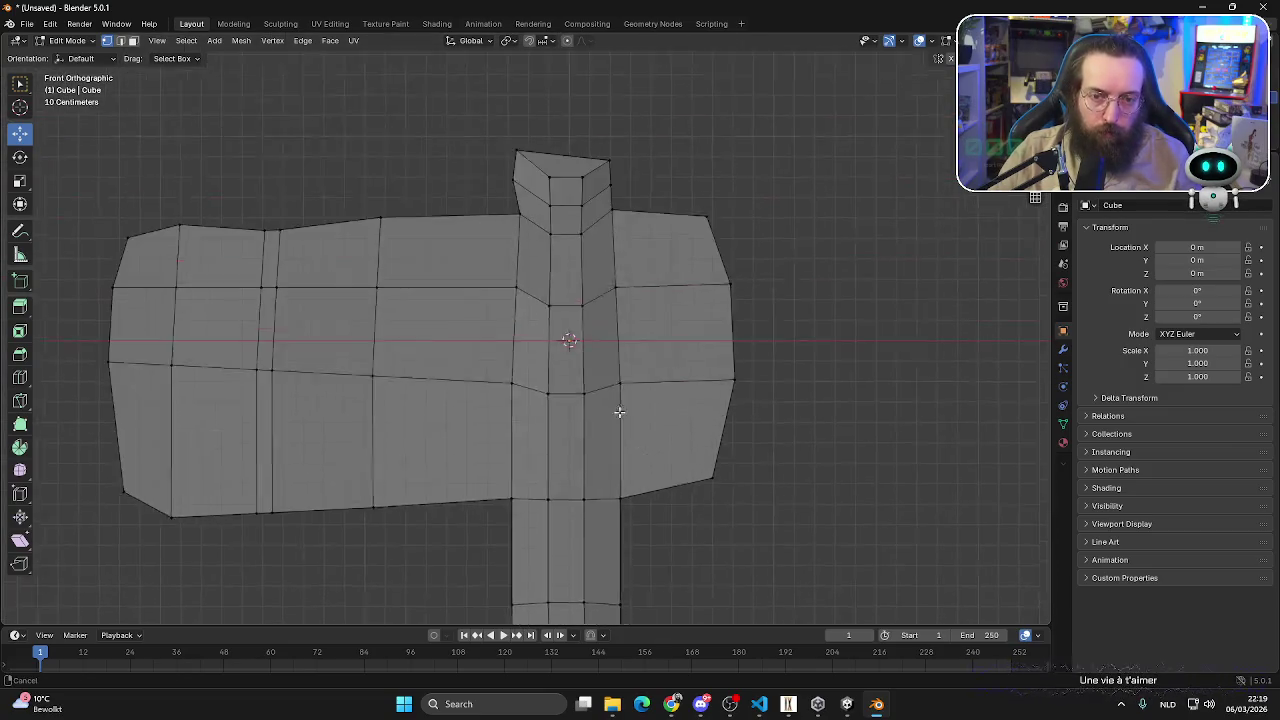
scroll(637, 250, down, 2)
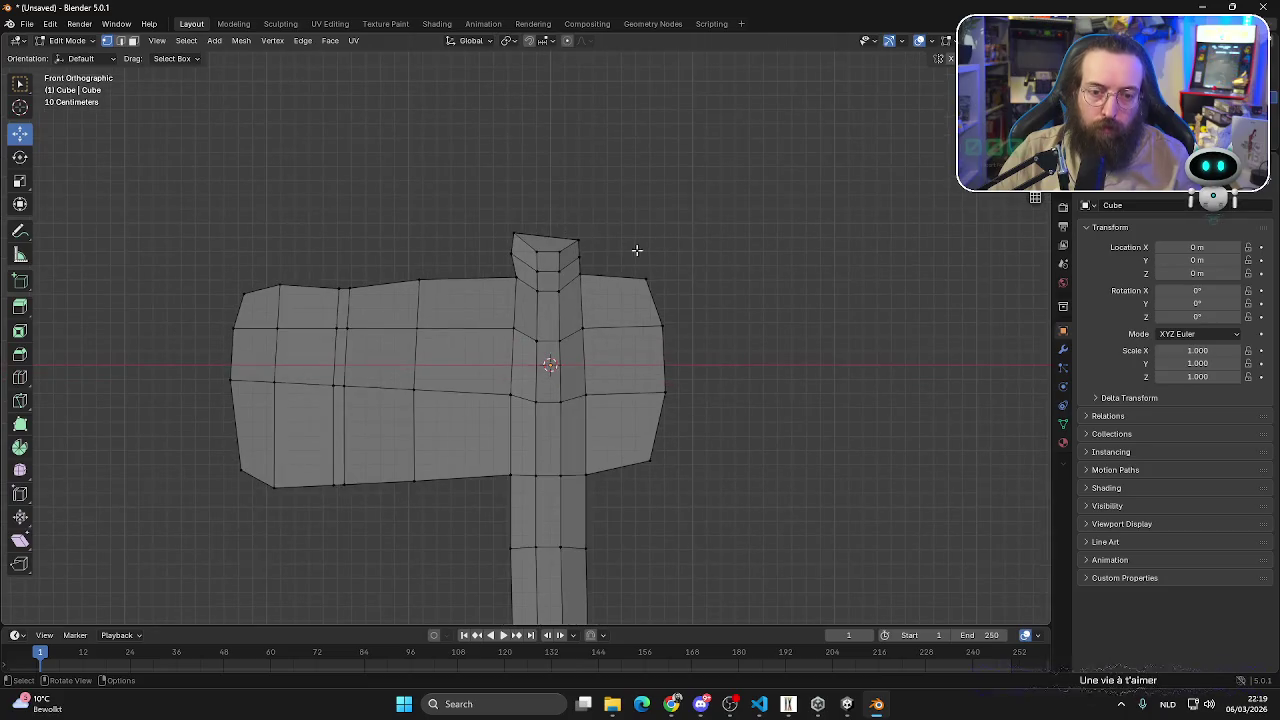
mouse_move(712, 352)
middle_down()
mouse_move(553, 387)
mouse_move(571, 376)
middle_up()
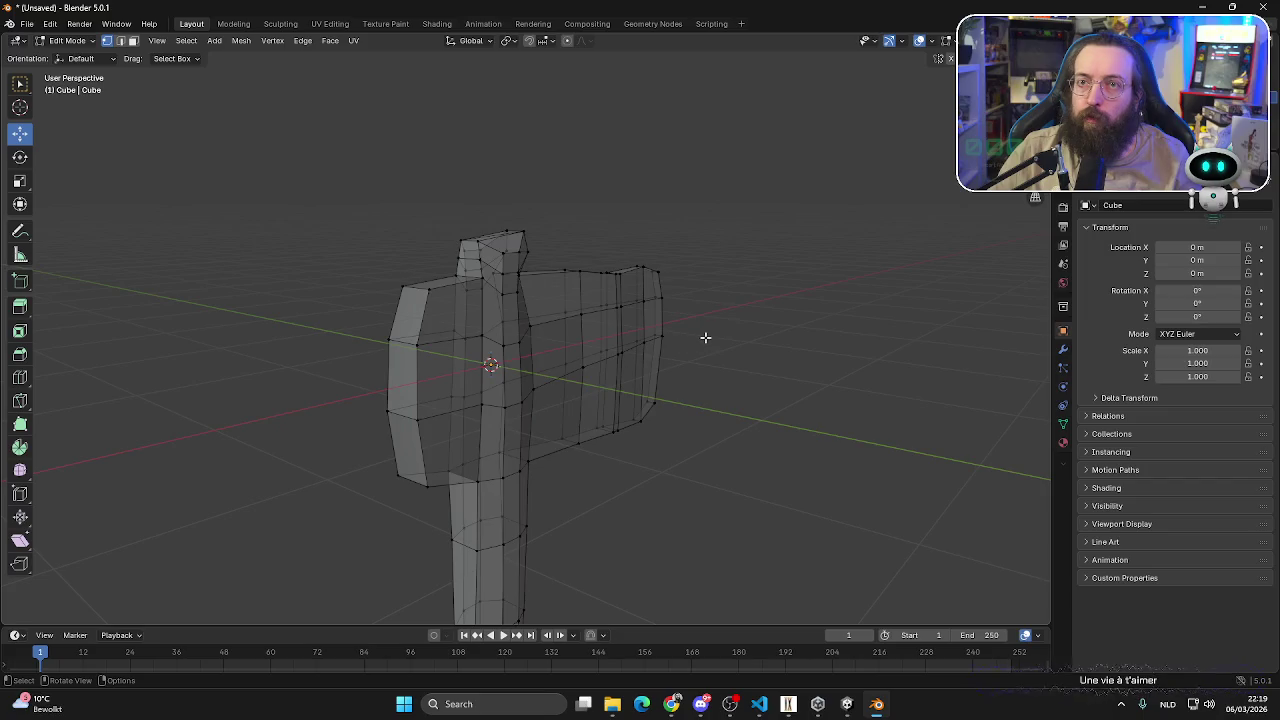
middle_drag(705, 338, 743, 241)
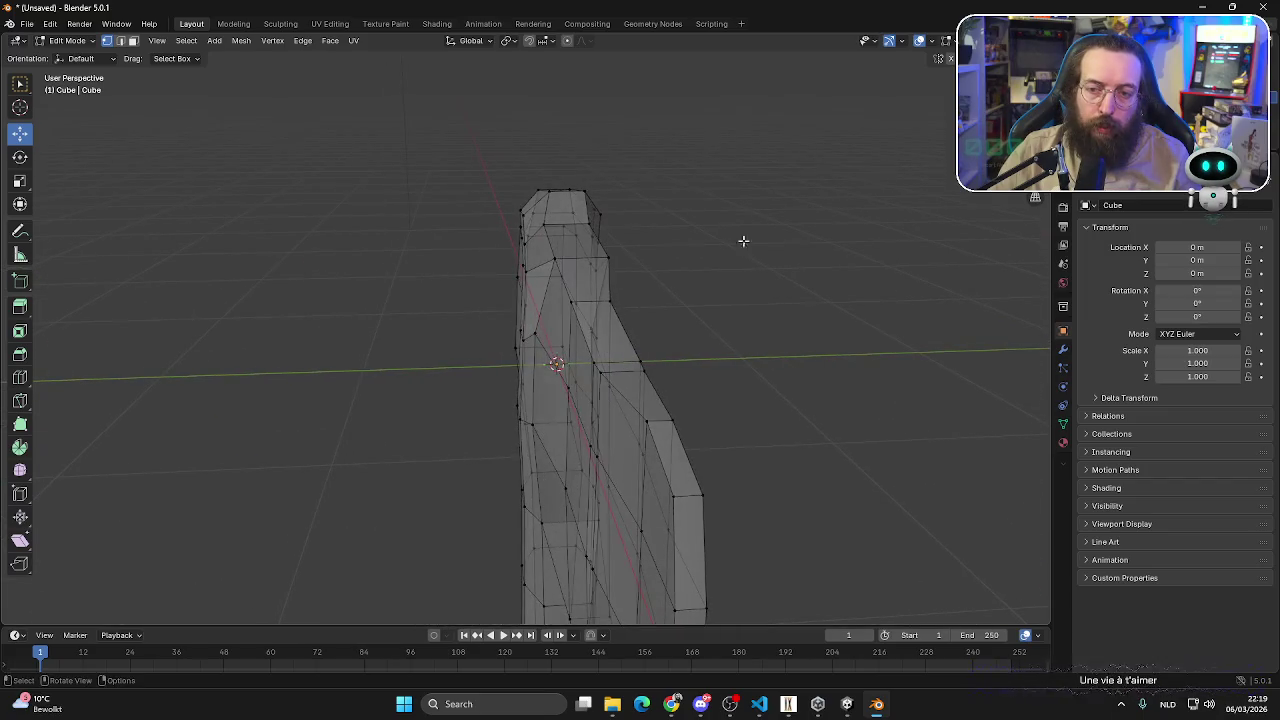
key(ctrl+KP_3)
scroll(850, 276, down, 2)
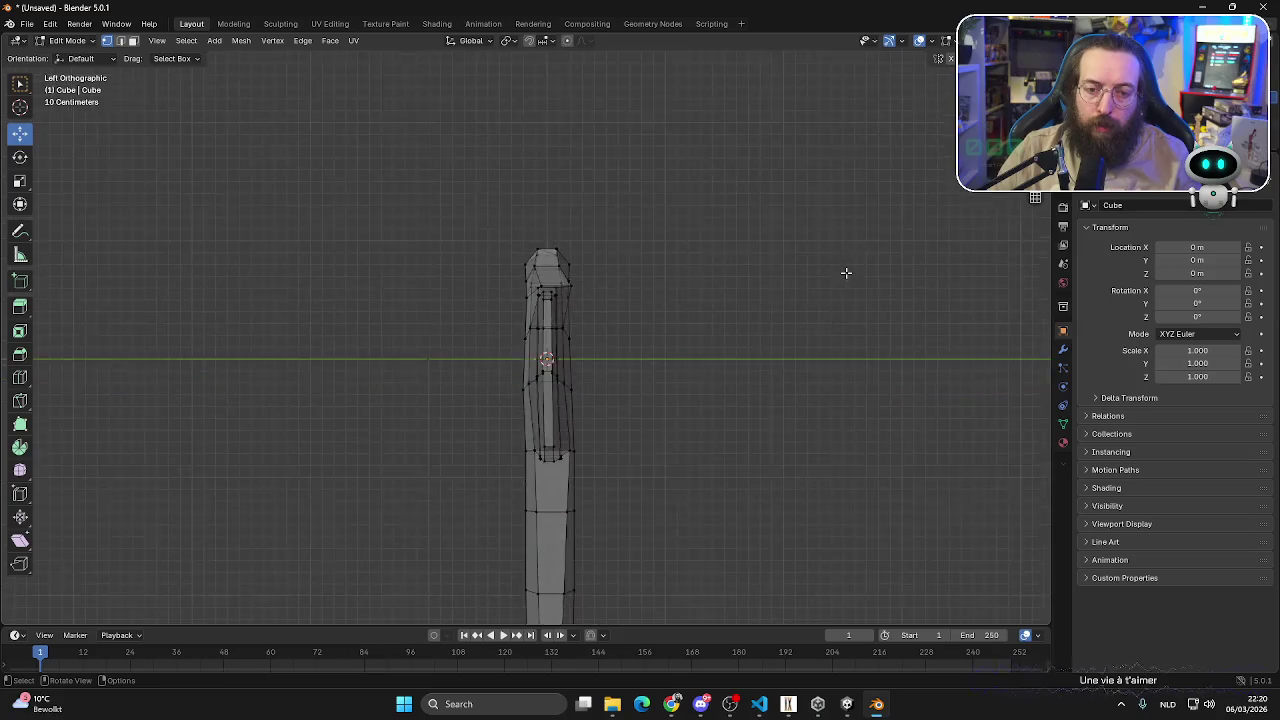
scroll(642, 276, down, 2)
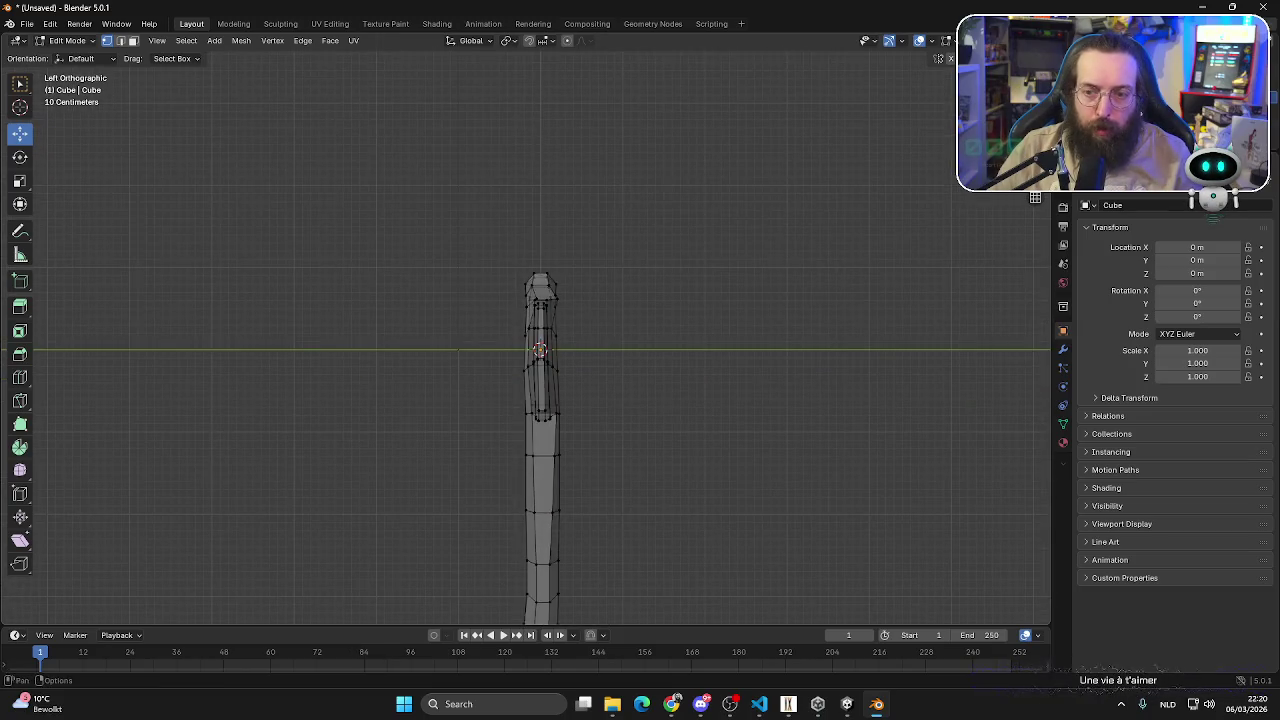
mouse_move(640, 360)
middle_down()
mouse_move(723, 380)
mouse_move(611, 372)
mouse_move(671, 360)
mouse_move(674, 371)
mouse_move(560, 391)
mouse_move(458, 352)
mouse_move(477, 365)
middle_up()
scroll(660, 380, up, 5)
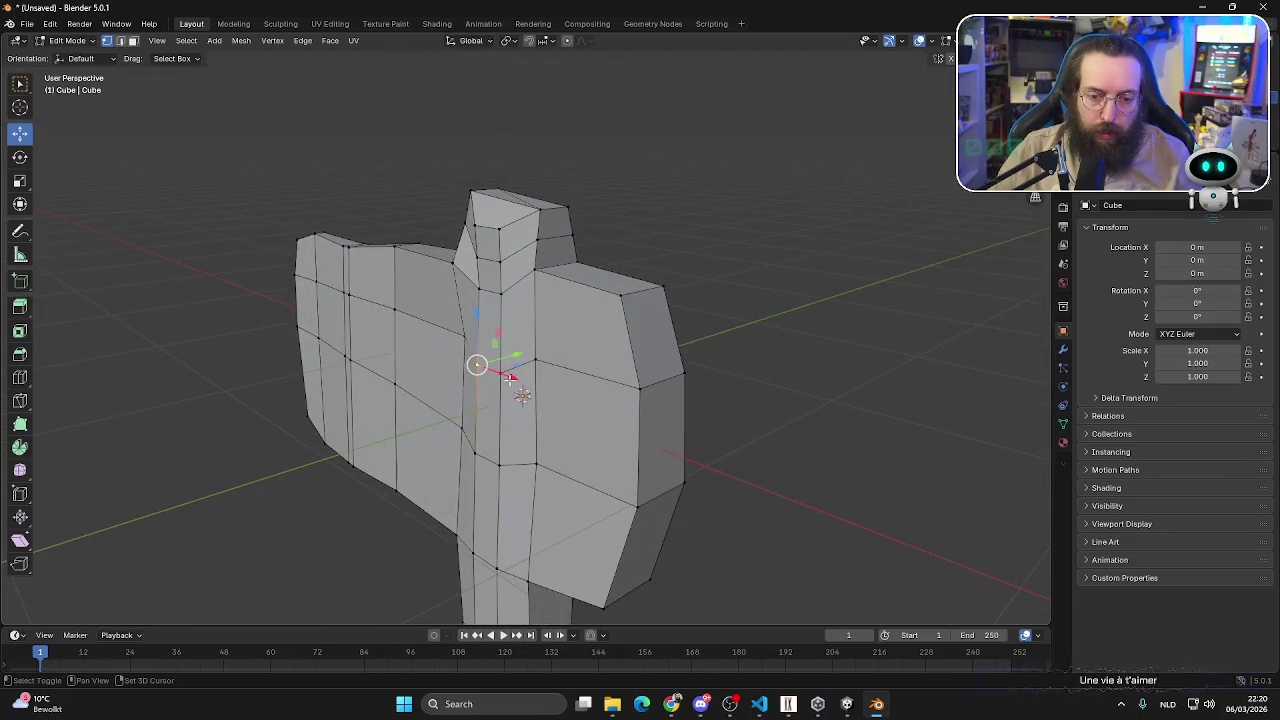
alt+click(499, 464)
middle_drag(499, 464, 490, 420)
key(g)
key(y)
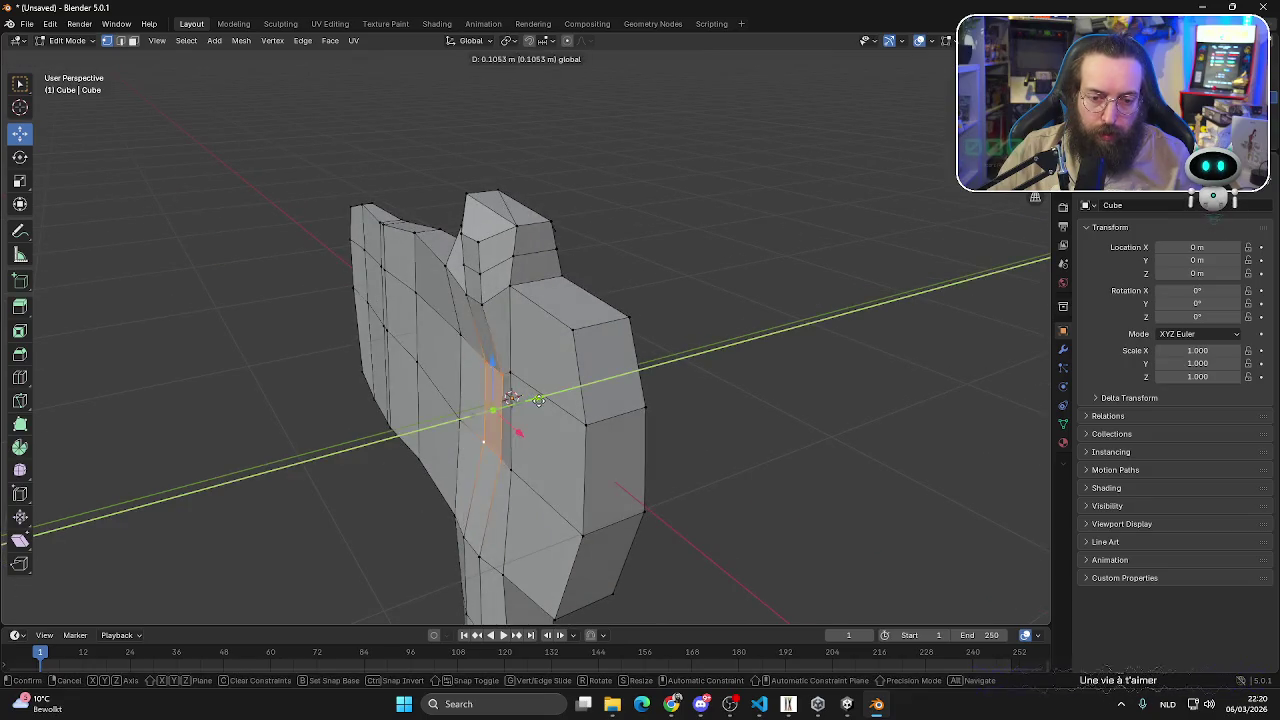
click(532, 401)
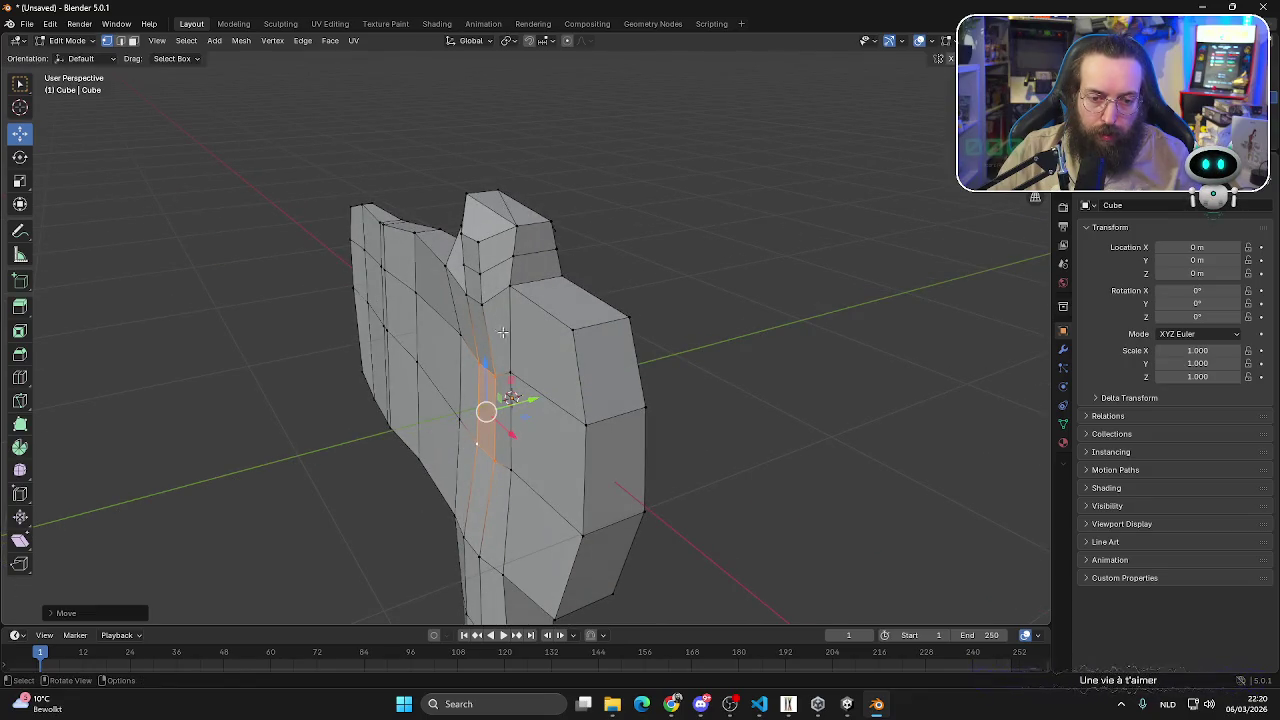
- Move the vertex at the top of the neck into position
mouse_move(502, 332)
middle_down()
mouse_move(587, 327)
mouse_move(509, 329)
middle_up()
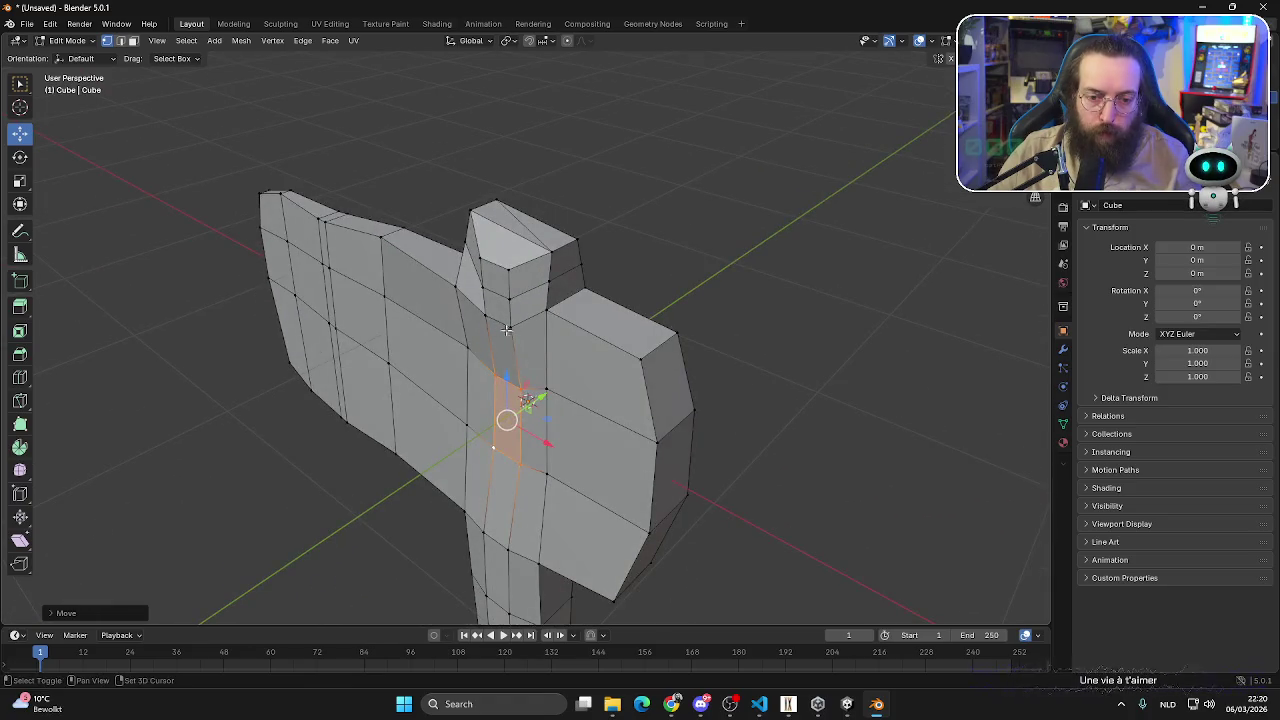
shift+click(507, 330)
key(alt+a)
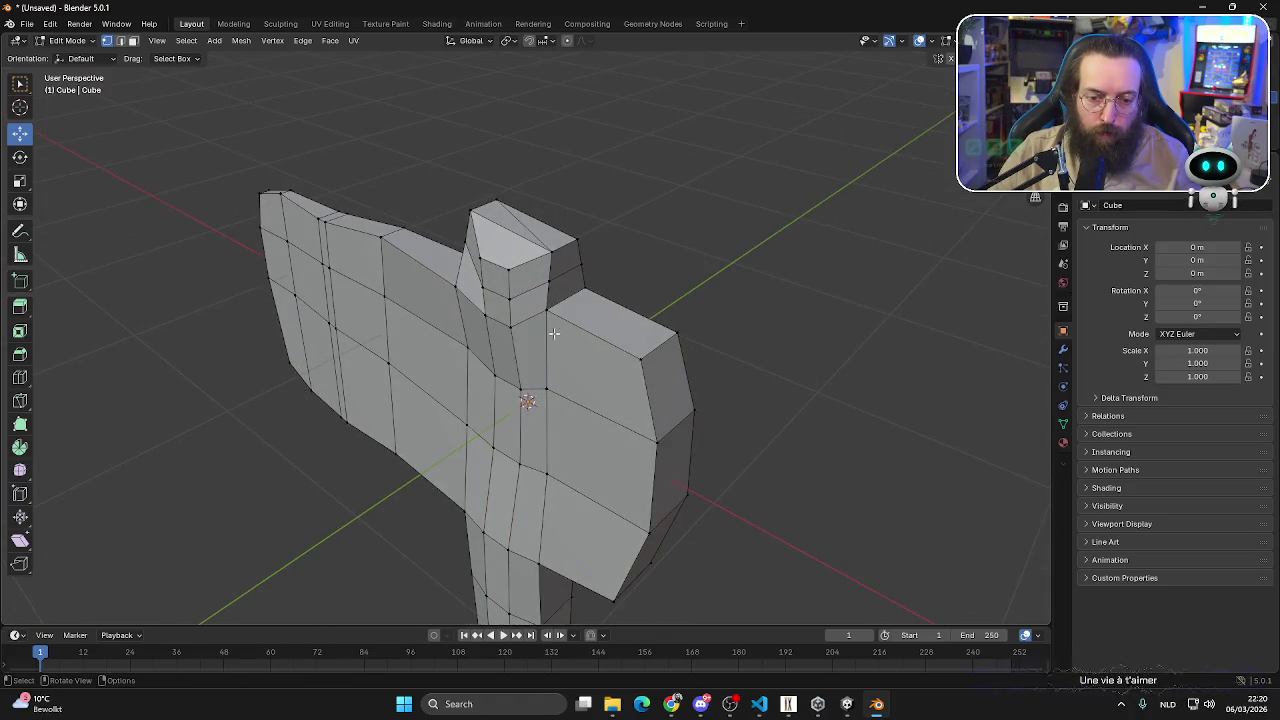
drag(531, 308, 515, 300)
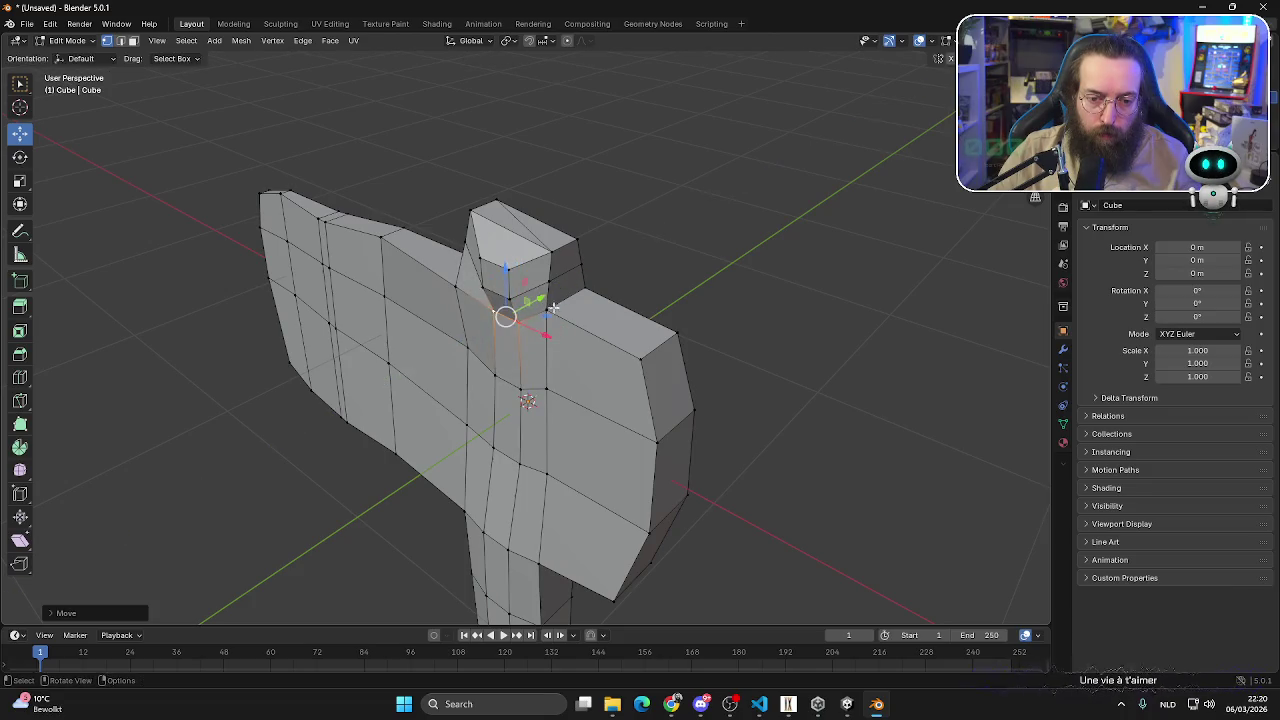
mouse_move(515, 300)
middle_down()
mouse_move(520, 279)
mouse_move(488, 282)
mouse_move(518, 352)
middle_up()
key(g)
click(503, 271)
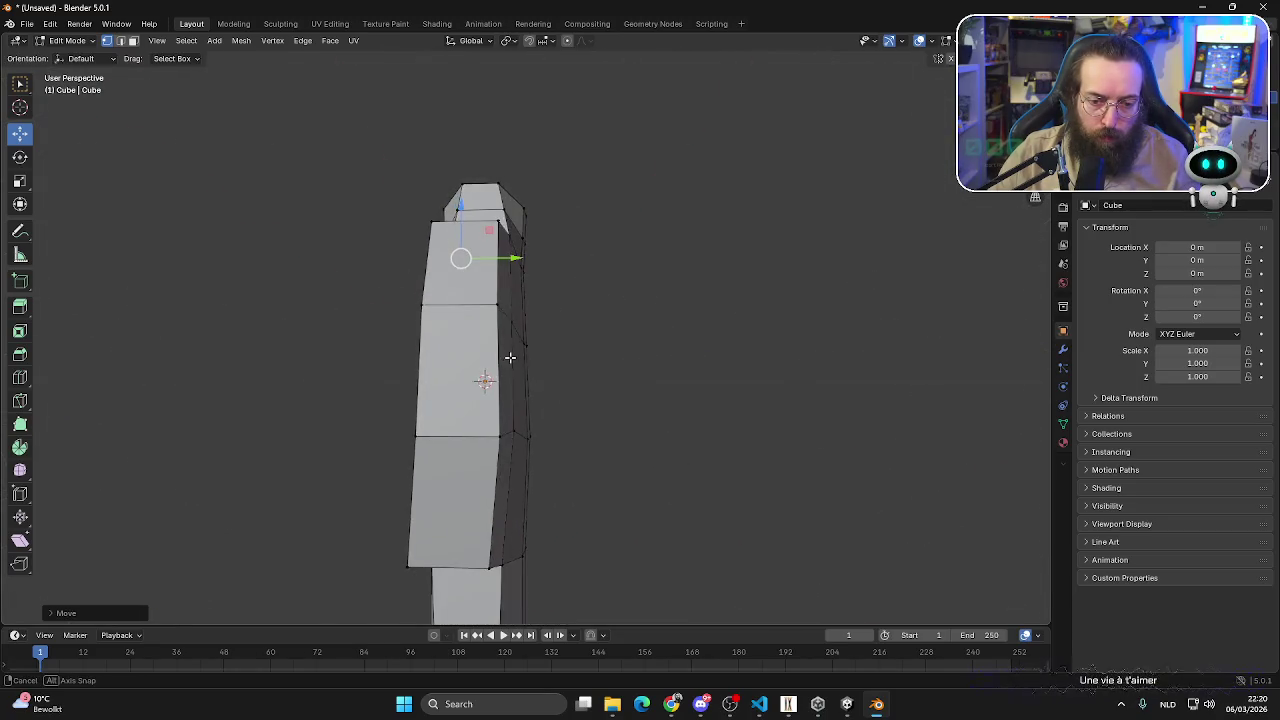
mouse_move(518, 352)
middle_down()
mouse_move(561, 313)
mouse_move(600, 366)
middle_up()
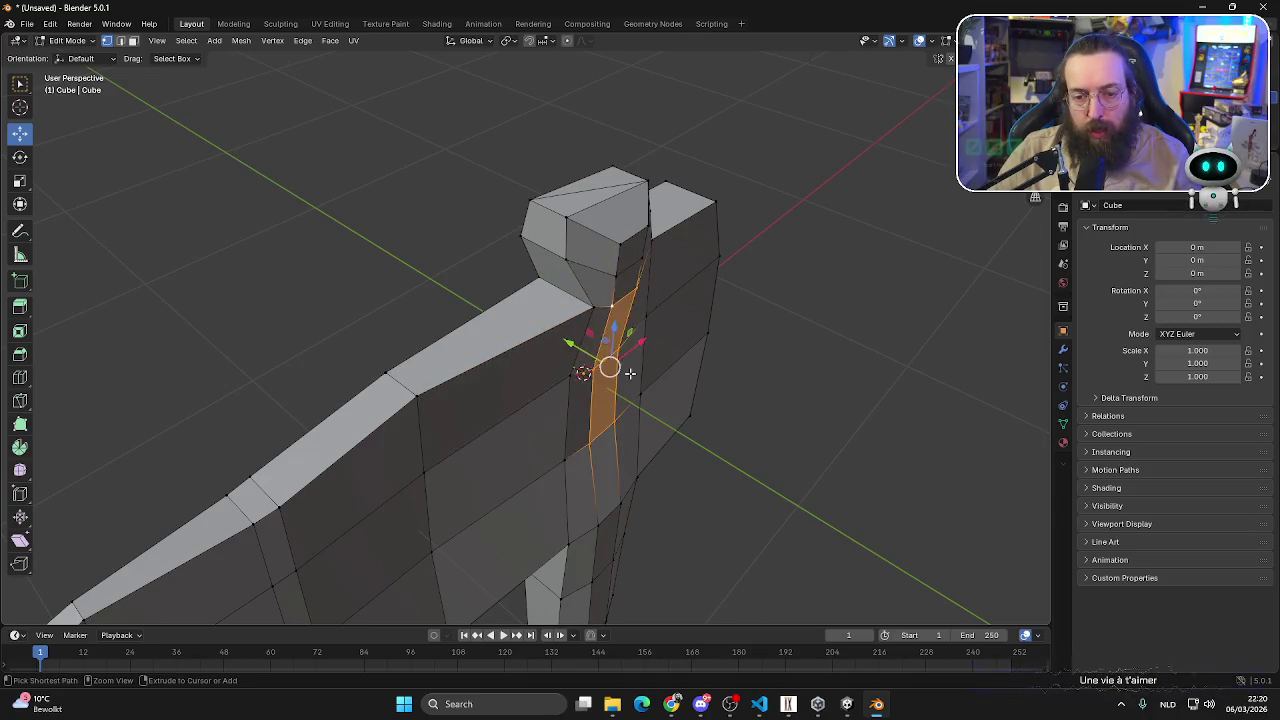
- Move the four-vertex blade face along Y
click(606, 376)
middle_drag(630, 375, 526, 392)
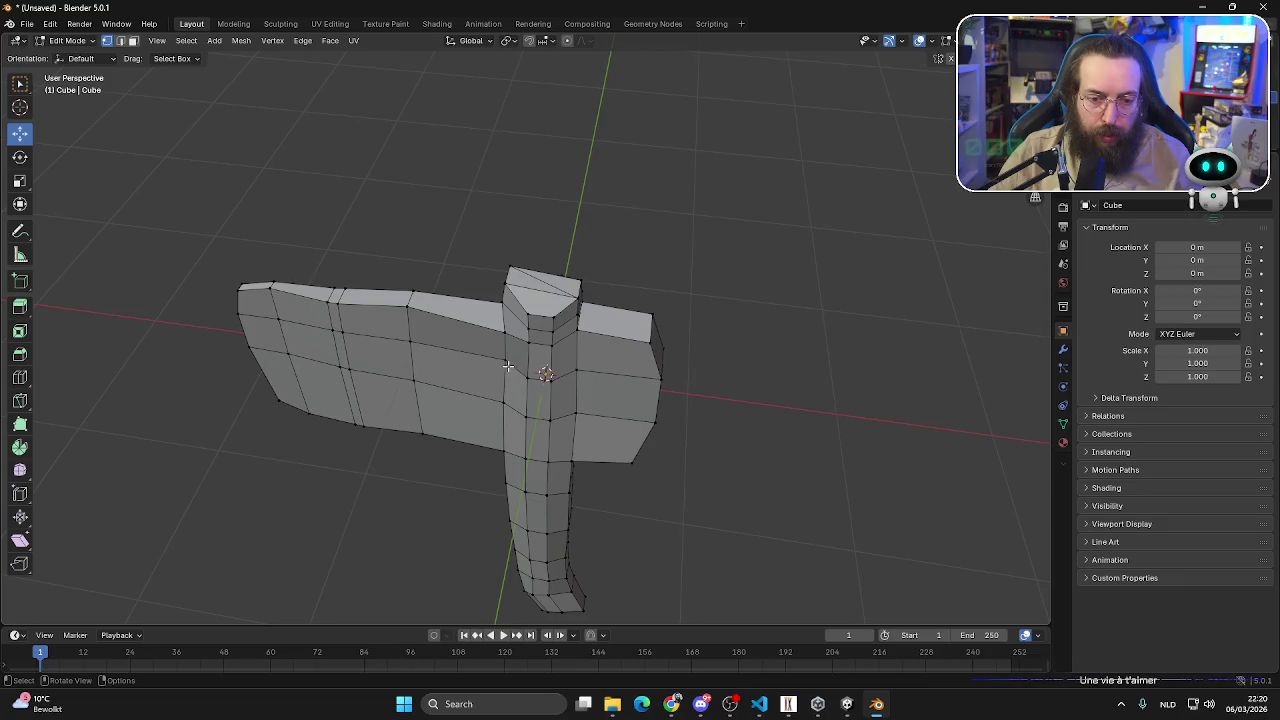
shift+click(506, 362)
shift+click(410, 343)
shift+click(417, 433)
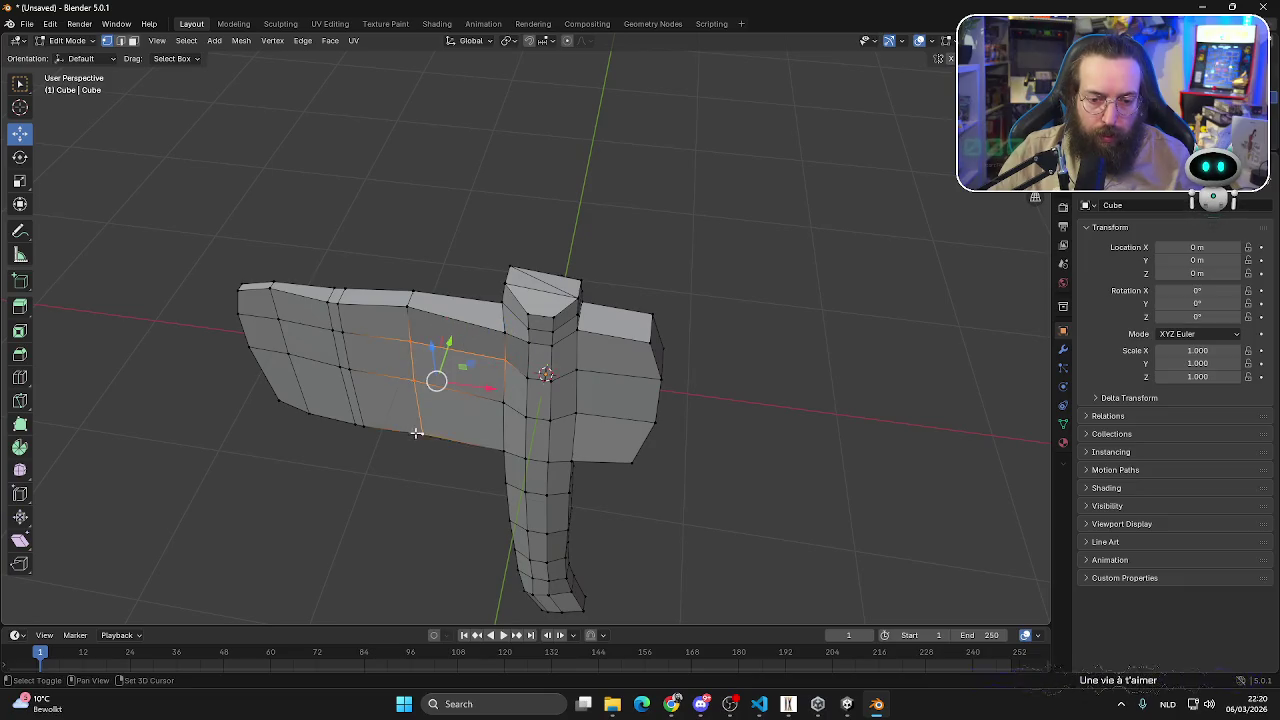
shift+click(498, 445)
middle_drag(527, 416, 485, 364)
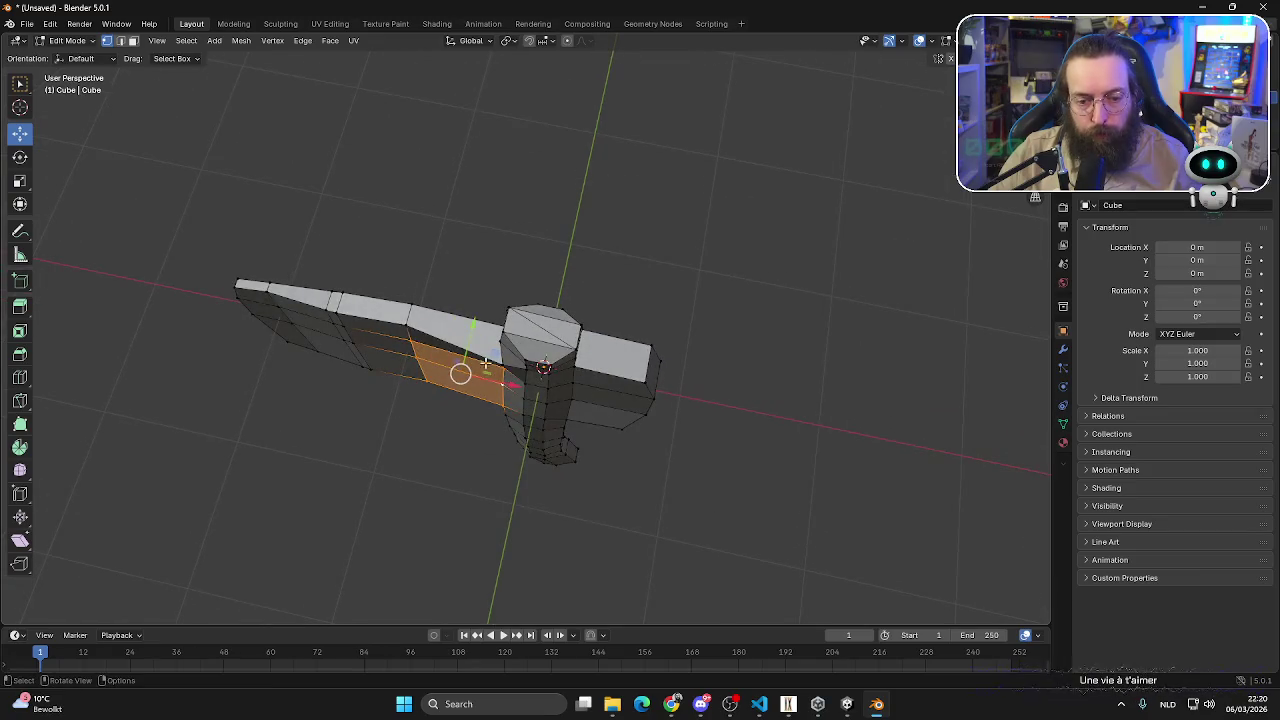
key(g)
key(y)
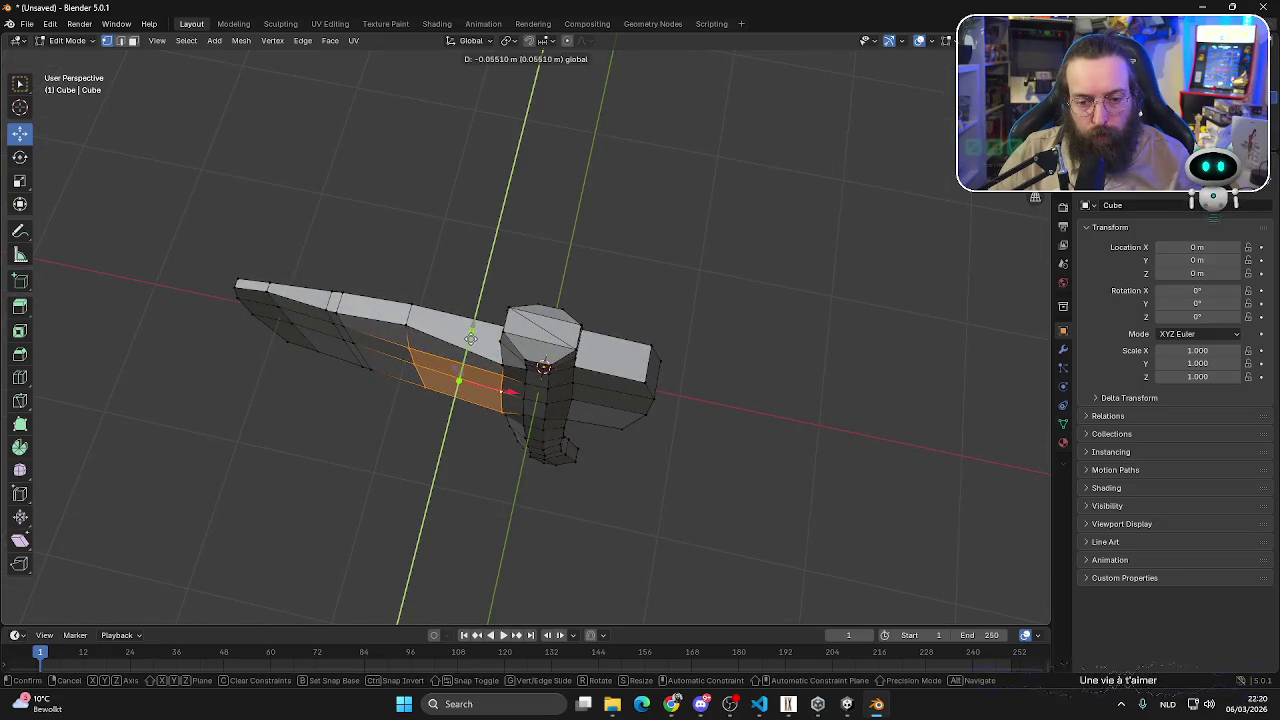
click(470, 338)
- Push the edge loop on the head's right block along Y
click(572, 399)
alt+click(570, 382)
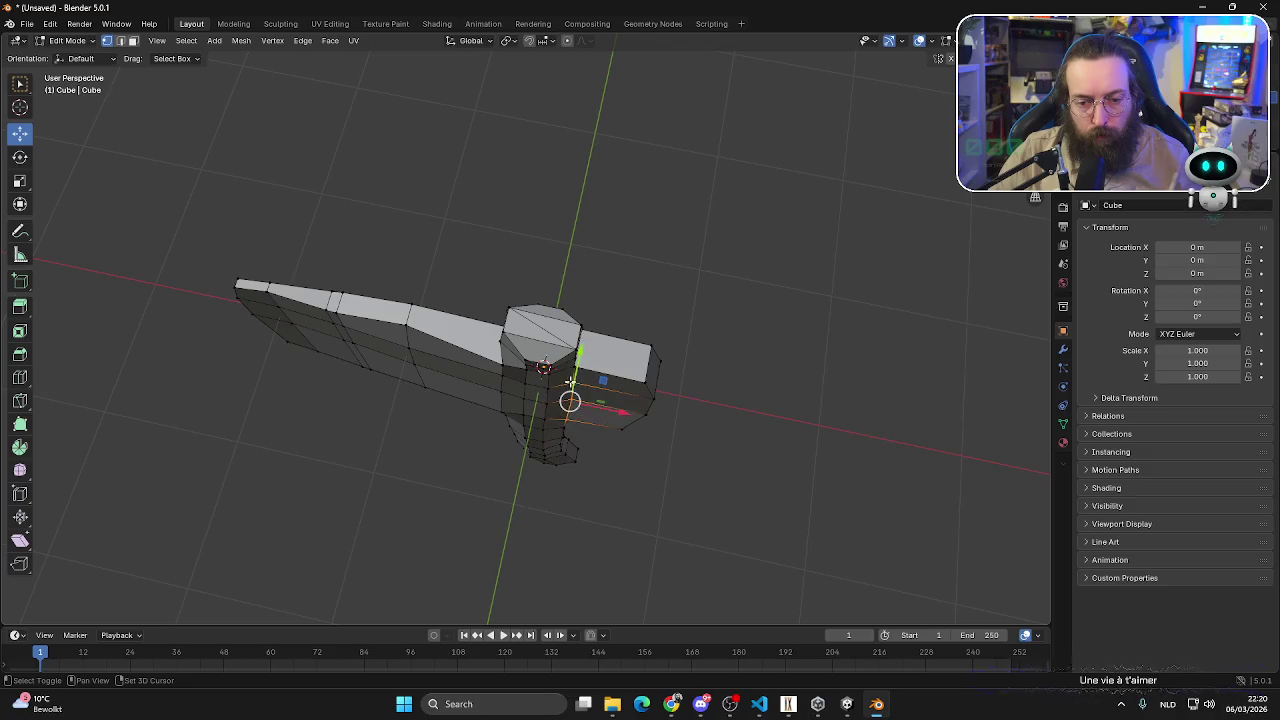
drag(581, 354, 580, 365)
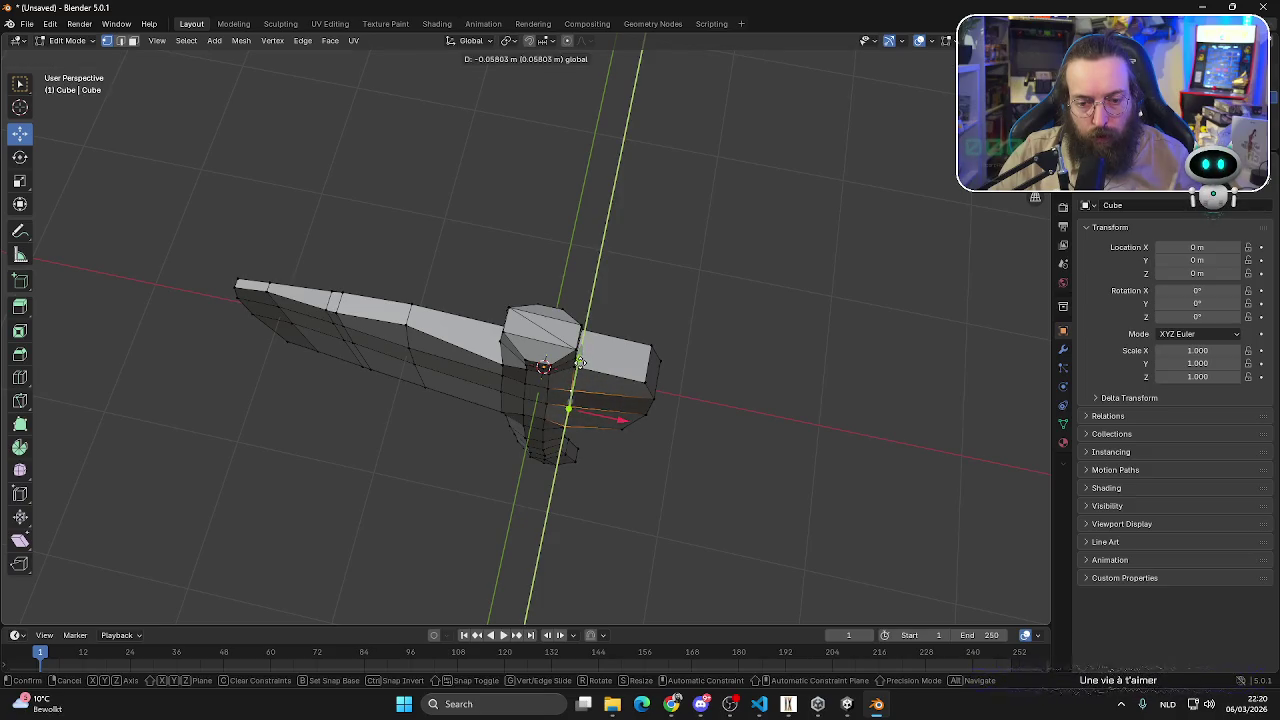
click(580, 362)
mouse_move(580, 362)
middle_down()
mouse_move(691, 397)
mouse_move(491, 360)
mouse_move(441, 404)
mouse_move(538, 324)
mouse_move(520, 388)
mouse_move(640, 357)
mouse_move(470, 371)
middle_up()
- Slide the handle edges under the head along Y
shift+click(534, 345)
key(g)
key(y)
click(513, 400)
drag(473, 390, 494, 418)
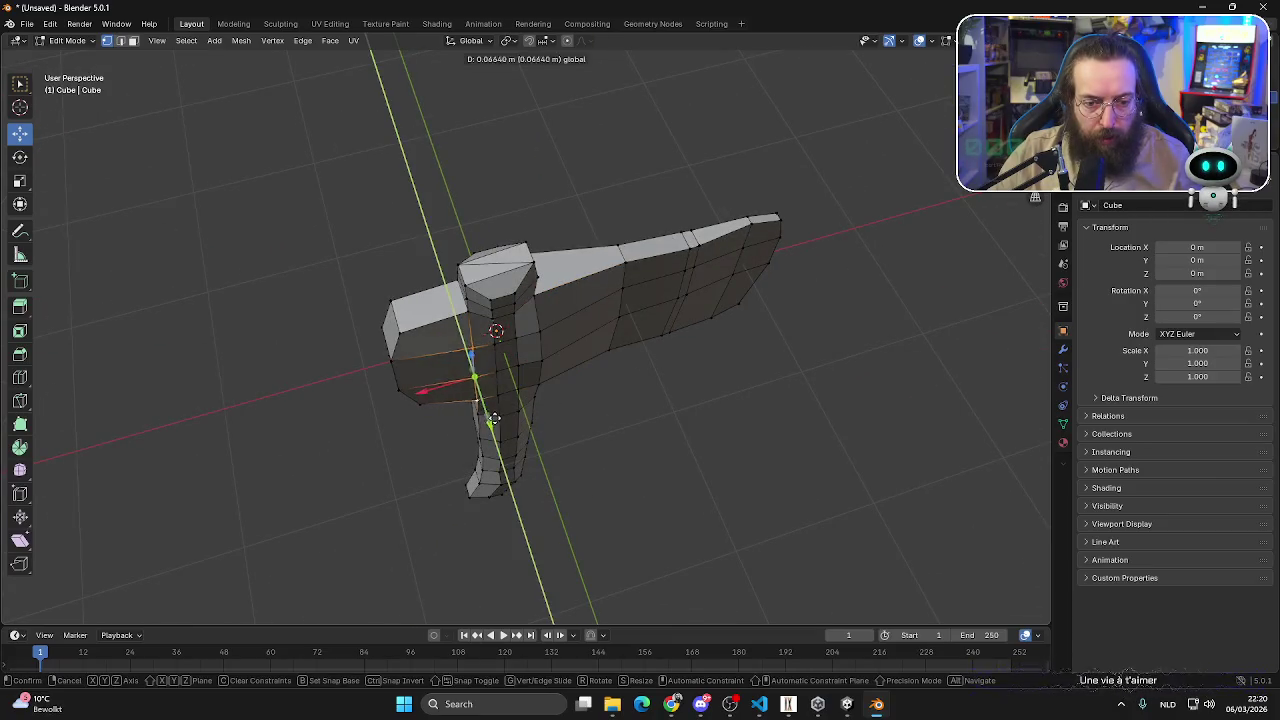
click(494, 418)
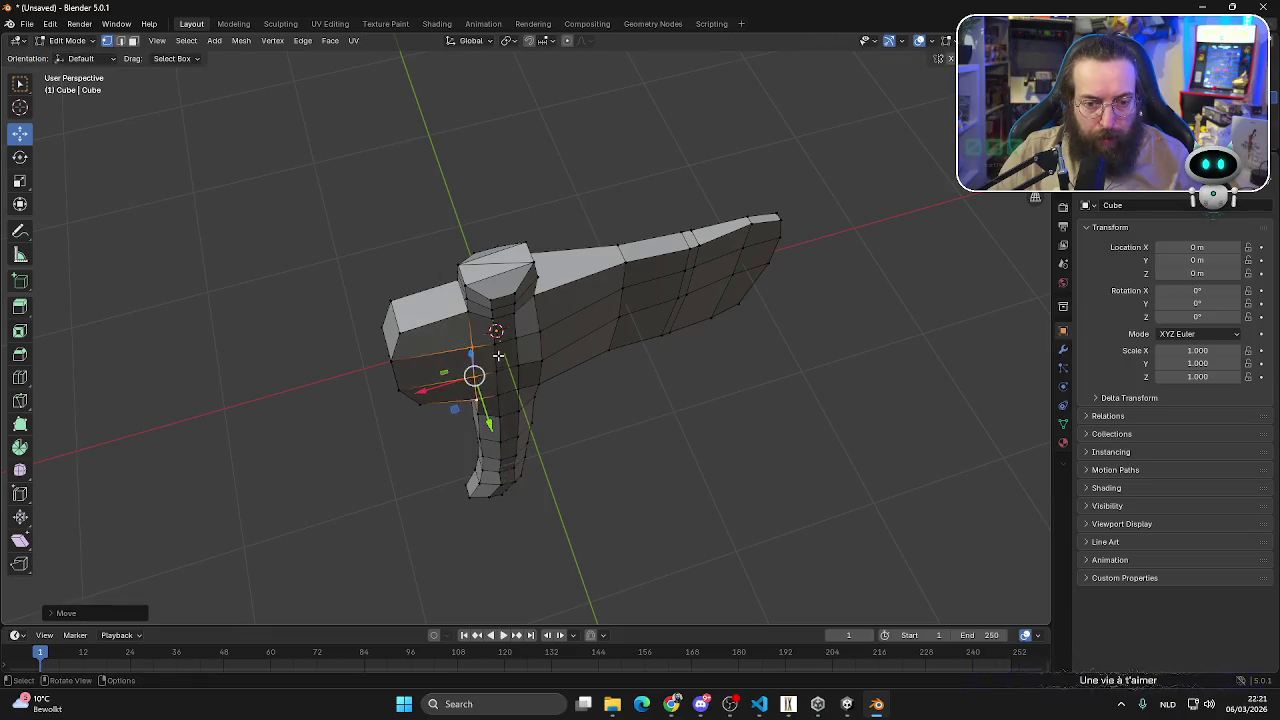
- Raise the edges at the top of the neck along Z
mouse_move(494, 418)
middle_down()
mouse_move(518, 344)
mouse_move(487, 356)
middle_up()
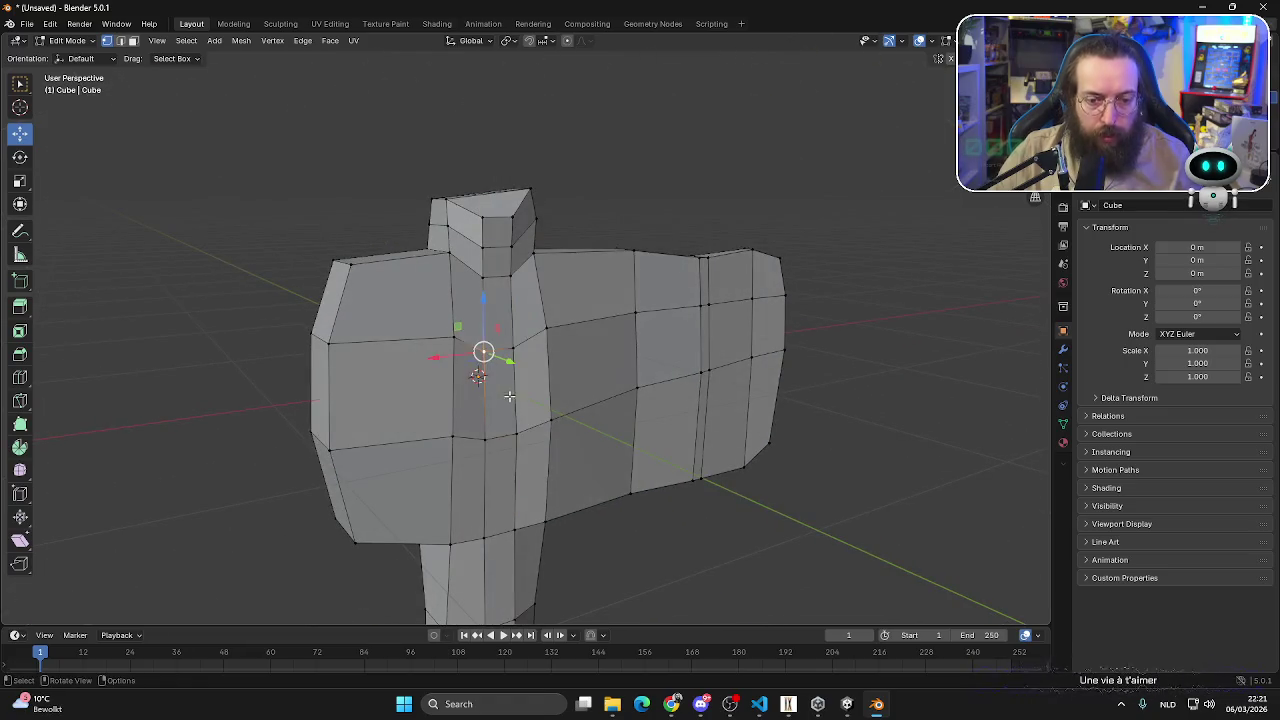
alt+click(487, 356)
drag(494, 305, 497, 287)
click(497, 287)
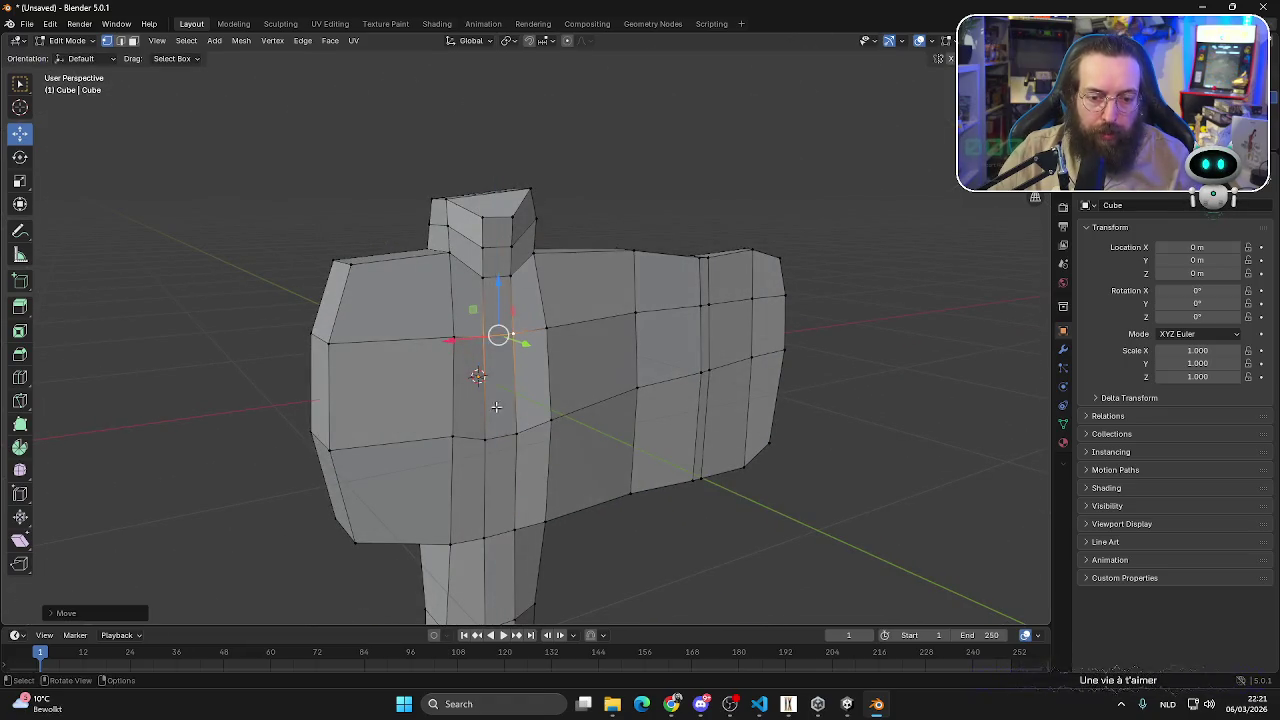
middle_drag(497, 290, 505, 437)
- Shift the neck edge loop and face strip about 0.03 m along Y
drag(540, 370, 590, 430)
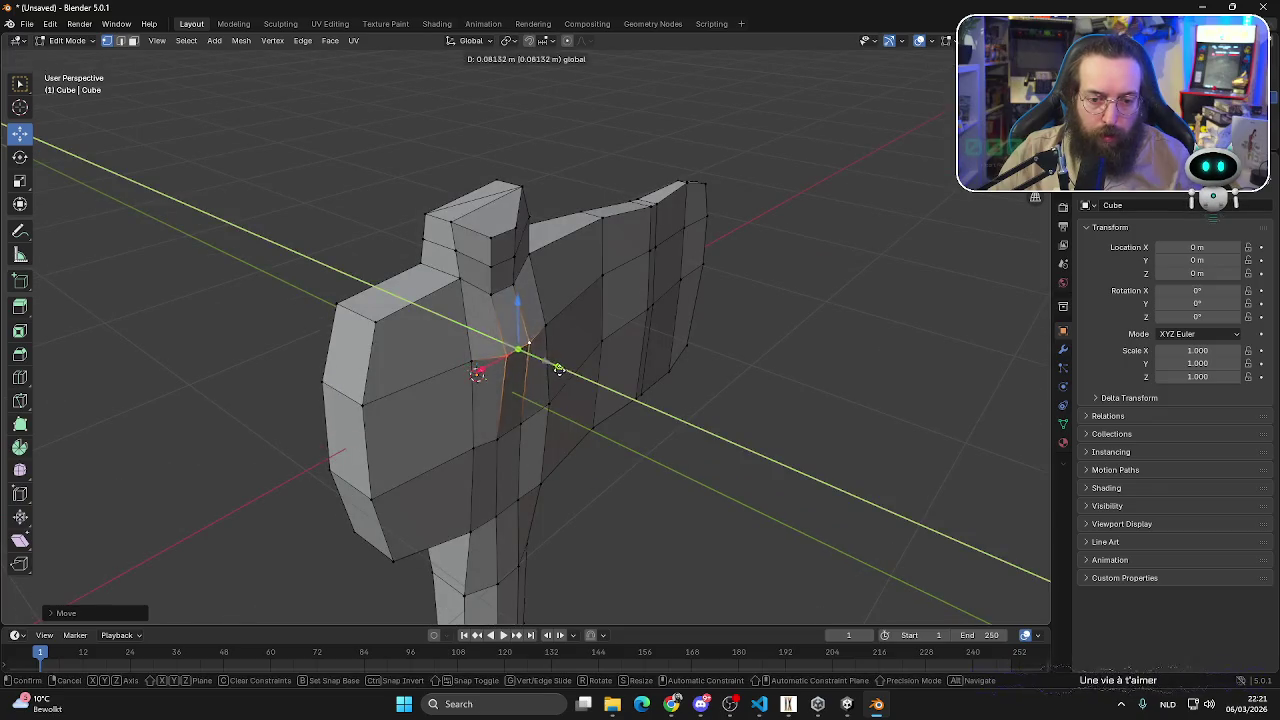
mouse_move(608, 446)
middle_down()
mouse_move(645, 473)
mouse_move(620, 468)
middle_up()
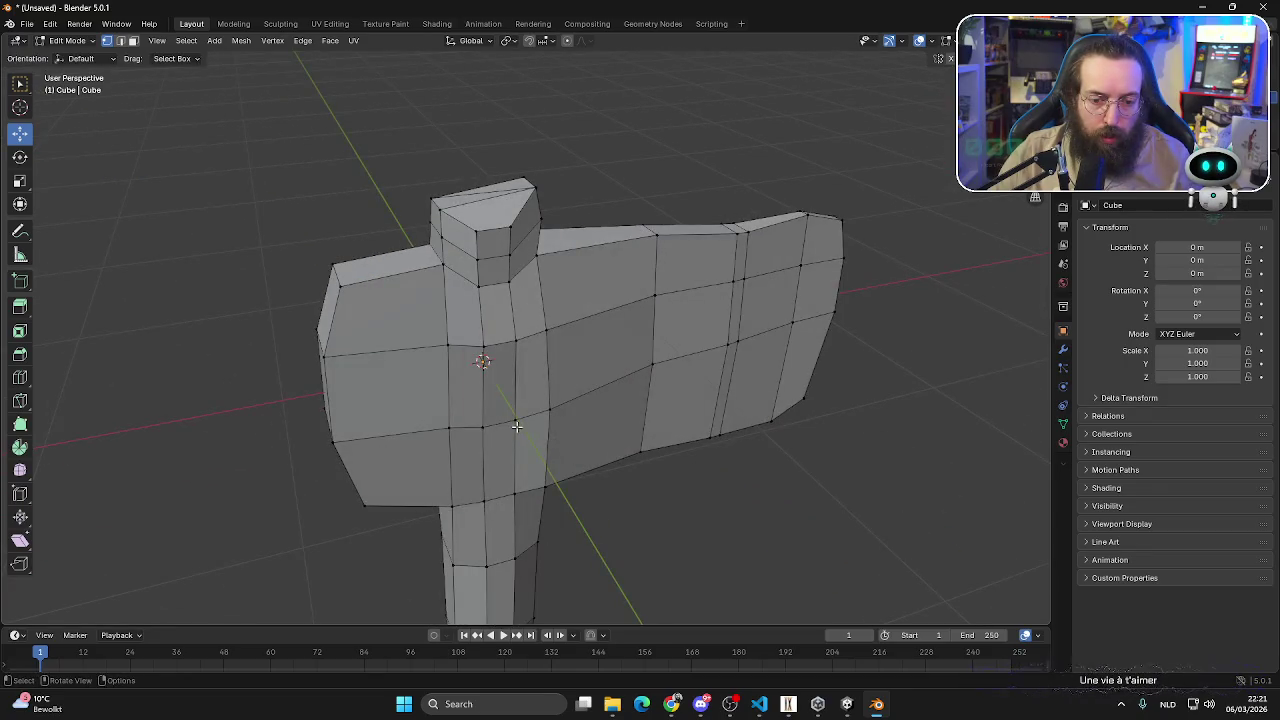
drag(511, 493, 515, 490)
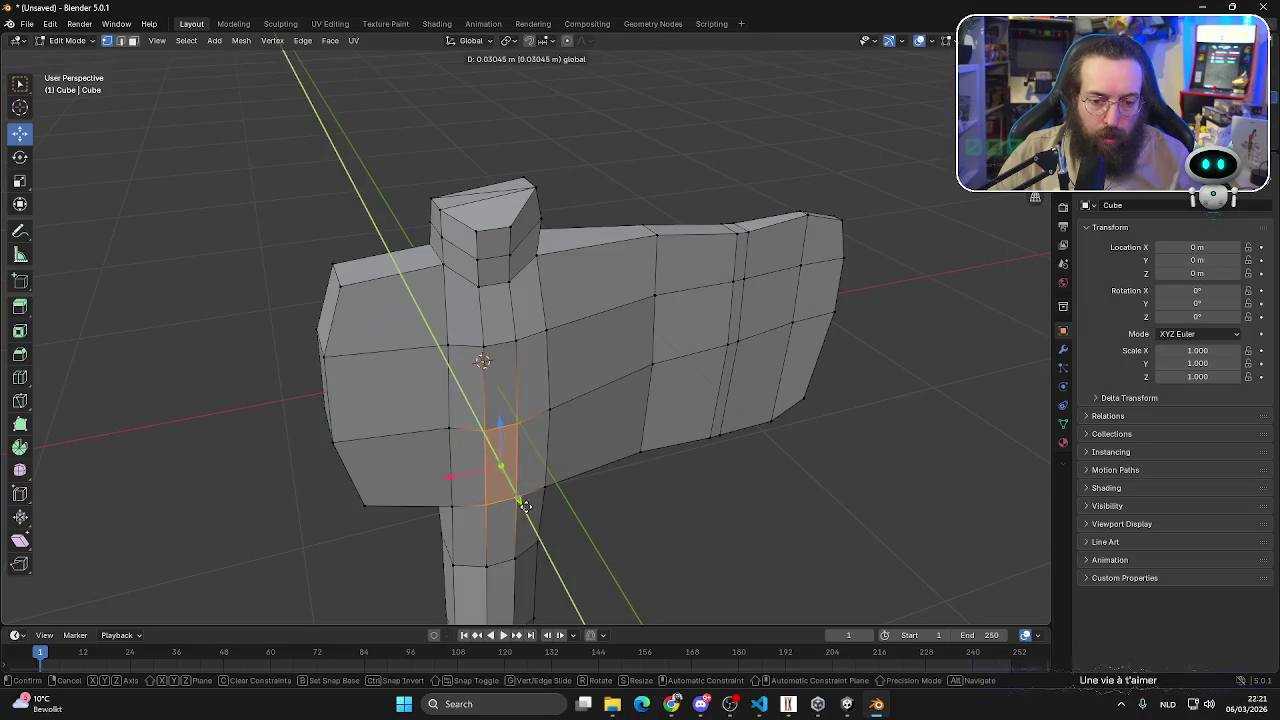
mouse_move(516, 490)
middle_down()
mouse_move(571, 520)
mouse_move(671, 523)
mouse_move(717, 488)
mouse_move(468, 415)
middle_up()
drag(495, 398, 497, 402)
mouse_move(626, 397)
middle_down()
mouse_move(571, 397)
mouse_move(572, 327)
mouse_move(579, 394)
middle_up()
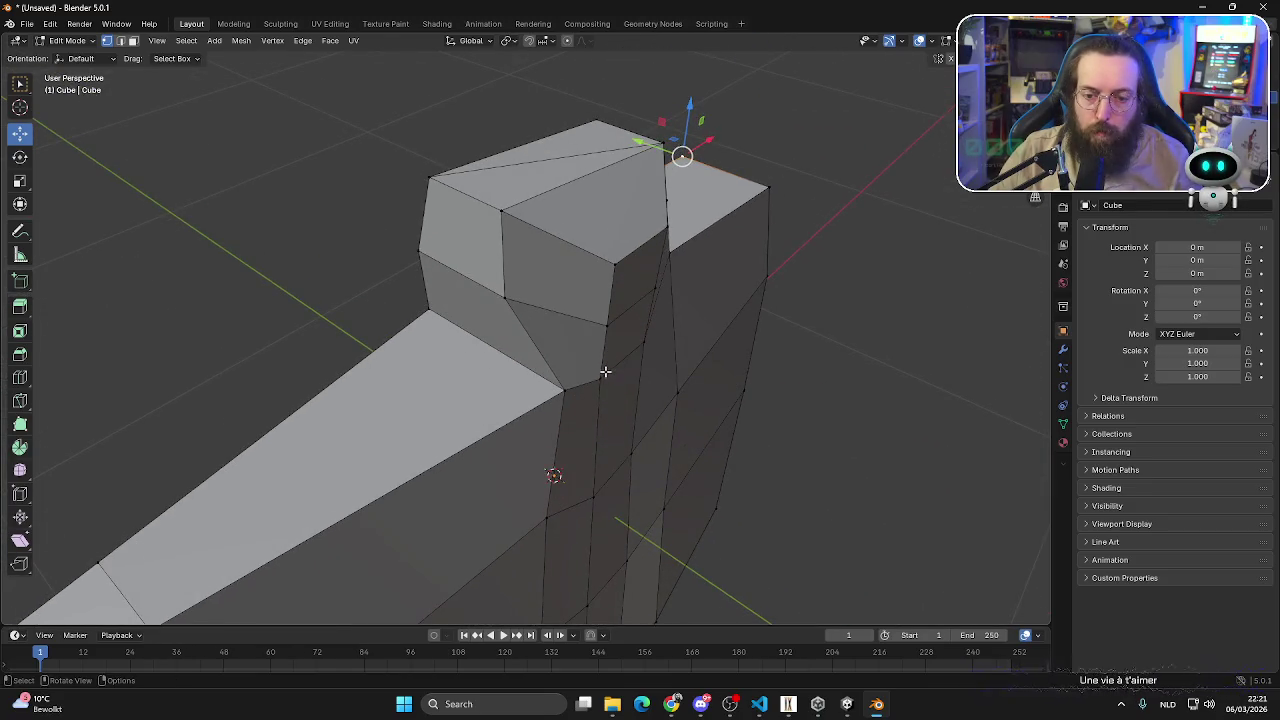
click(133, 40)
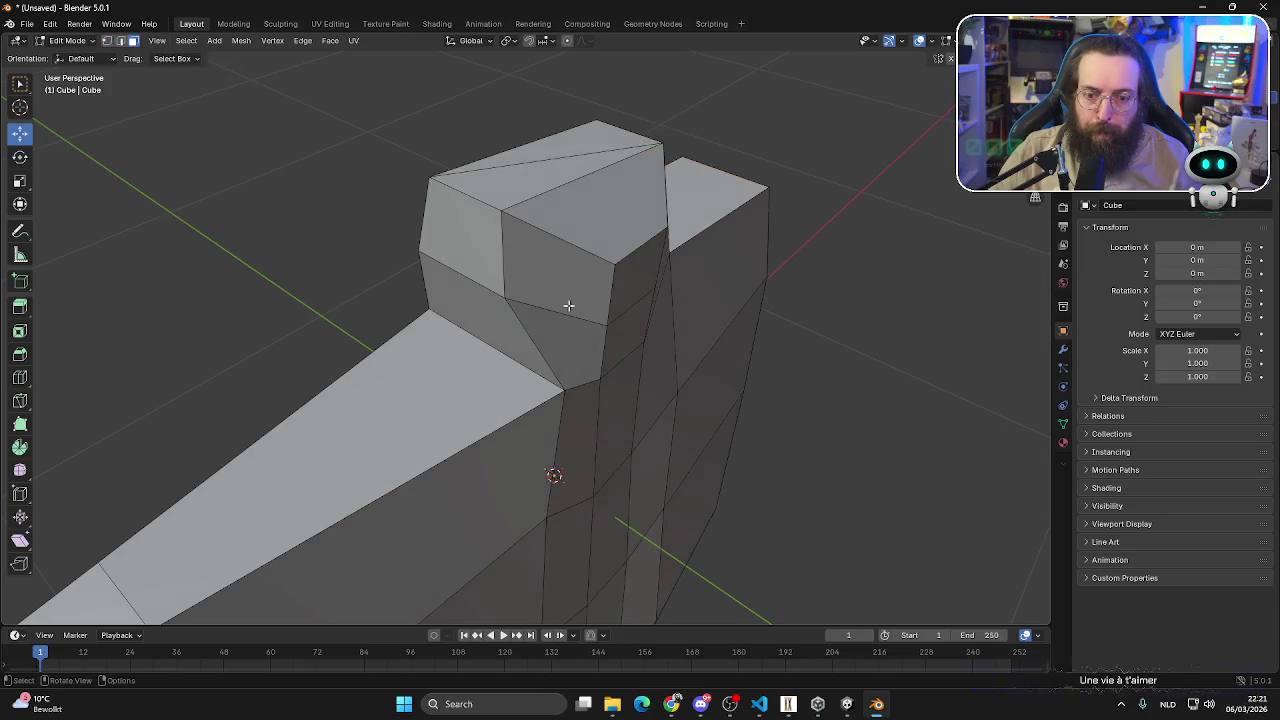
- Extrude the face ring under the cap along normals and shrink it into a recessed band
click(610, 336)
alt+click(565, 359)
middle_drag(565, 359, 610, 280)
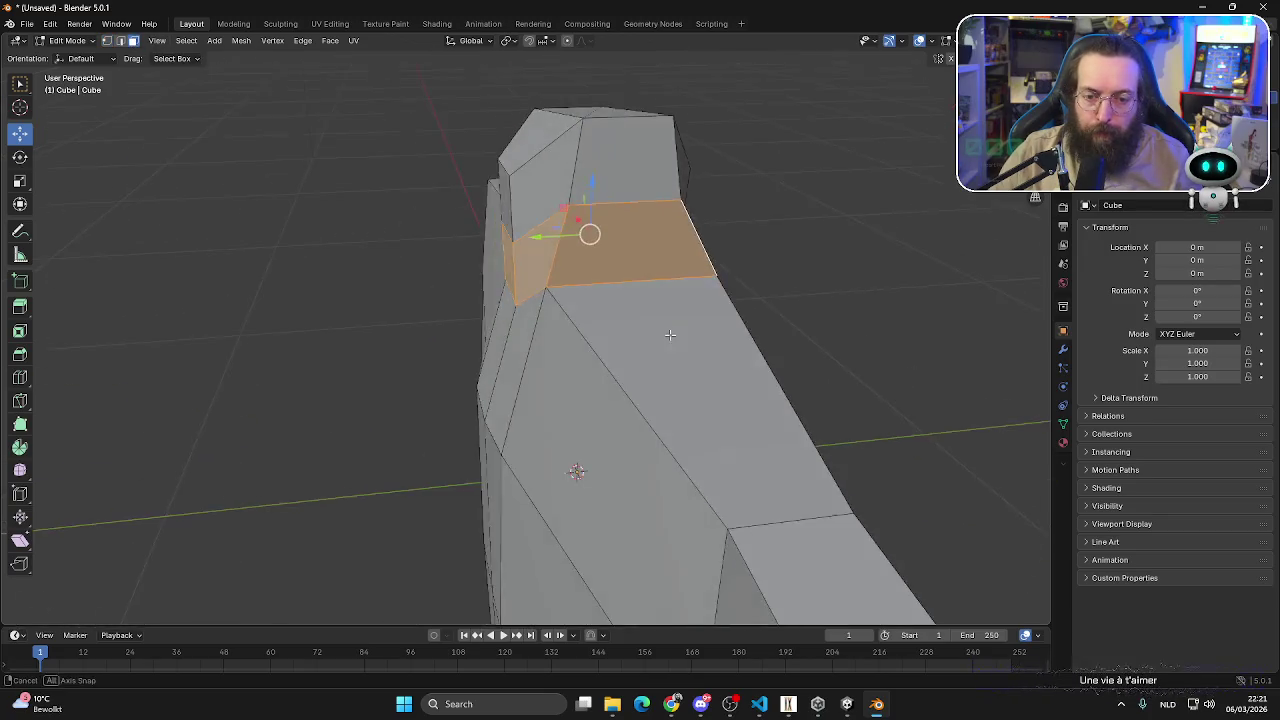
right_click(614, 270)
click(600, 300)
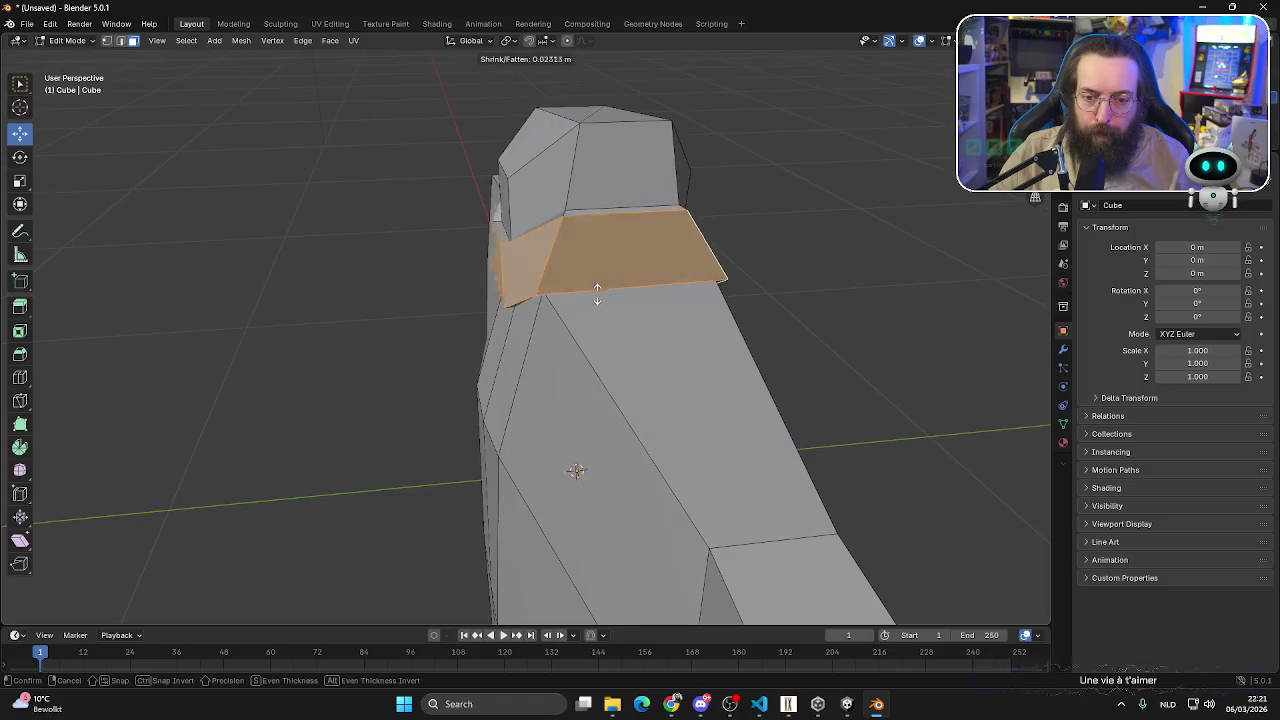
click(603, 302)
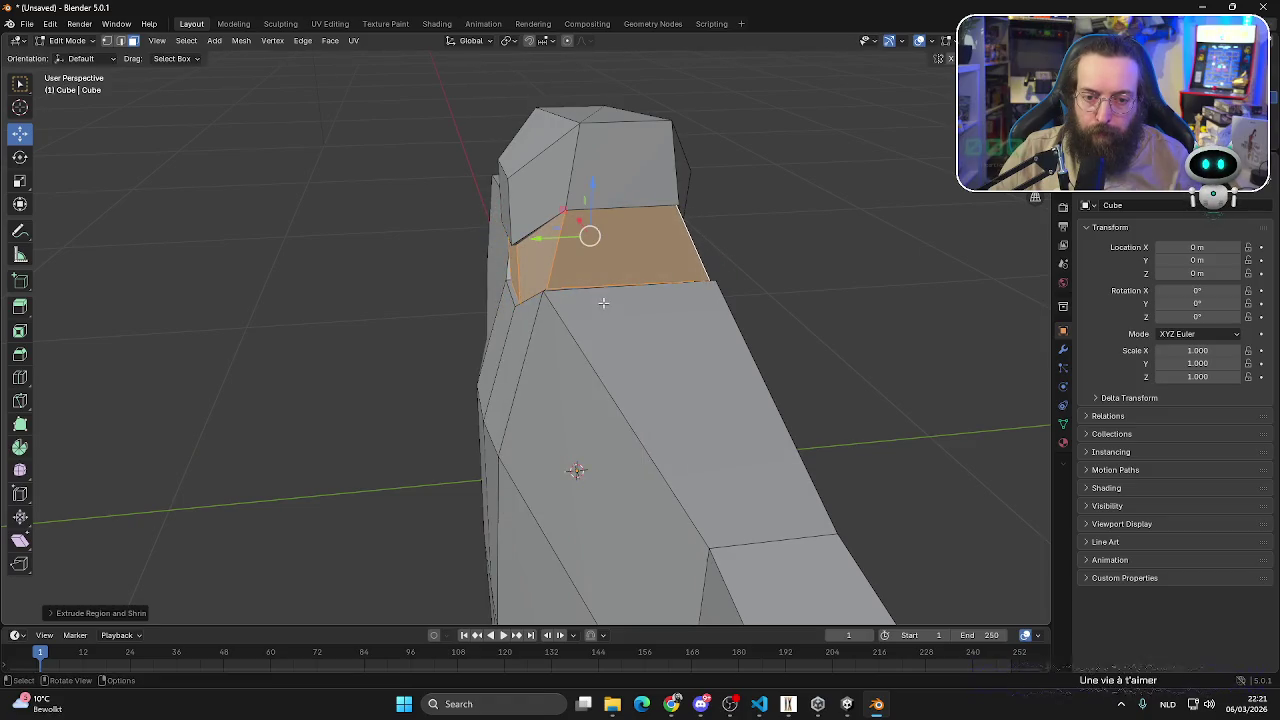
middle_drag(858, 317, 556, 317)
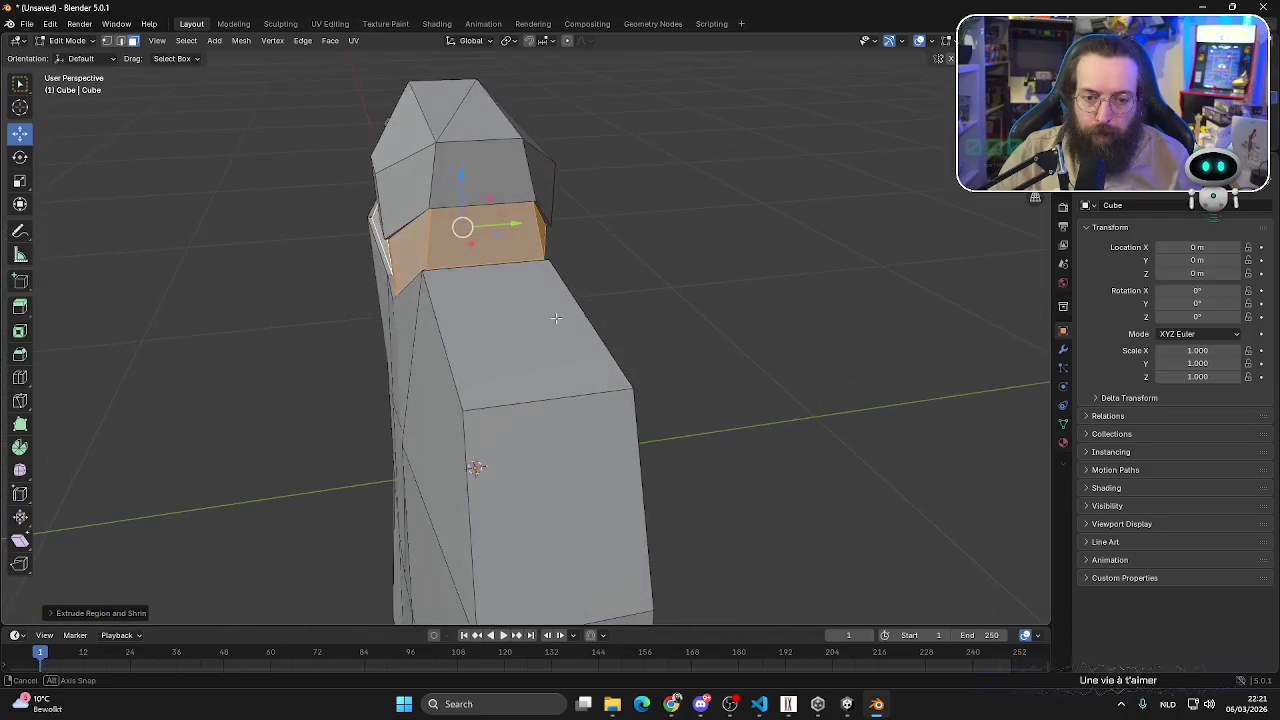
key(s)
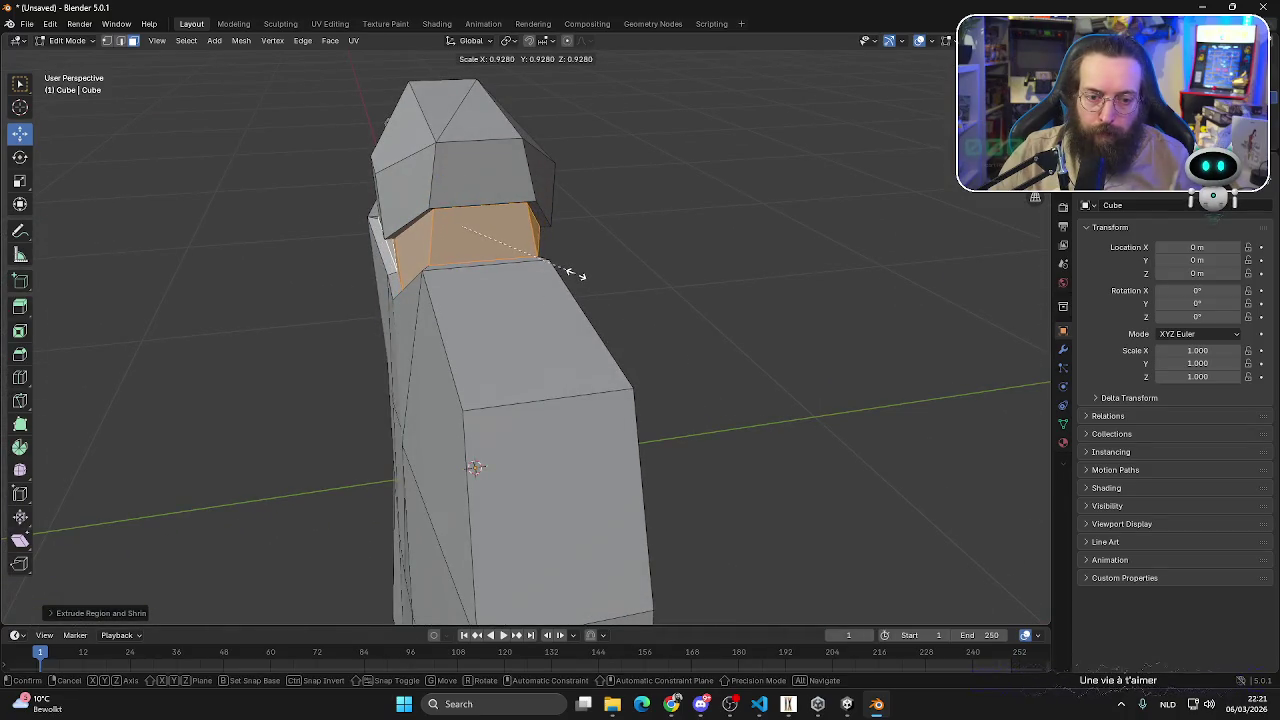
click(572, 272)
- Lower the edge loop beneath the cap by about 0.03 m
mouse_move(463, 223)
middle_down()
mouse_move(473, 261)
mouse_move(629, 331)
mouse_move(560, 330)
middle_up()
scroll(507, 270, up, 2)
scroll(540, 400, up, 3)
scroll(540, 400, up, 3)
shift+middle_drag(90, 50, 78, 42)
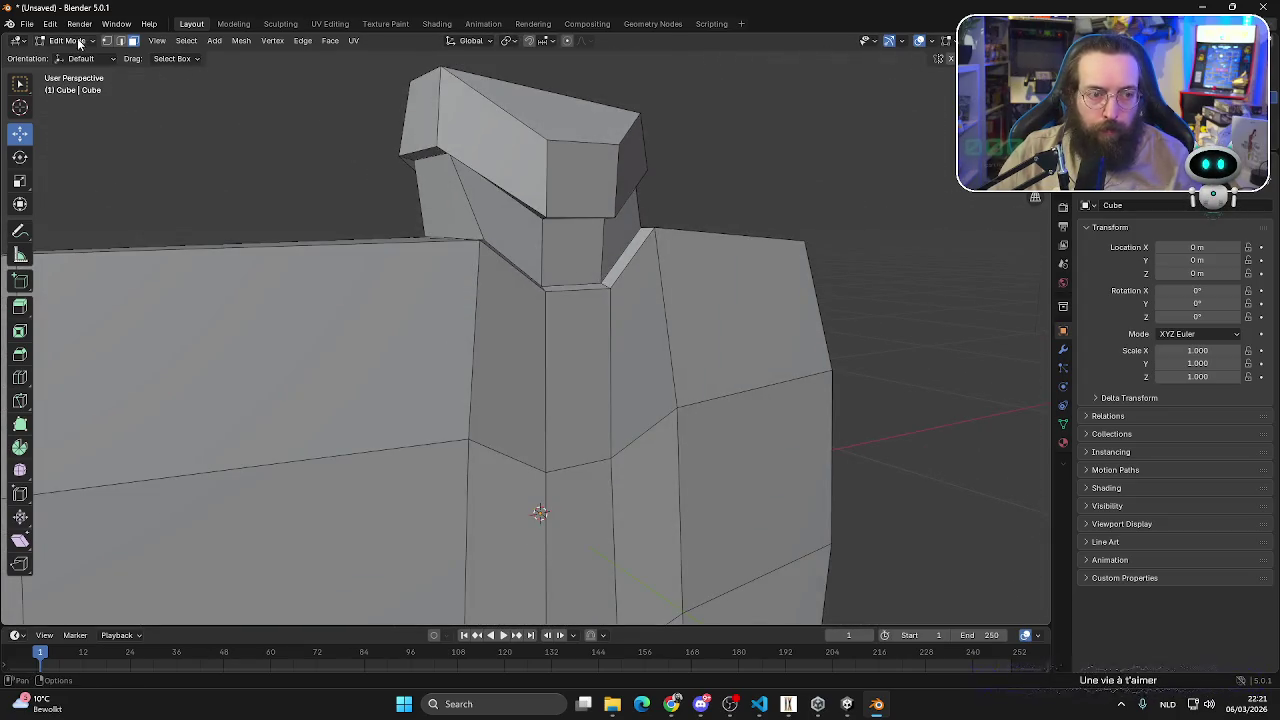
scroll(262, 71, up, 2)
mouse_move(262, 71)
middle_down()
mouse_move(584, 210)
mouse_move(588, 200)
middle_up()
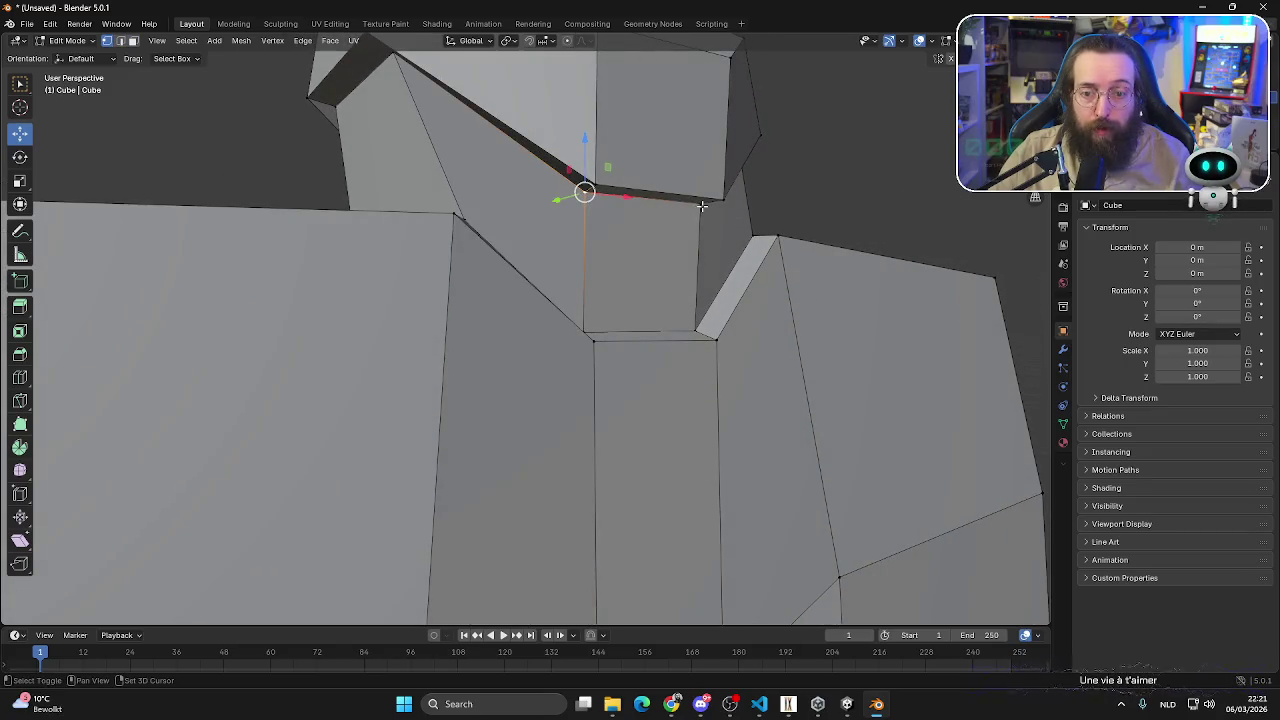
key(alt+a)
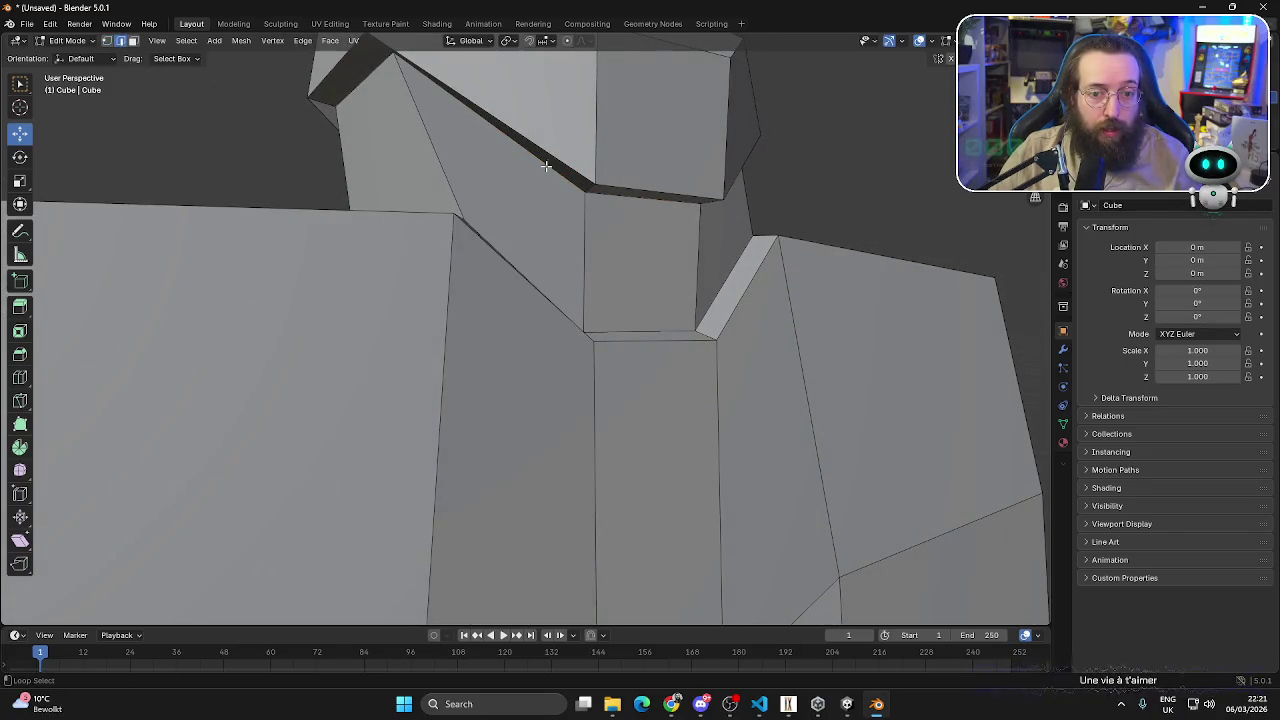
alt+click(546, 165)
drag(550, 115, 550, 152)
mouse_move(550, 152)
middle_down()
mouse_move(562, 246)
mouse_move(548, 261)
mouse_move(574, 274)
mouse_move(650, 258)
middle_up()
scroll(549, 190, down, 8)
scroll(520, 217, down, 5)
- Frame the hatchet top in Right view, toggling X-ray on and back off
key(KP_3)
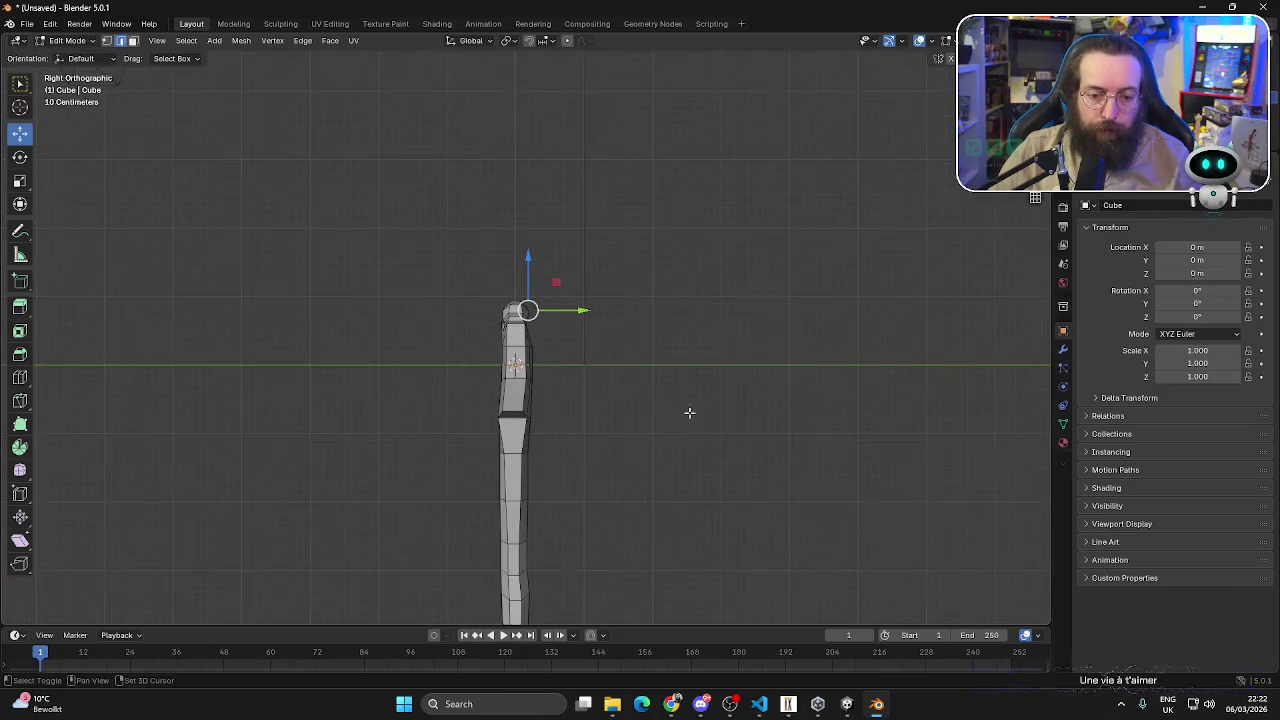
shift+middle_drag(689, 411, 692, 304)
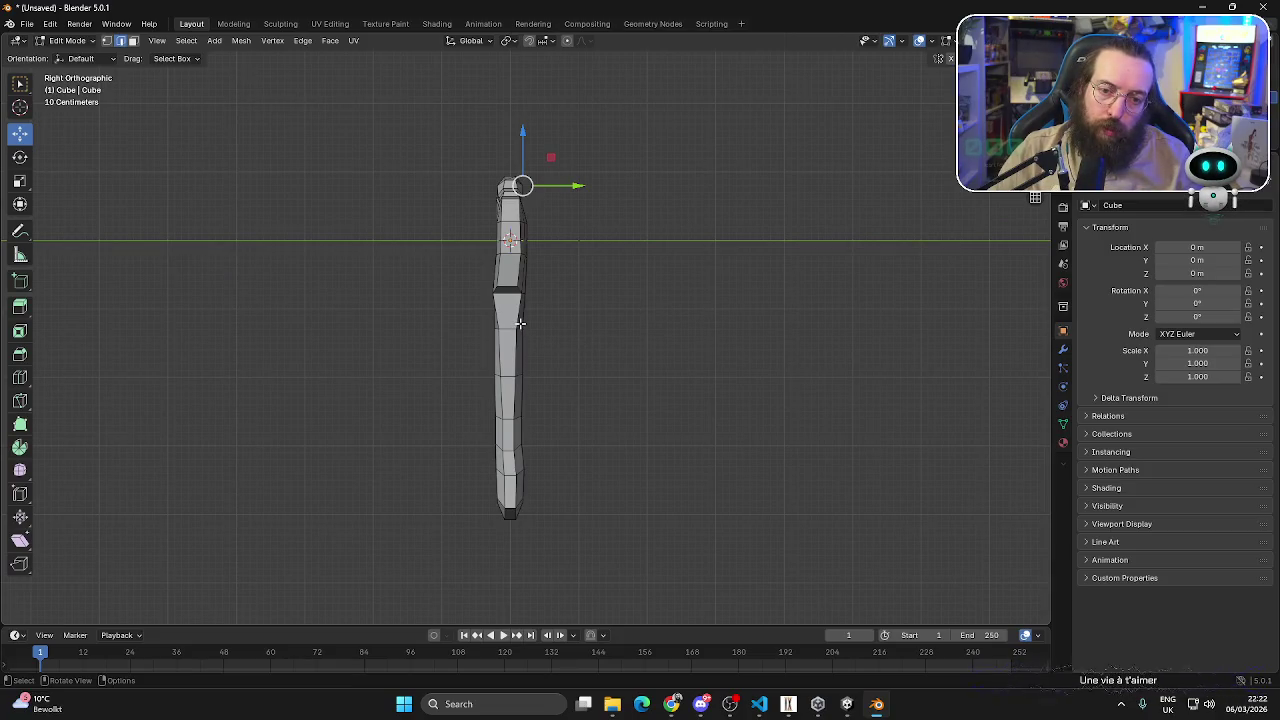
click(945, 41)
drag(329, 107, 440, 410)
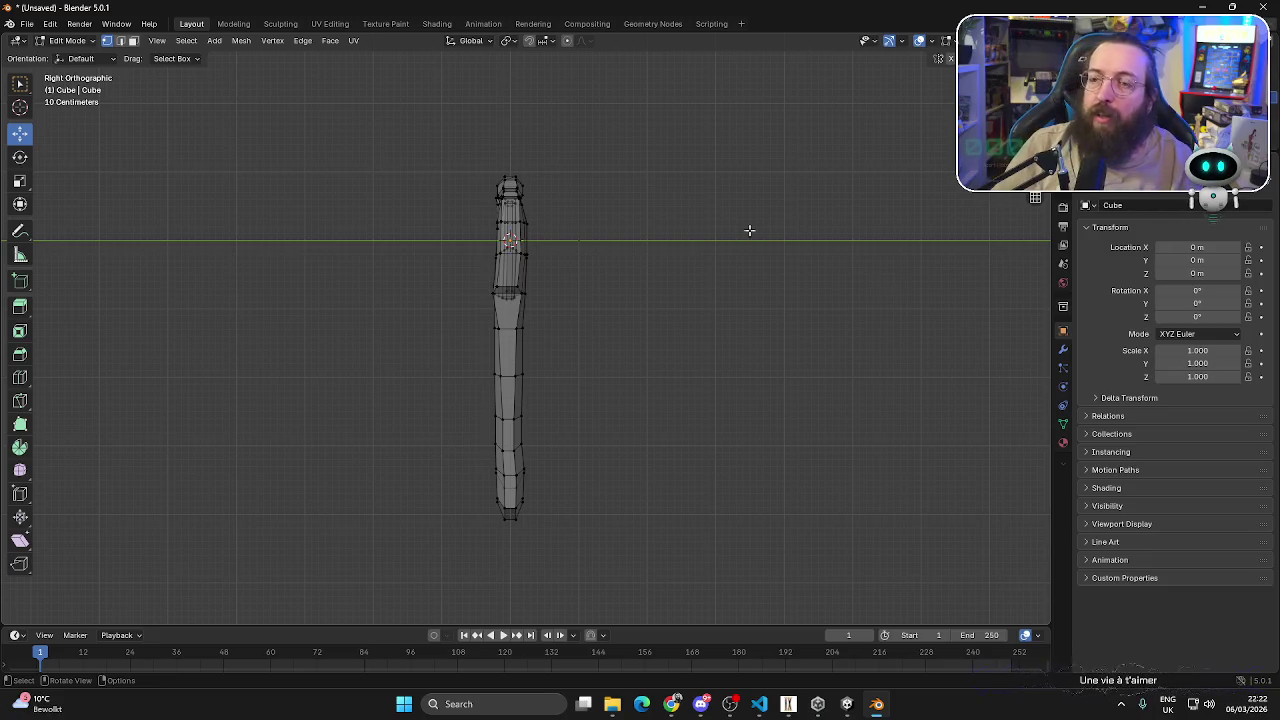
scroll(534, 226, up, 2)
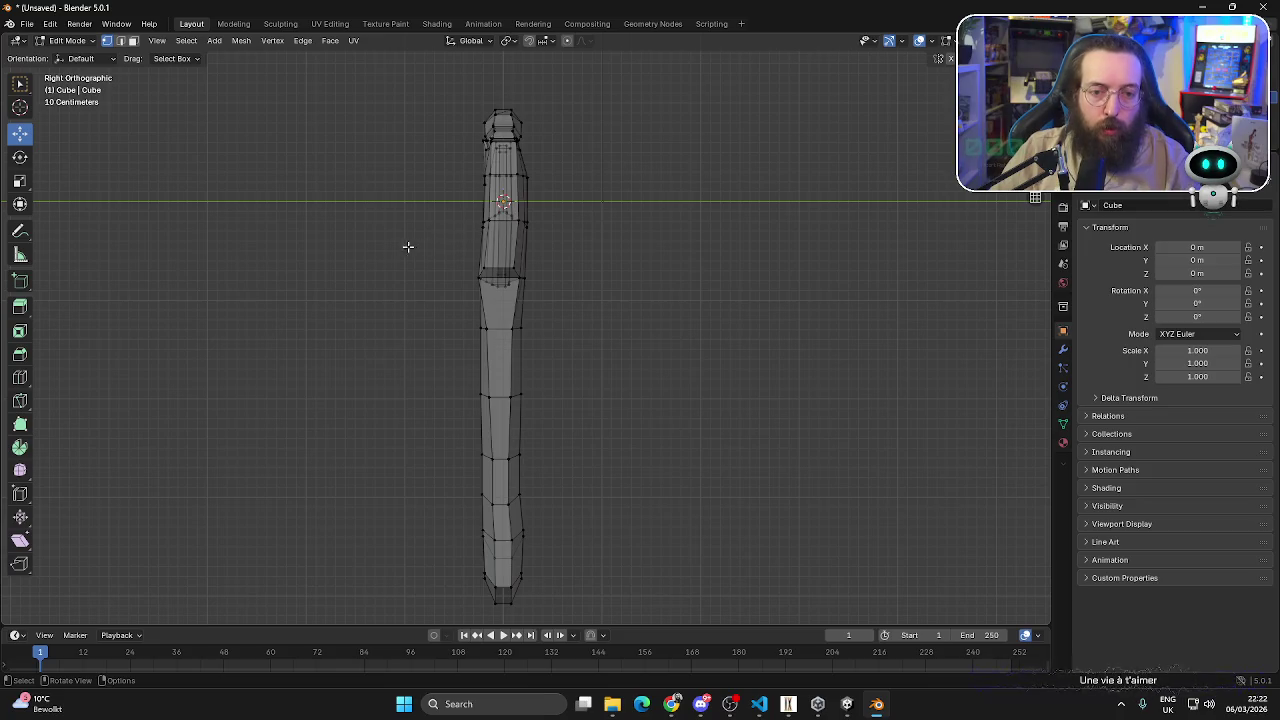
middle_drag(416, 242, 470, 300)
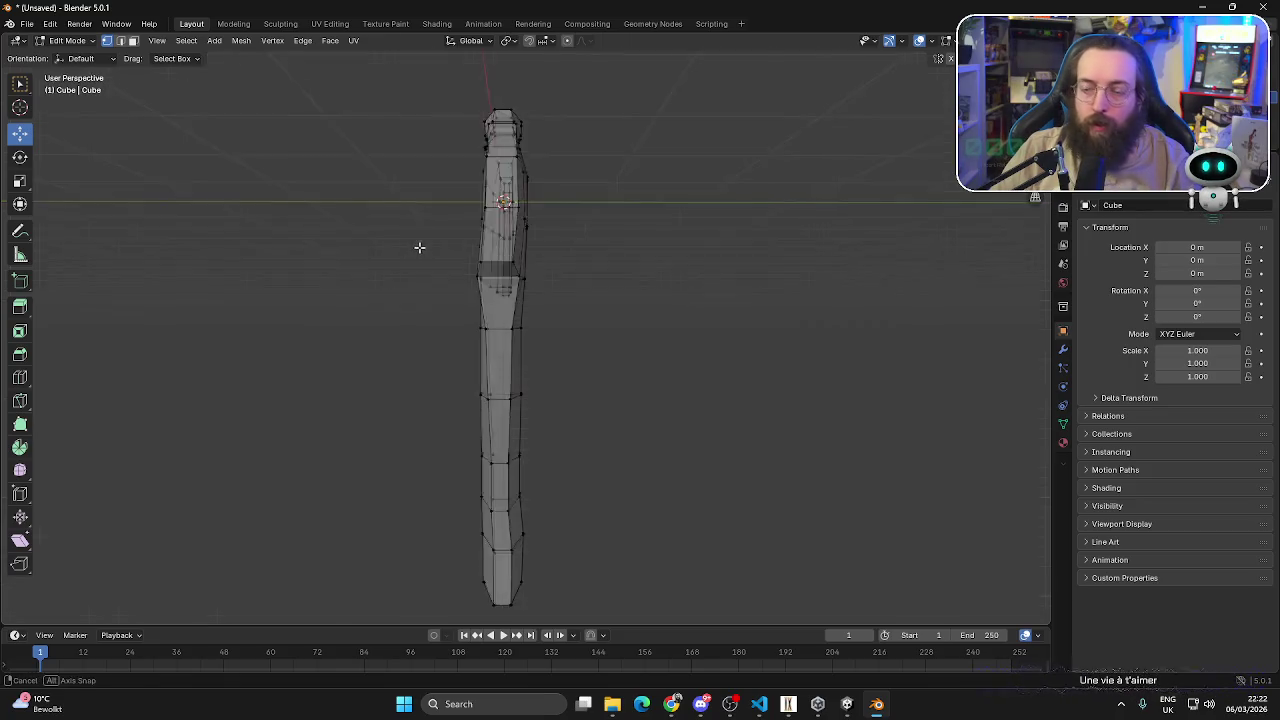
key(alt+z)
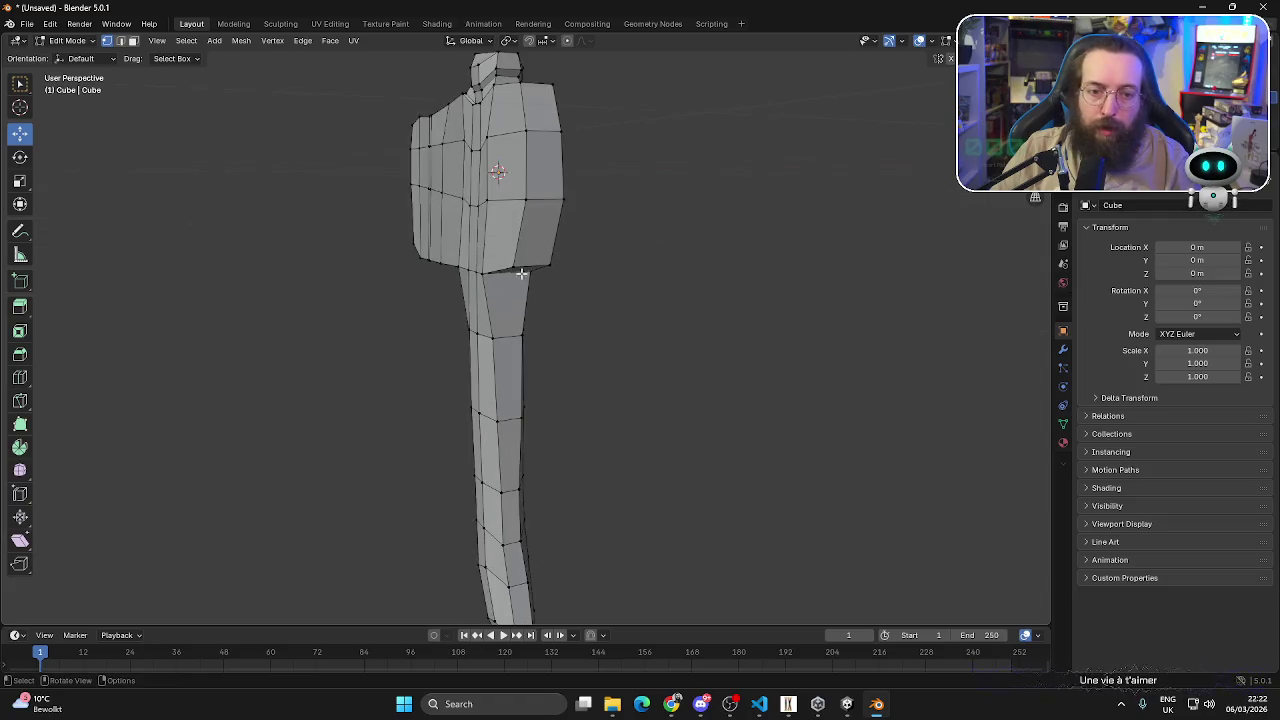
- Move a vertical edge loop on the axe head along Z
middle_drag(430, 200, 468, 186)
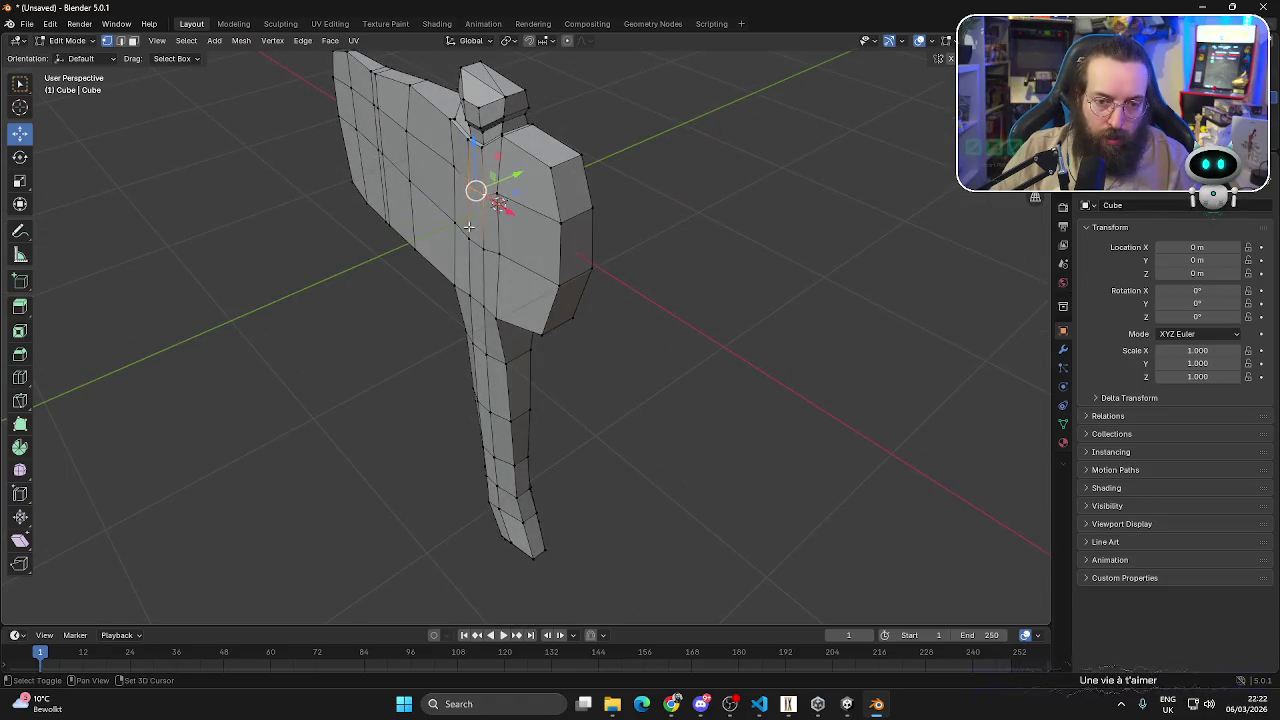
alt+click(466, 237)
middle_drag(476, 172, 494, 196)
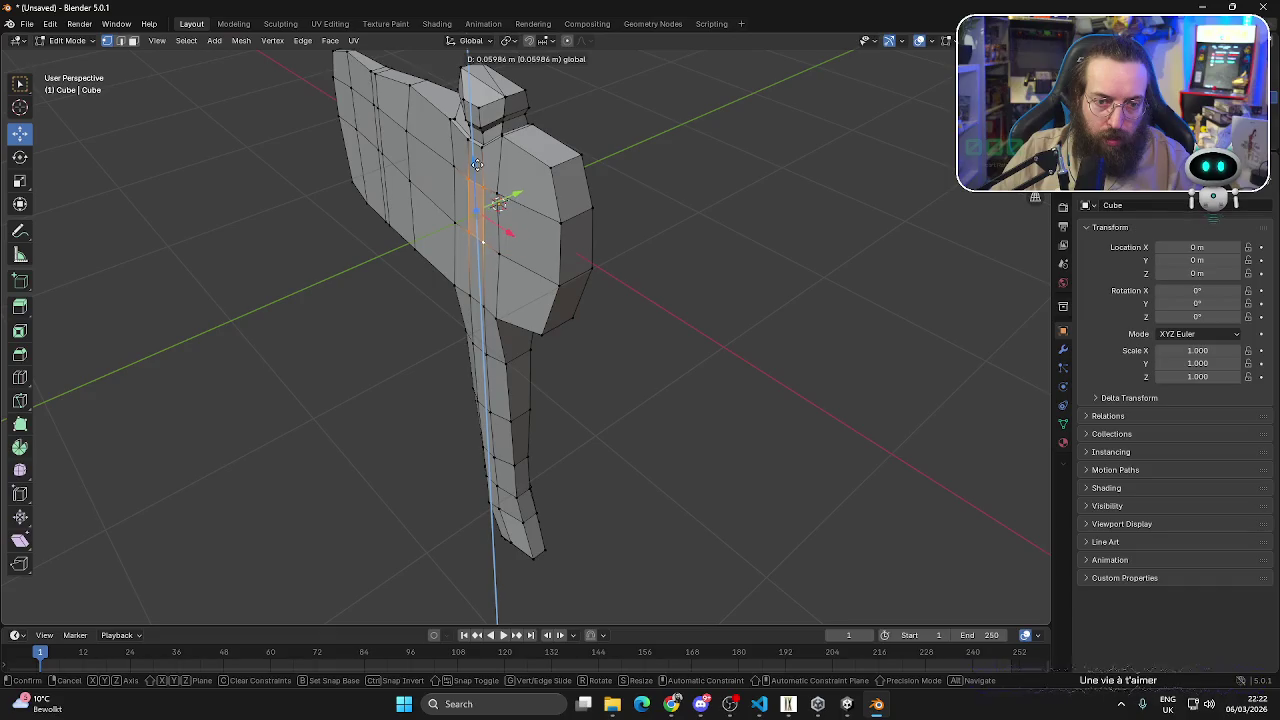
click(666, 206)
middle_drag(666, 206, 169, 100)
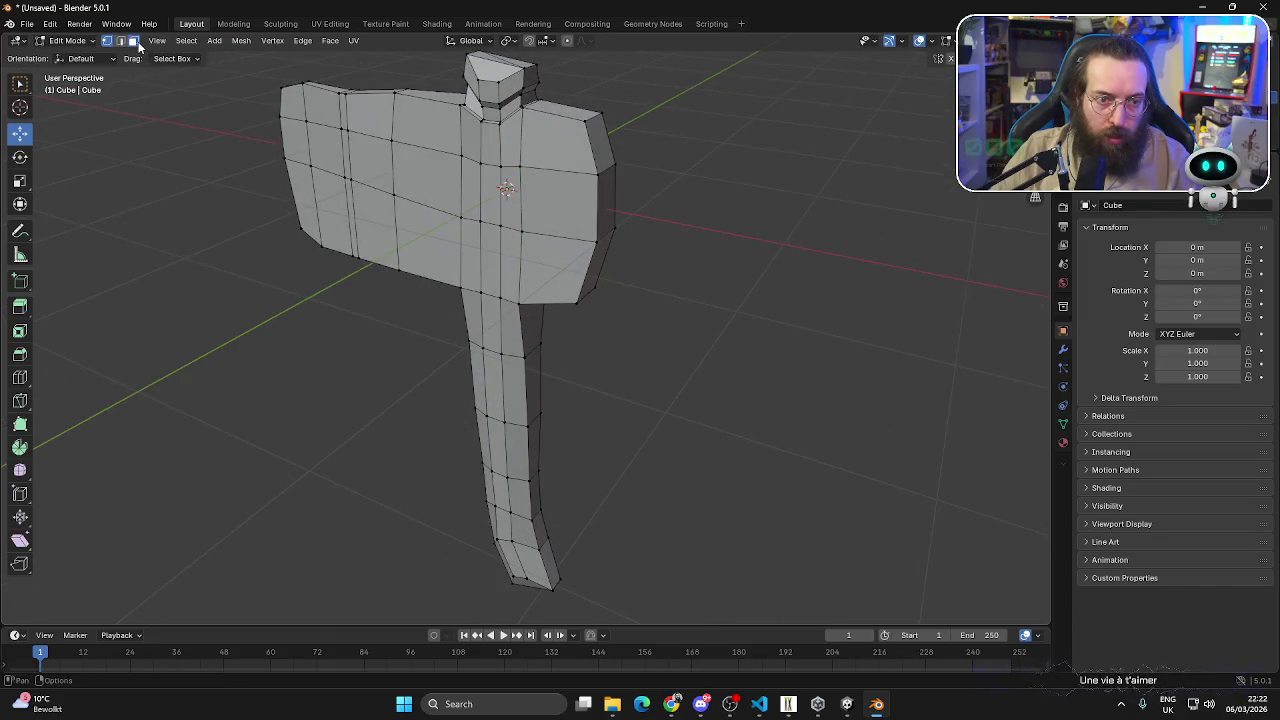
- Circle-select the faces beside the axe head and shift them about 0.086 m along Y
key(c)
mouse_move(357, 160)
mouse_down()
mouse_move(329, 143)
mouse_move(340, 163)
mouse_move(518, 183)
mouse_up()
key(Escape)
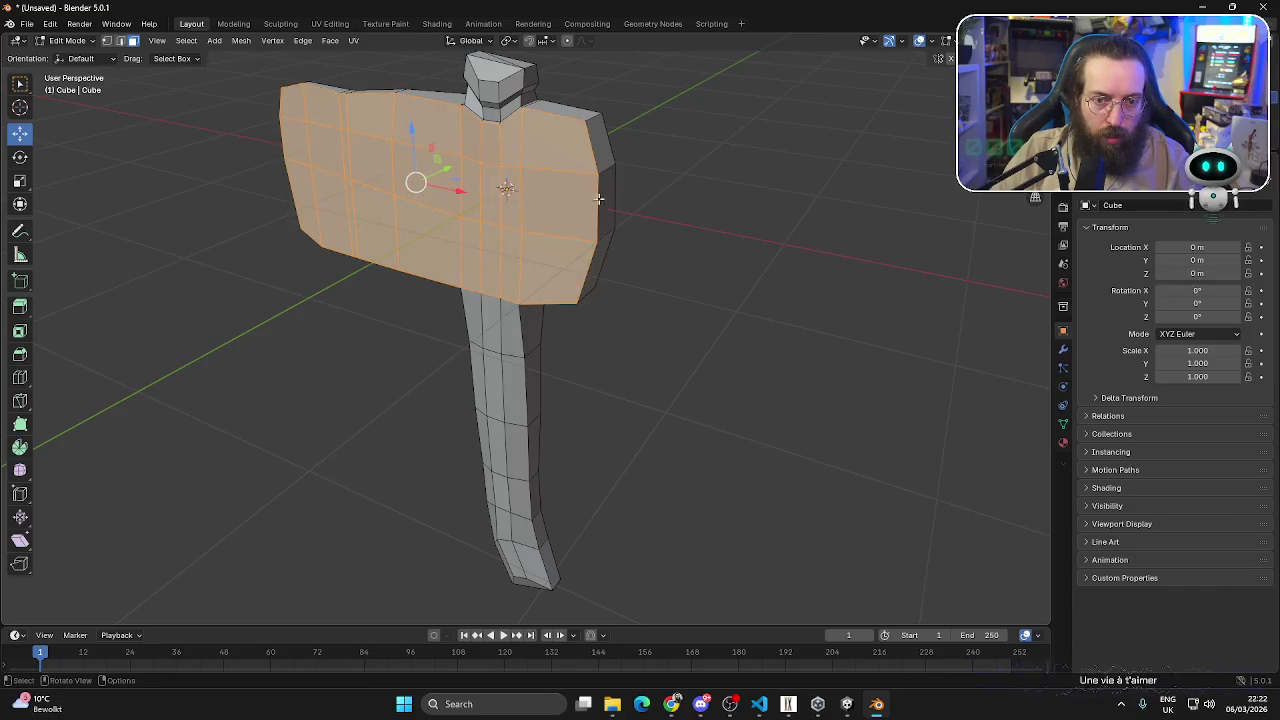
middle_drag(518, 183, 498, 177)
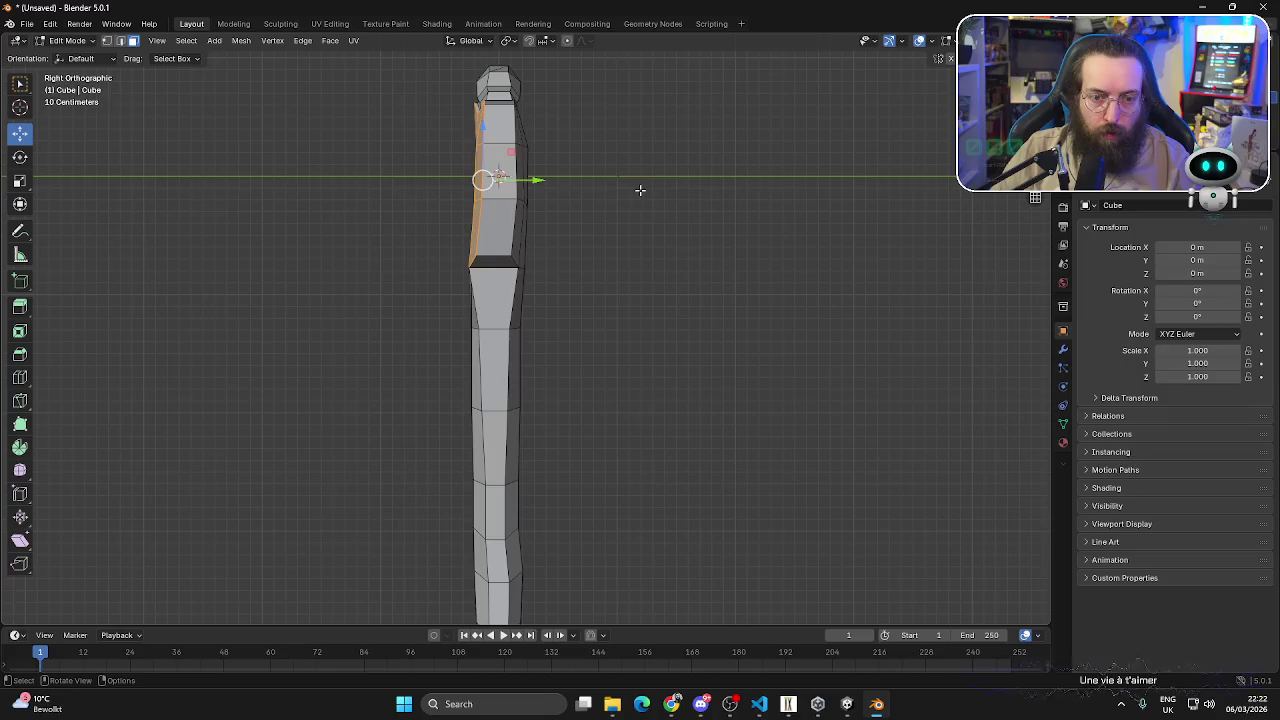
key(g)
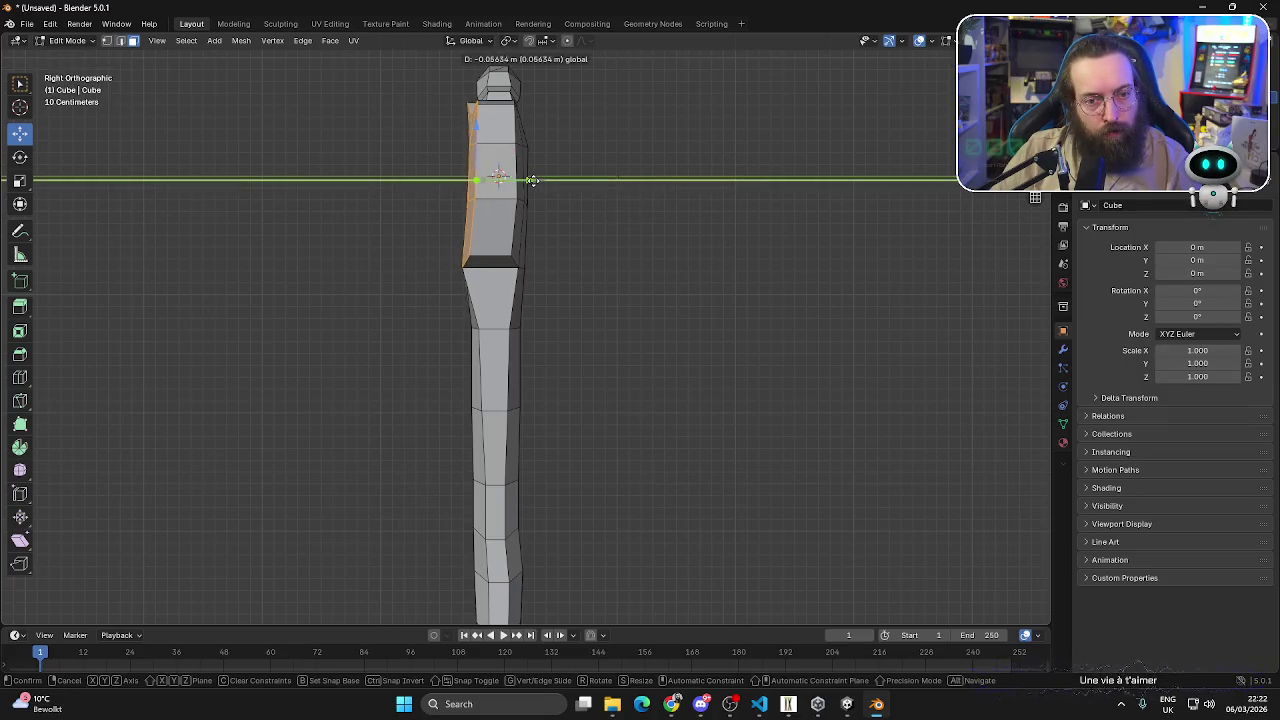
ctrl+click(581, 193)
click(593, 245)
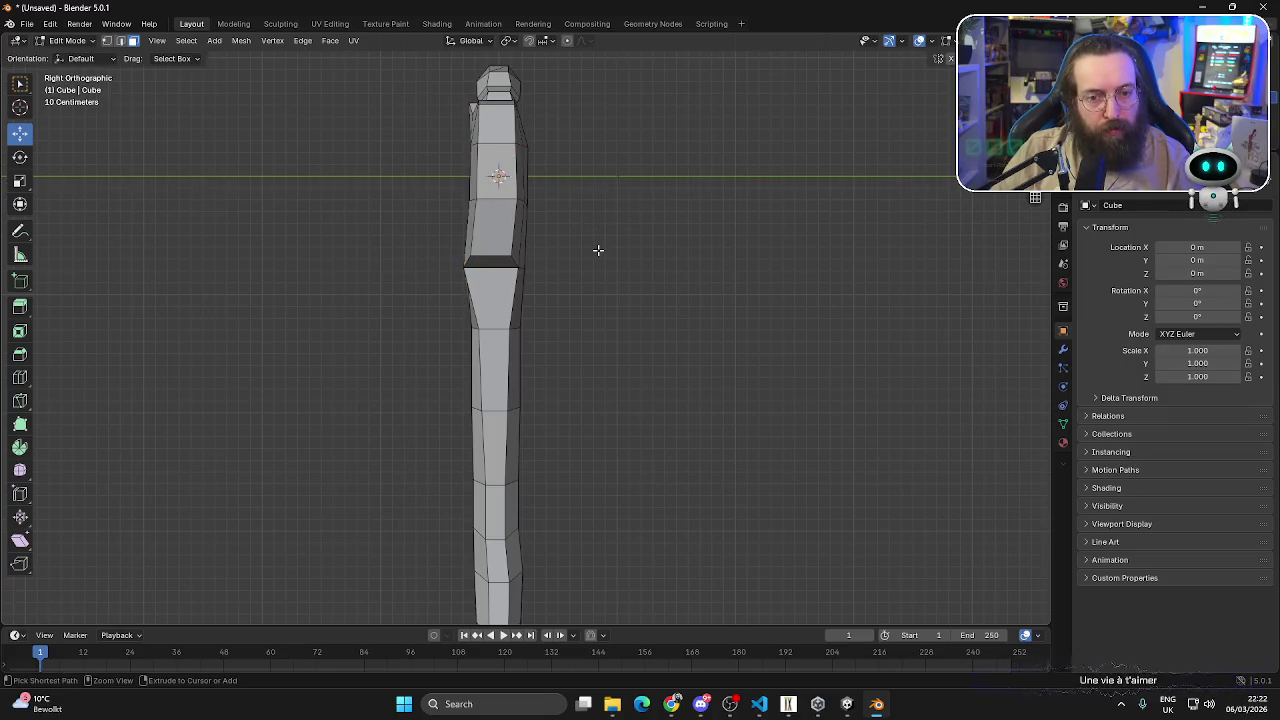
scroll(590, 245, down, 2)
middle_drag(577, 240, 674, 298)
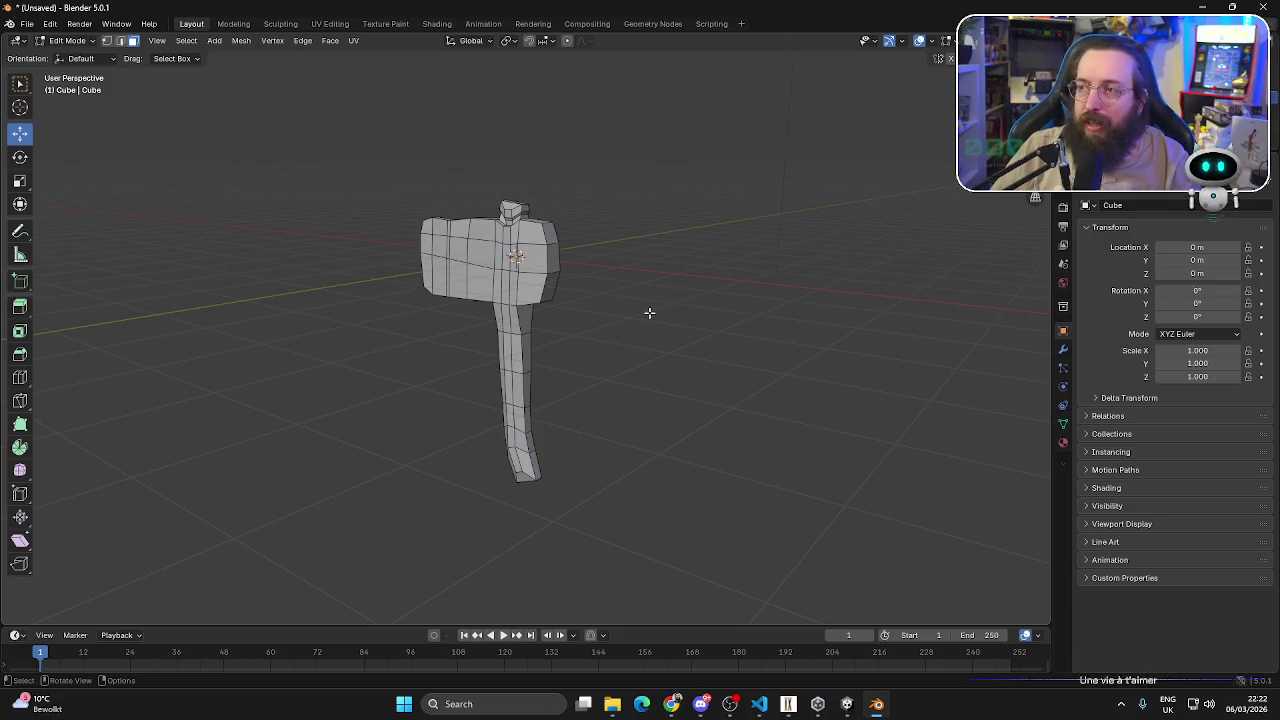
scroll(488, 349, up, 3)
mouse_move(488, 349)
middle_down()
mouse_move(699, 388)
mouse_move(574, 403)
mouse_move(560, 380)
middle_up()
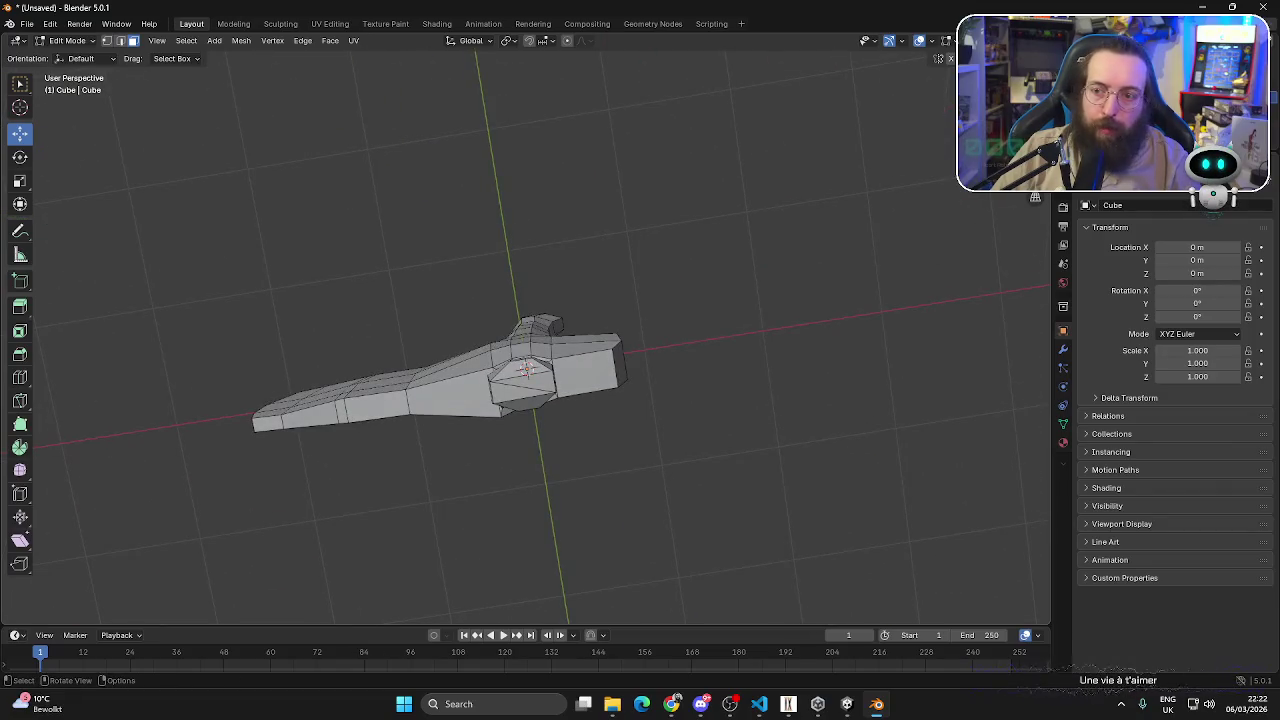
- From top view, add a loop cut along the hatchet handle
key(KP_7)
key(ctrl+r)
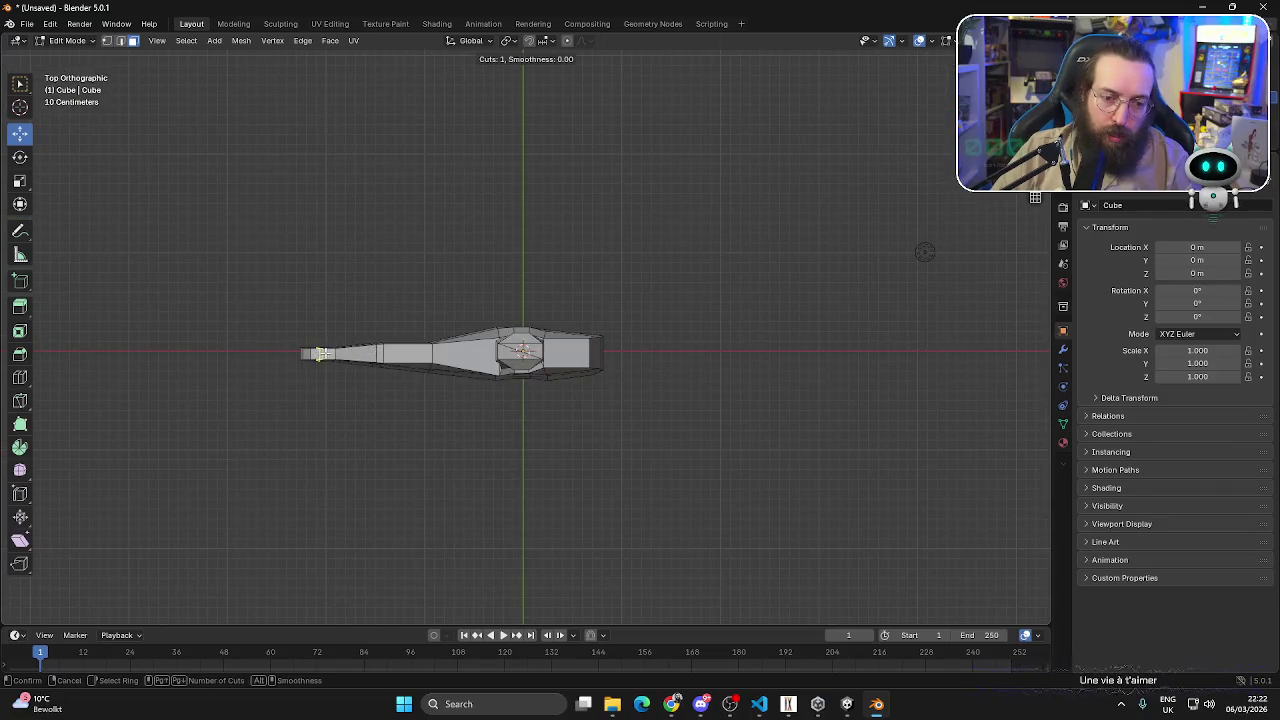
click(322, 353)
click(334, 354)
click(434, 409)
scroll(425, 458, up, 3)
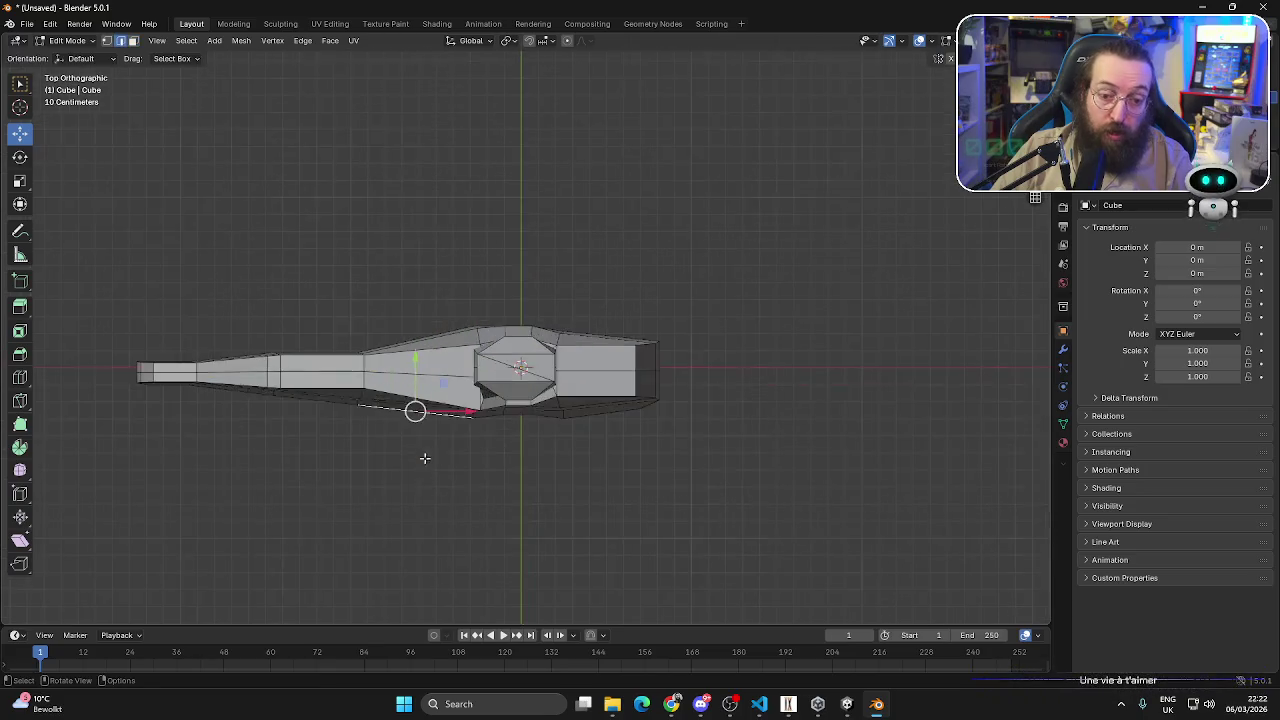
mouse_move(425, 458)
middle_down()
mouse_move(449, 394)
mouse_move(457, 420)
mouse_move(586, 371)
mouse_move(596, 340)
mouse_move(35, 56)
middle_up()
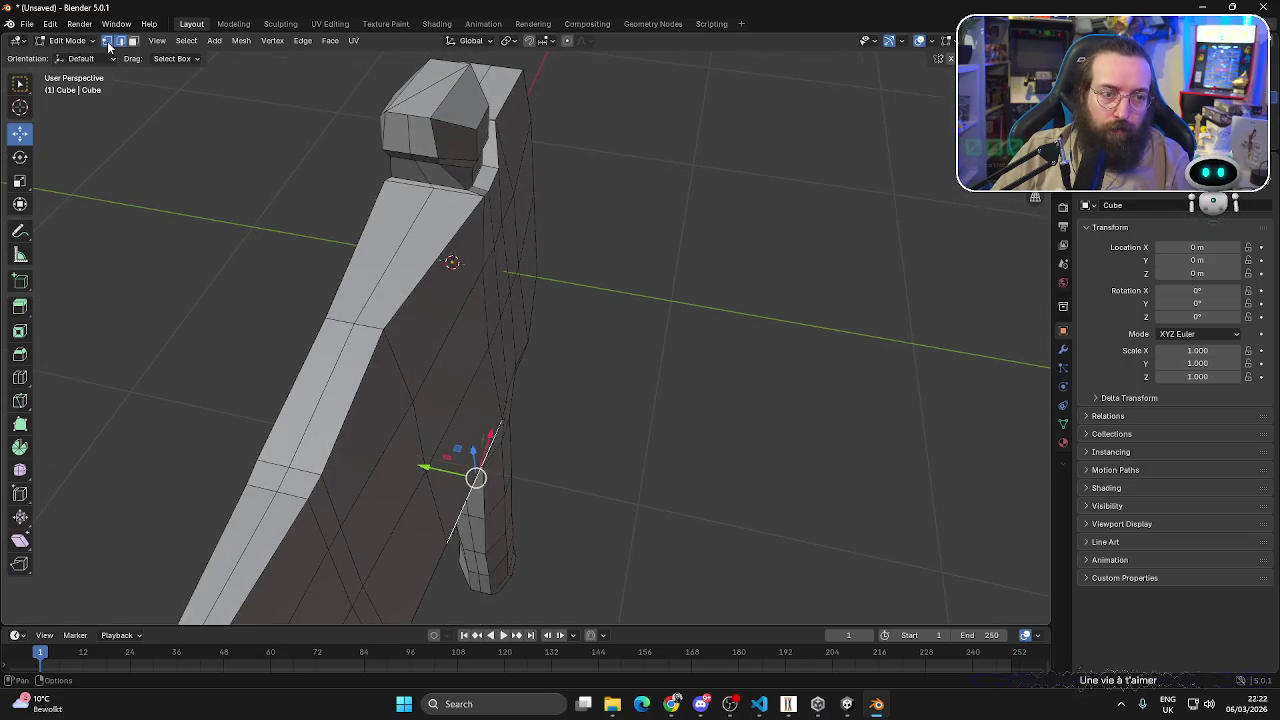
- In vertex select mode, pull the handle's right-side vertex slightly inward
click(107, 41)
middle_drag(470, 300, 525, 316)
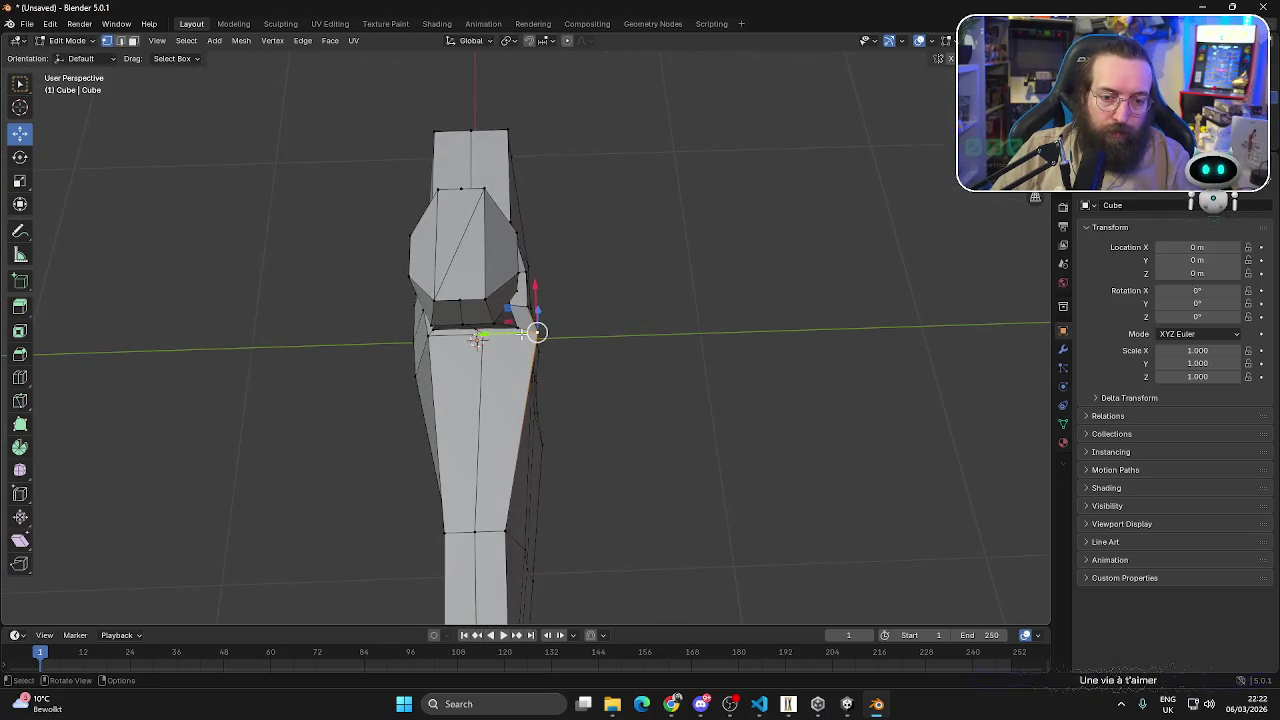
drag(537, 332, 510, 328)
middle_drag(561, 305, 457, 298)
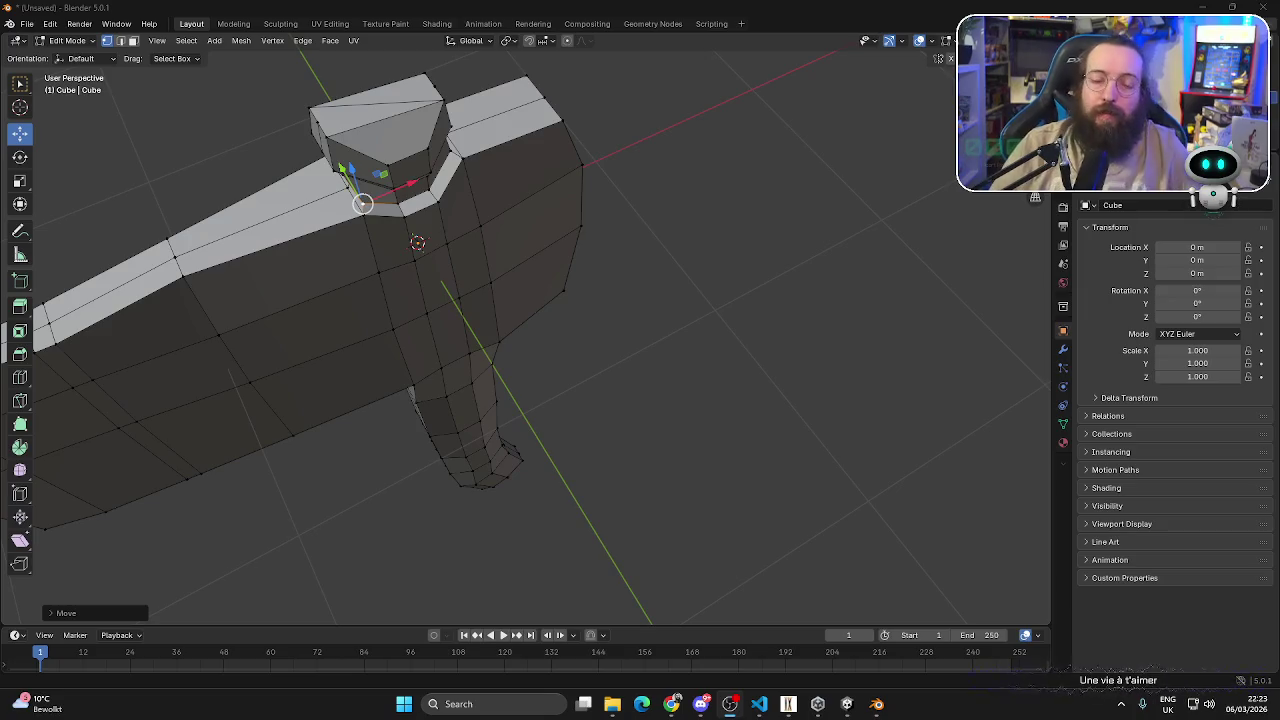
- Select the four blade-edge vertices and slide them along X
middle_drag(649, 197, 506, 182)
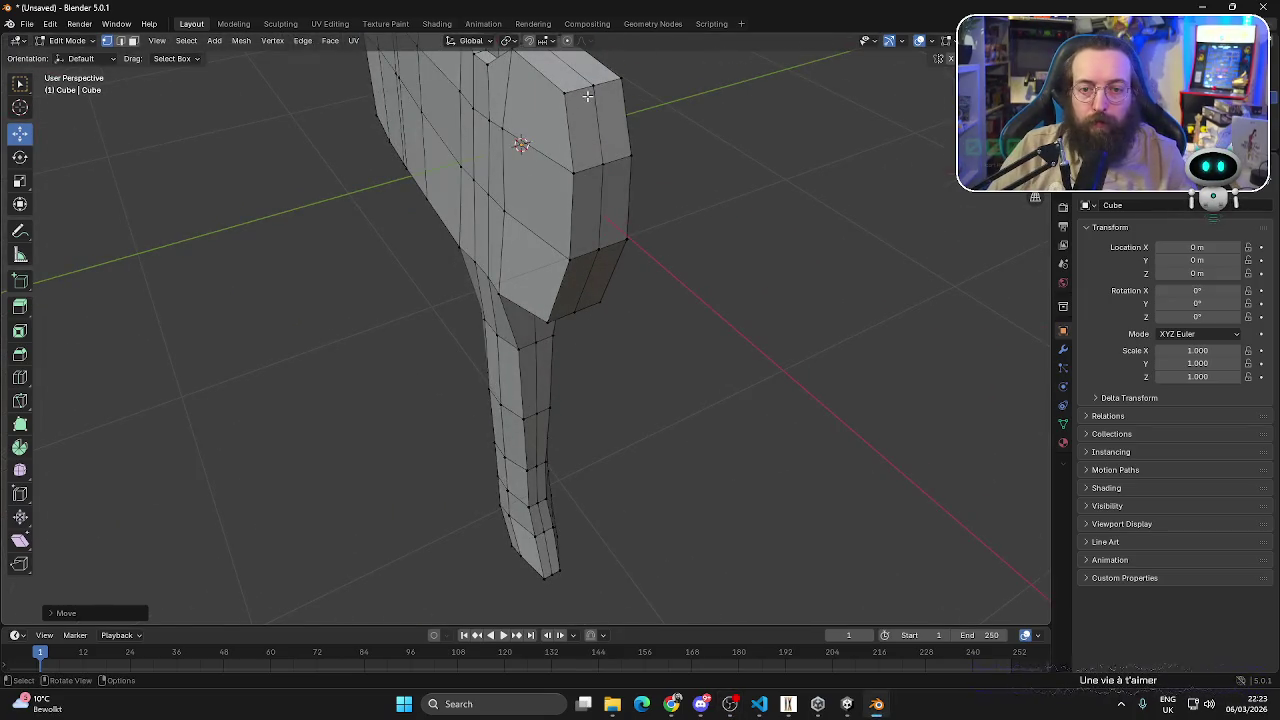
click(593, 87)
shift+click(600, 160)
shift+click(597, 250)
shift+click(589, 300)
middle_drag(589, 300, 642, 298)
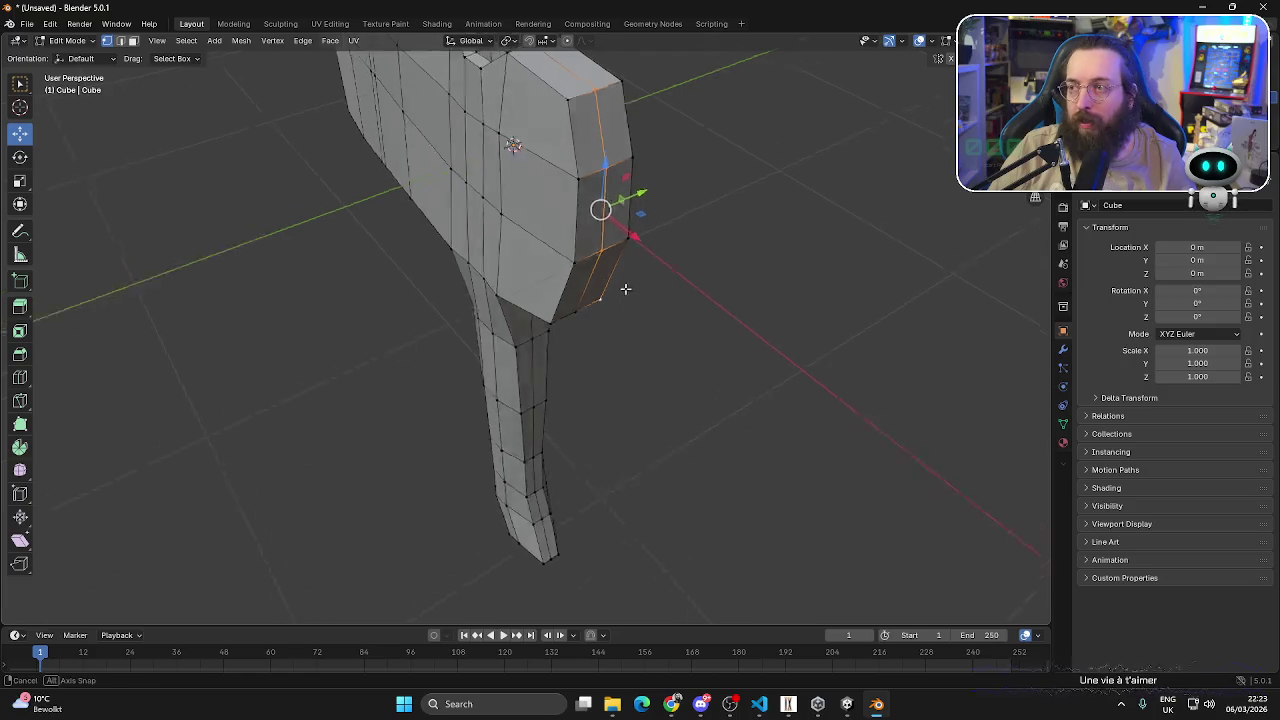
drag(645, 255, 656, 254)
- Lower the head's lower-left corner vertex and slide it along X
mouse_move(656, 254)
middle_down()
mouse_move(743, 289)
mouse_move(686, 320)
mouse_move(623, 289)
mouse_move(540, 284)
middle_up()
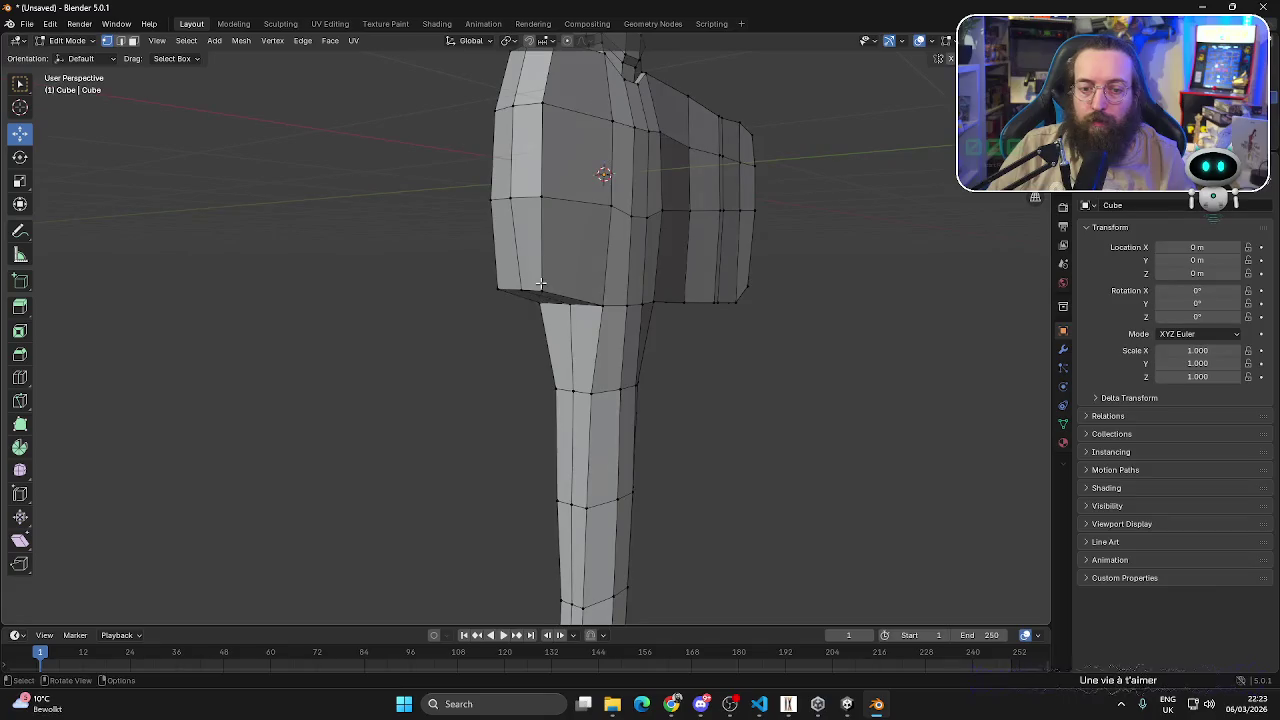
click(540, 284)
drag(540, 284, 566, 294)
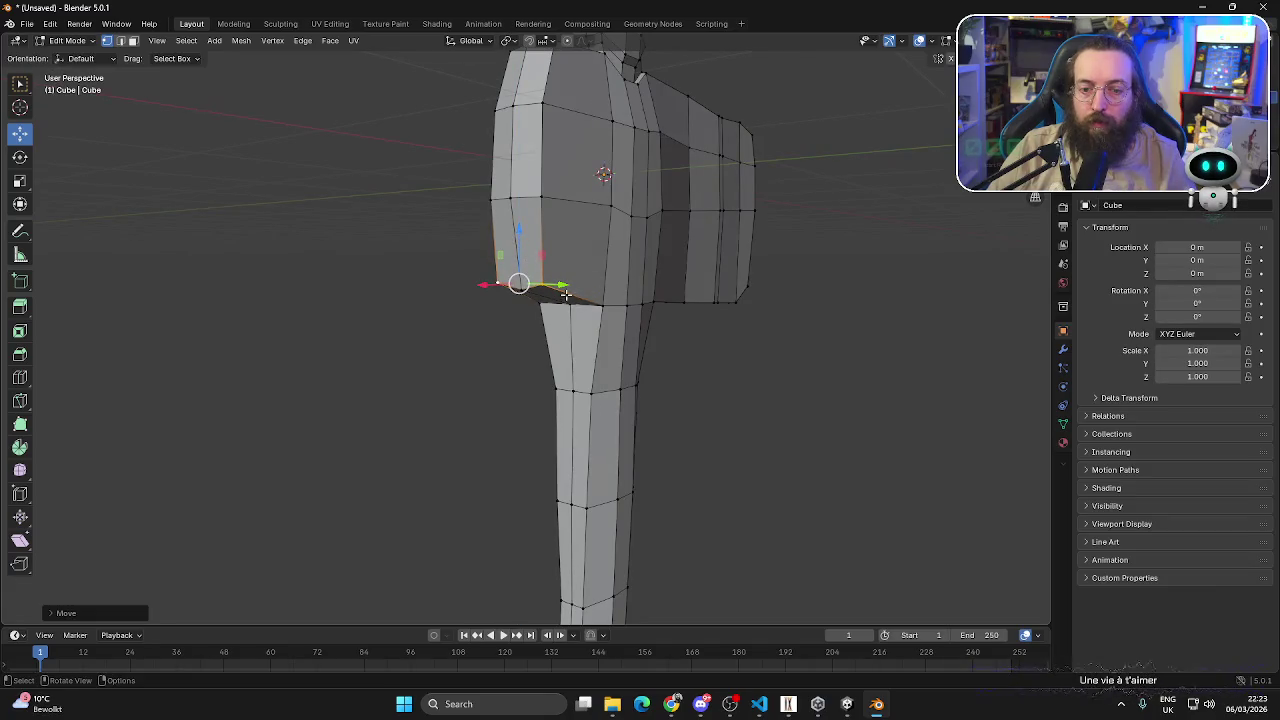
mouse_move(566, 294)
middle_down()
mouse_move(523, 317)
mouse_move(432, 290)
middle_up()
drag(432, 290, 445, 292)
- Orbit around the axe head and pick three of its top-edge vertices
scroll(824, 325, down, 4)
middle_drag(877, 320, 786, 366)
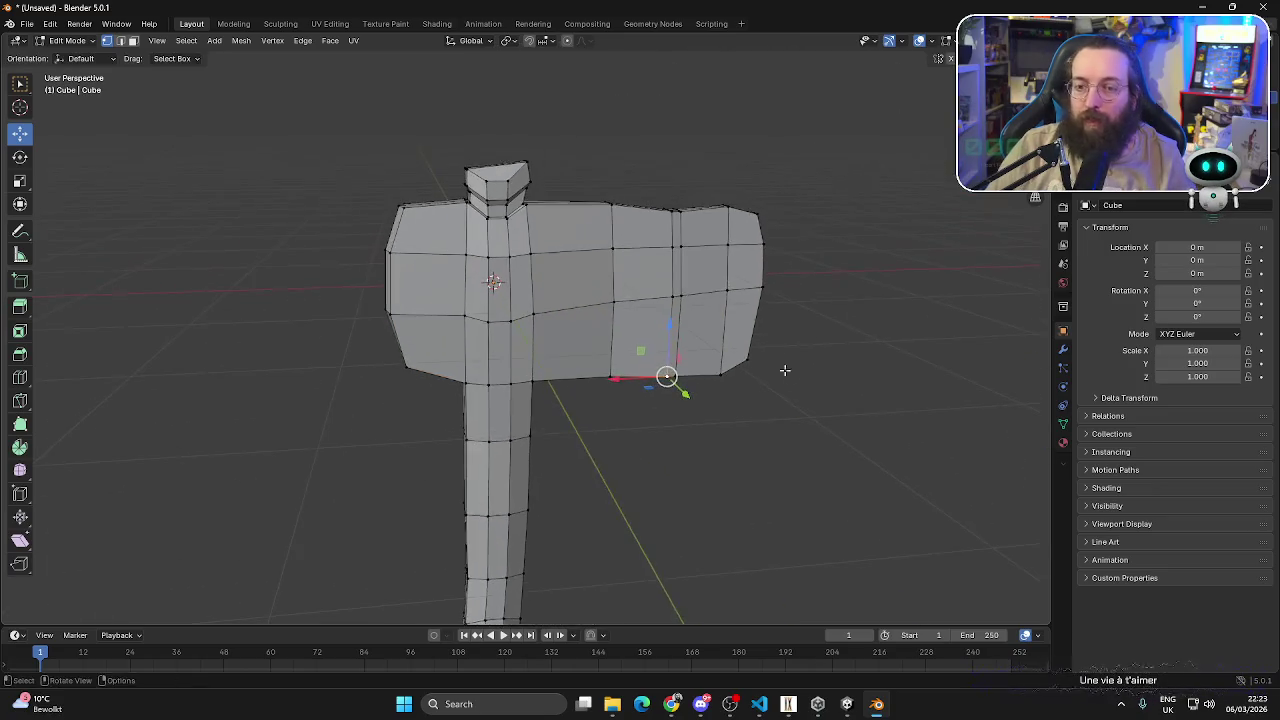
scroll(706, 266, up, 2)
mouse_move(706, 266)
middle_down()
mouse_move(721, 301)
mouse_move(700, 330)
middle_up()
scroll(700, 330, up, 2)
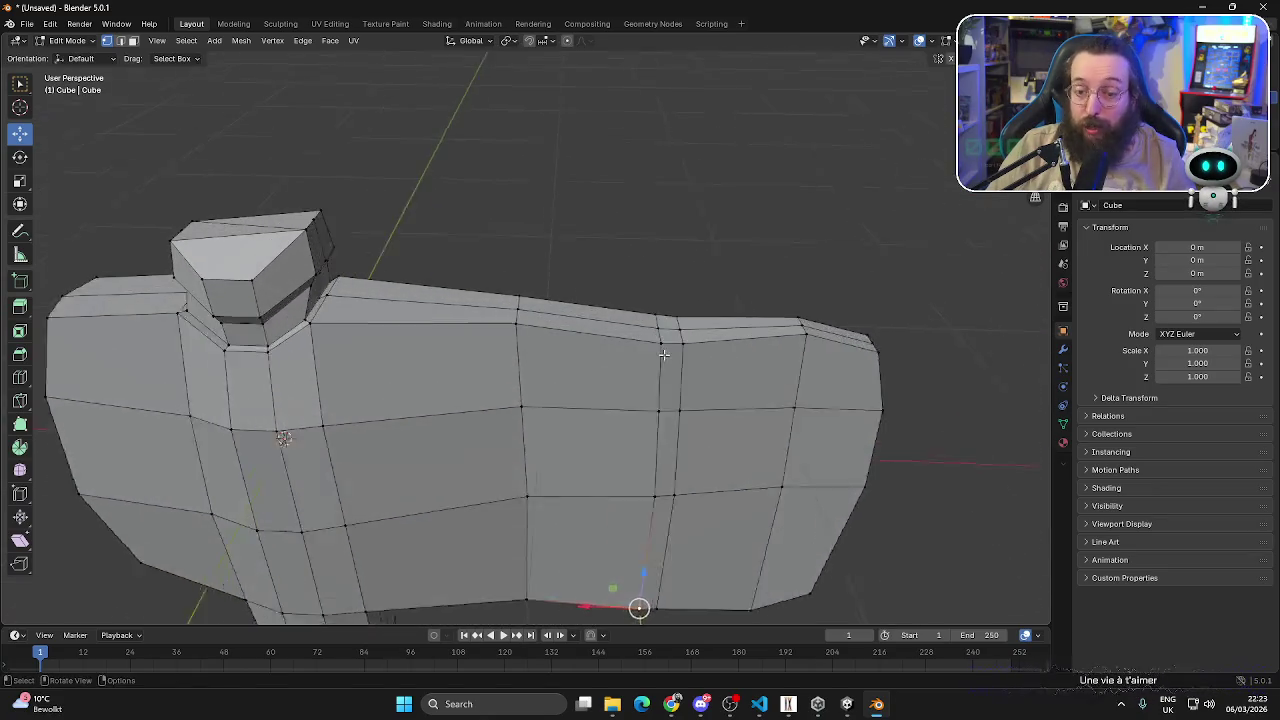
scroll(685, 346, up, 2)
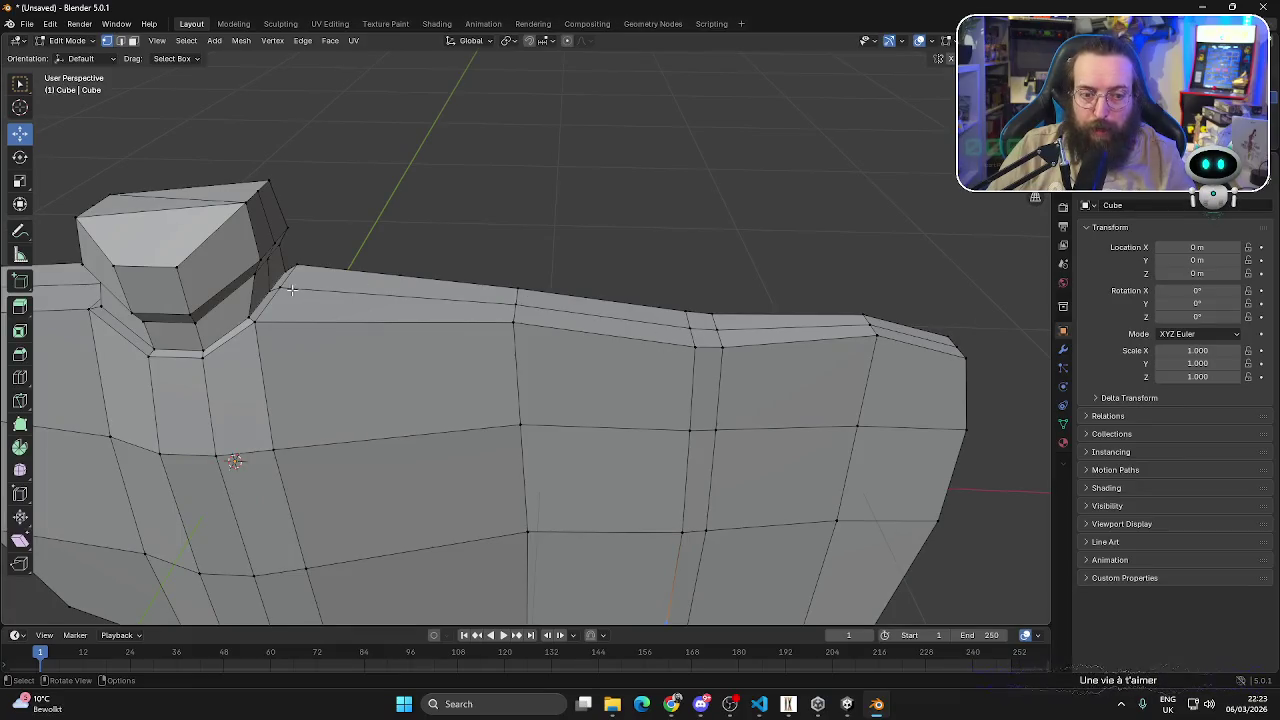
shift+click(514, 296)
shift+click(690, 318)
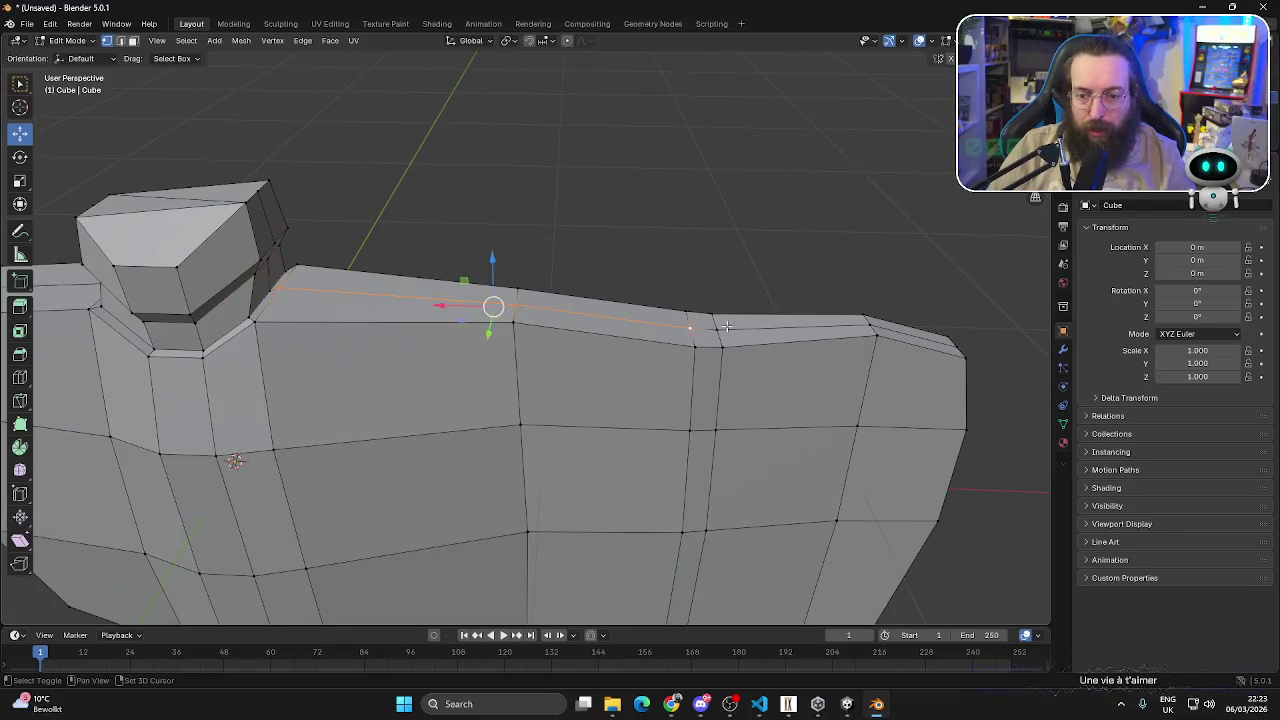
shift+click(864, 316)
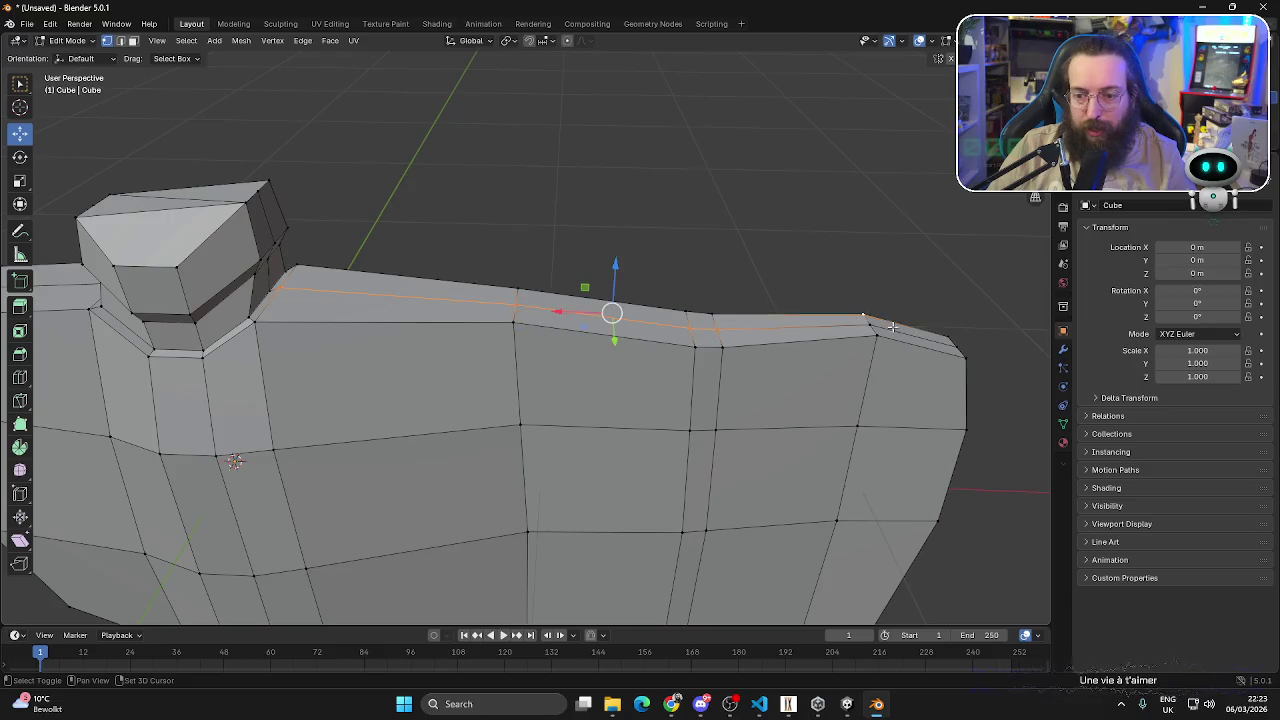
- Reselect the whole top ridge of the head and raise it vertically
click(610, 265)
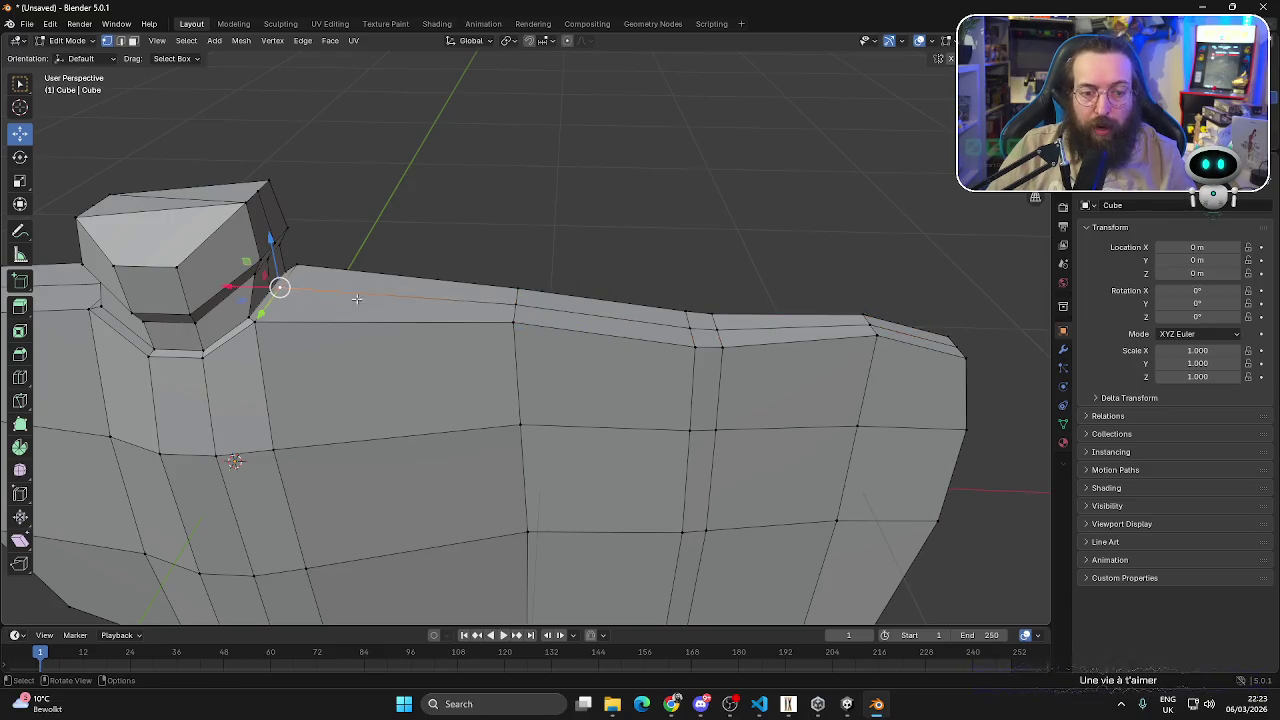
shift+click(514, 303)
shift+click(694, 325)
shift+click(869, 328)
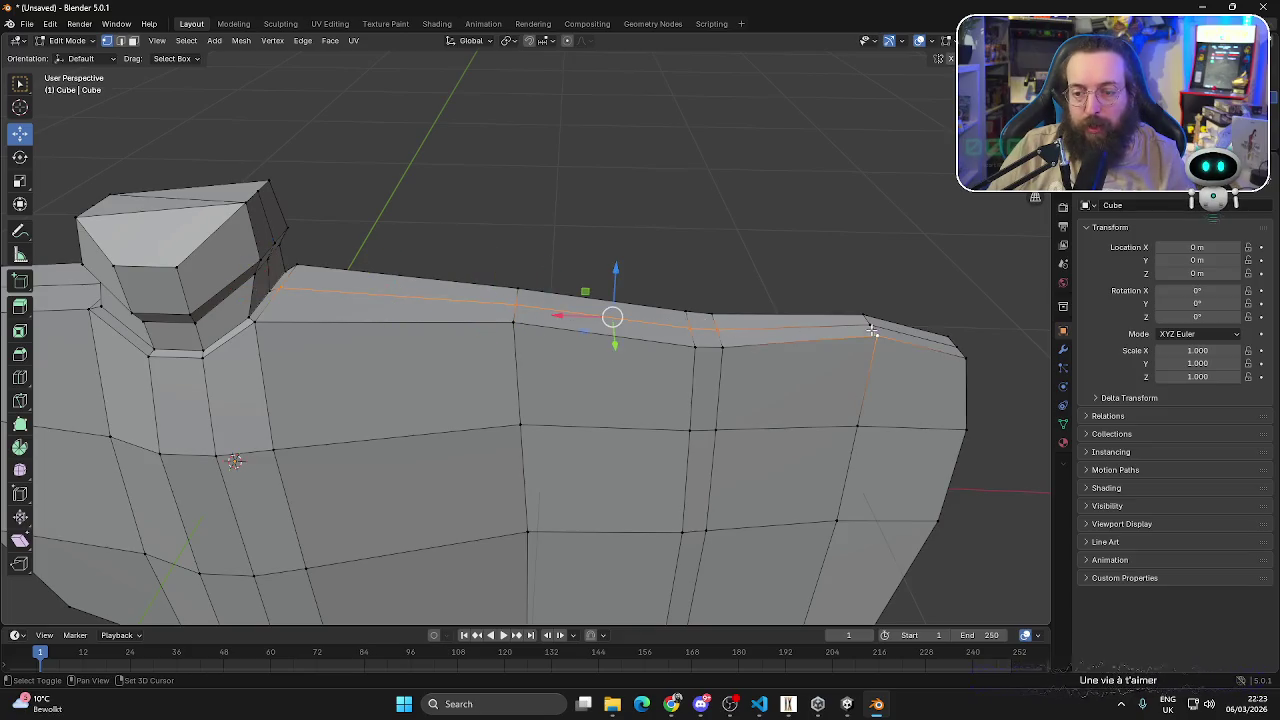
mouse_move(877, 329)
middle_down()
mouse_move(789, 337)
mouse_move(659, 484)
middle_up()
shift+click(659, 484)
shift+click(659, 484)
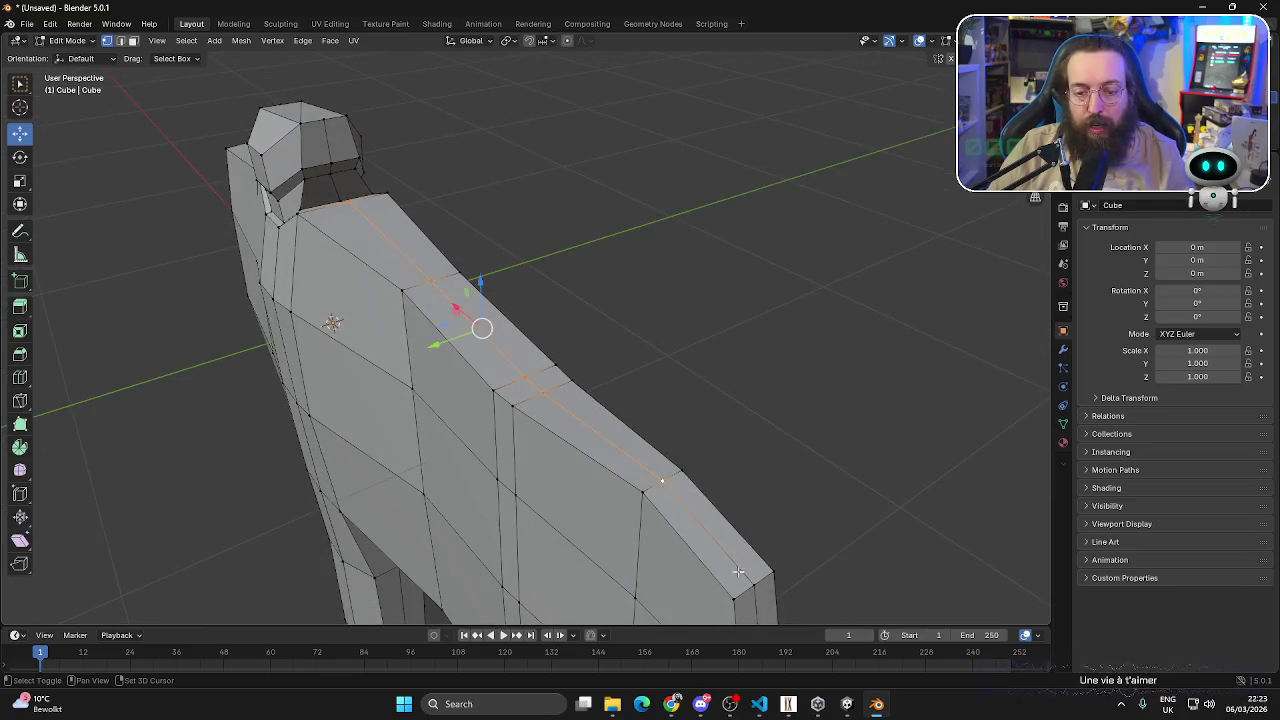
shift+click(755, 591)
drag(512, 313, 512, 311)
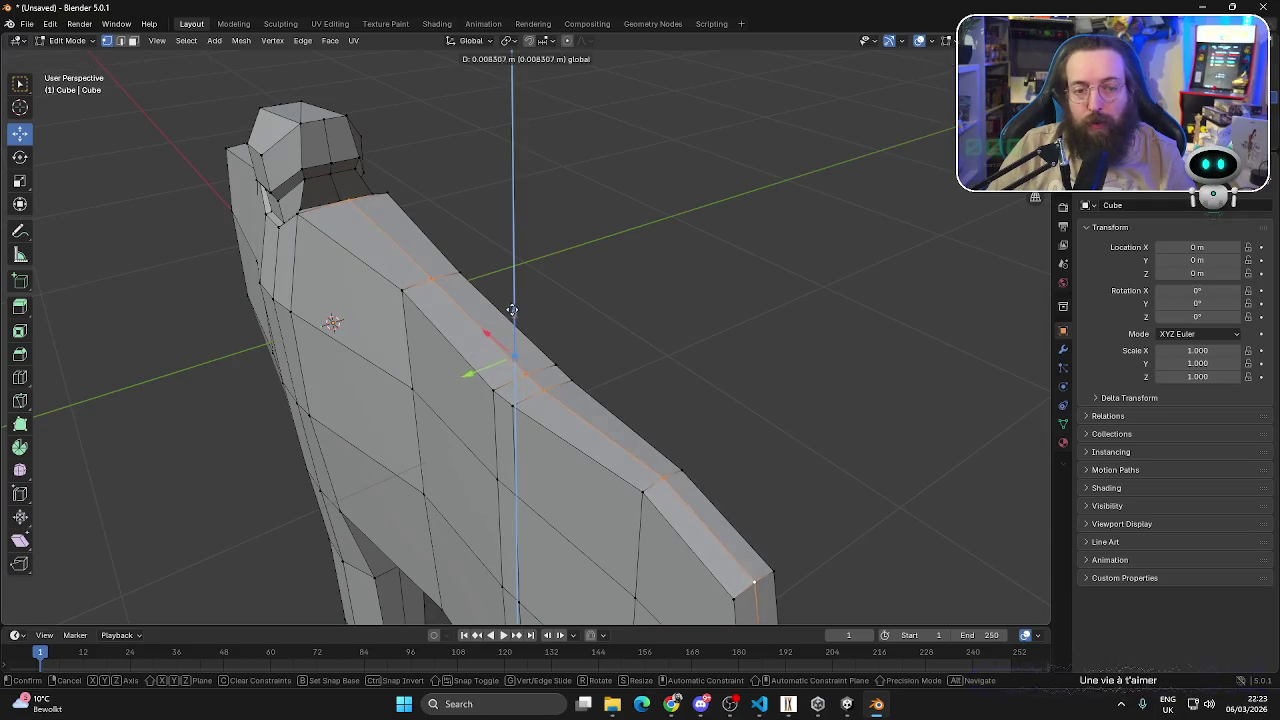
middle_drag(512, 311, 643, 188)
- Move the ridge corner and blade-edge vertices along Y with G Y
click(632, 139)
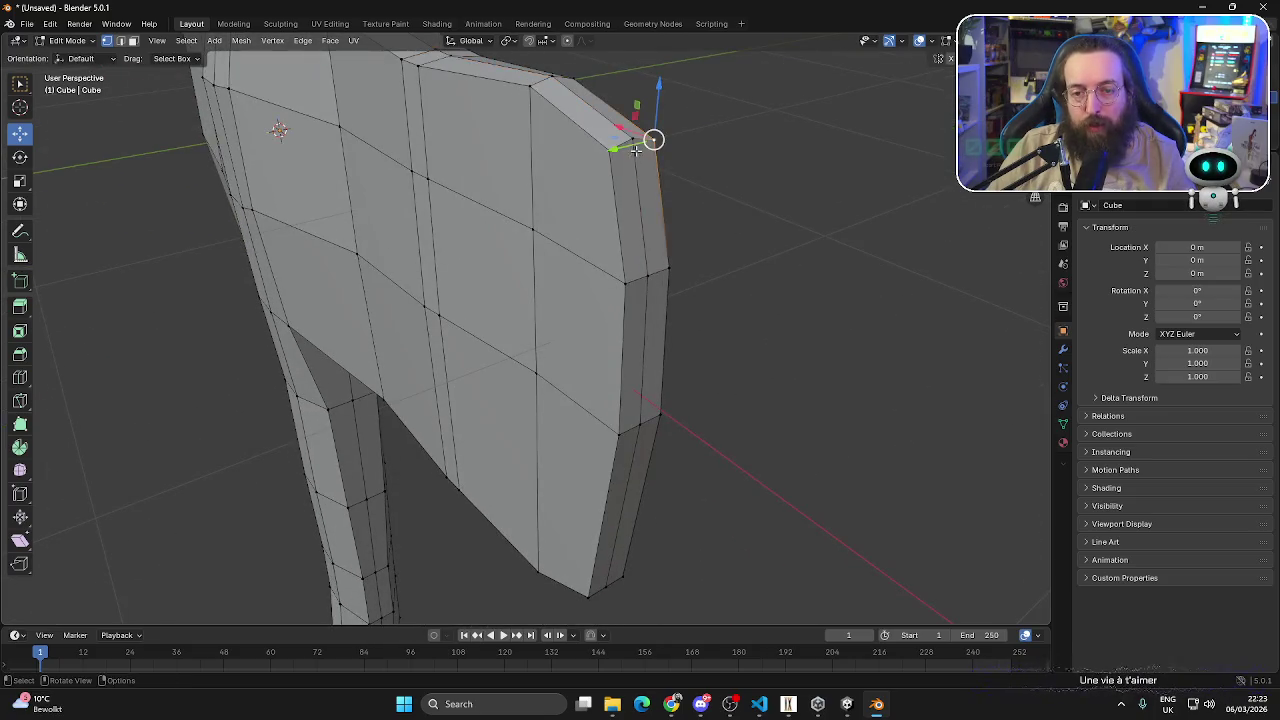
shift+click(646, 278)
shift+click(640, 428)
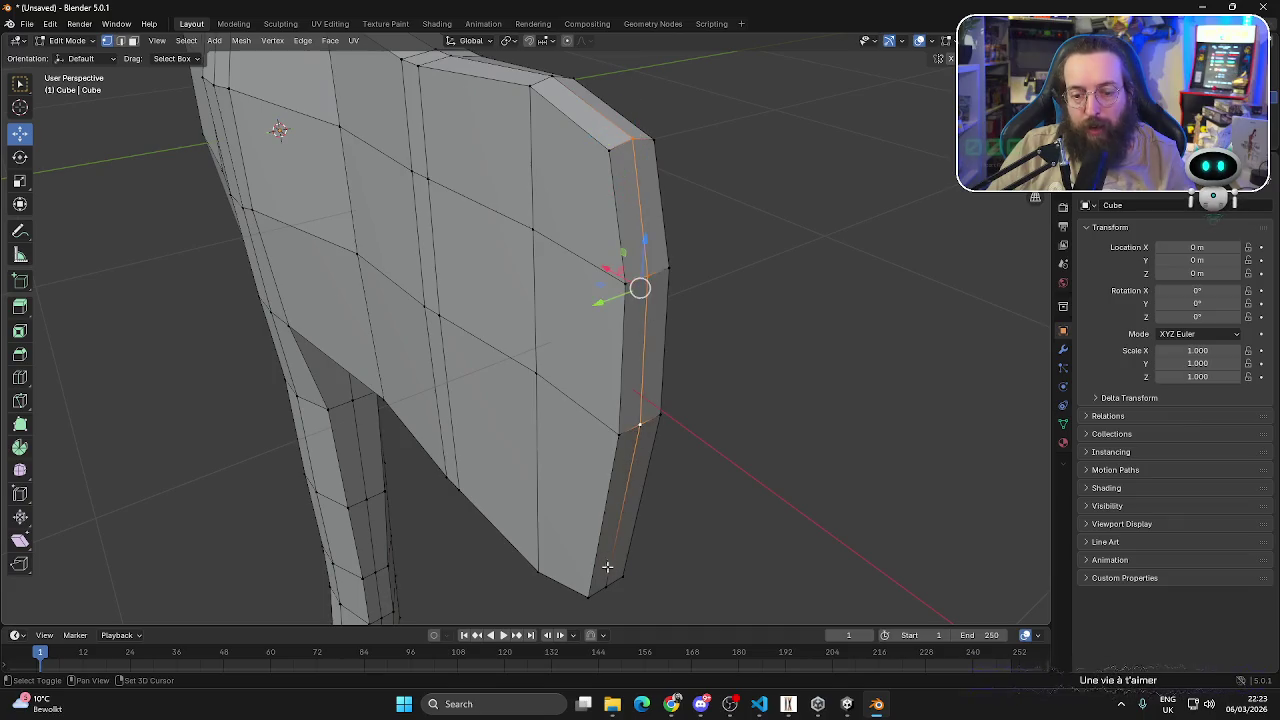
shift+click(605, 587)
key(g)
key(y)
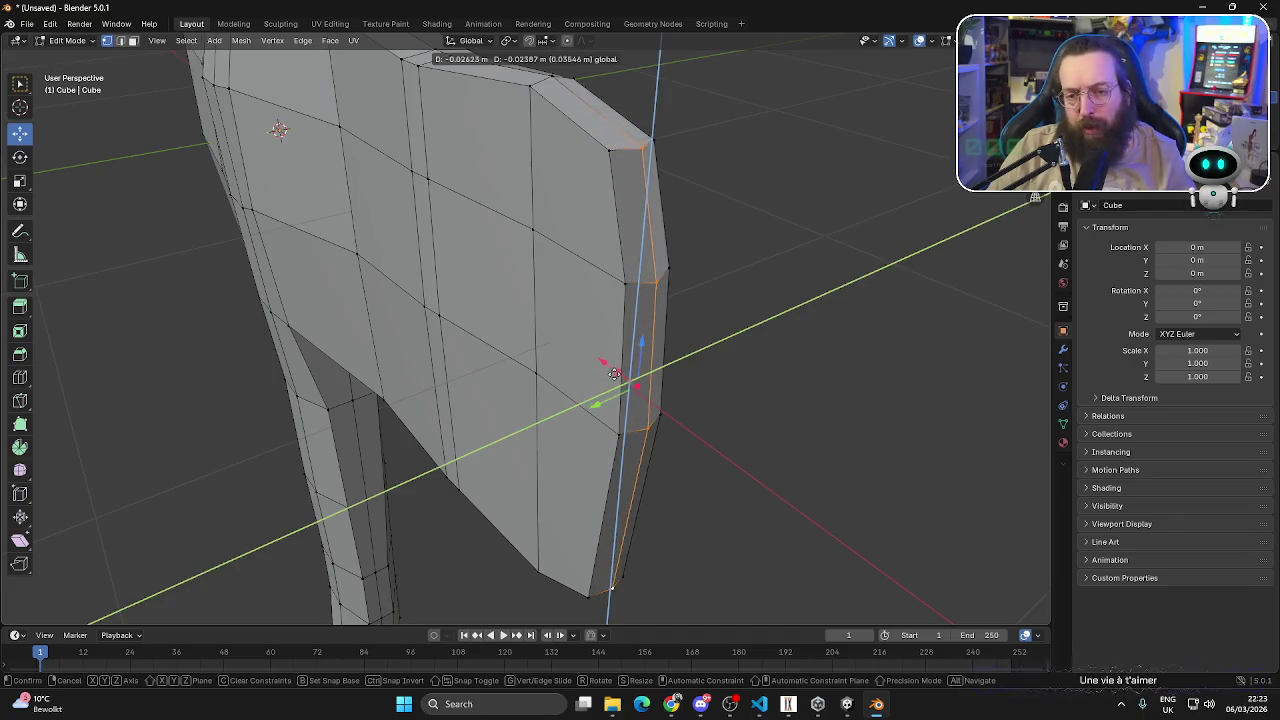
click(610, 372)
- Push two blade-edge vertices along X to thin the blade
mouse_move(610, 372)
middle_down()
mouse_move(649, 372)
mouse_move(671, 391)
middle_up()
scroll(649, 372, down, 5)
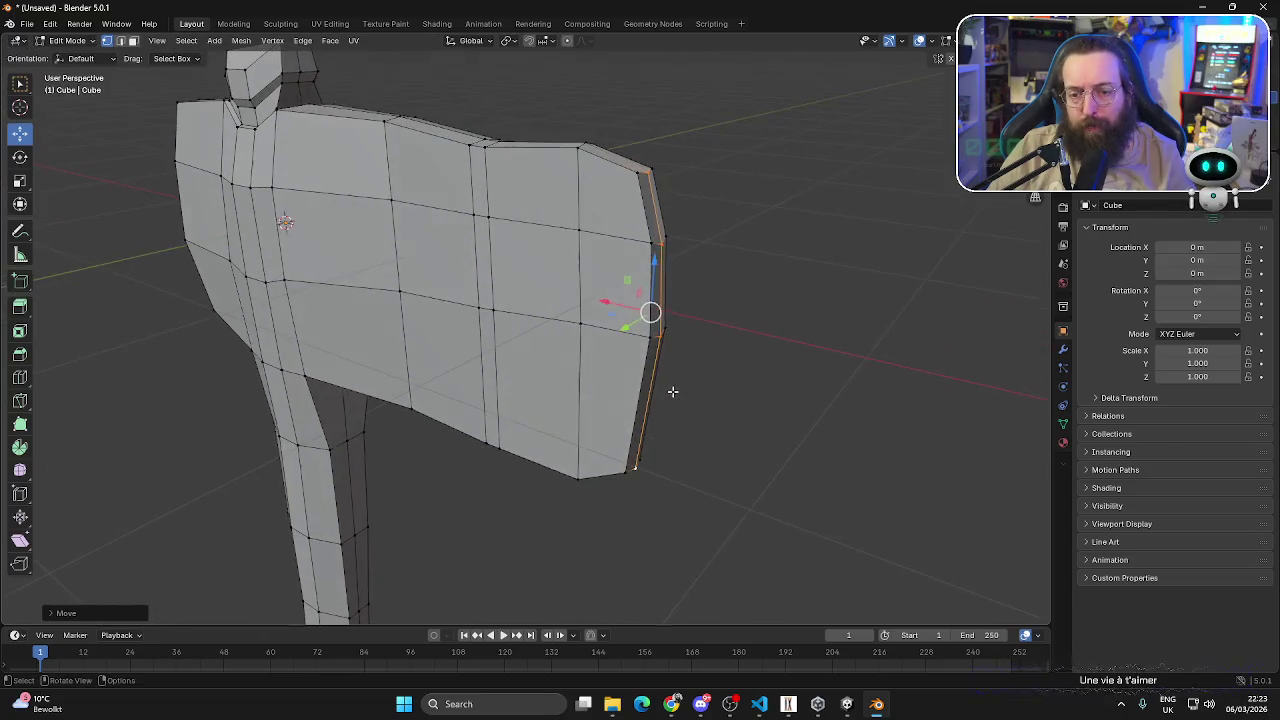
click(650, 334)
shift+click(653, 246)
drag(612, 284, 620, 284)
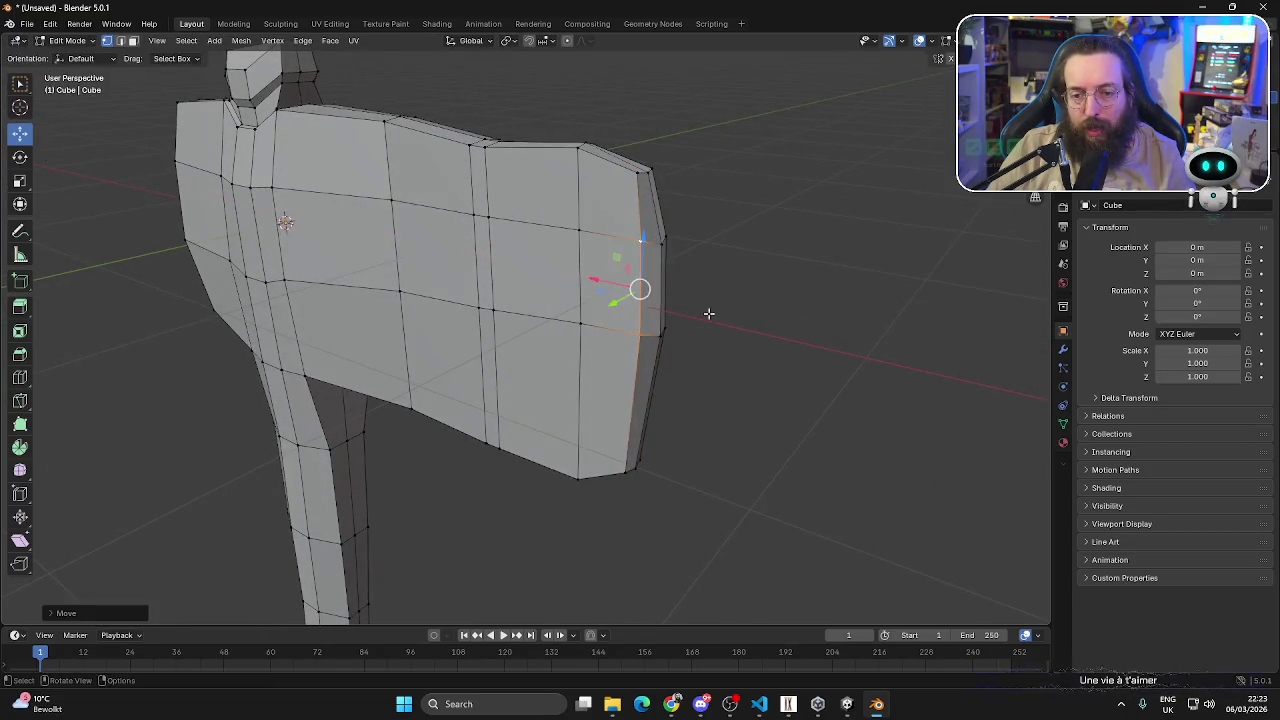
middle_drag(620, 284, 486, 337)
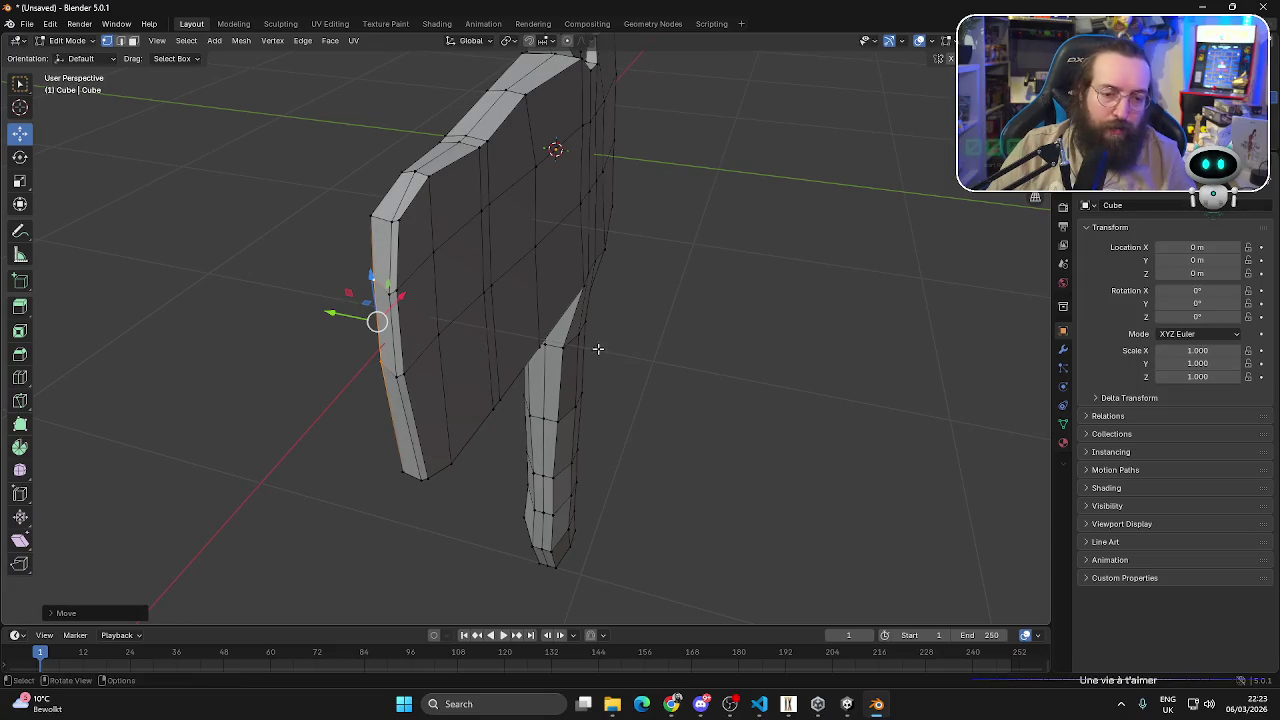
middle_drag(597, 351, 669, 346)
click(660, 344)
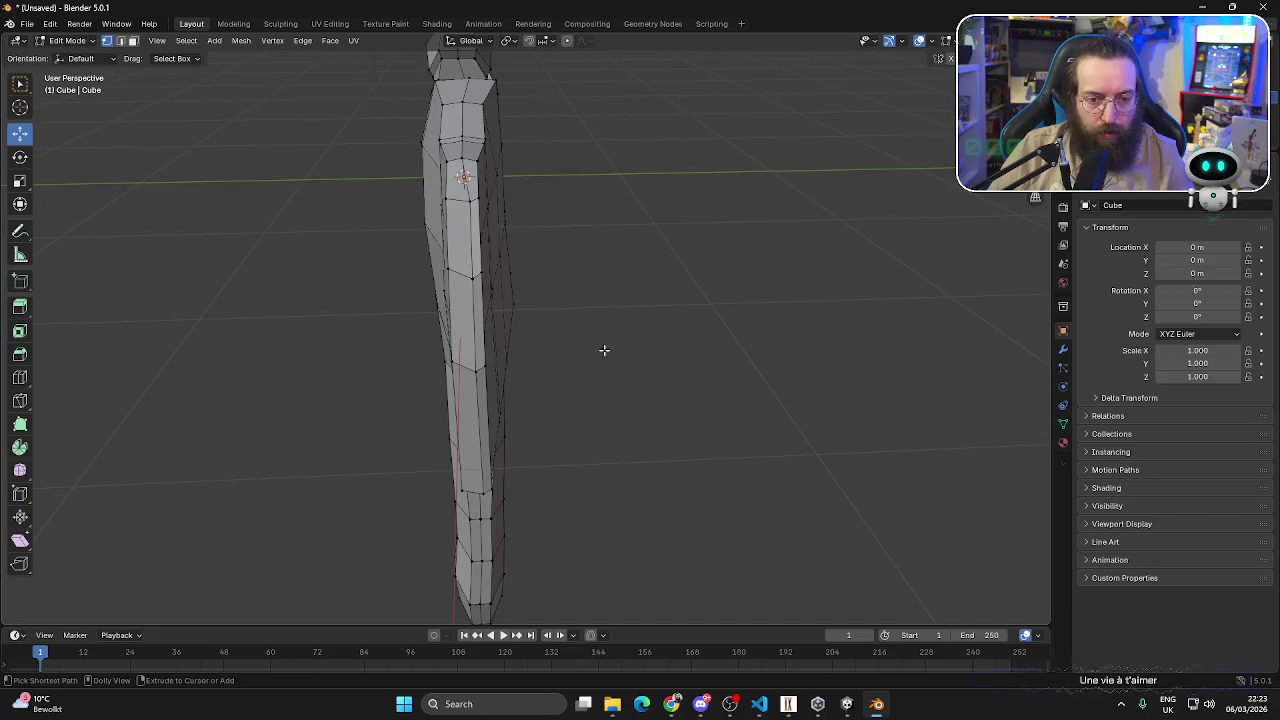
- Undo the last edit and inspect the reshaped head from several angles, ending in top view
middle_drag(580, 351, 680, 354)
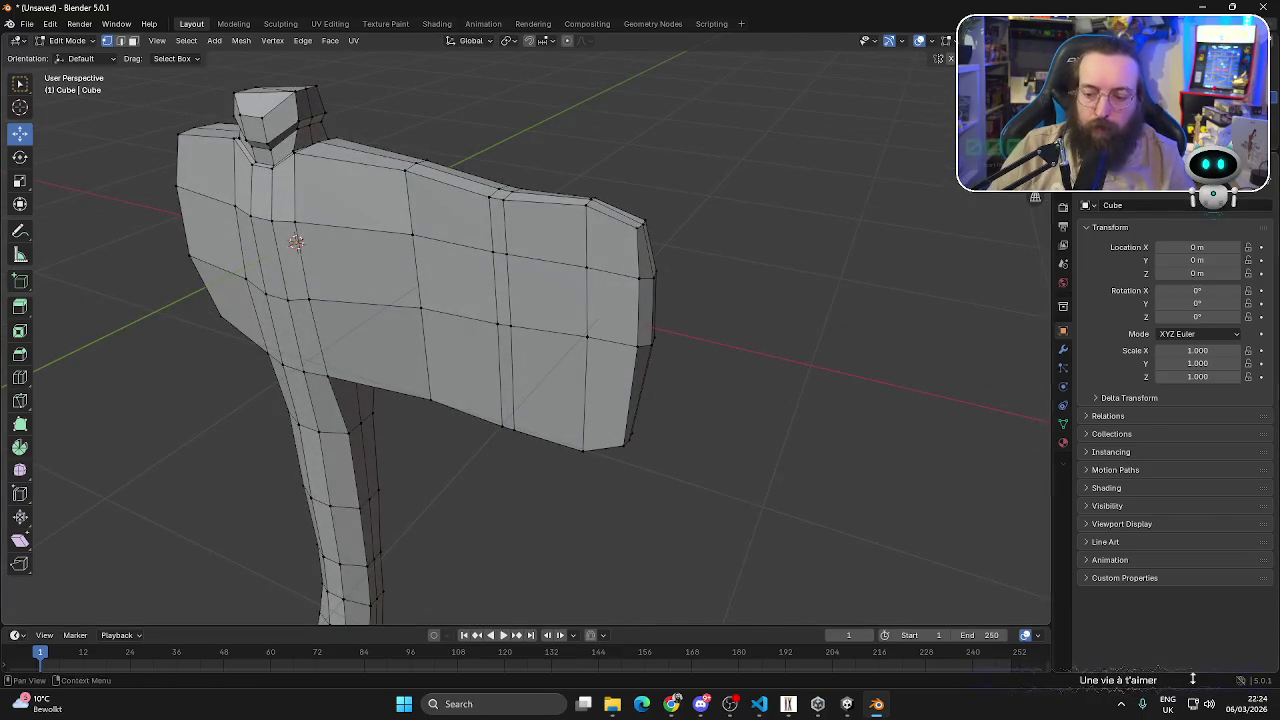
key(super+space)
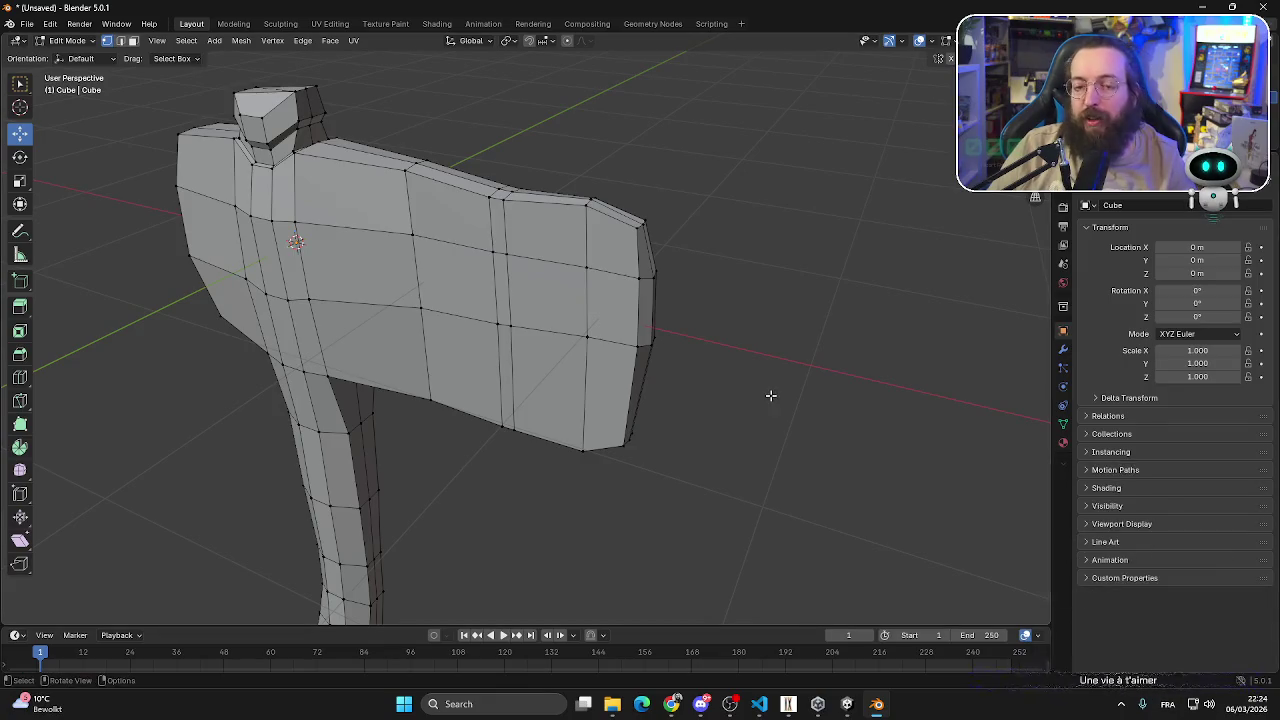
key(ctrl+z)
mouse_move(823, 428)
middle_down()
mouse_move(731, 447)
mouse_move(674, 428)
mouse_move(640, 434)
middle_up()
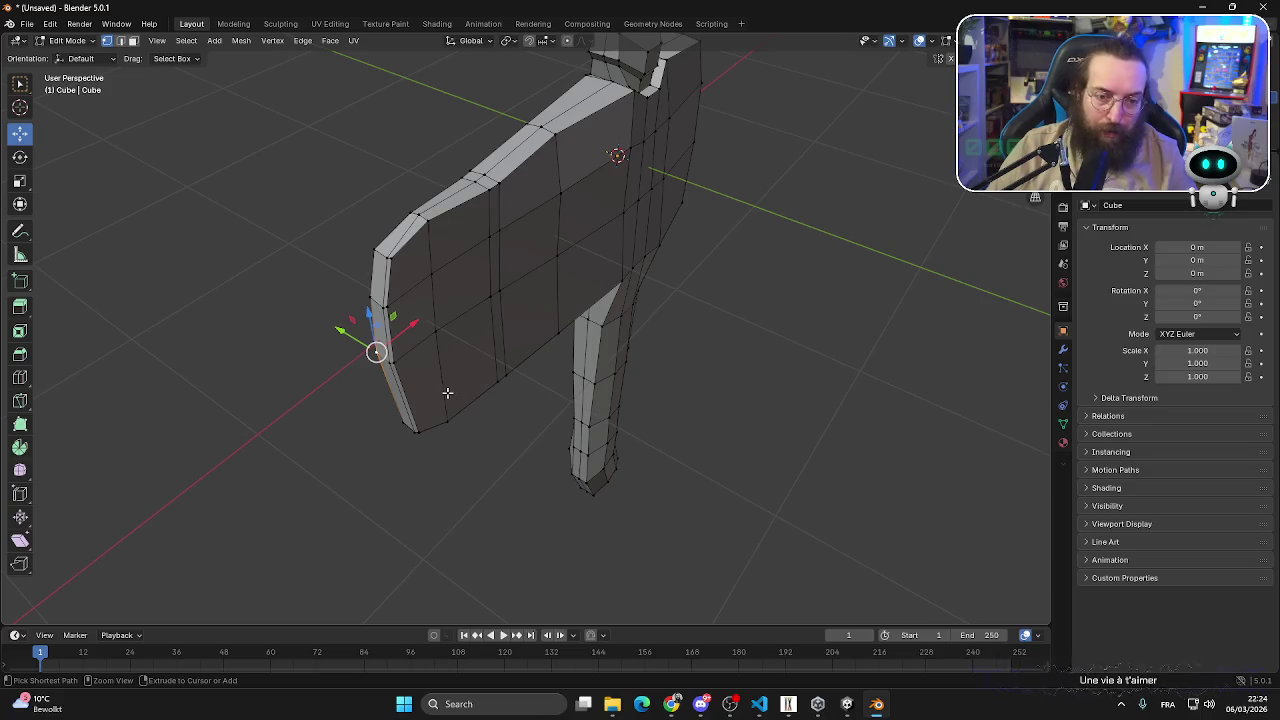
mouse_move(448, 391)
middle_down()
mouse_move(497, 374)
mouse_move(523, 280)
middle_up()
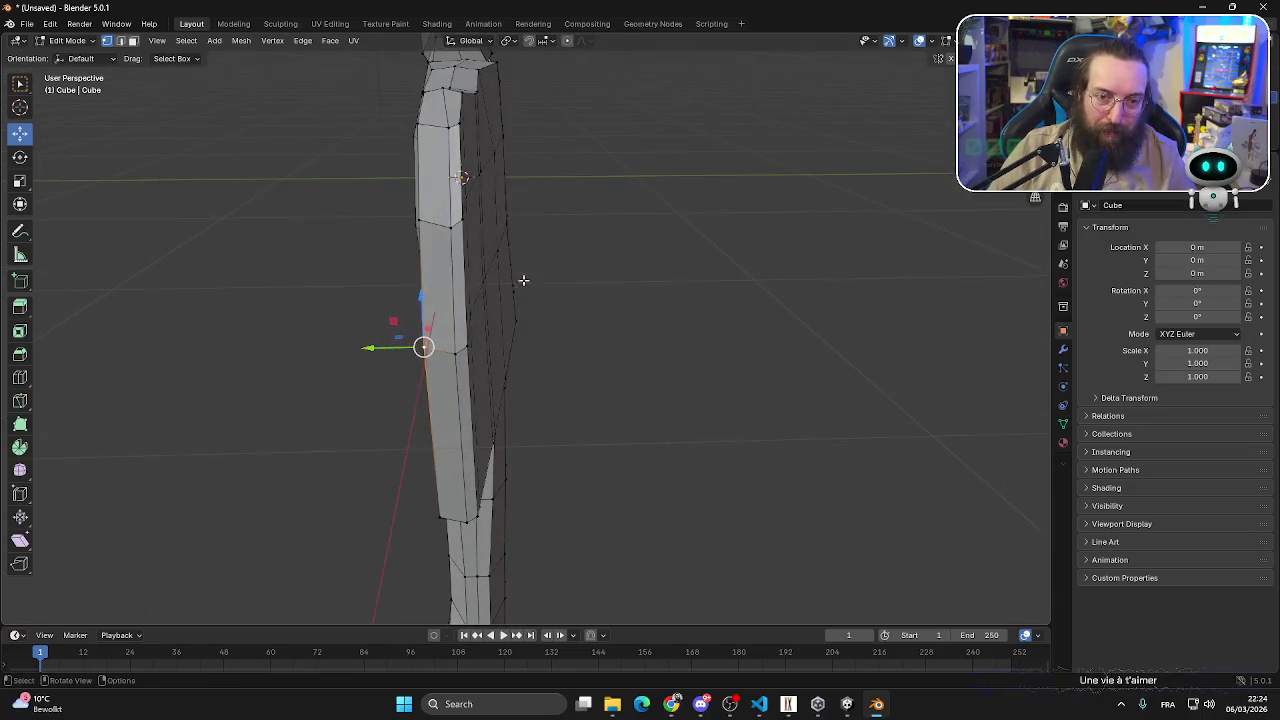
mouse_move(828, 166)
middle_down()
mouse_move(540, 351)
mouse_move(1008, 253)
middle_up()
key(KP_7)
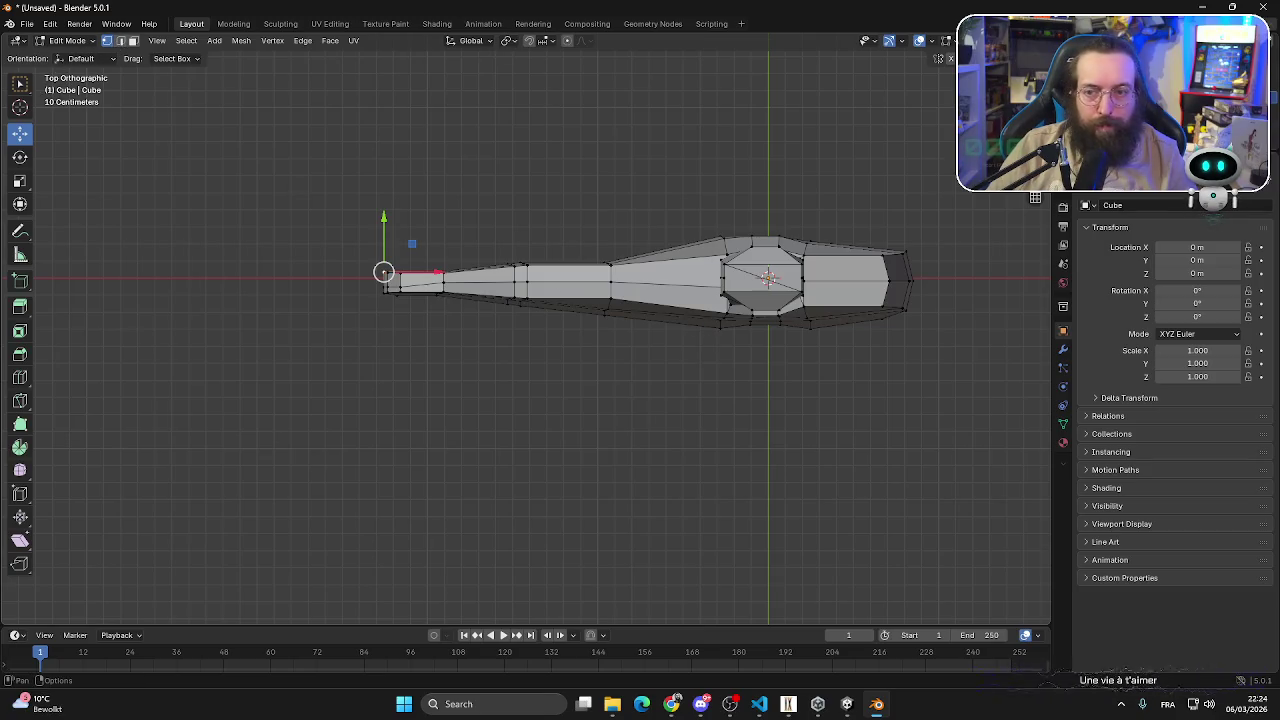
- Turn on X-ray and select the centre edge loop of the mesh
key(alt+z)
drag(180, 465, 970, 303)
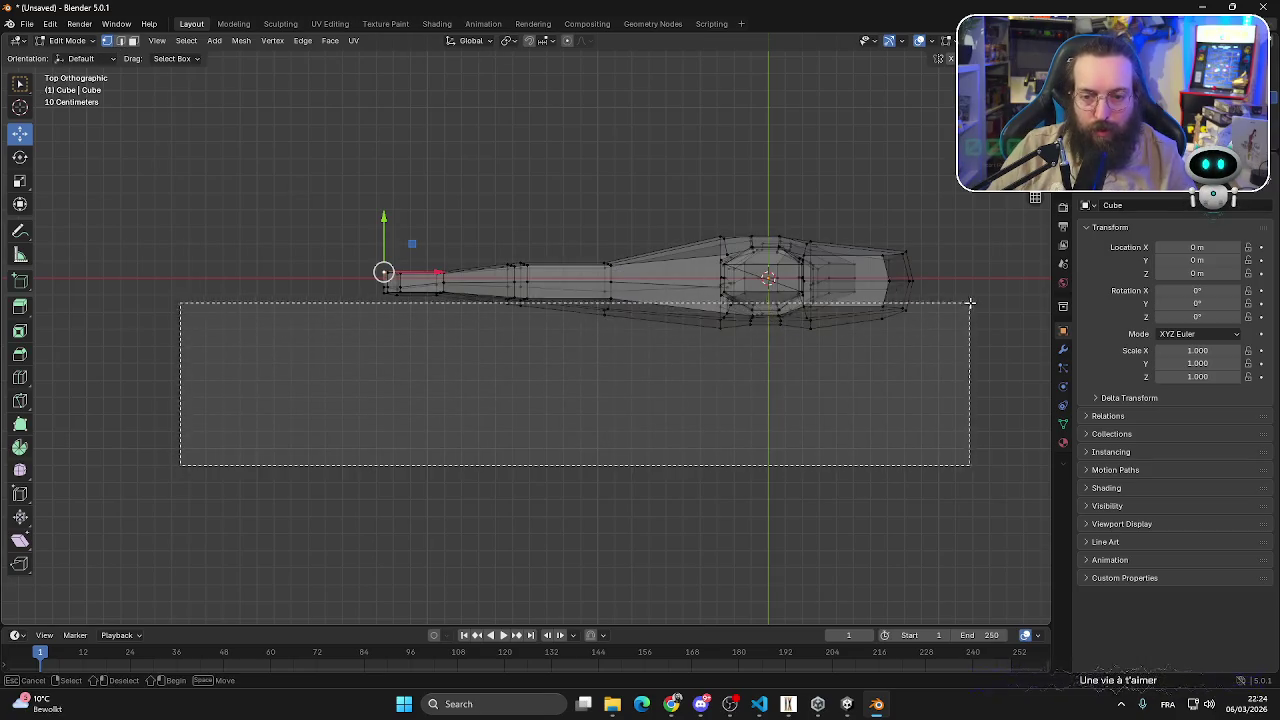
drag(970, 303, 989, 320)
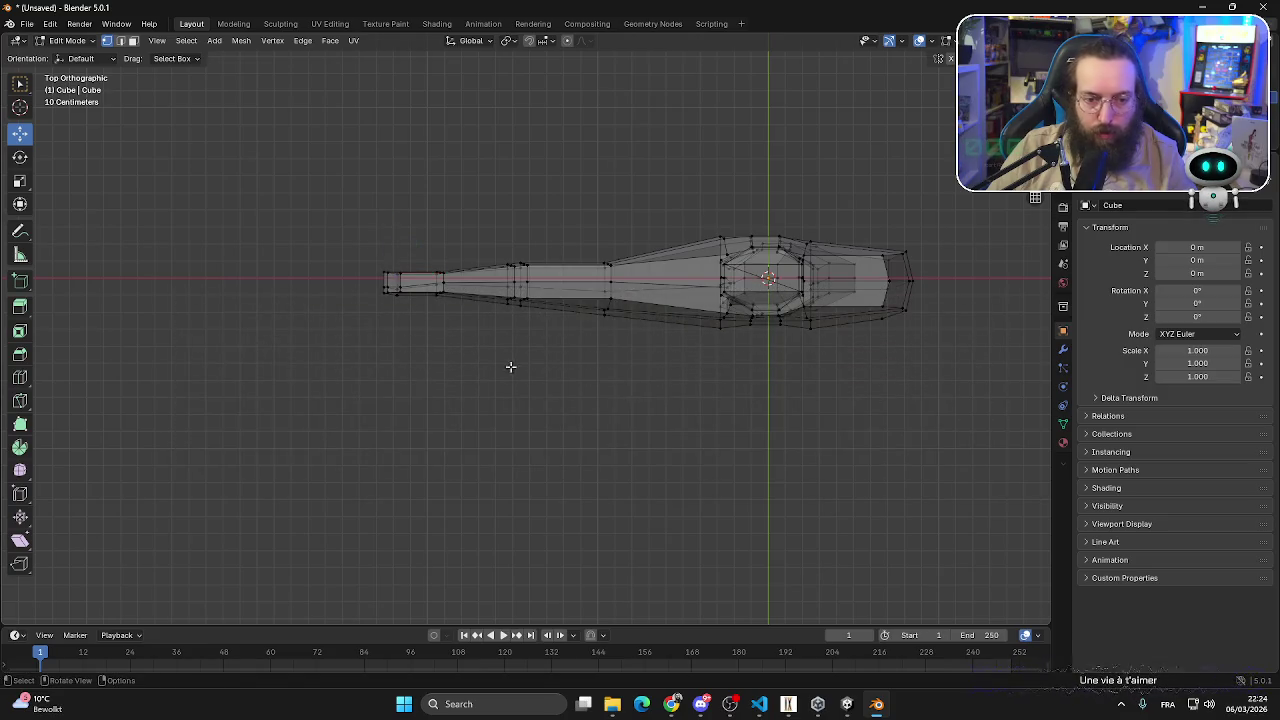
scroll(510, 367, up, 2)
scroll(349, 300, up, 1)
drag(251, 241, 318, 257)
alt+click(419, 249)
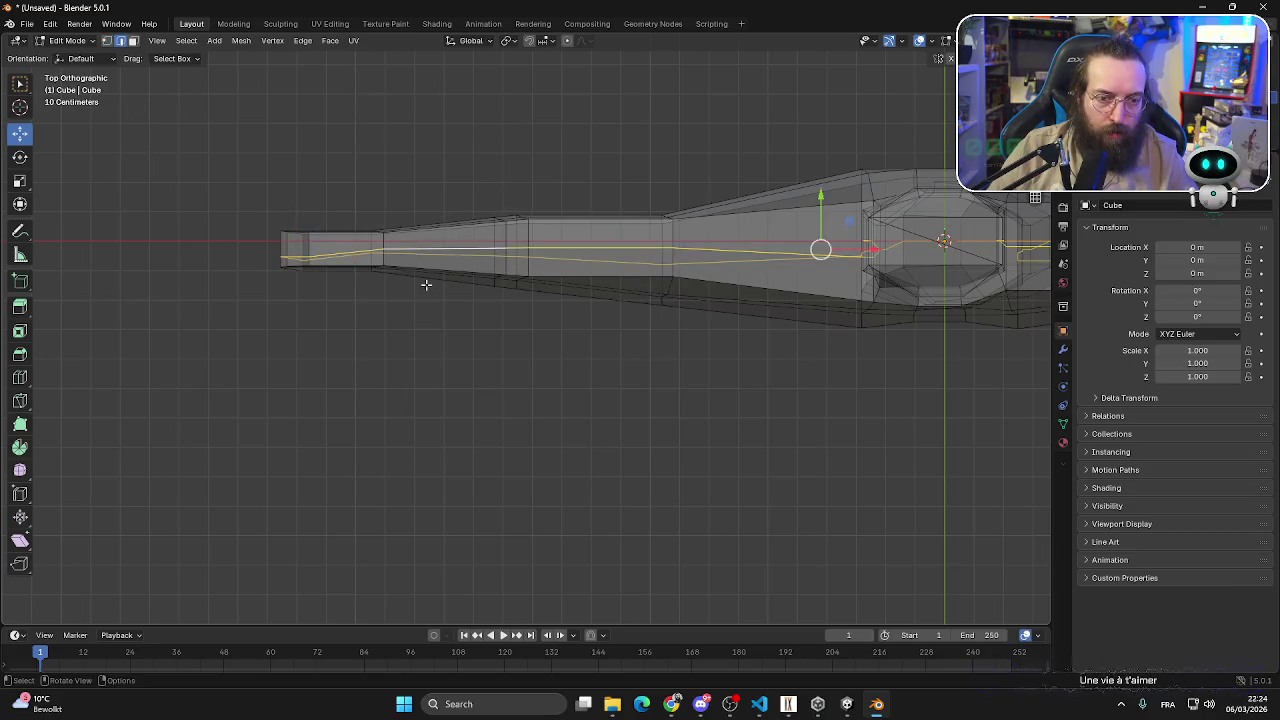
- Flatten the centre edge loop into a straight line by scaling it to 0 on Y
key(s)
key(z)
key(Return)
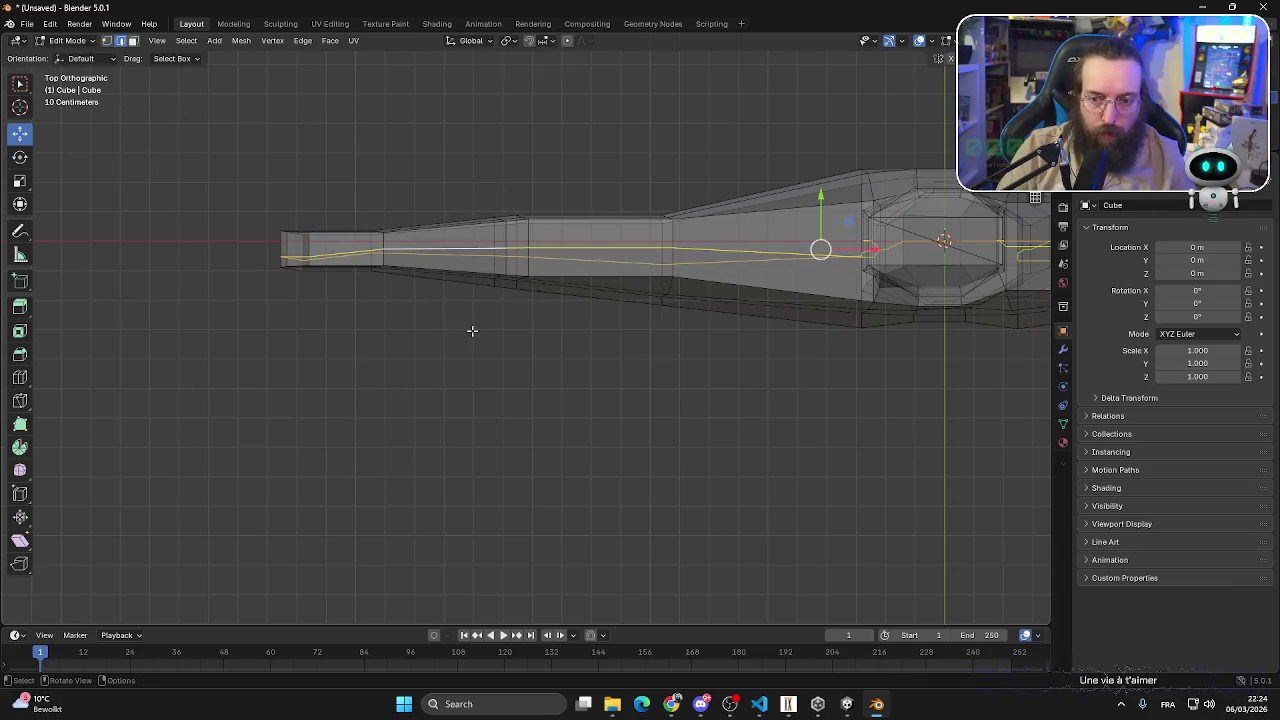
key(s)
key(y)
key(0)
key(Return)
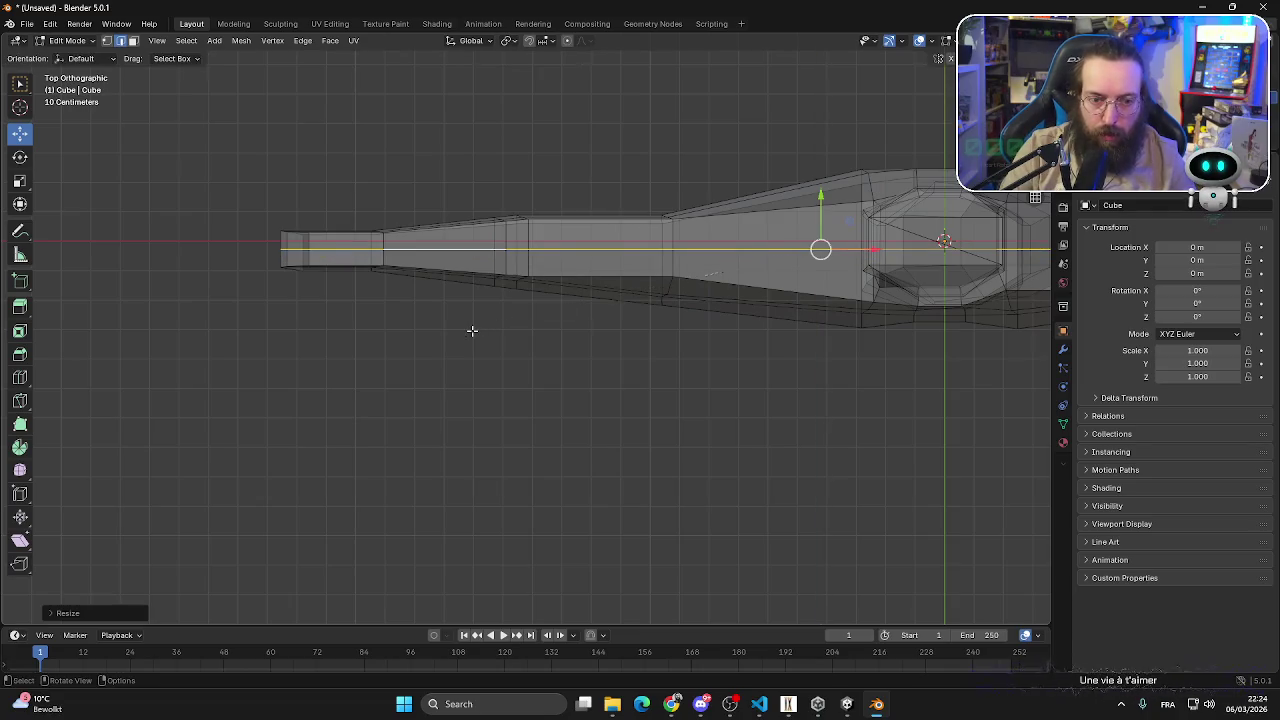
click(423, 531)
- Box-select the lower half of the mesh in vertex mode and delete those vertices
scroll(449, 409, down, 2)
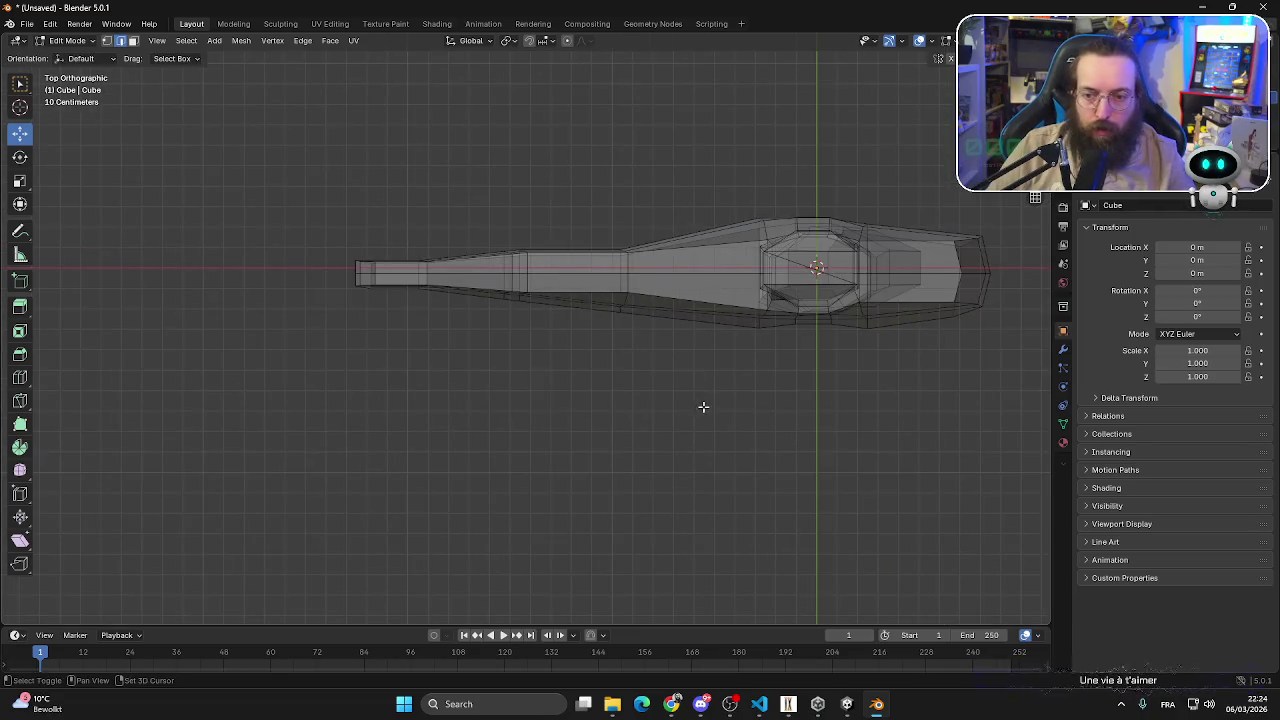
shift+middle_drag(651, 406, 597, 415)
scroll(560, 406, up, 1)
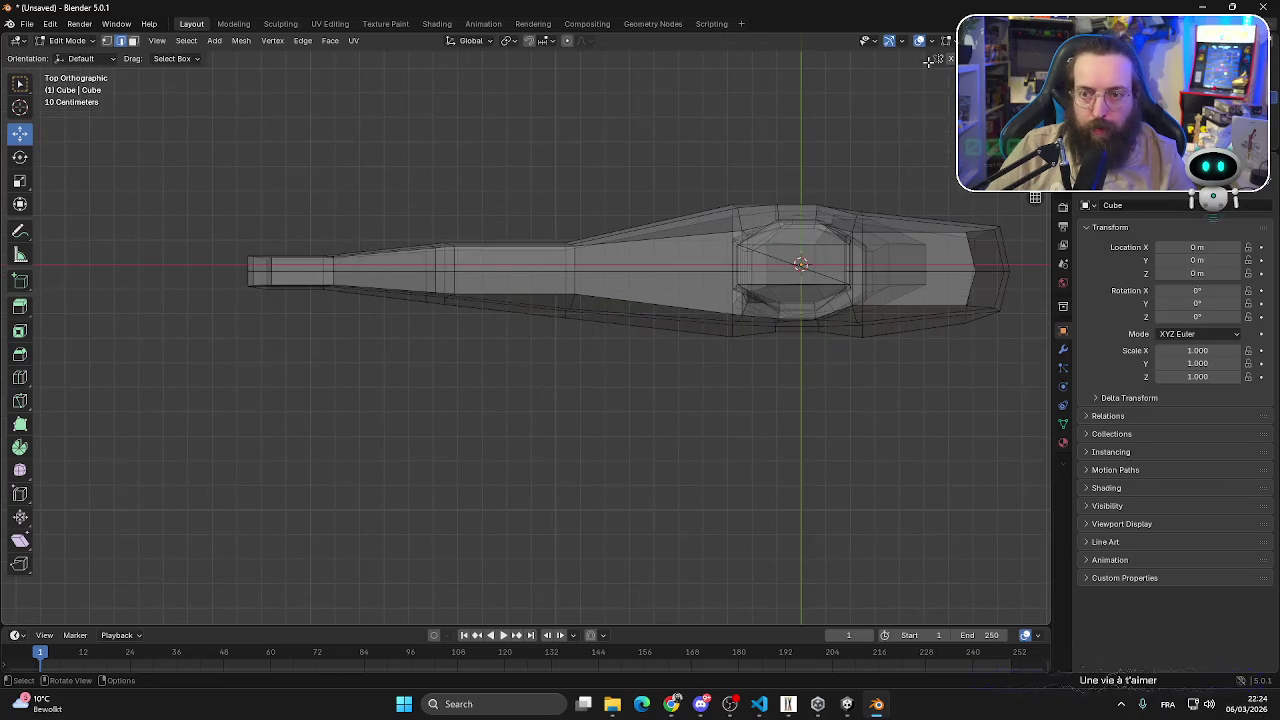
shift+middle_drag(809, 351, 703, 368)
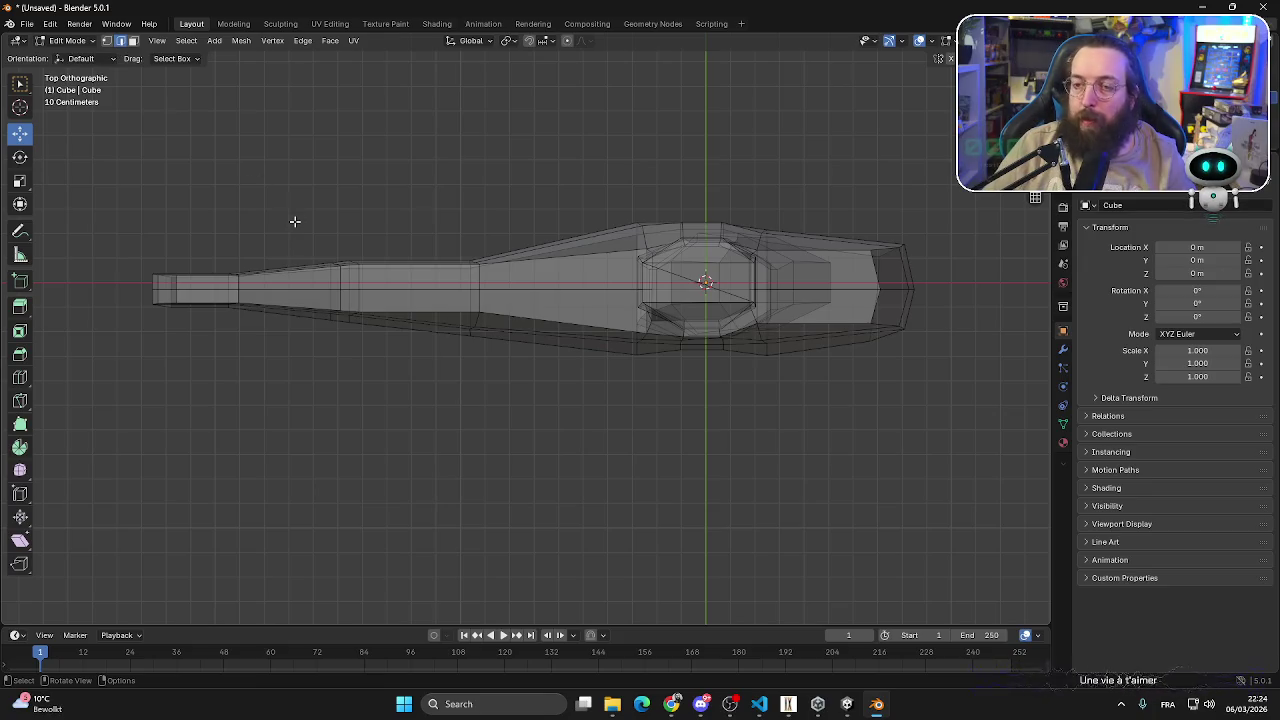
click(106, 41)
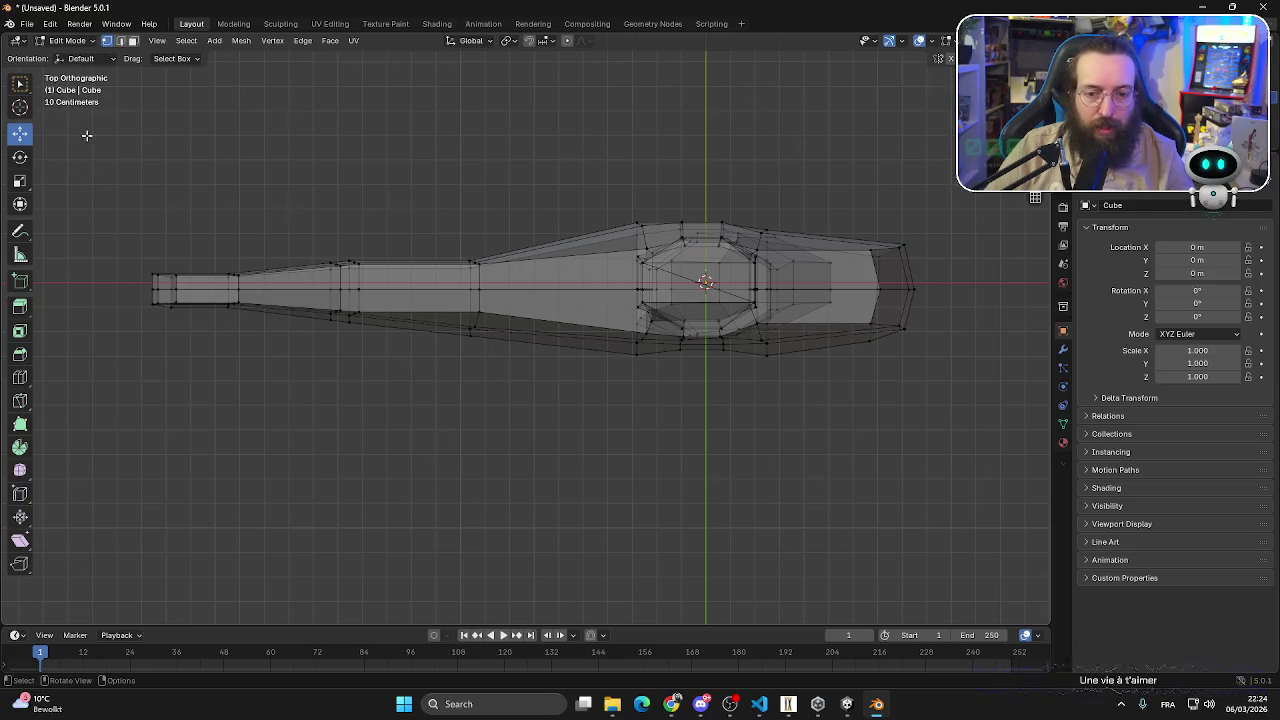
drag(105, 112, 956, 300)
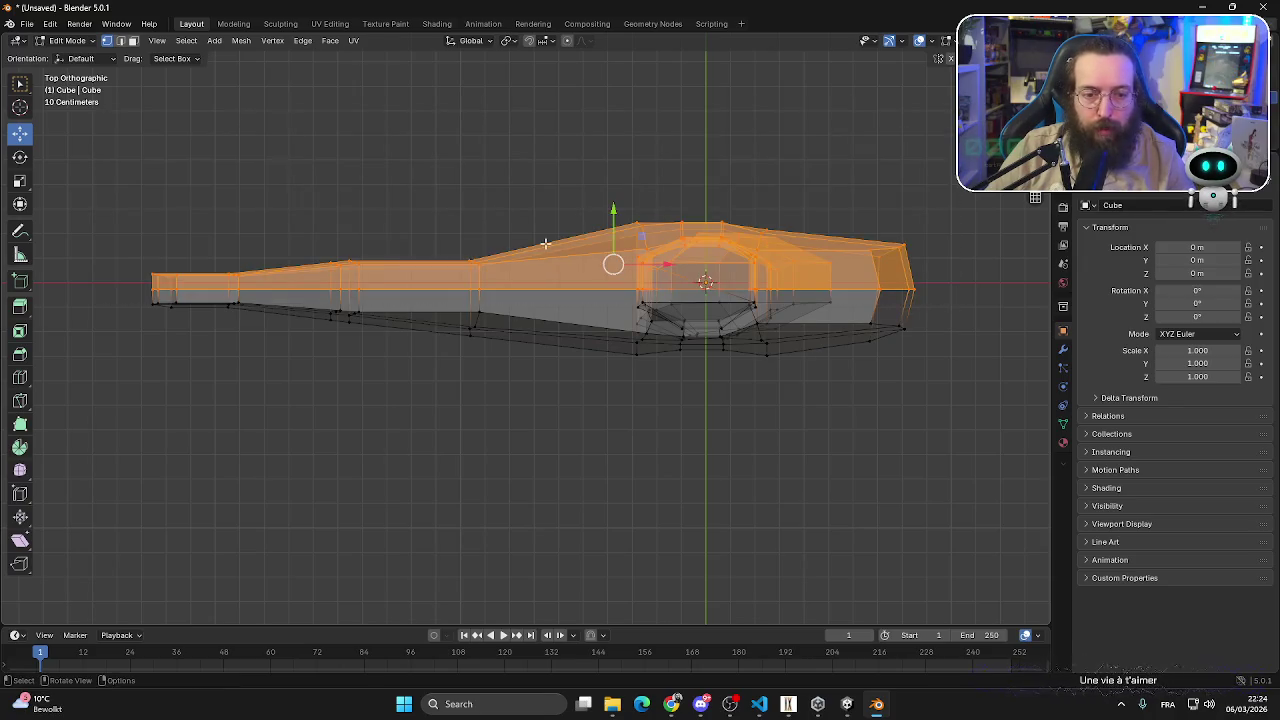
mouse_move(613, 214)
mouse_down()
mouse_move(615, 203)
mouse_move(610, 236)
mouse_up()
click(543, 489)
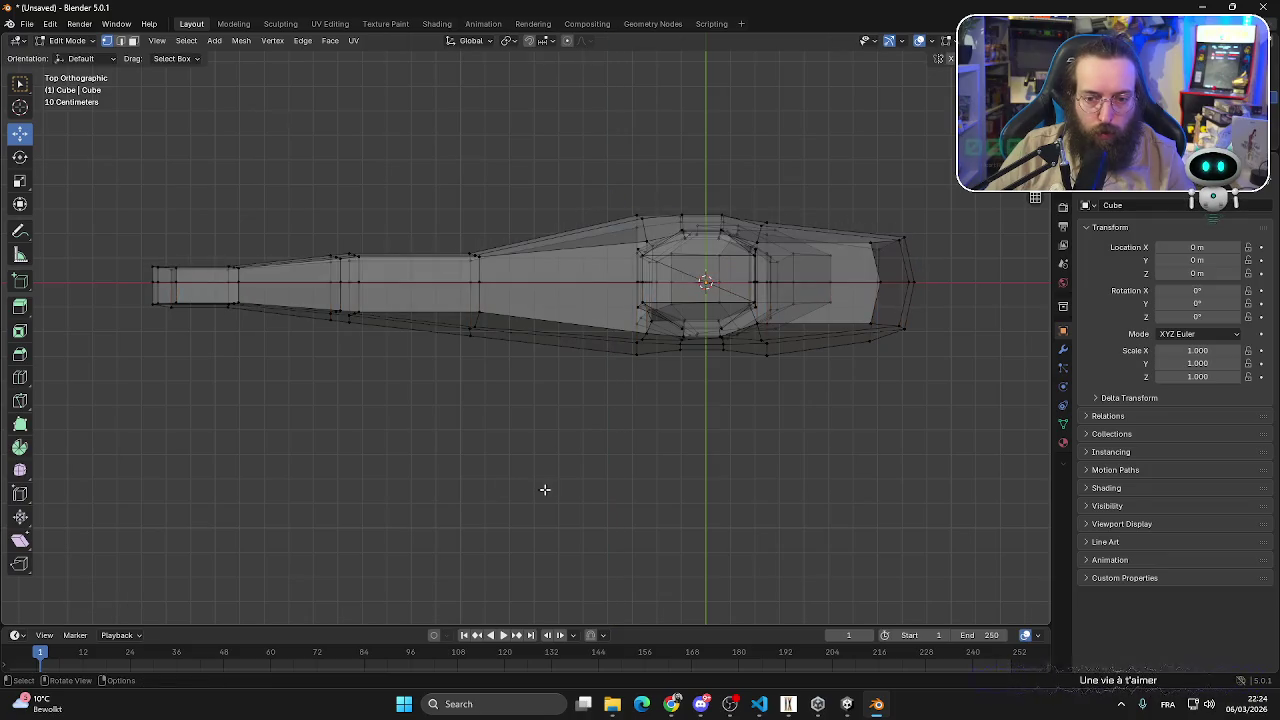
drag(74, 486, 967, 296)
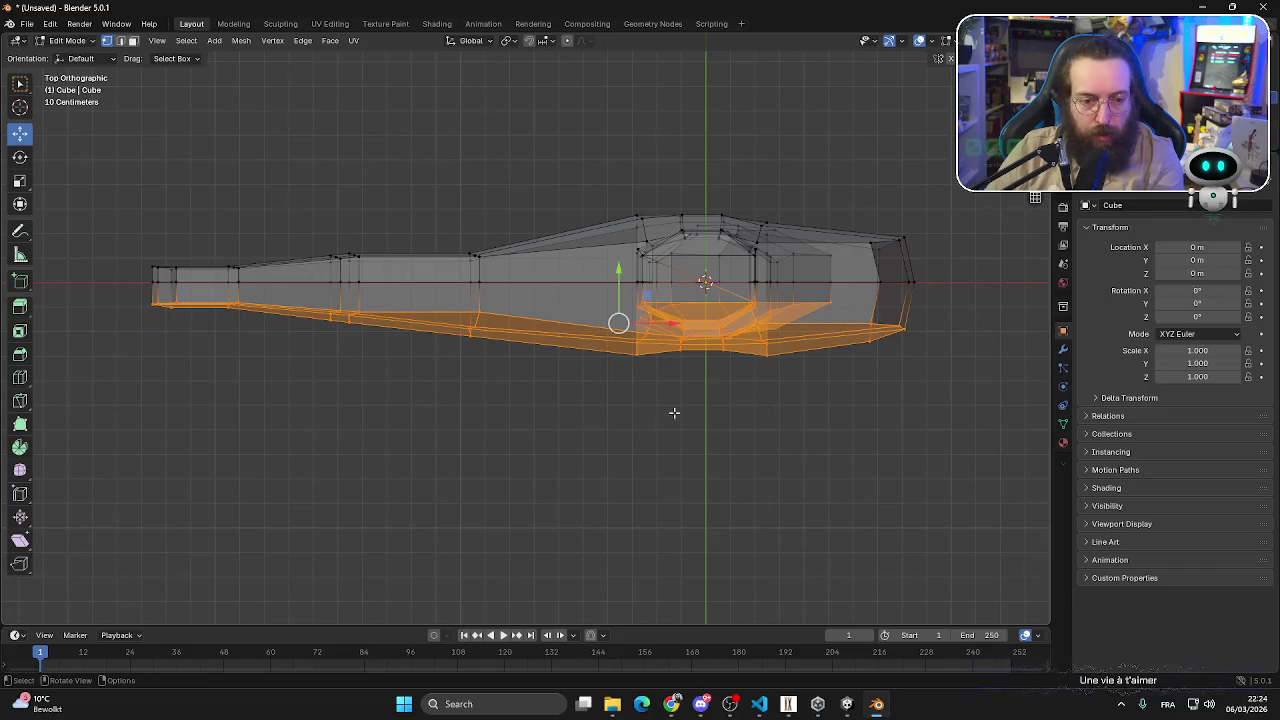
key(x)
click(338, 435)
- Check the remaining half from the side, select all and return to Object Mode
middle_drag(346, 450, 588, 409)
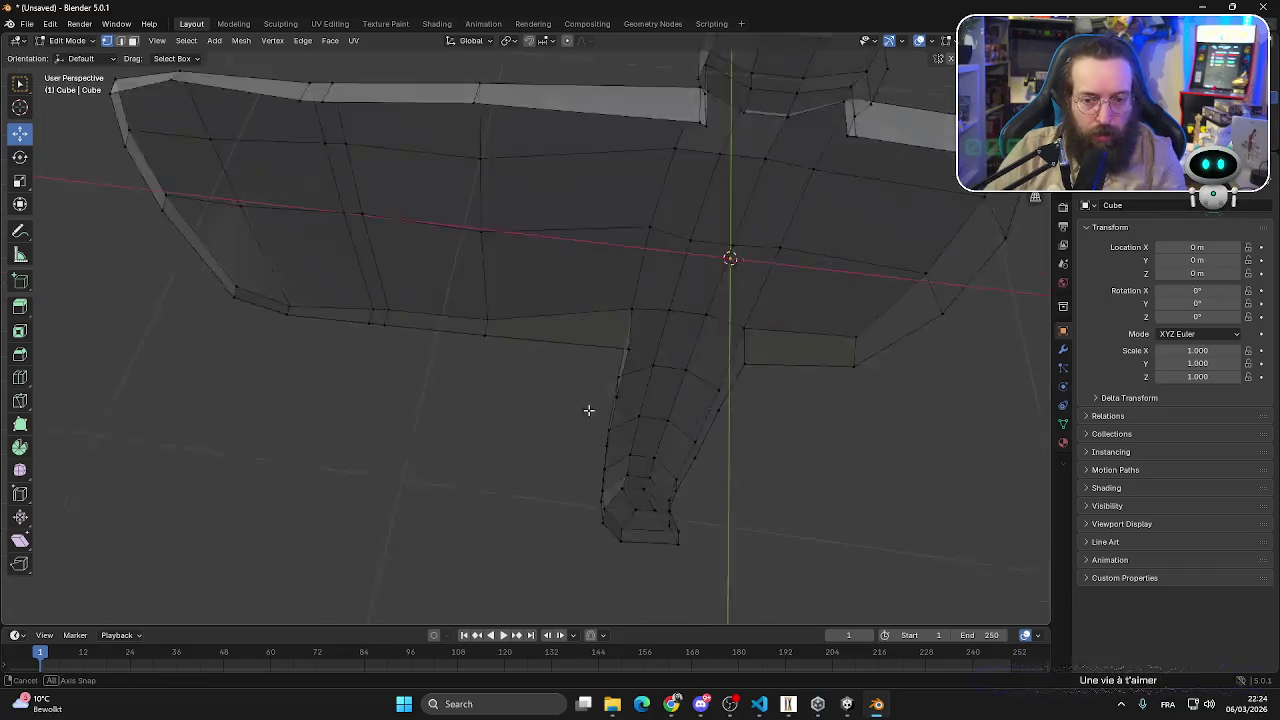
key(KP_3)
scroll(754, 297, down, 5)
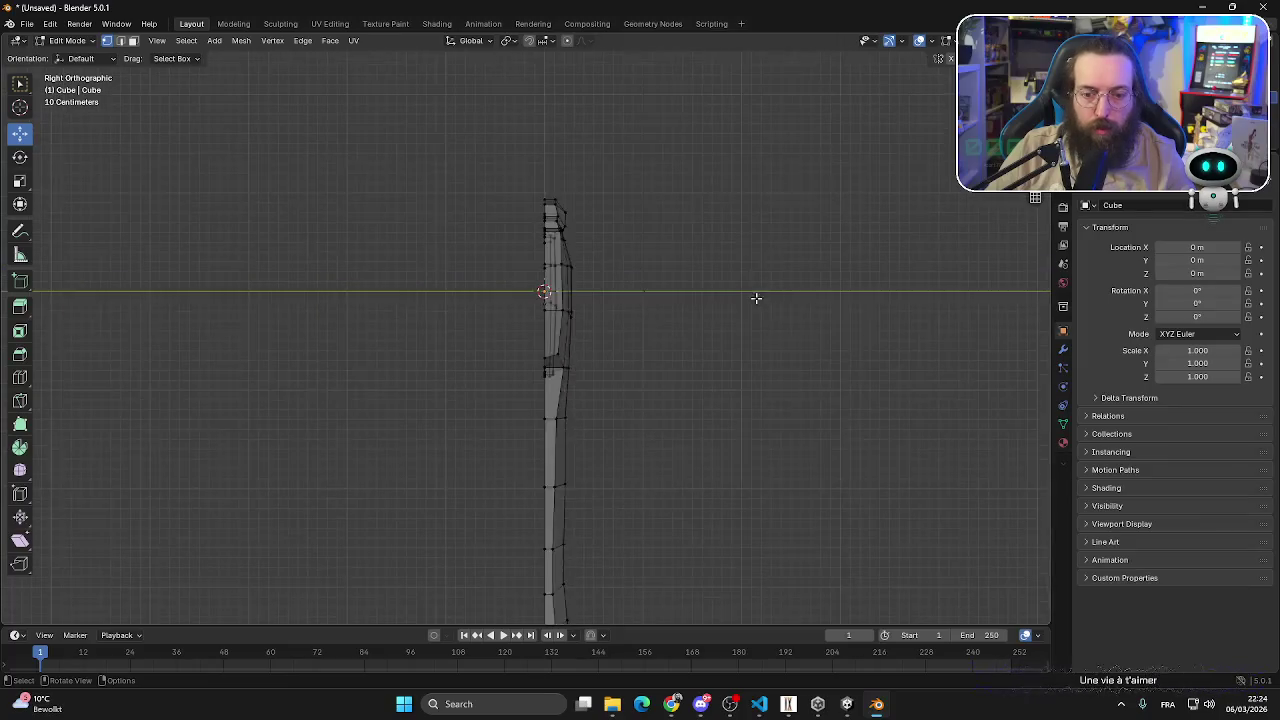
key(a)
click(70, 40)
- Add a Mirror modifier set to the Y axis only with Clipping enabled
click(60, 54)
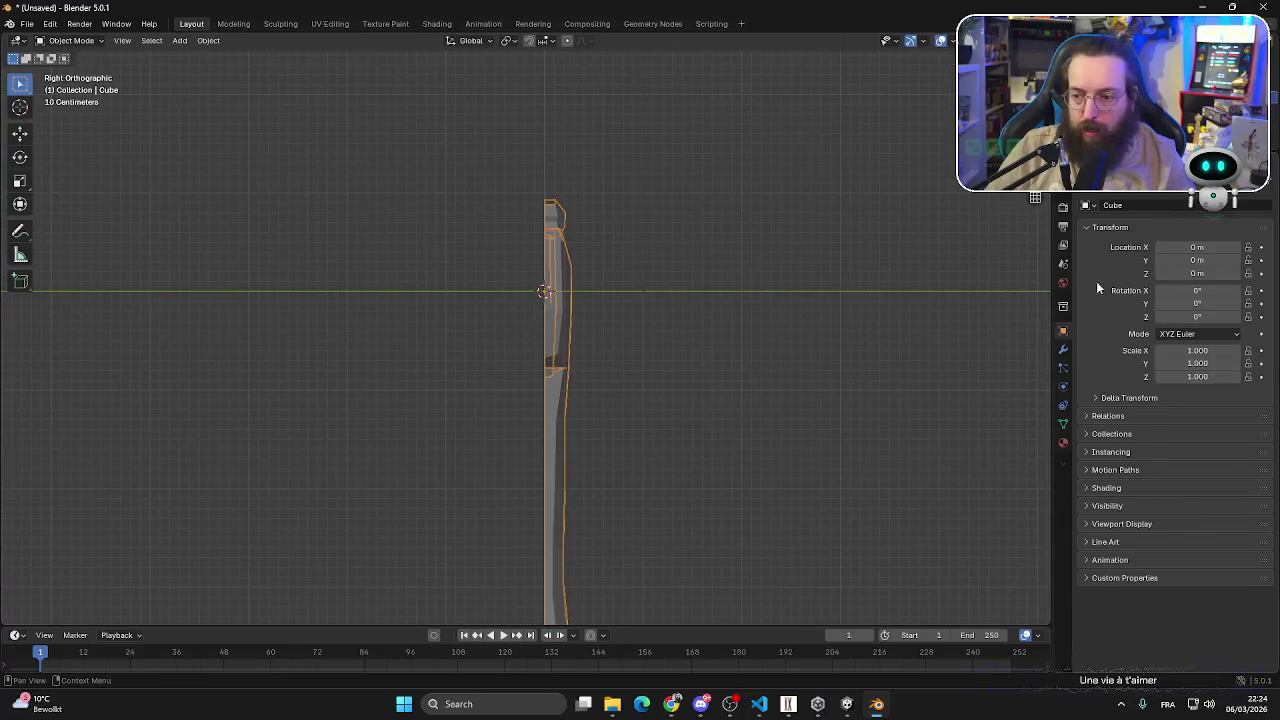
click(1063, 349)
click(1133, 205)
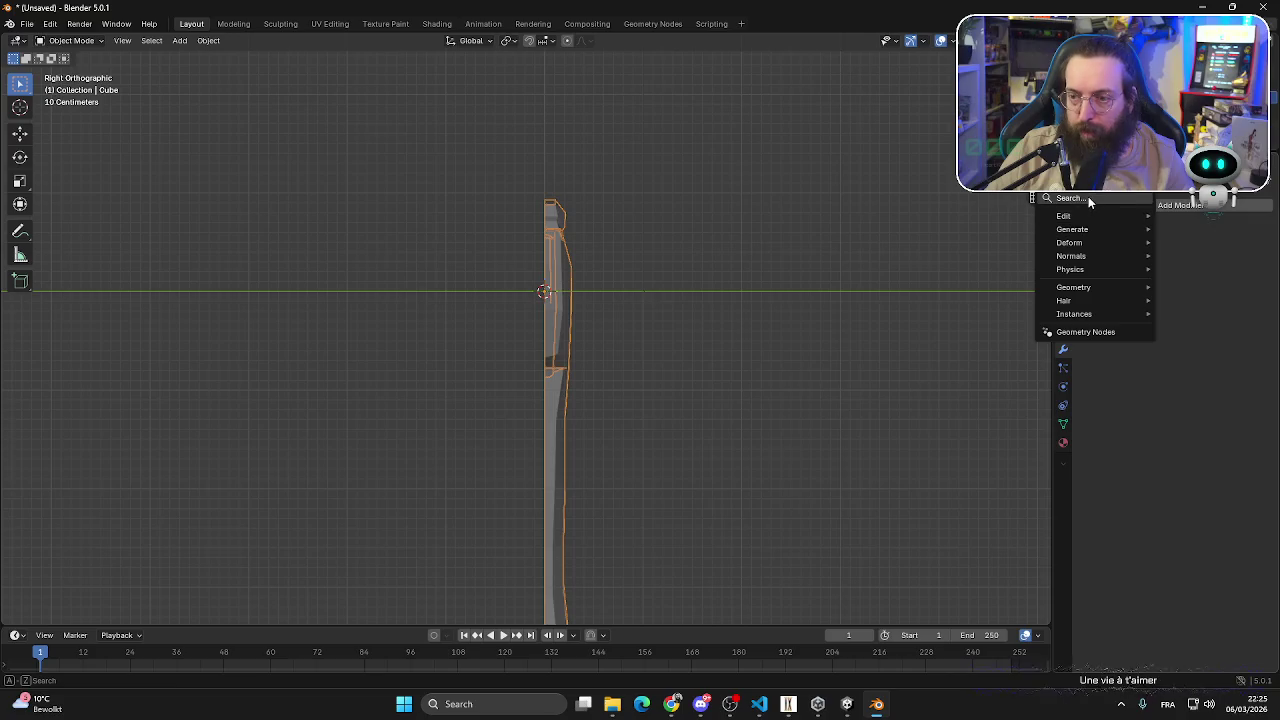
text(mir)
key(Return)
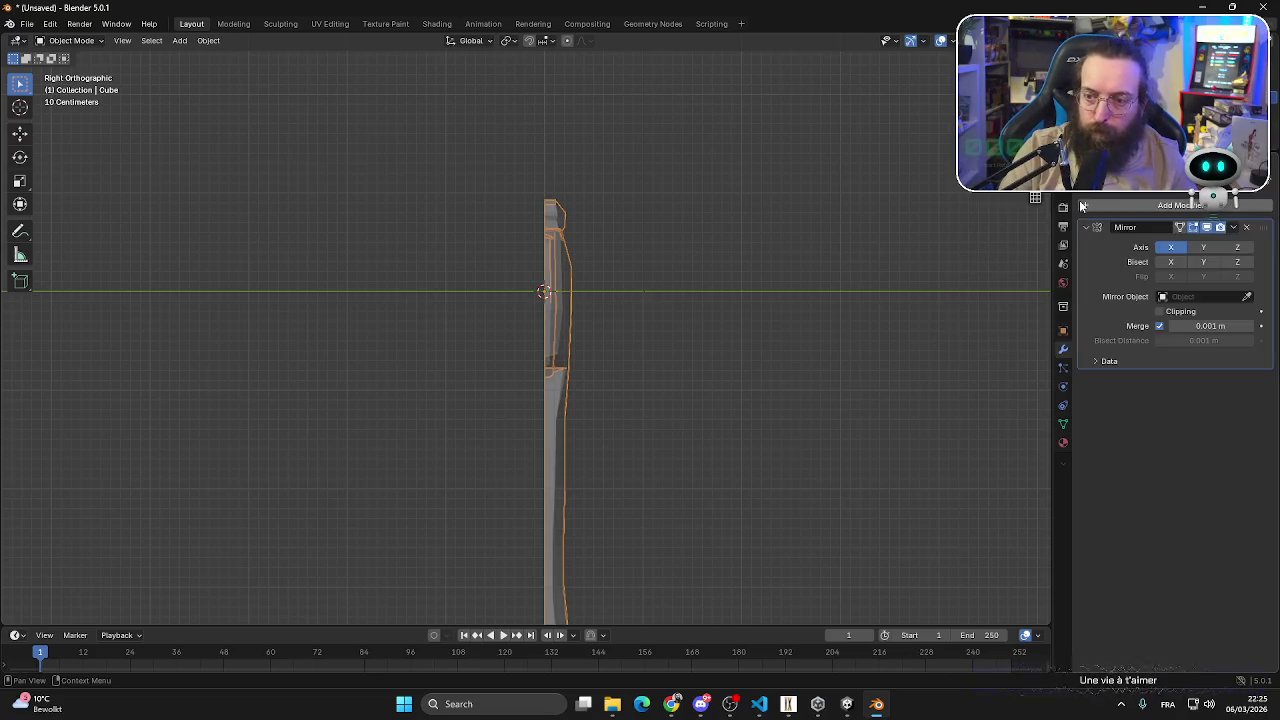
click(1160, 311)
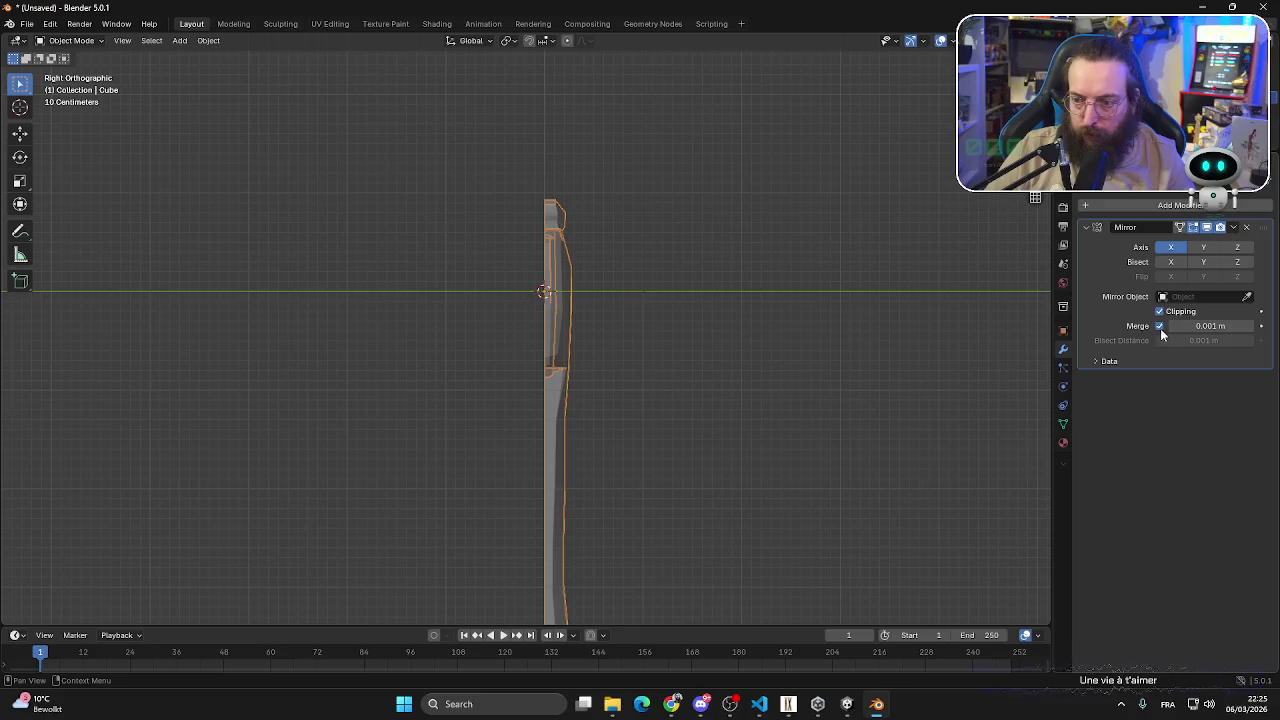
click(1203, 247)
click(1171, 247)
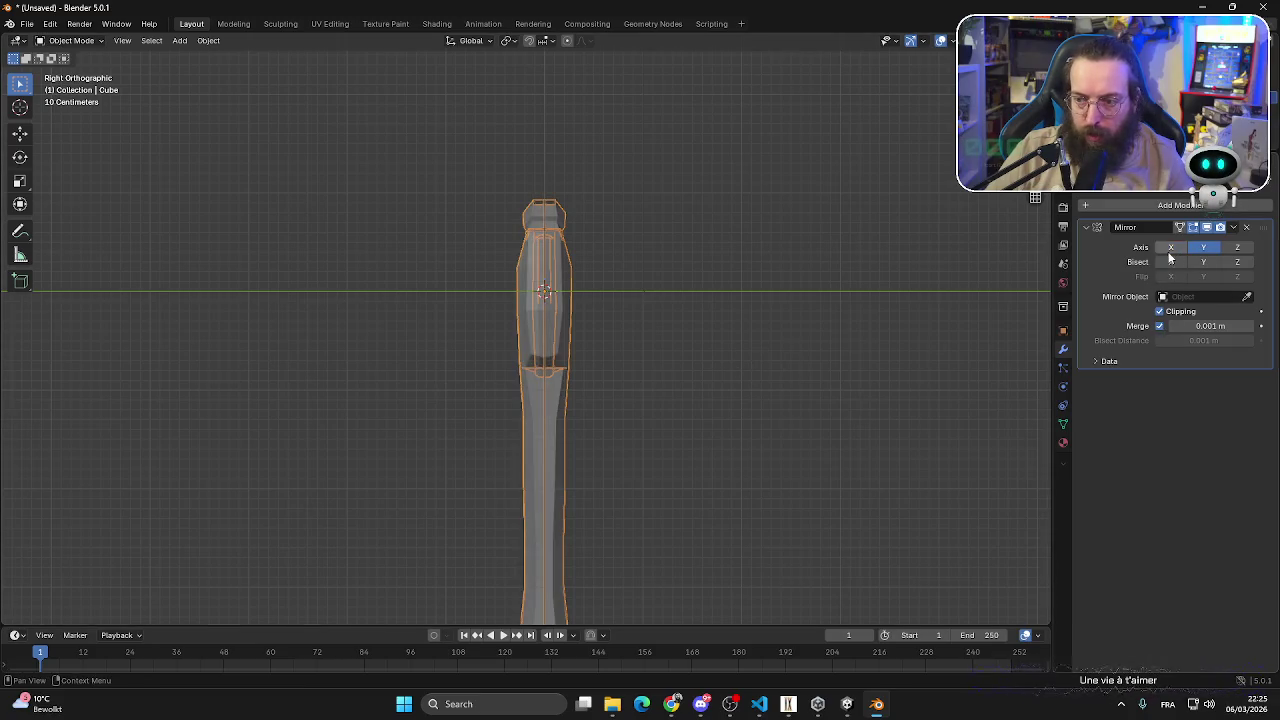
- In Edit Mode, nudge the mesh slightly along Y against the mirror plane
click(714, 424)
mouse_move(714, 424)
middle_down()
mouse_move(1020, 510)
mouse_move(81, 472)
mouse_move(314, 510)
mouse_move(660, 410)
mouse_move(680, 371)
mouse_move(691, 385)
mouse_move(665, 398)
mouse_move(640, 380)
middle_up()
click(71, 40)
click(71, 40)
click(71, 40)
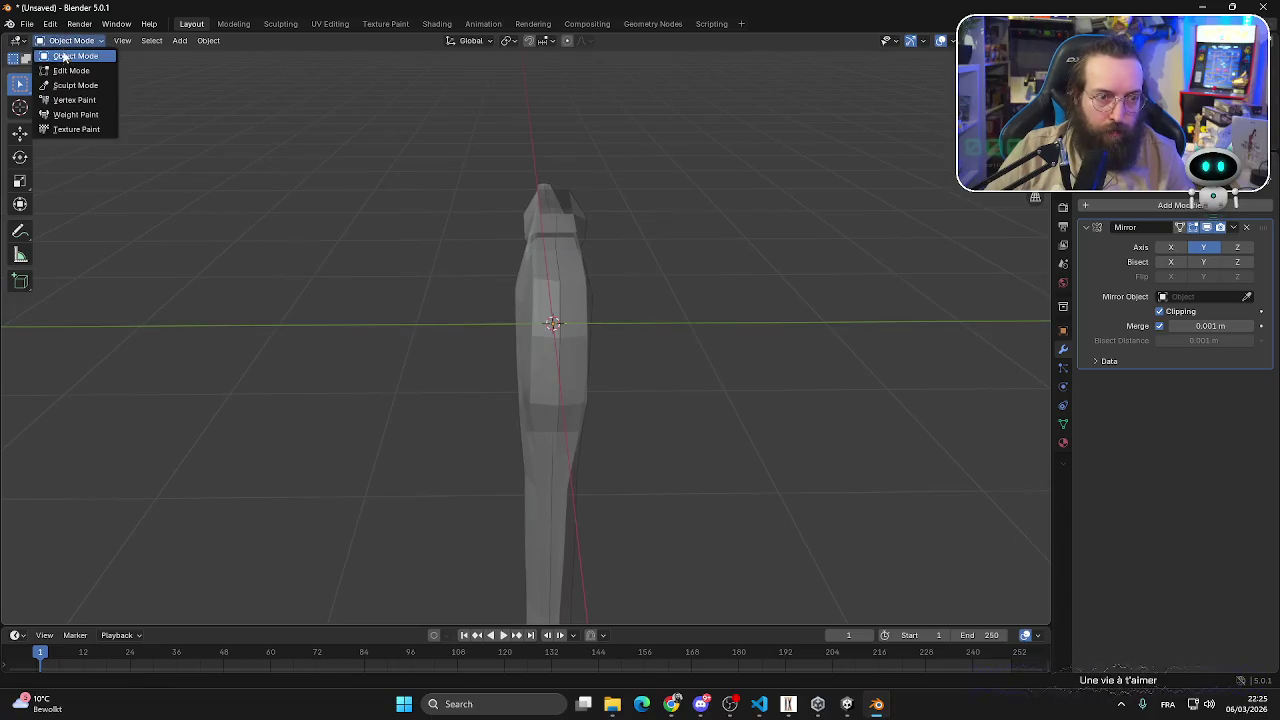
click(71, 70)
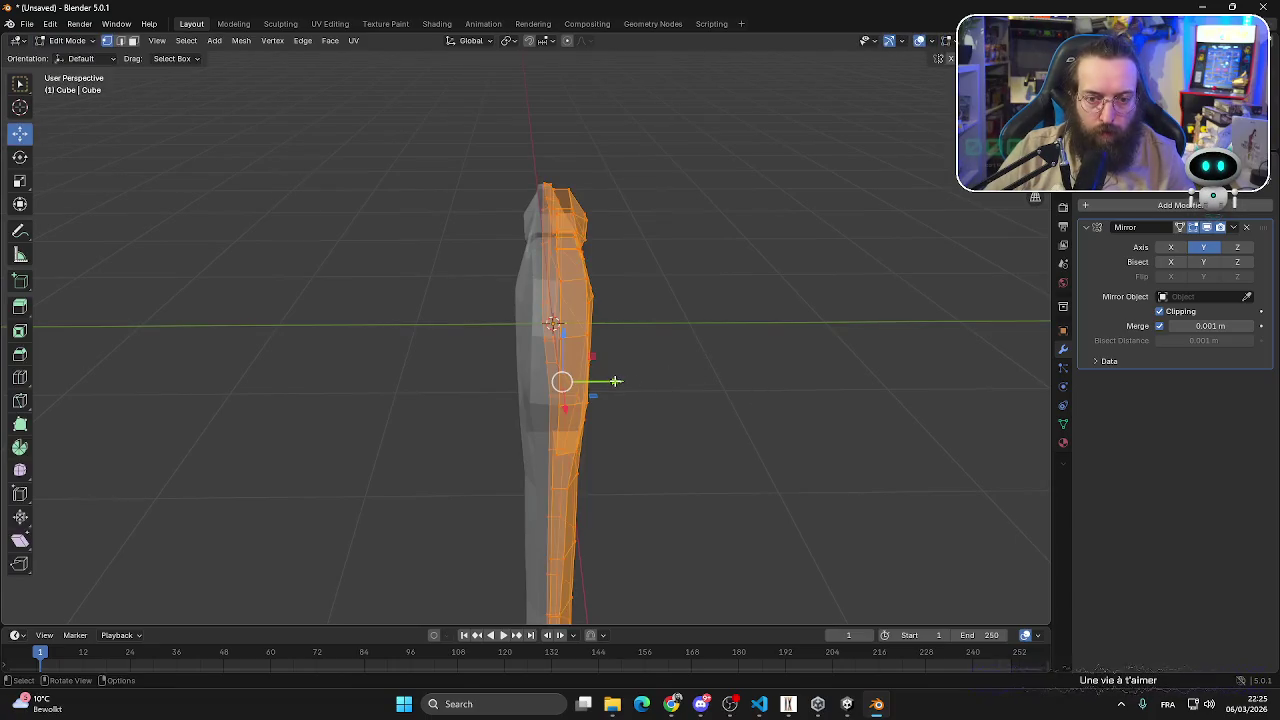
drag(615, 381, 638, 381)
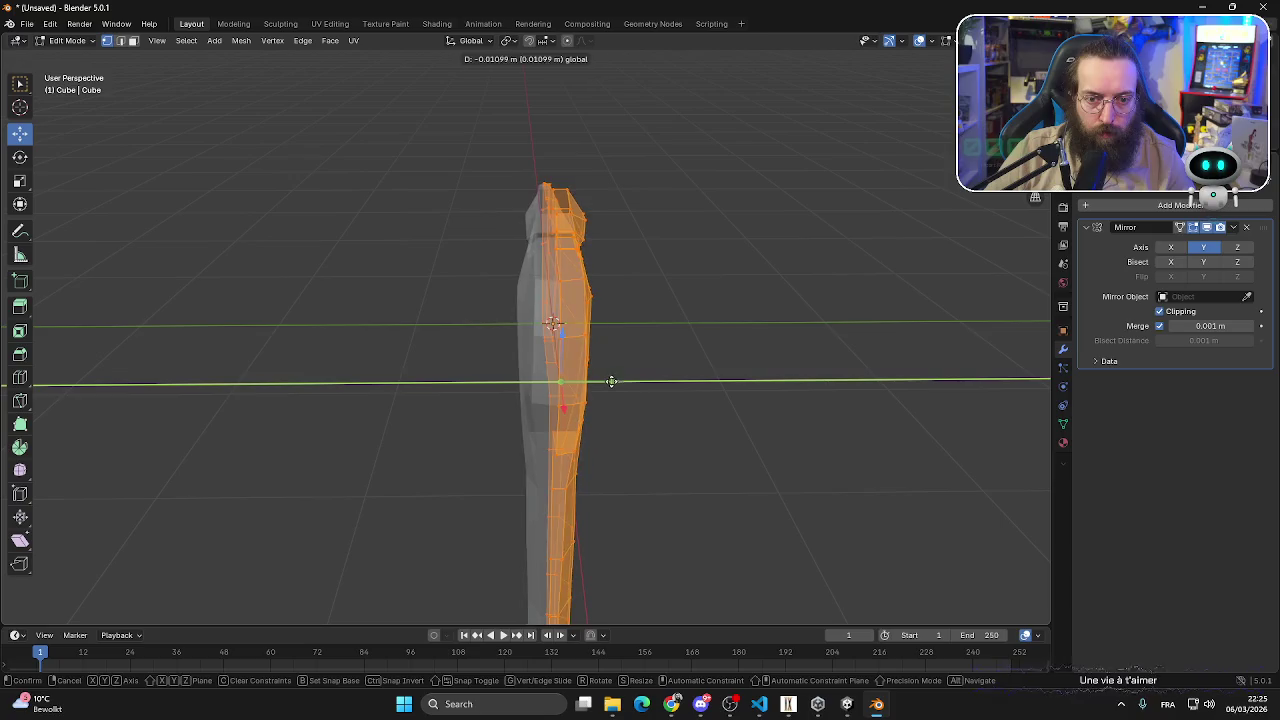
click(848, 248)
- Back in Object Mode, apply the Mirror modifier to the hatchet
click(71, 40)
click(71, 55)
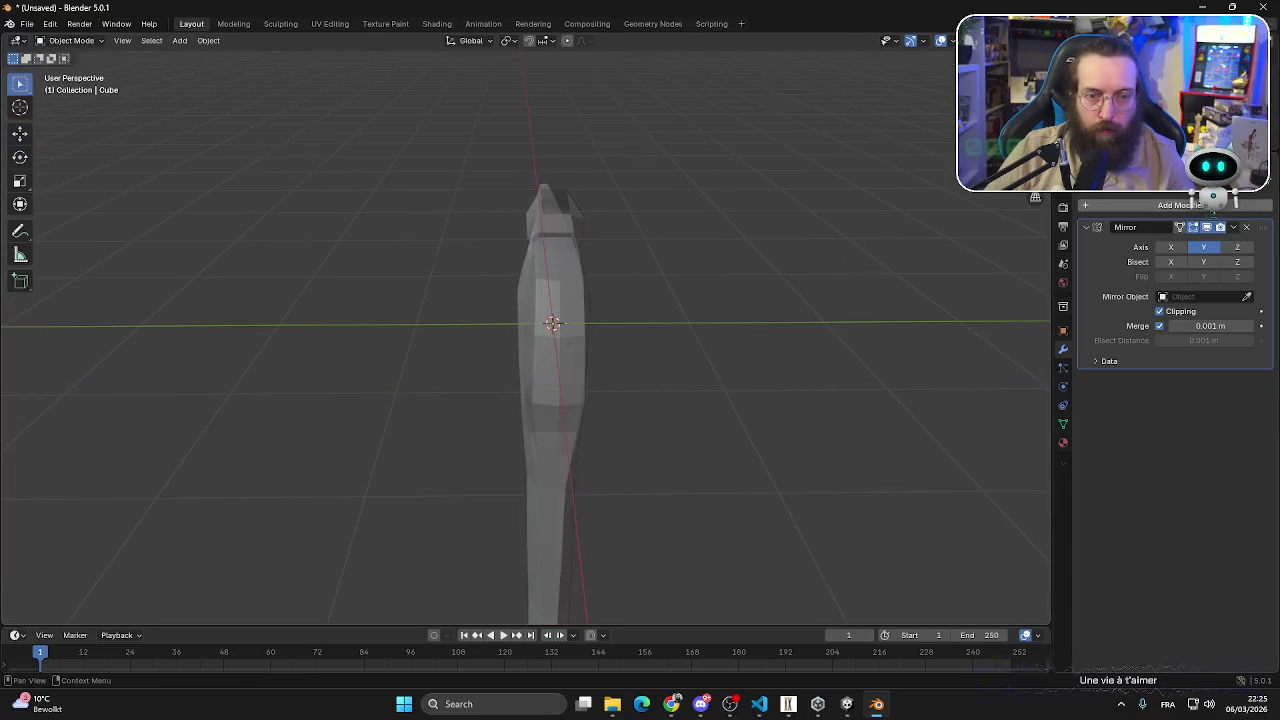
click(1233, 227)
click(1163, 242)
click(562, 306)
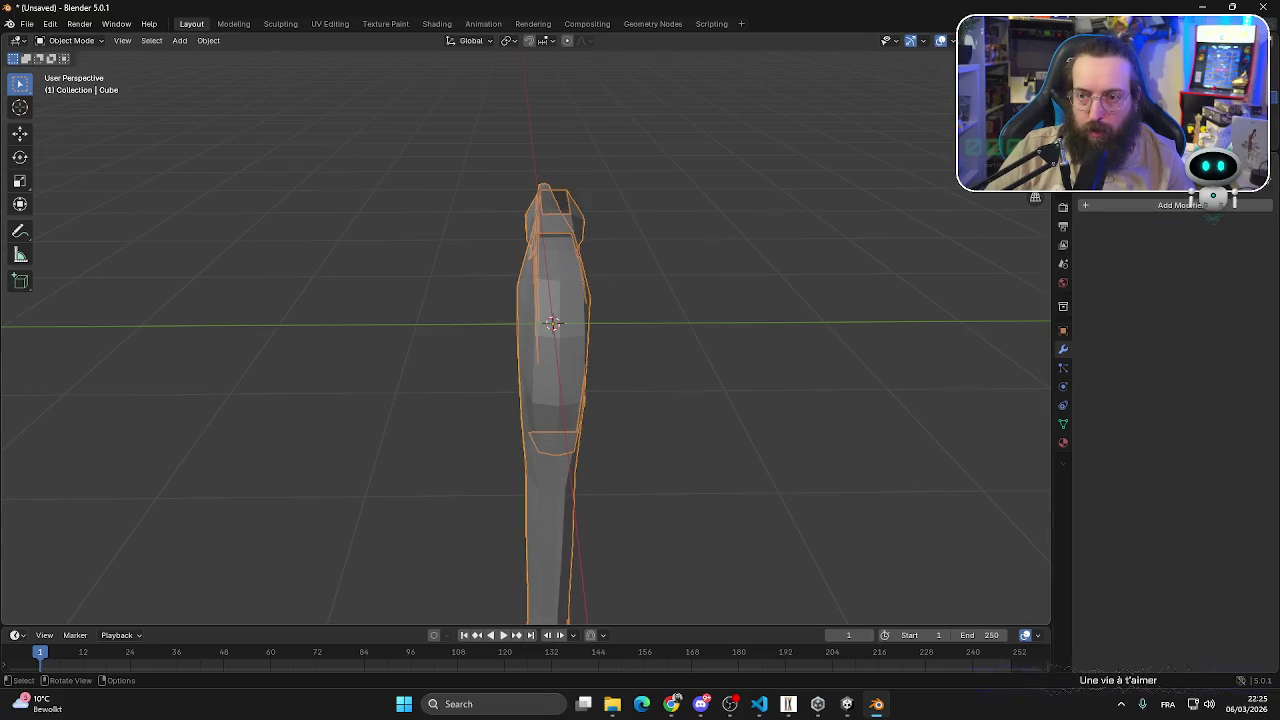
click(940, 41)
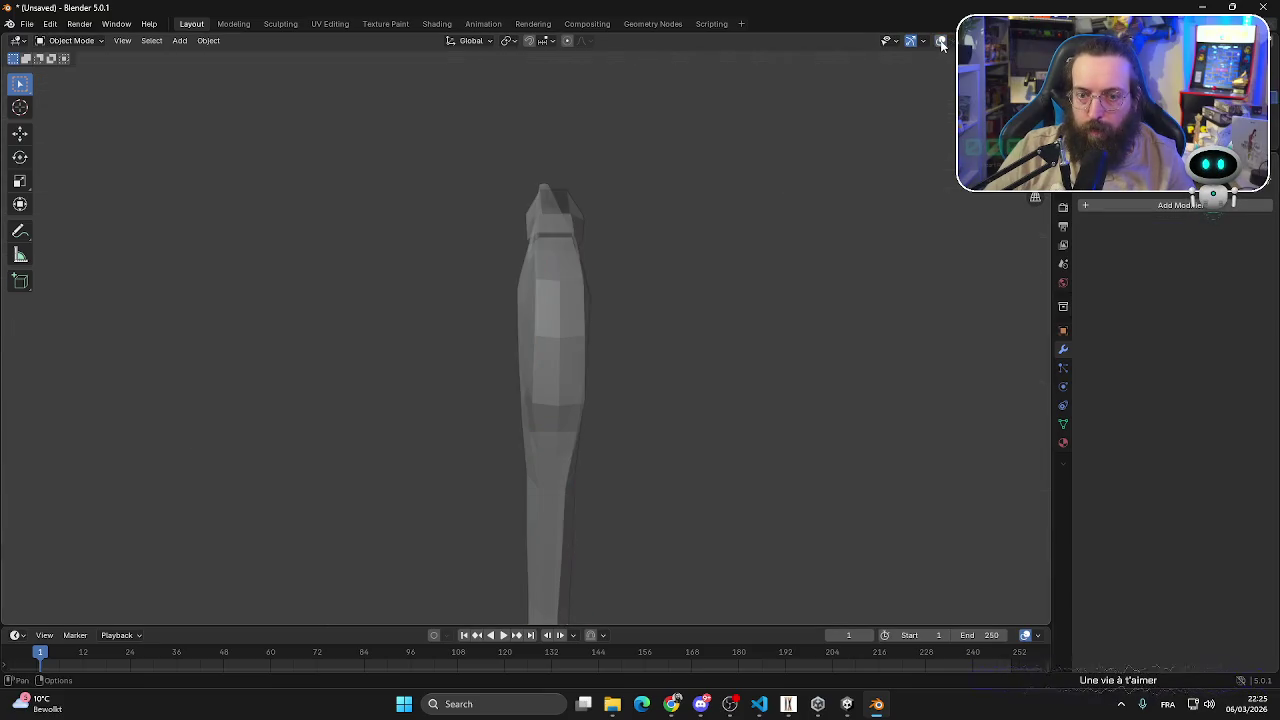
click(940, 41)
mouse_move(634, 283)
middle_down()
mouse_move(952, 247)
mouse_move(731, 320)
mouse_move(869, 289)
mouse_move(829, 337)
mouse_move(692, 393)
mouse_move(803, 466)
mouse_move(634, 406)
mouse_move(731, 306)
mouse_move(543, 257)
mouse_move(477, 257)
mouse_move(460, 297)
mouse_move(466, 287)
middle_up()
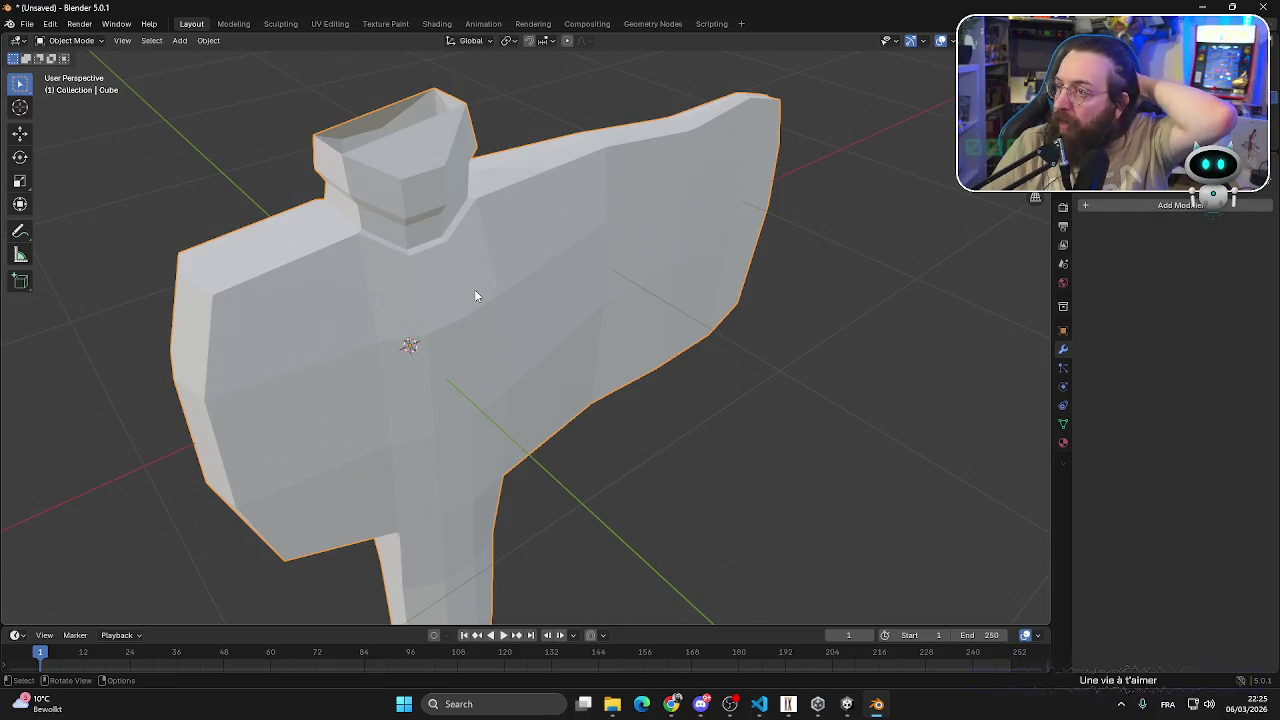
scroll(489, 293, down, 5)
middle_drag(546, 292, 552, 305)
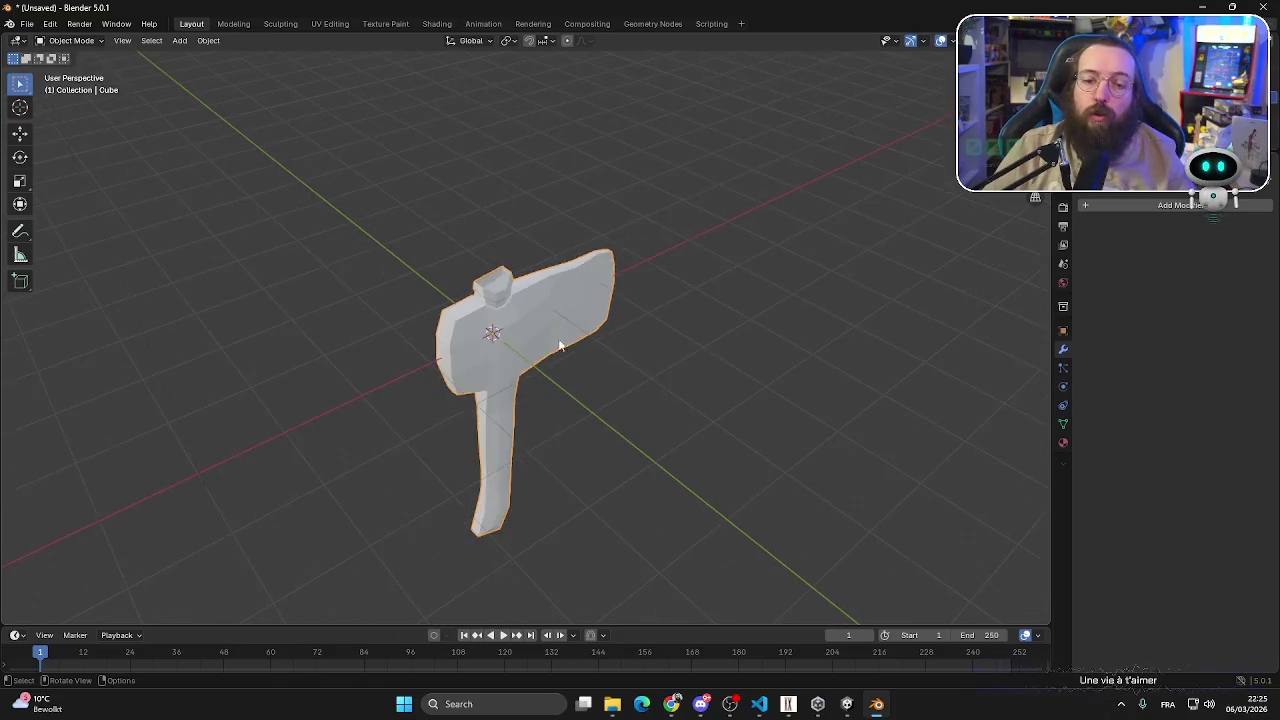
scroll(554, 314, up, 2)
mouse_move(607, 355)
middle_down()
mouse_move(532, 275)
mouse_move(684, 290)
middle_up()
scroll(532, 275, up, 3)
scroll(650, 230, up, 3)
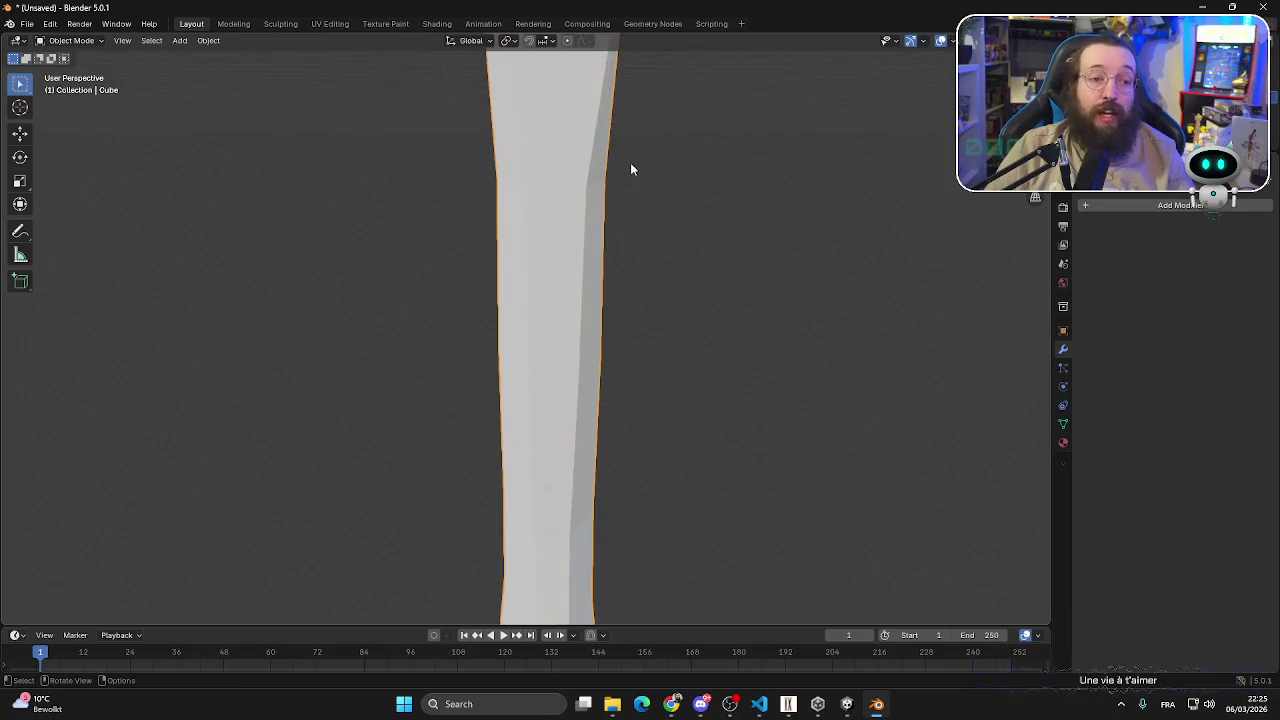
mouse_move(631, 169)
shift+middle_down()
mouse_move(542, 371)
mouse_move(503, 259)
mouse_move(418, 268)
shift+middle_up()
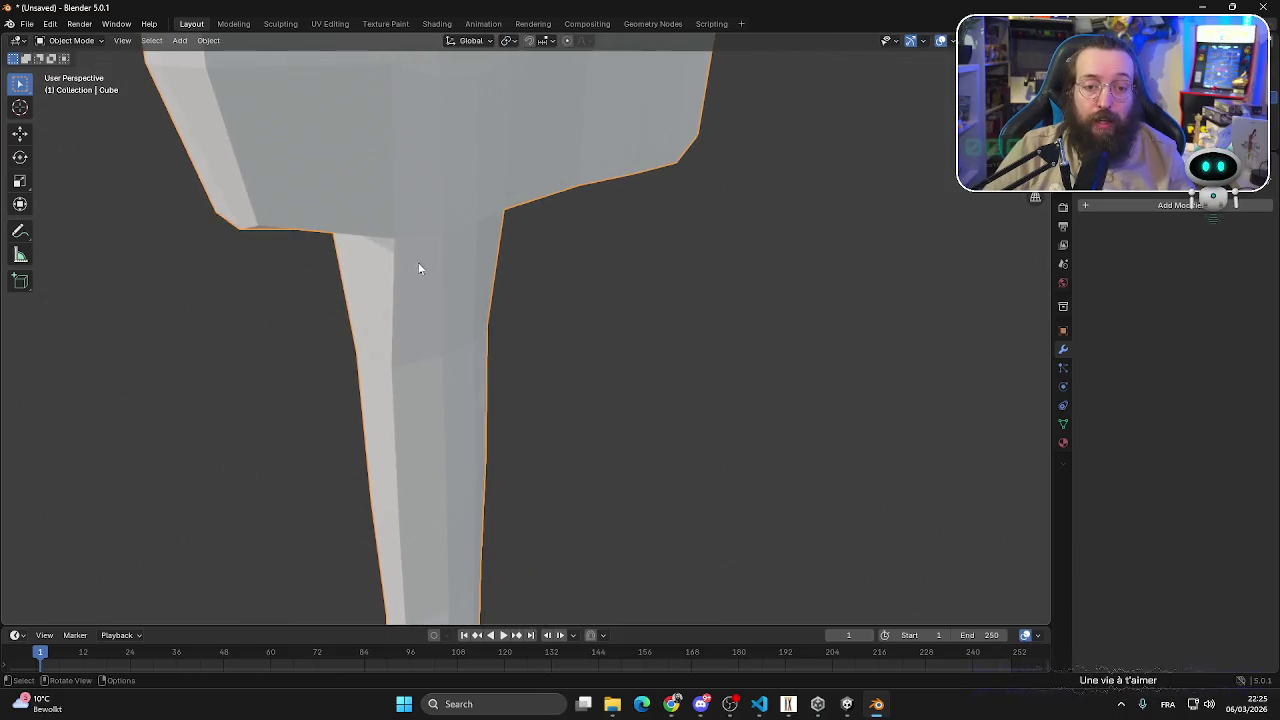
- Loop-cut the handle near its top, scale the new loop inward and raise it under the head
click(70, 40)
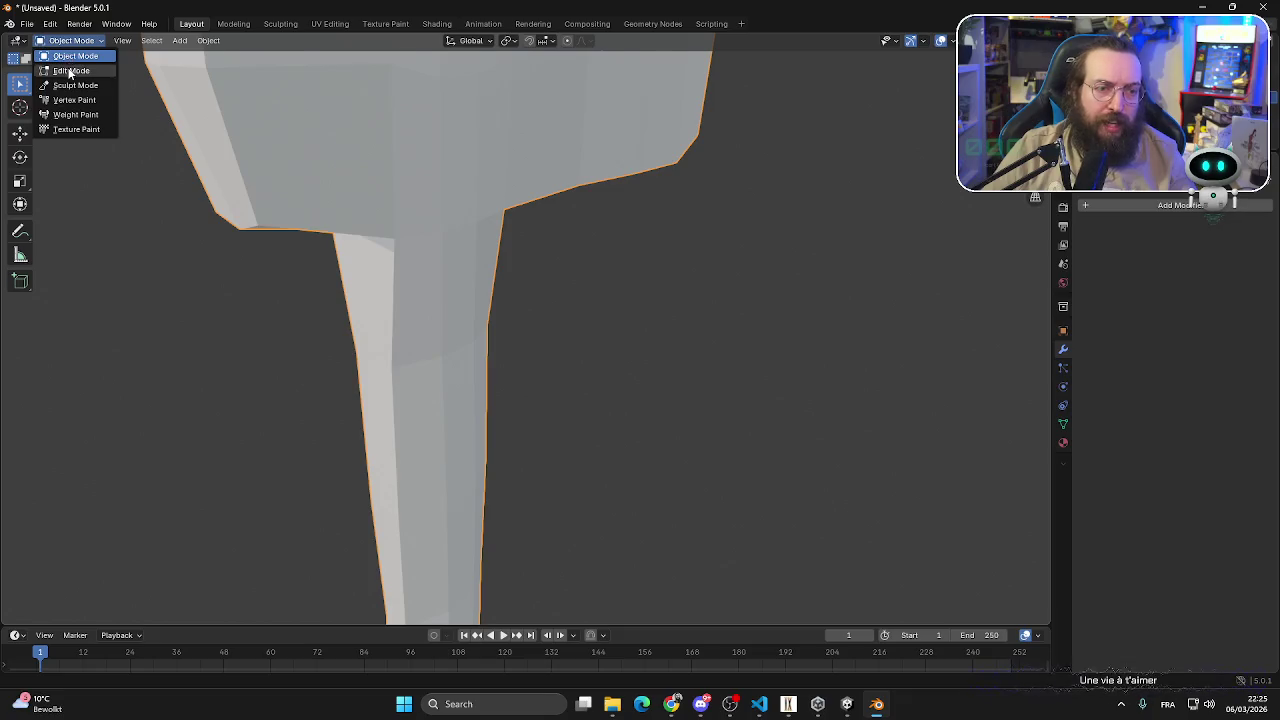
click(72, 72)
middle_drag(405, 245, 430, 244)
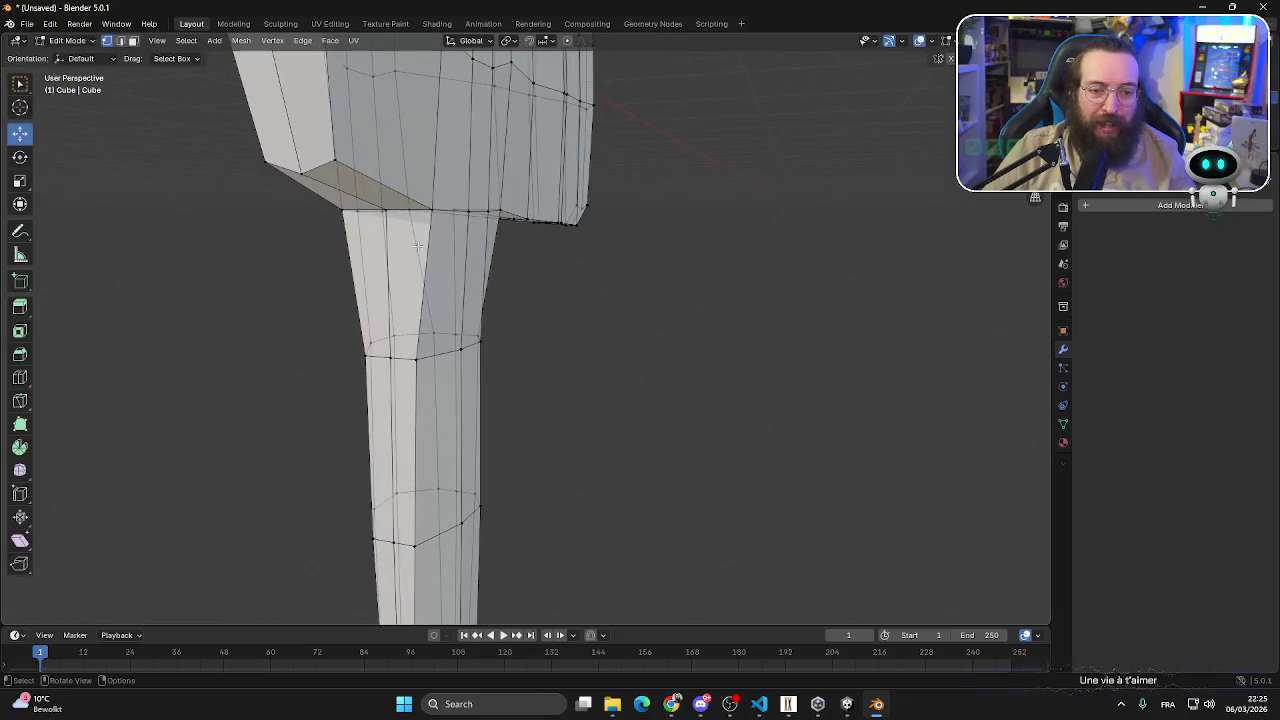
key(ctrl+r)
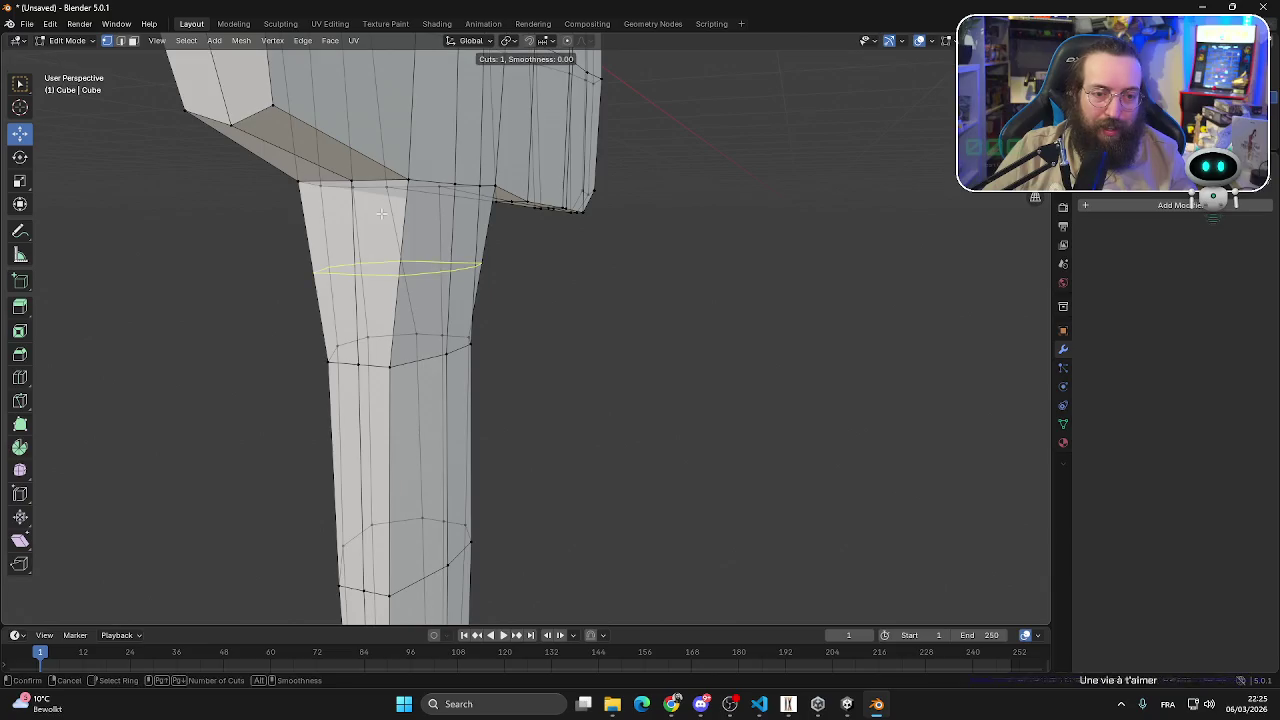
click(381, 213)
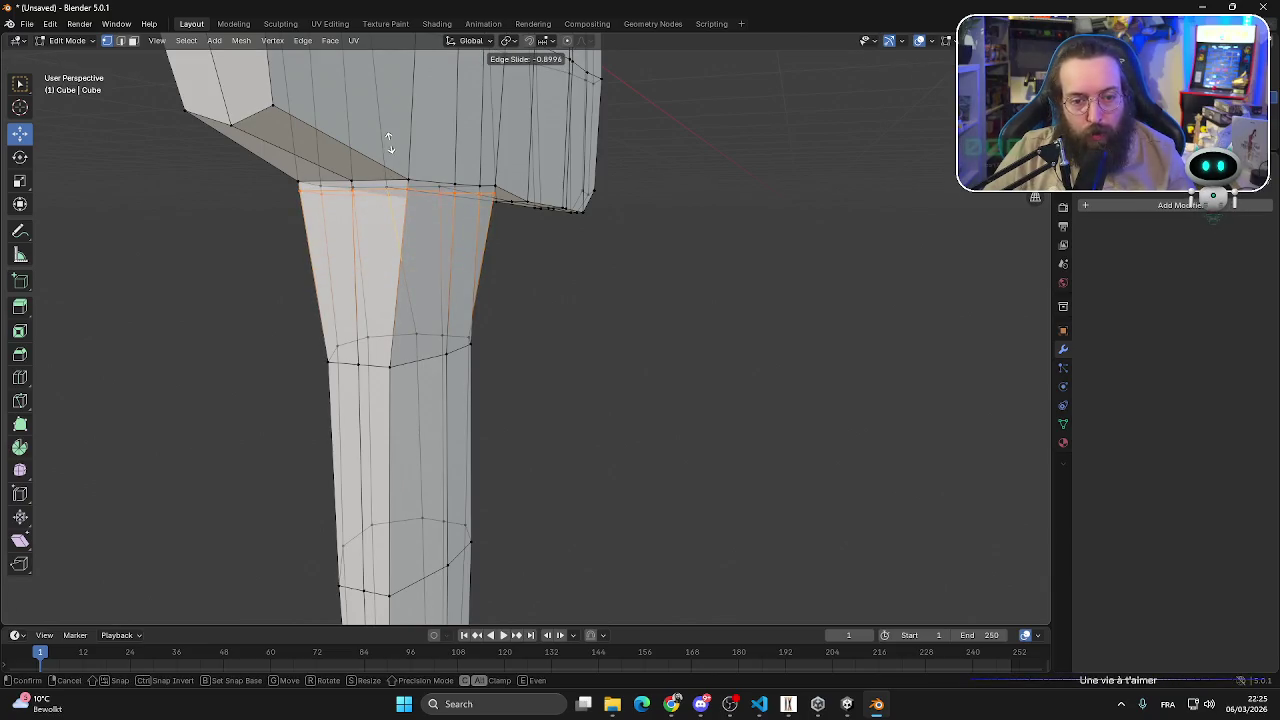
click(389, 145)
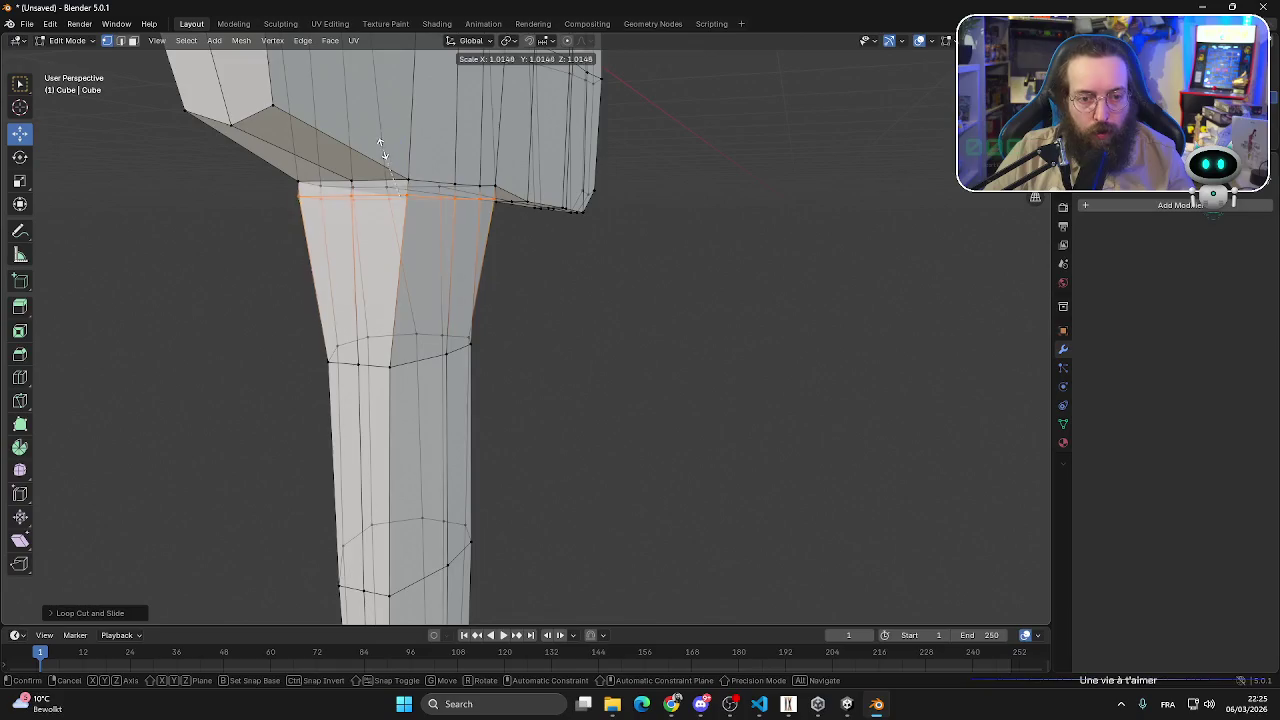
key(s)
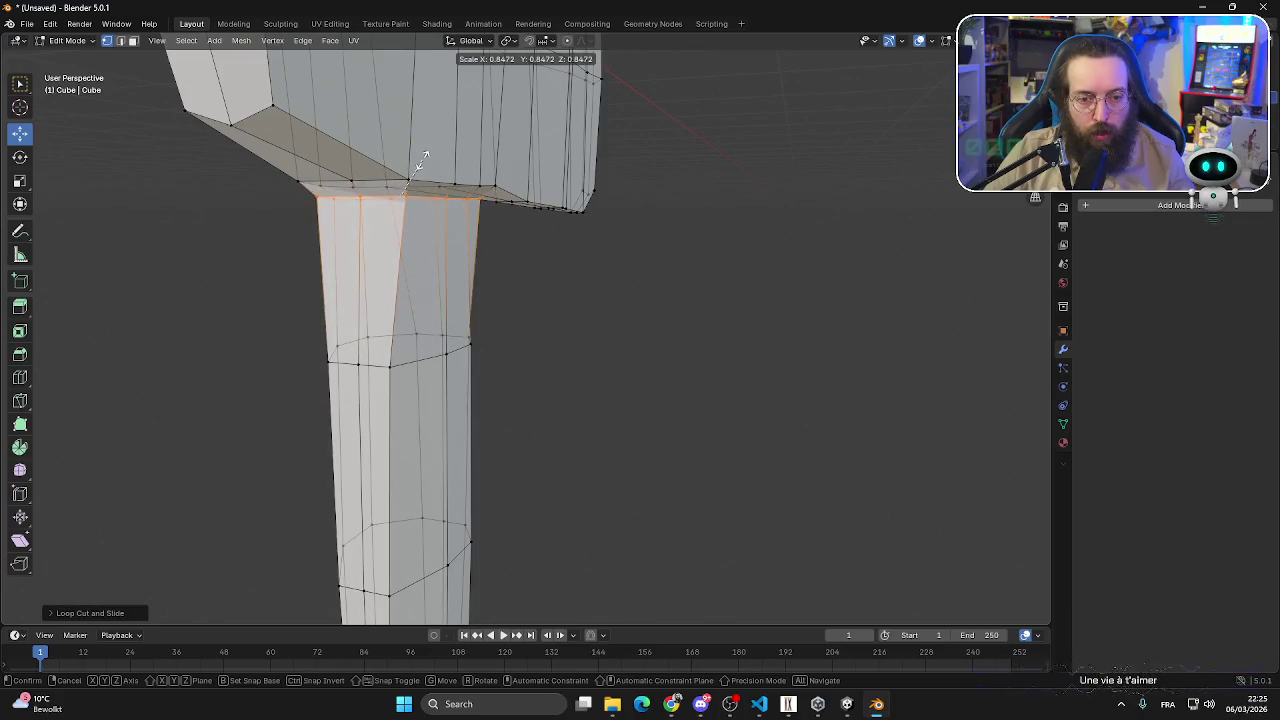
click(422, 167)
scroll(422, 170, up, 2)
shift+middle_drag(410, 210, 470, 300)
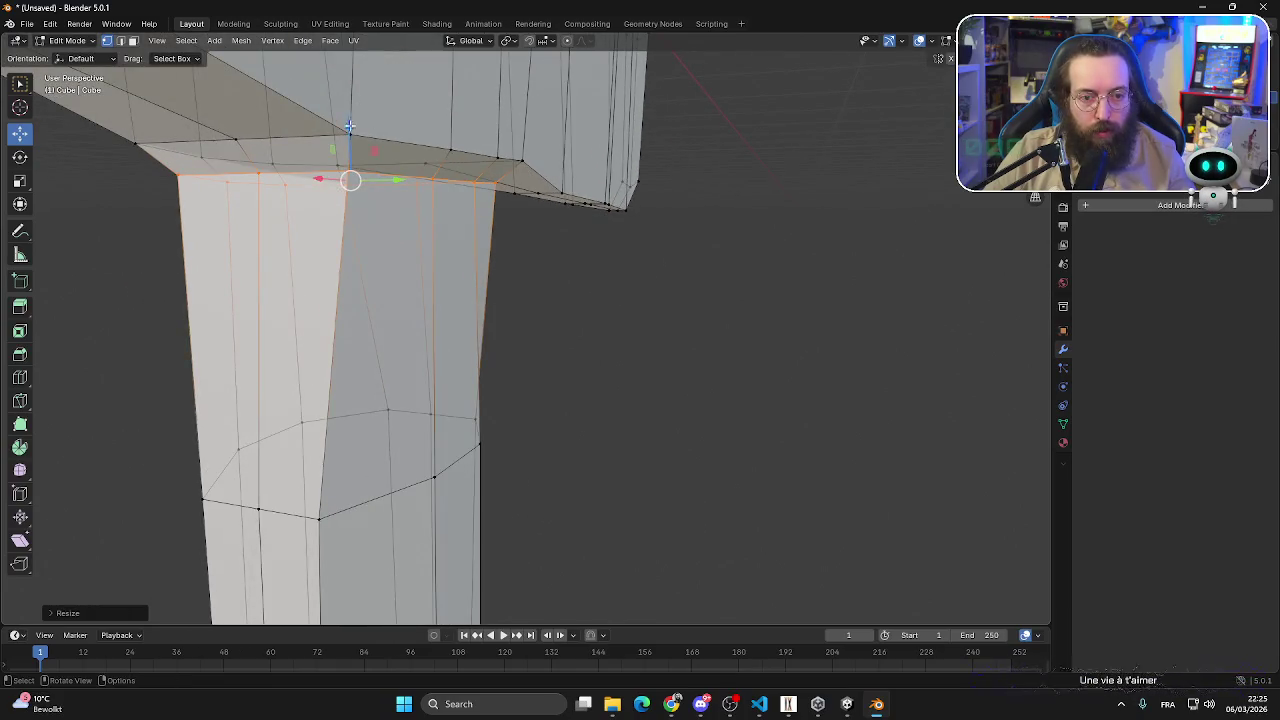
drag(349, 126, 425, 163)
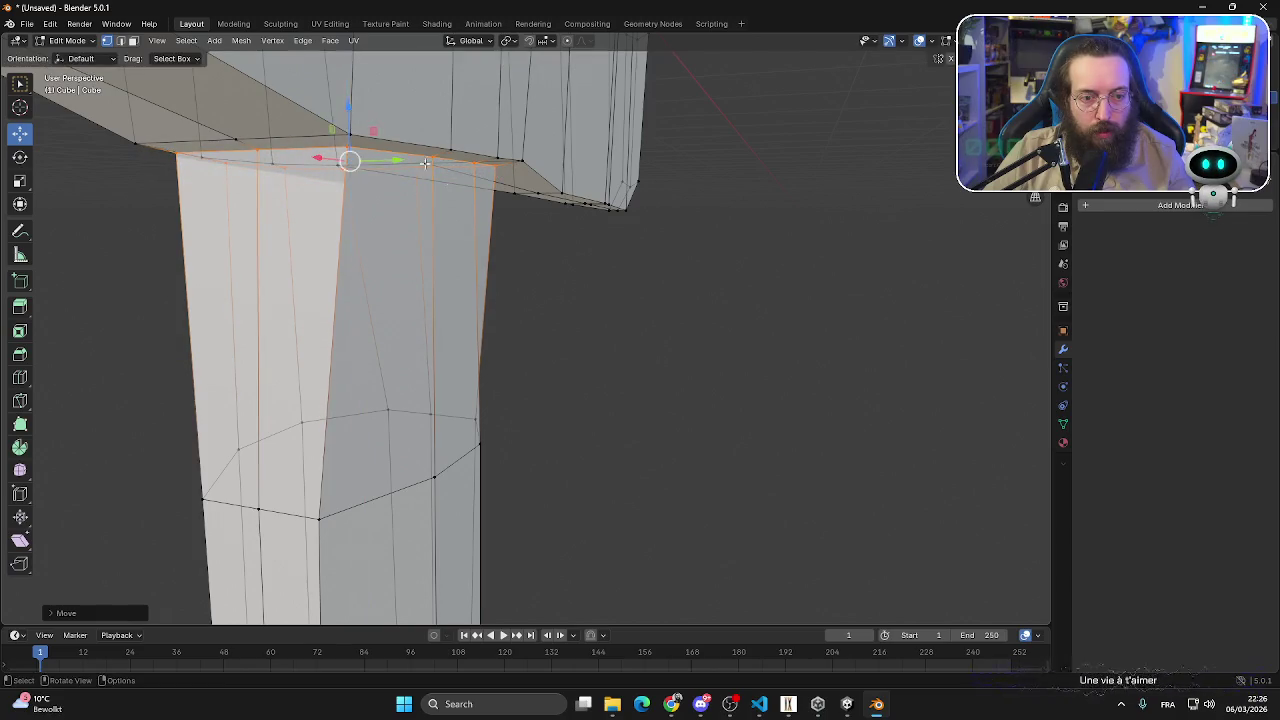
scroll(425, 163, down, 3)
mouse_move(603, 289)
middle_down()
mouse_move(336, 264)
mouse_move(834, 266)
mouse_move(674, 289)
middle_up()
scroll(749, 266, down, 2)
middle_drag(749, 266, 691, 283)
scroll(691, 283, up, 1)
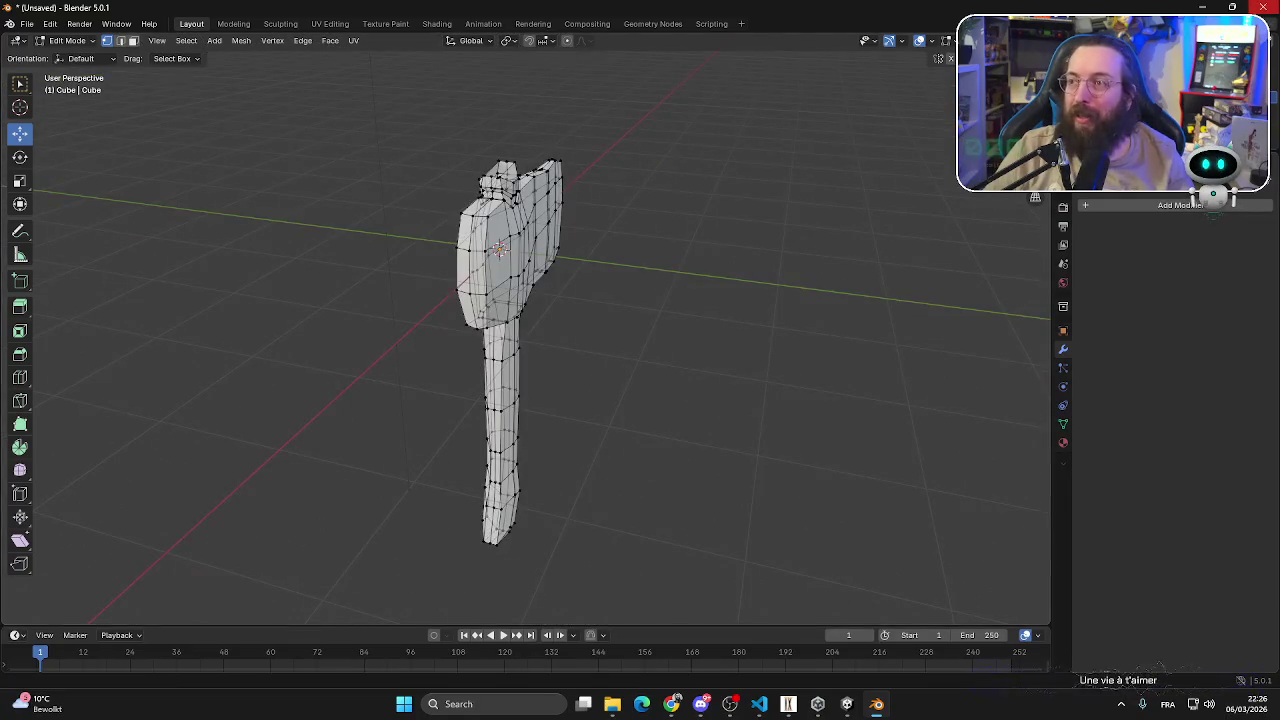
scroll(623, 263, down, 2)
mouse_move(726, 220)
middle_down()
mouse_move(623, 263)
mouse_move(546, 336)
middle_up()
scroll(546, 336, up, 3)
mouse_move(652, 290)
middle_down()
mouse_move(620, 306)
mouse_move(820, 306)
mouse_move(820, 321)
middle_up()
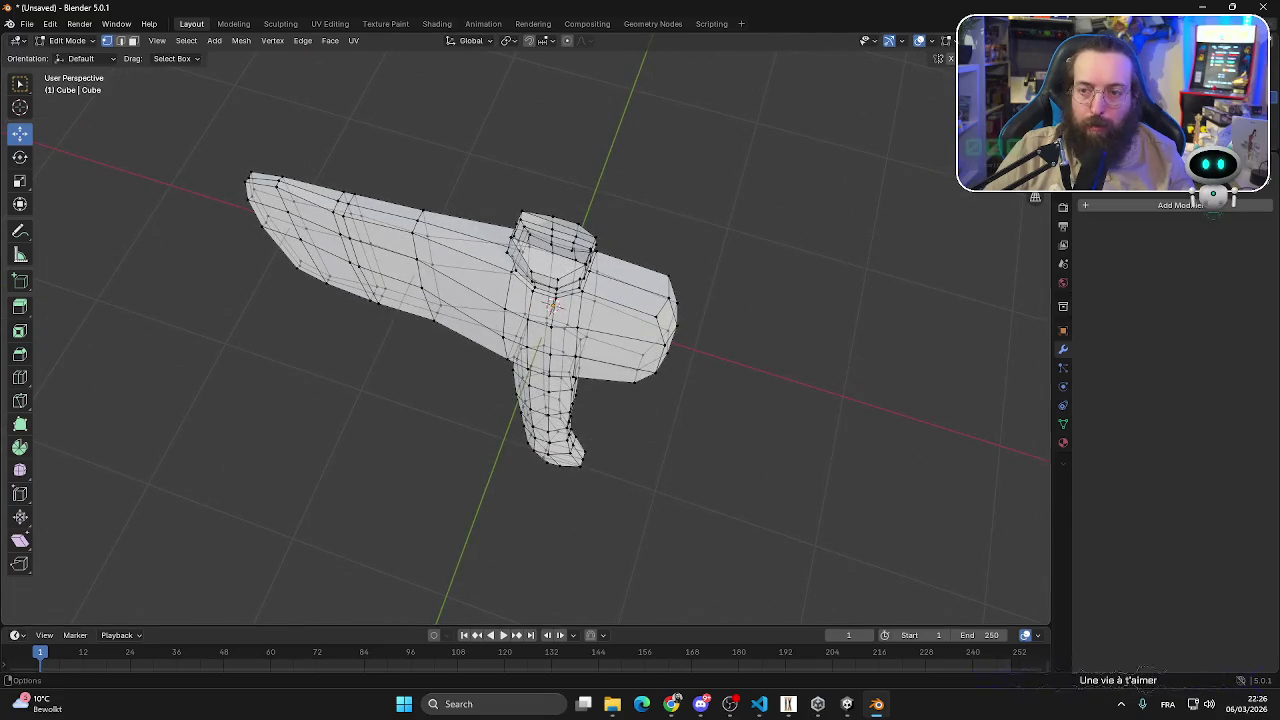
key(alt+z)
scroll(680, 205, up, 3)
mouse_move(680, 205)
middle_down()
mouse_move(666, 320)
mouse_move(640, 330)
middle_up()
key(alt+z)
middle_drag(769, 251, 551, 234)
scroll(551, 234, up, 1)
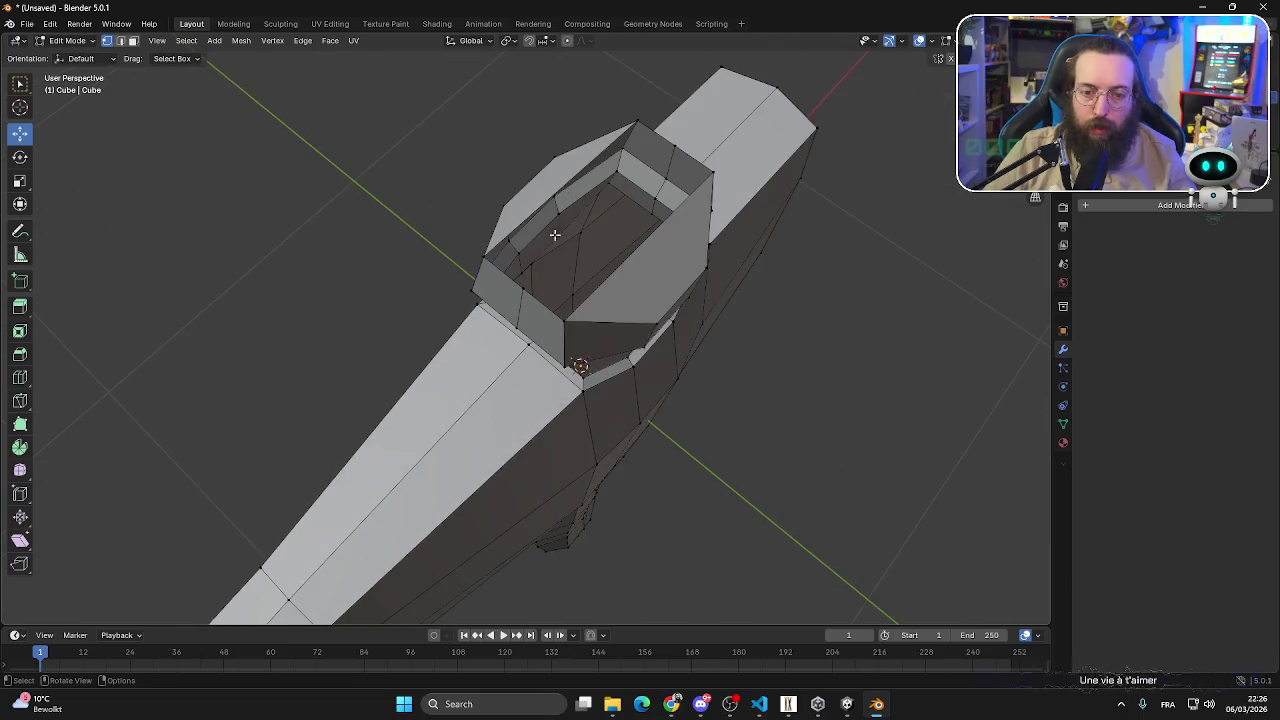
scroll(533, 207, up, 2)
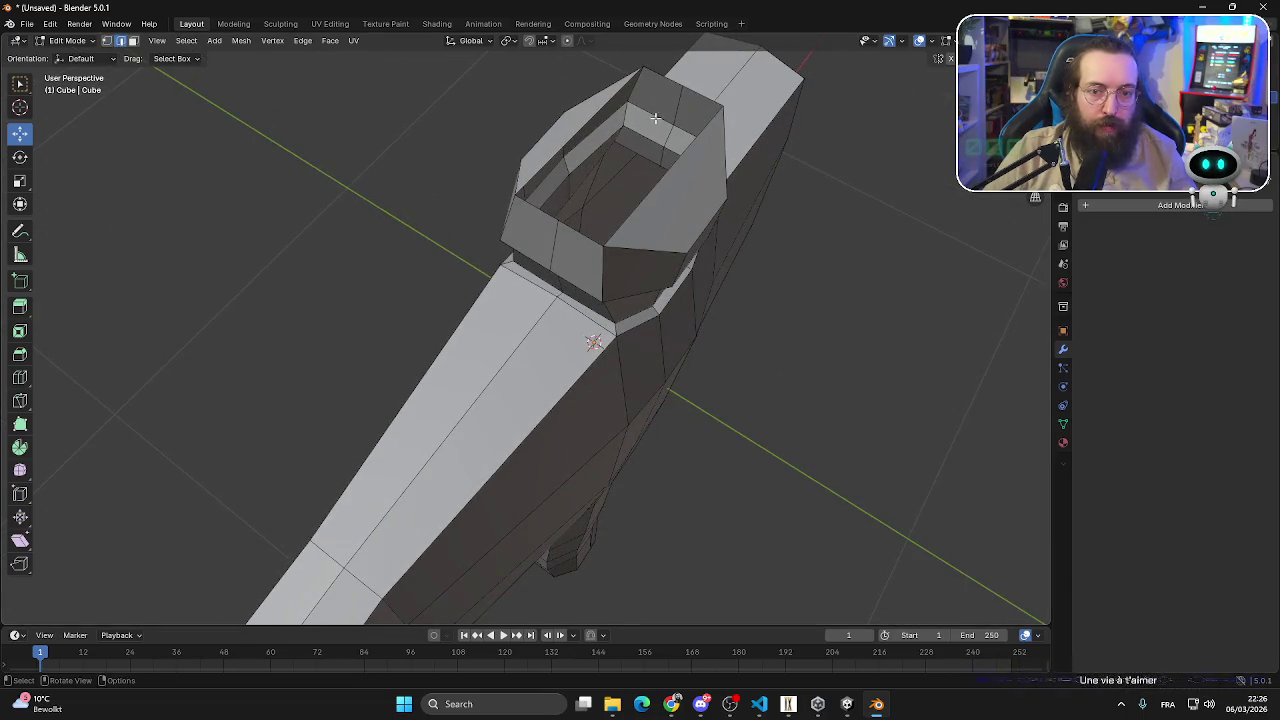
click(587, 103)
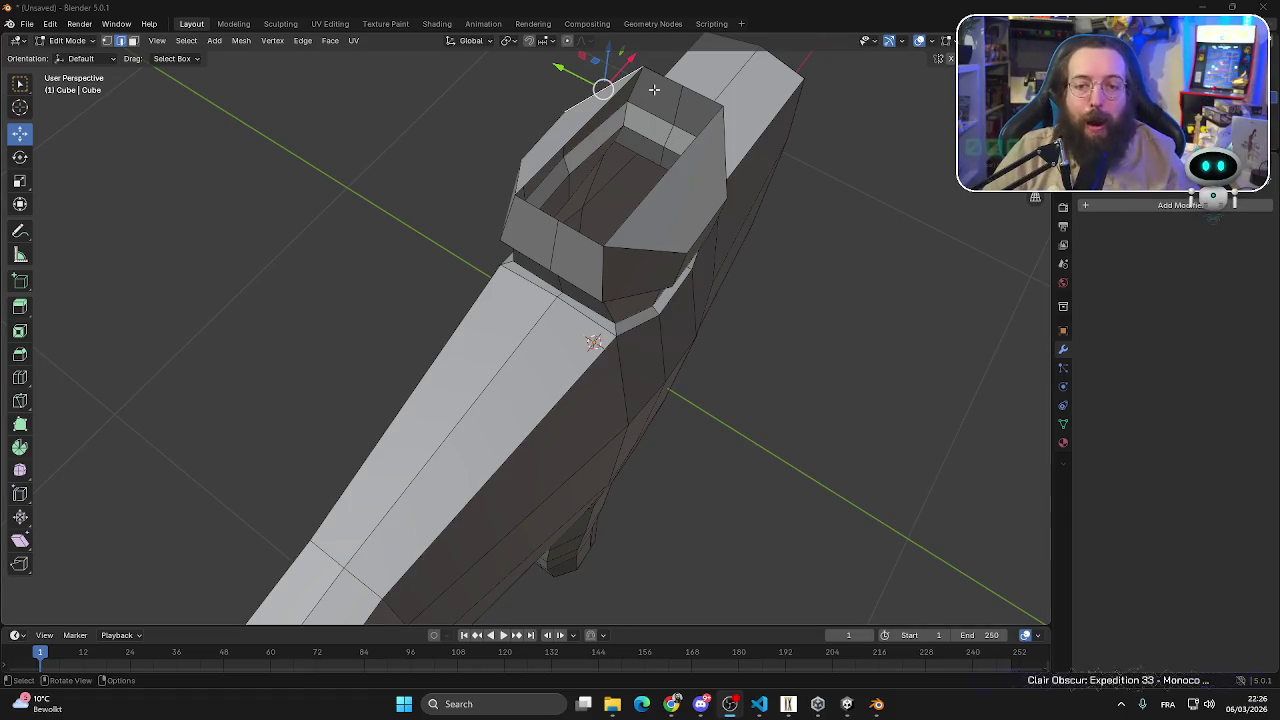
- Look down into the hollow top and fill its rim loop with a flat face
mouse_move(654, 89)
middle_down()
mouse_move(694, 201)
mouse_move(626, 214)
middle_up()
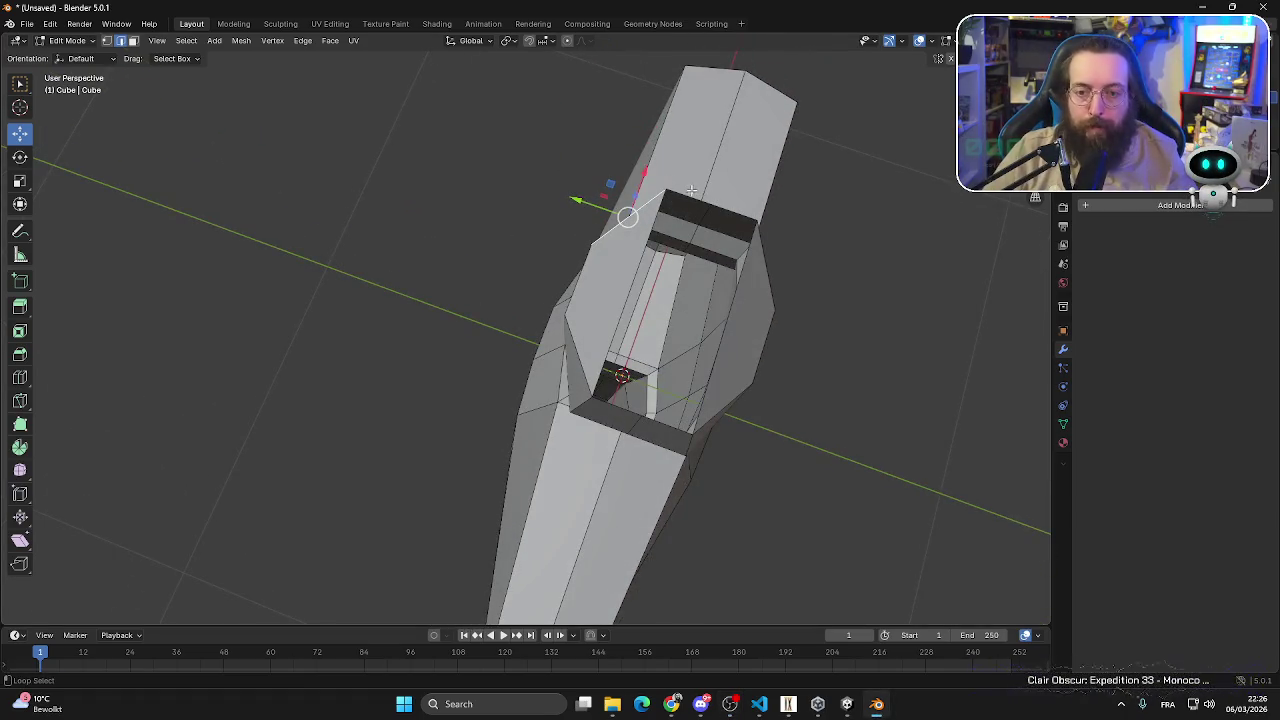
mouse_move(811, 243)
middle_down()
mouse_move(780, 272)
mouse_move(547, 268)
mouse_move(650, 300)
mouse_move(763, 228)
mouse_move(735, 344)
mouse_move(682, 299)
middle_up()
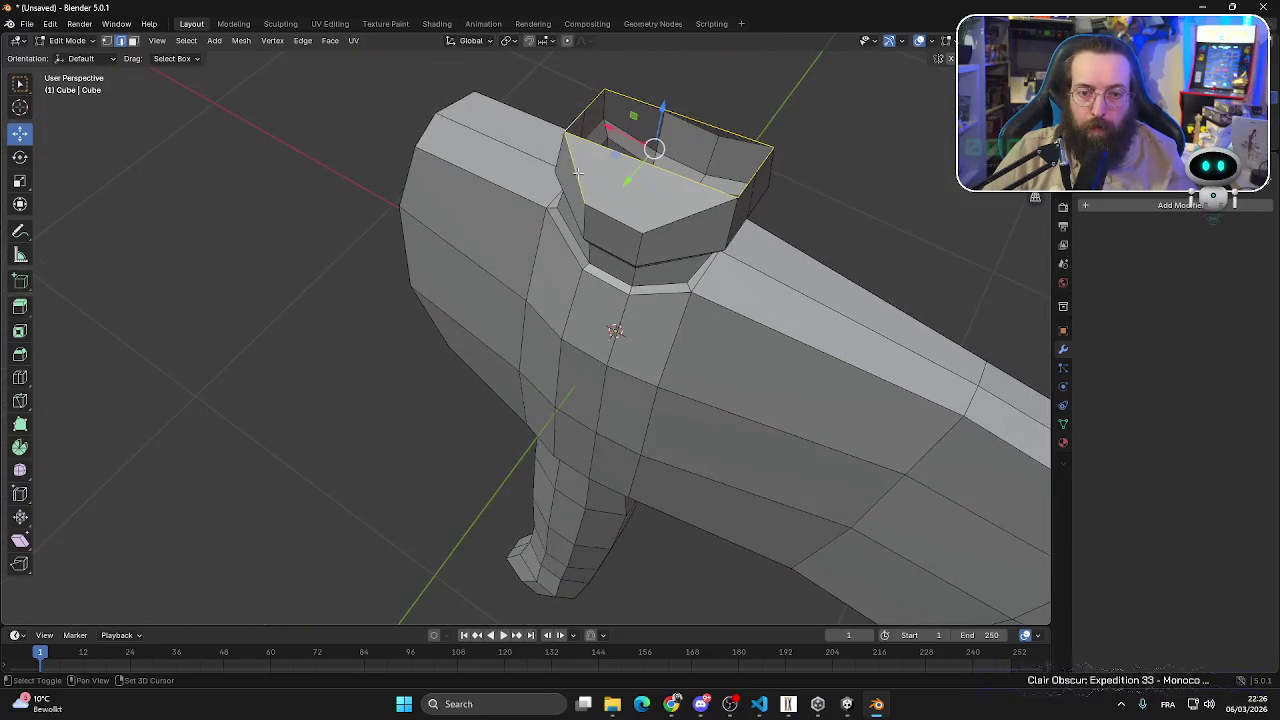
mouse_move(906, 206)
middle_down()
mouse_move(906, 229)
mouse_move(859, 241)
mouse_move(900, 230)
mouse_move(743, 240)
mouse_move(758, 234)
mouse_move(637, 163)
mouse_move(655, 176)
middle_up()
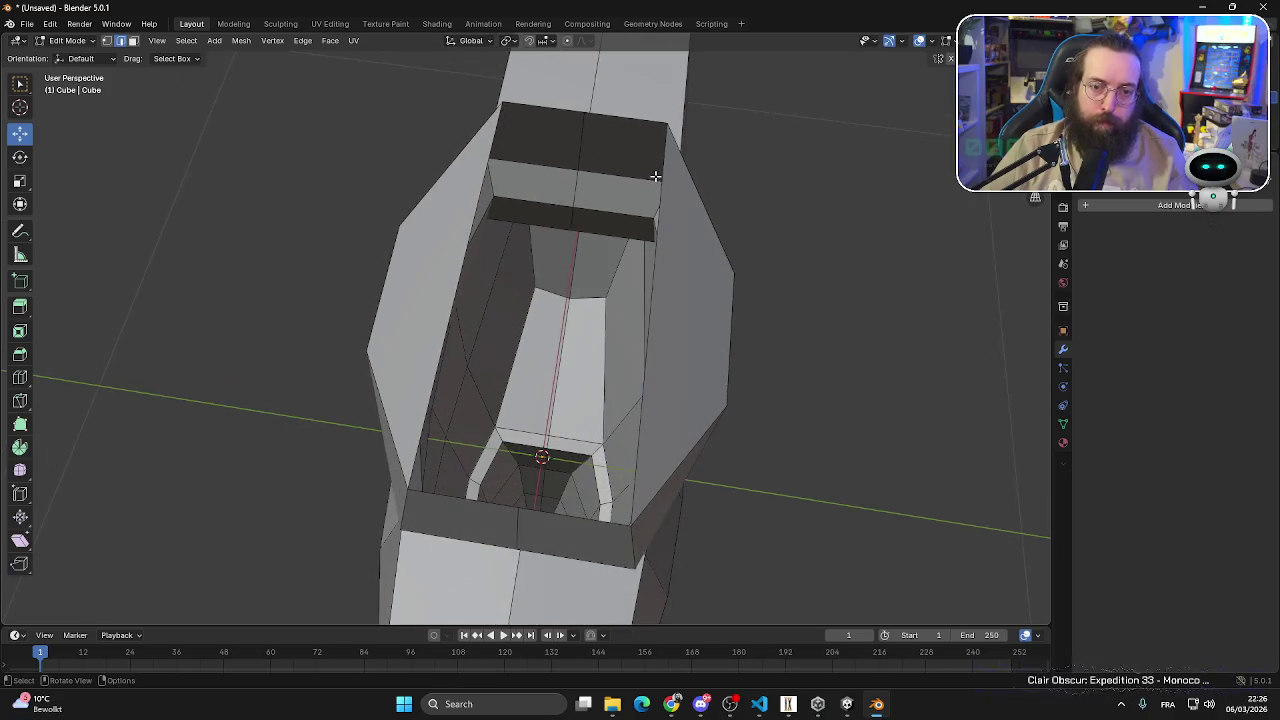
alt+click(488, 159)
key(f)
- Select the cap's new top face in face mode and try extruding it
mouse_move(794, 220)
middle_down()
mouse_move(838, 260)
mouse_move(551, 223)
middle_up()
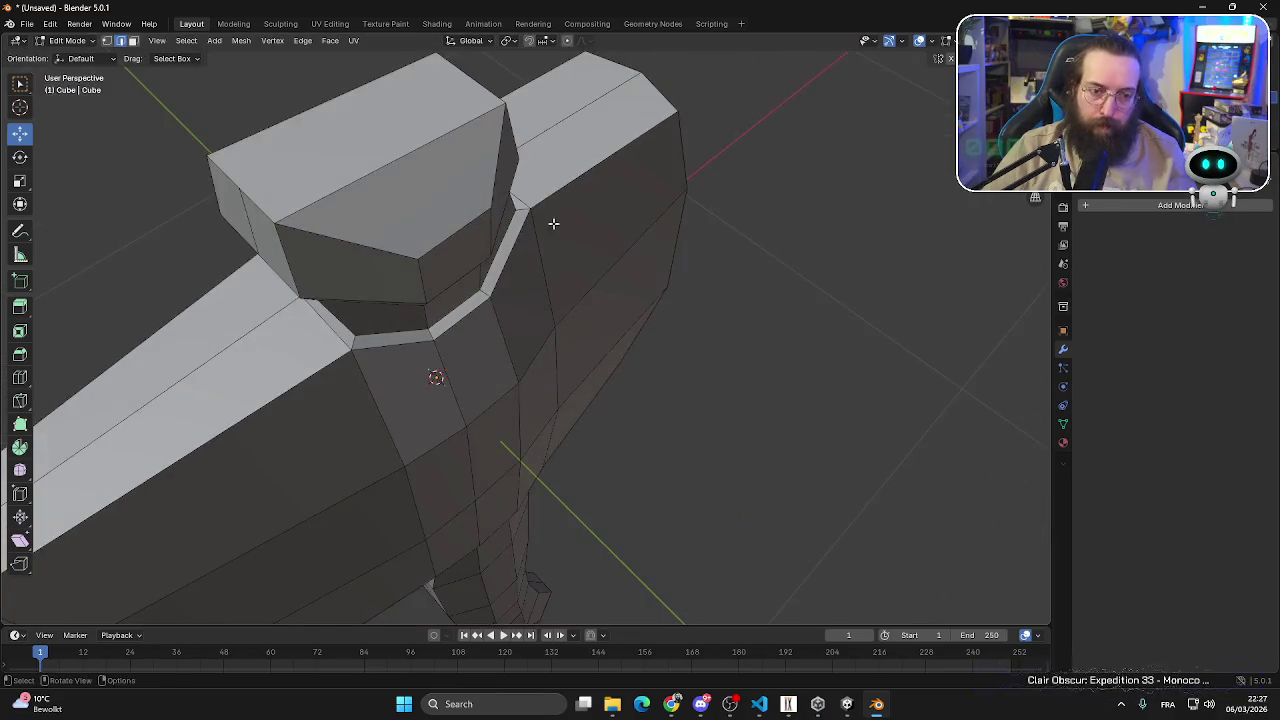
scroll(686, 237, down, 2)
scroll(686, 237, down, 2)
click(133, 40)
click(501, 237)
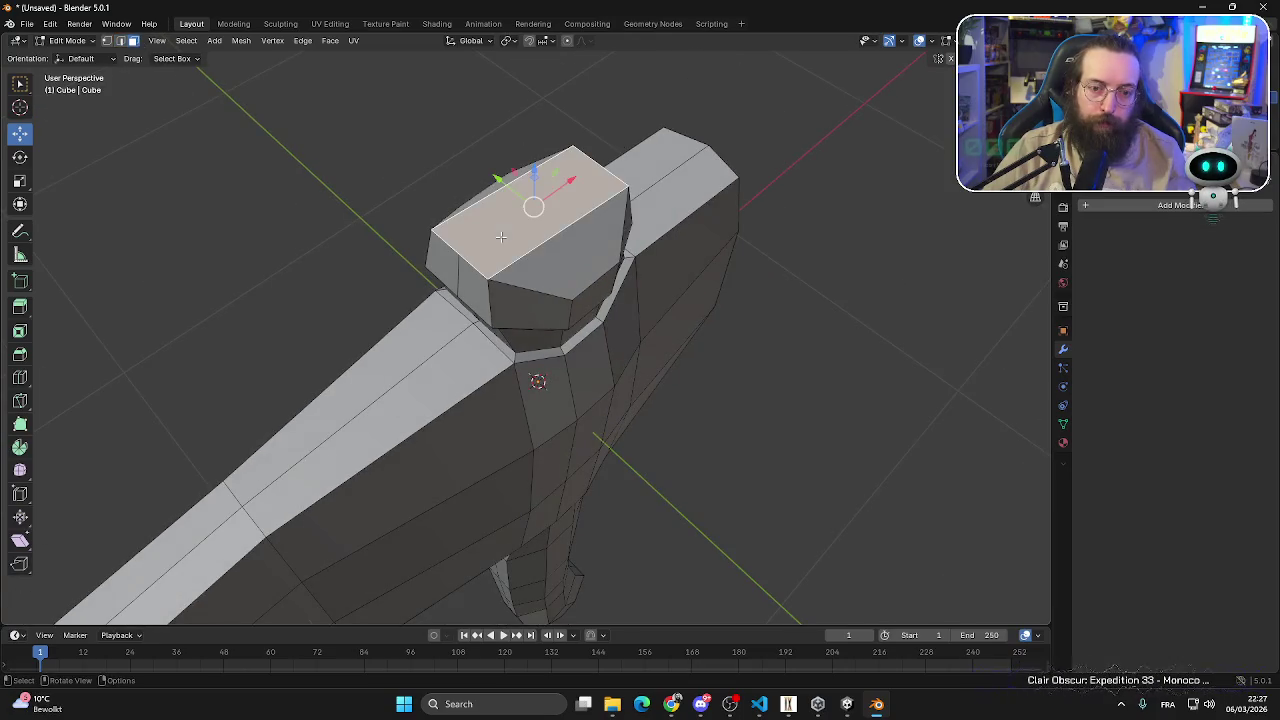
click(709, 300)
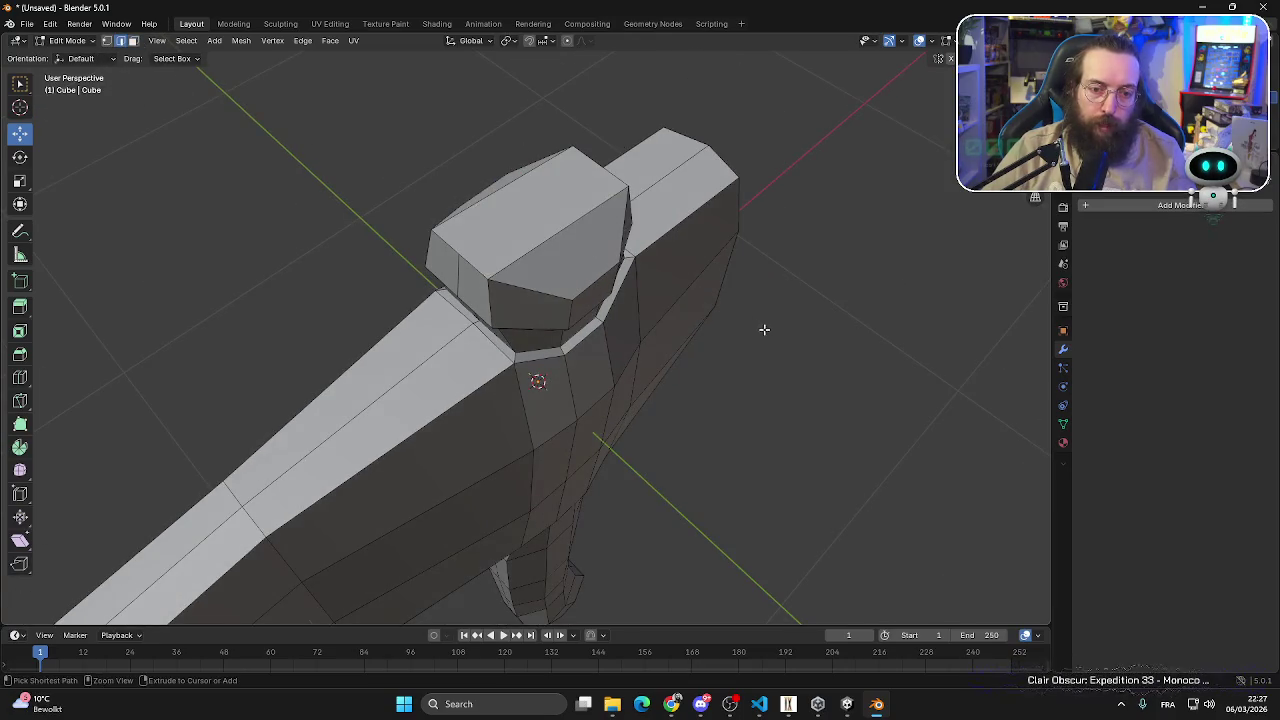
key(ctrl+z)
key(e)
click(817, 343)
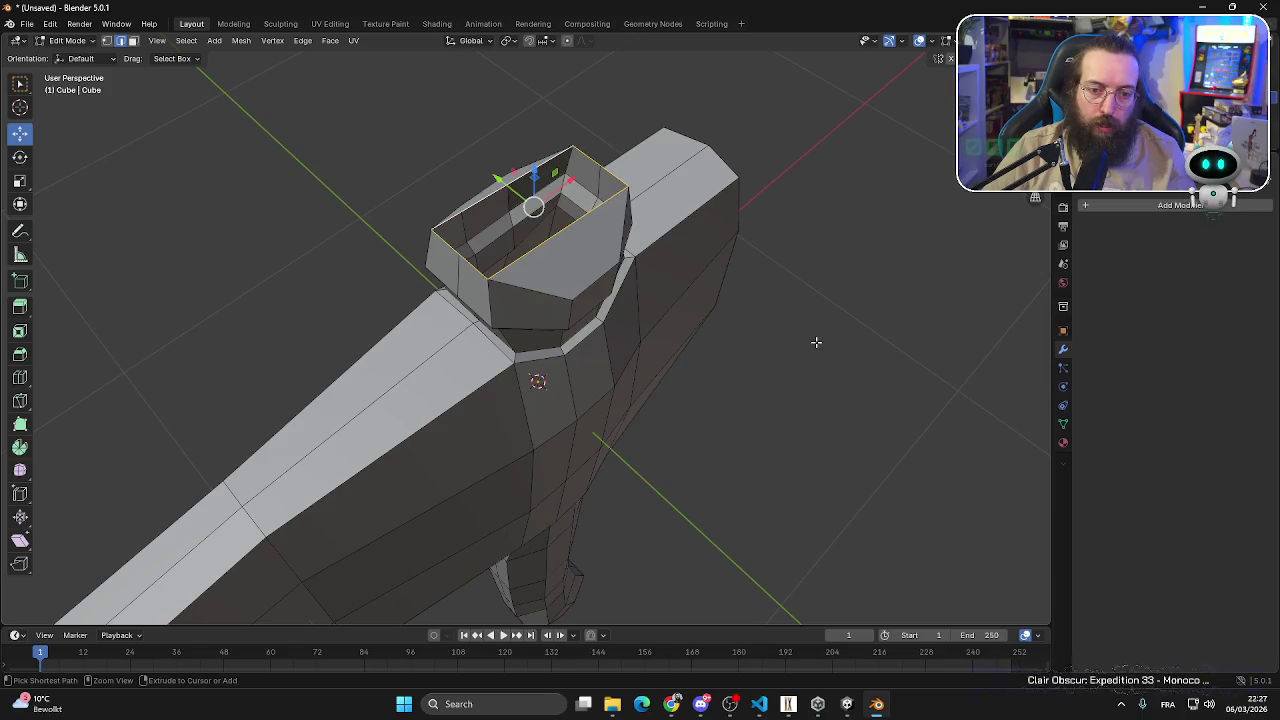
- Select top-rim vertices, then the outer top-rim edges of the cap
click(107, 40)
click(803, 303)
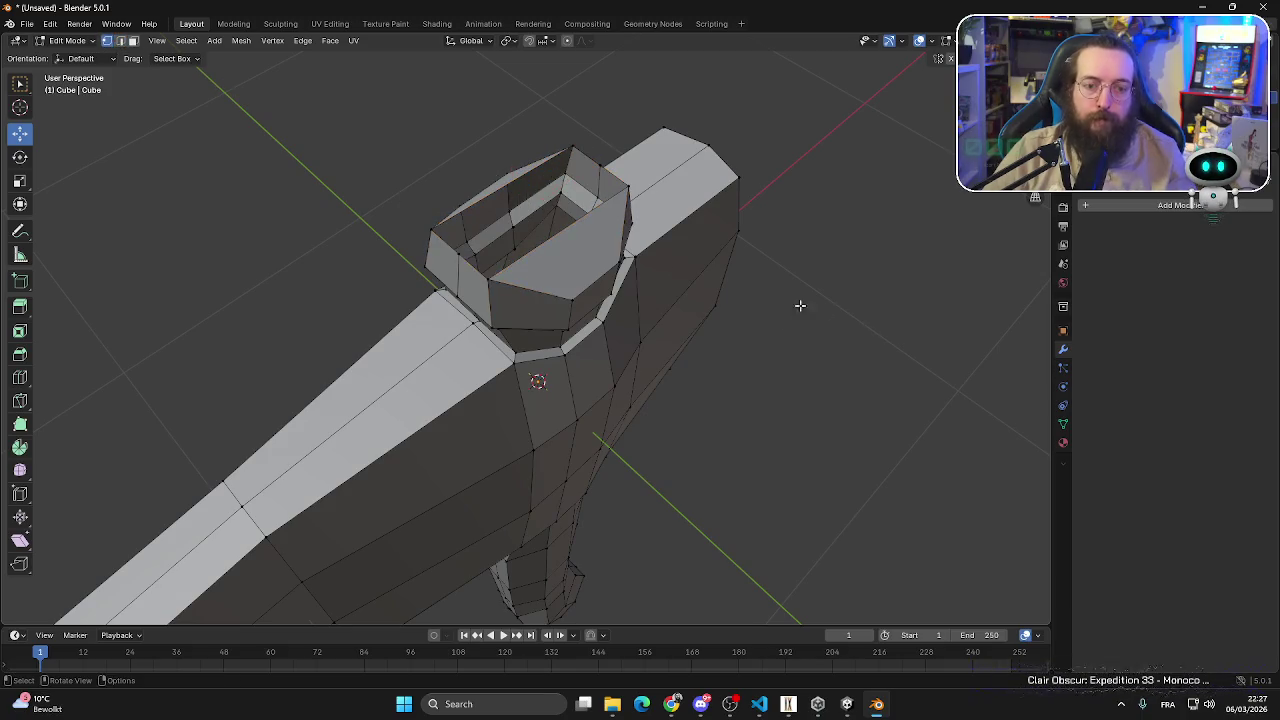
click(458, 253)
shift+click(610, 180)
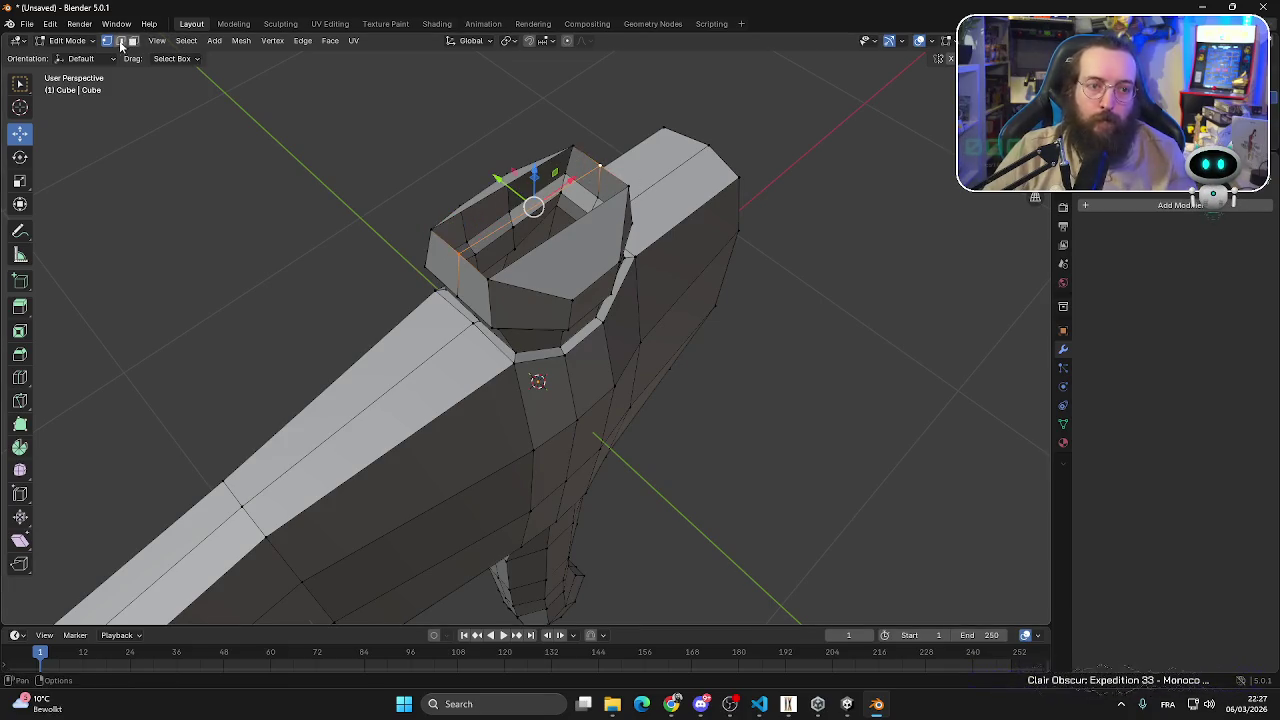
click(120, 40)
click(922, 395)
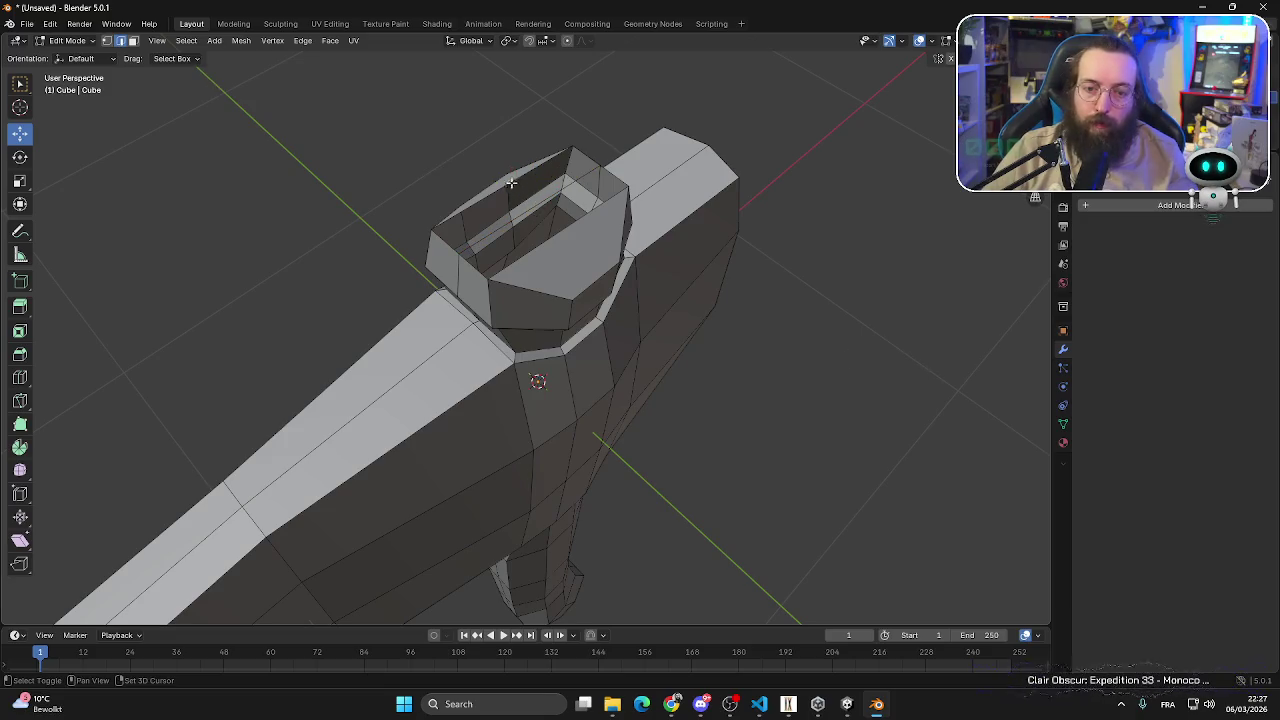
click(503, 189)
shift+click(548, 203)
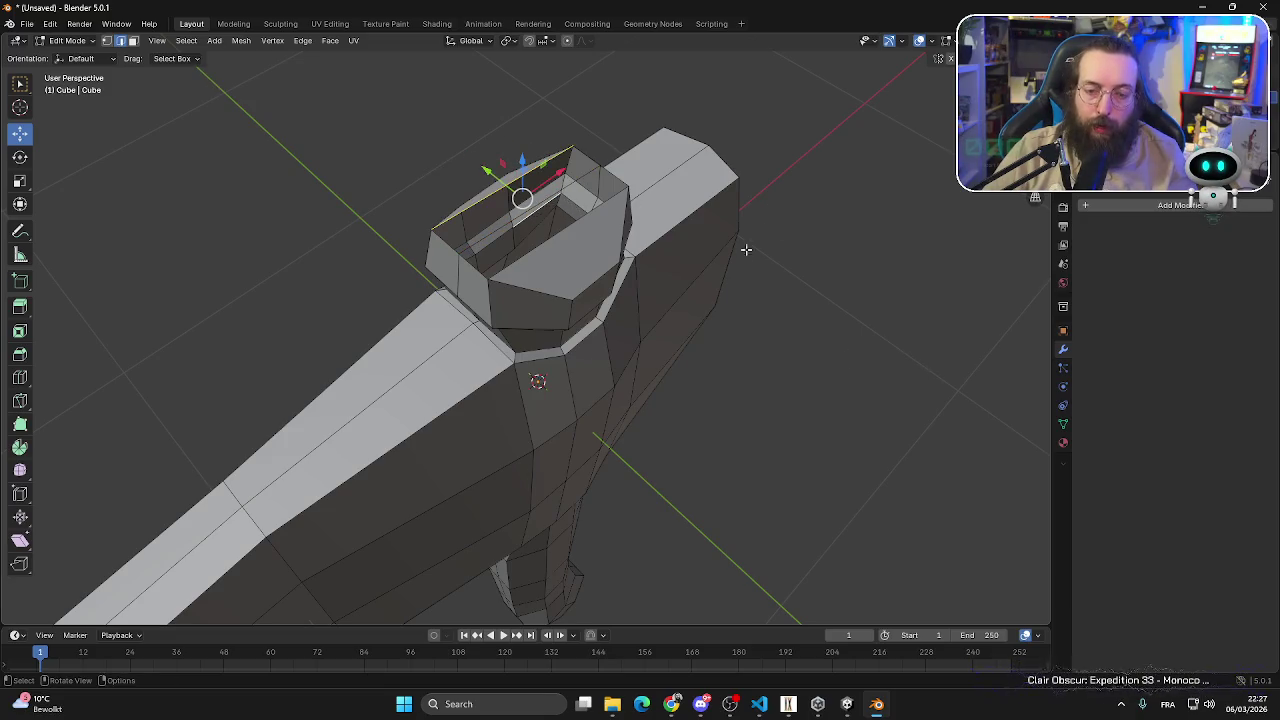
- Select the top rim quad, then undo the recessed slot in the top
middle_drag(746, 249, 836, 363)
middle_drag(596, 204, 619, 202)
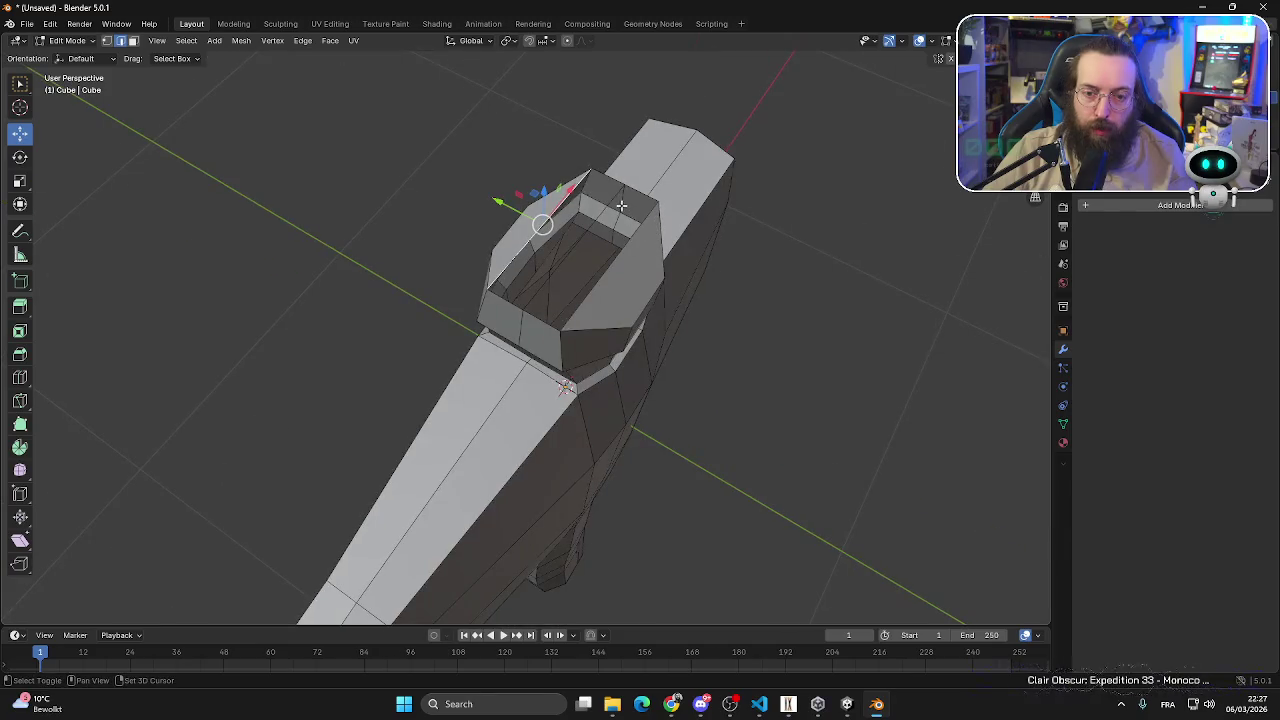
shift+click(619, 202)
shift+click(619, 202)
key(ctrl+z)
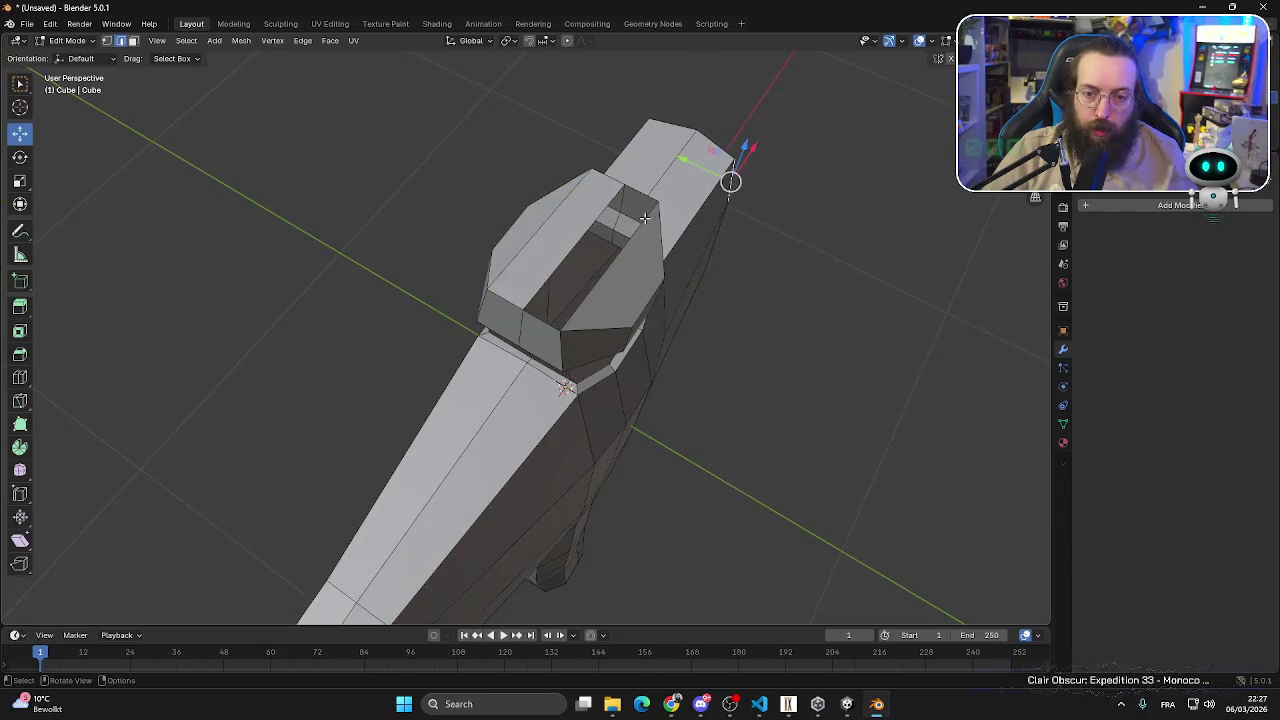
key(ctrl+z)
key(ctrl+z)
- Slide the top's middle edge toward the outer side and view the whole hatchet
click(560, 260)
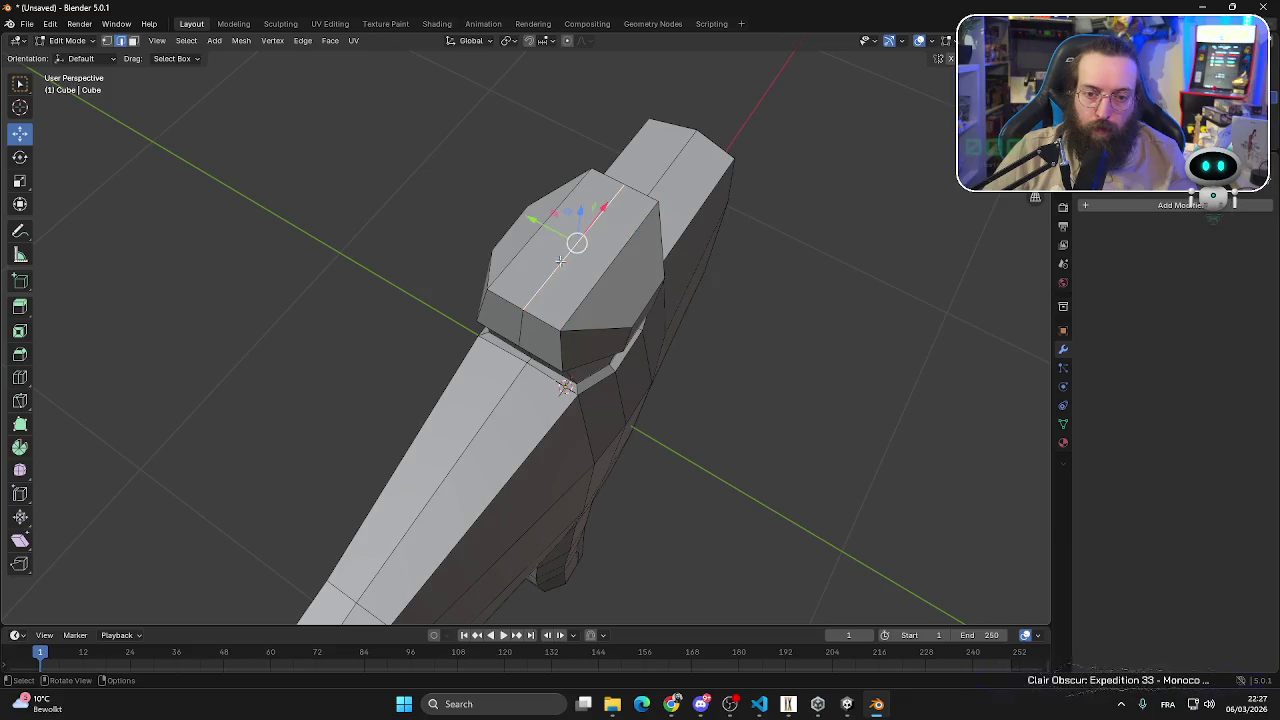
key(g)
key(g)
click(767, 305)
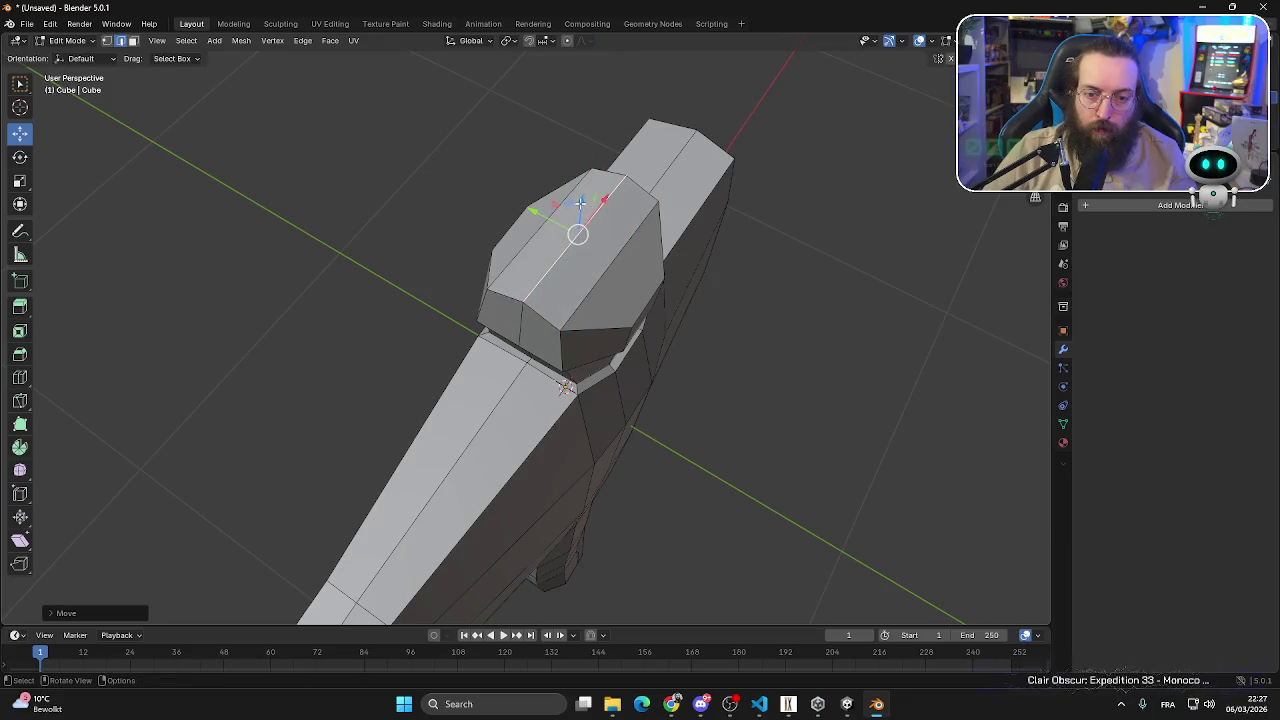
mouse_move(767, 305)
middle_down()
mouse_move(659, 455)
mouse_move(496, 409)
mouse_move(587, 417)
mouse_move(397, 400)
mouse_move(157, 406)
middle_up()
- Snap to Front Orthographic (numpad 1), raise the hatchet in view, and open the File menu
mouse_move(691, 360)
middle_down()
mouse_move(631, 374)
mouse_move(711, 263)
middle_up()
scroll(650, 374, up, 4)
scroll(670, 373, down, 2)
key(KP_1)
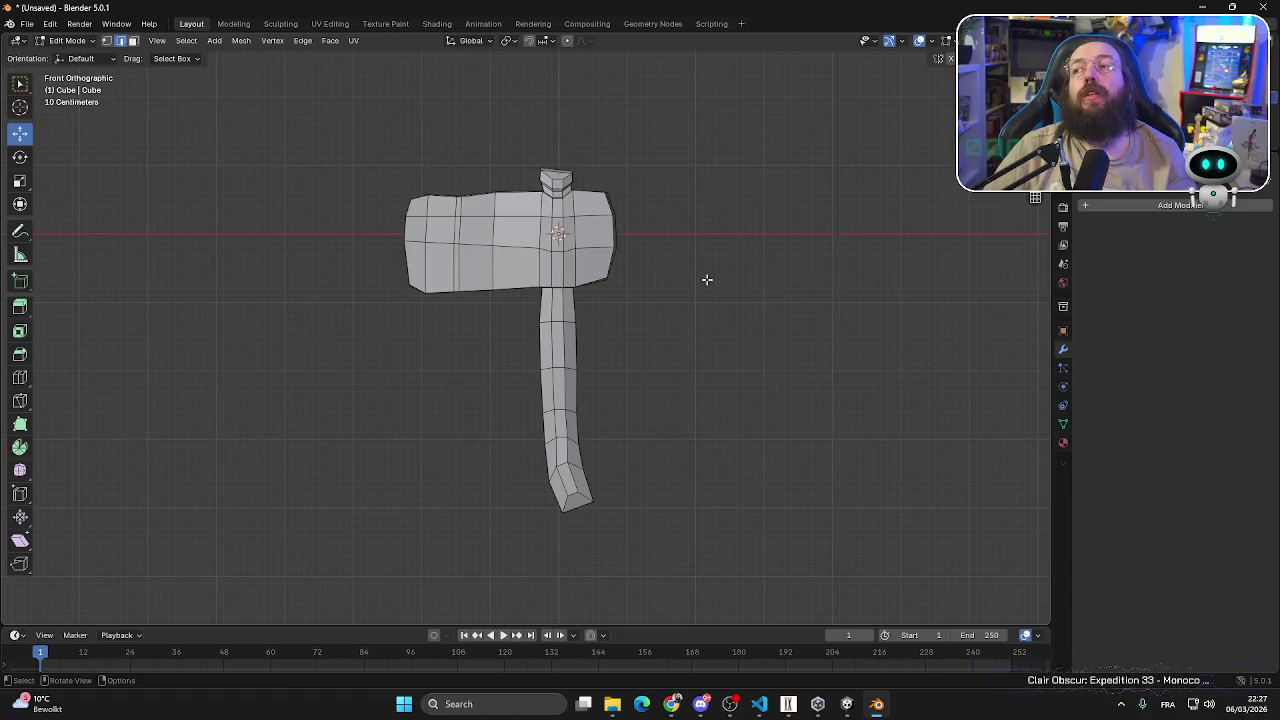
shift+middle_drag(660, 372, 661, 350)
click(27, 23)
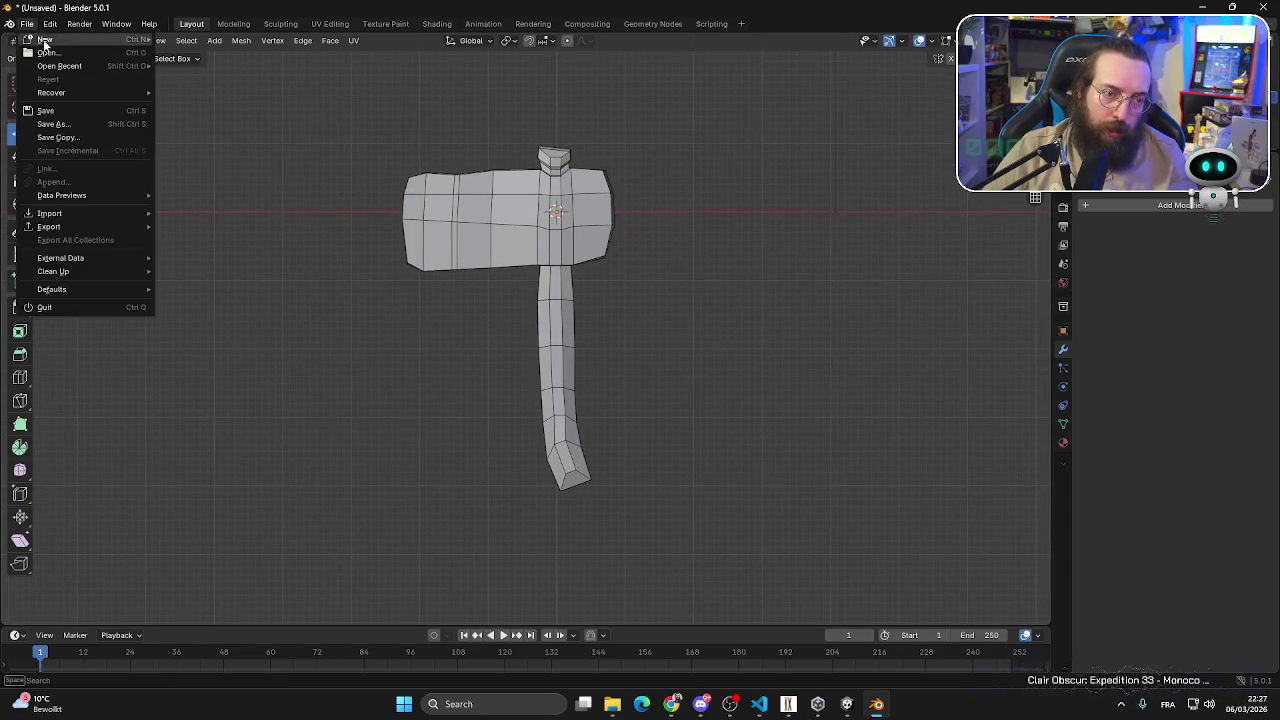
- Save the file as hatchet_1.blend in place of the default Untitled.blend name
click(60, 112)
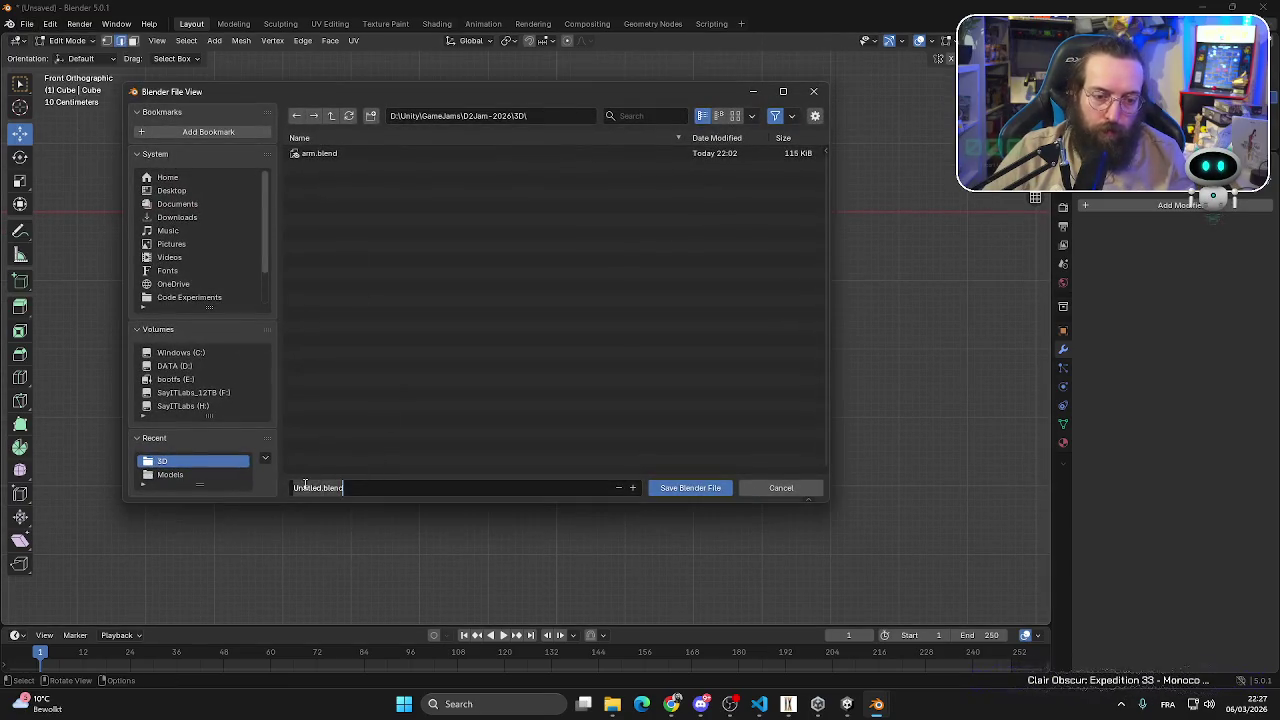
key(Delete)
key(Delete)
key(Delete)
key(Delete)
text(hatchet_1)
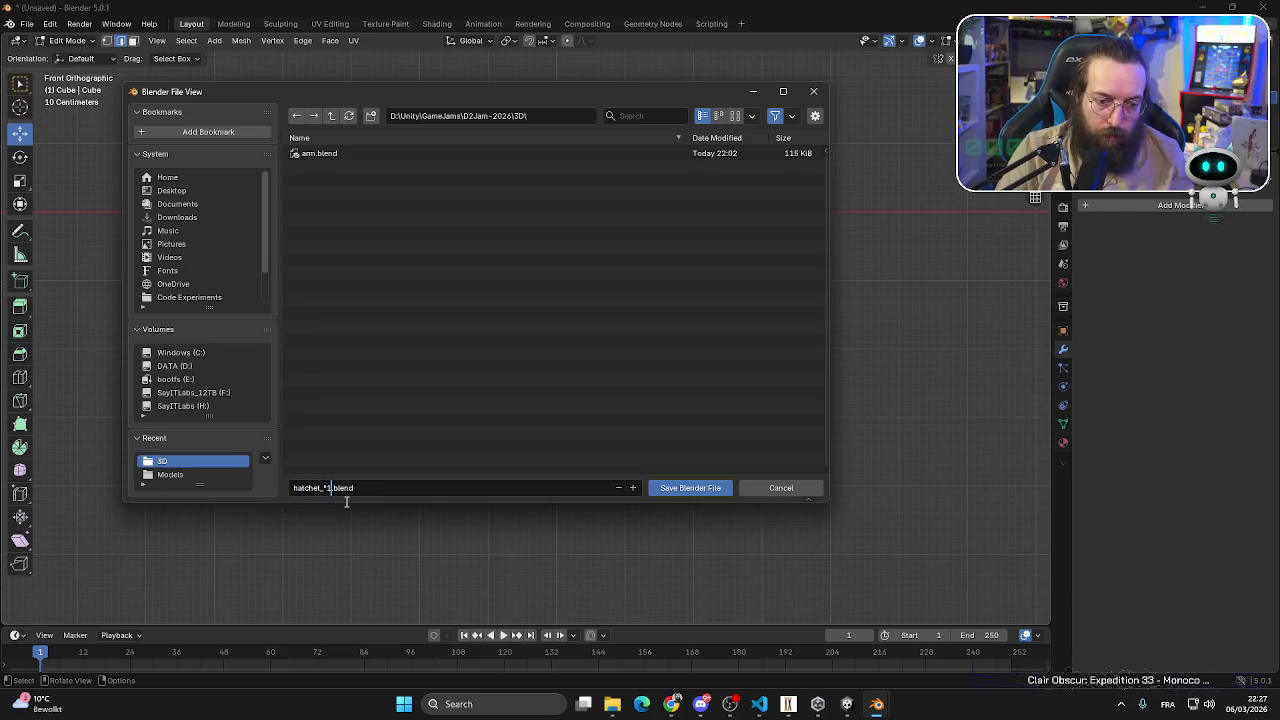
click(690, 488)
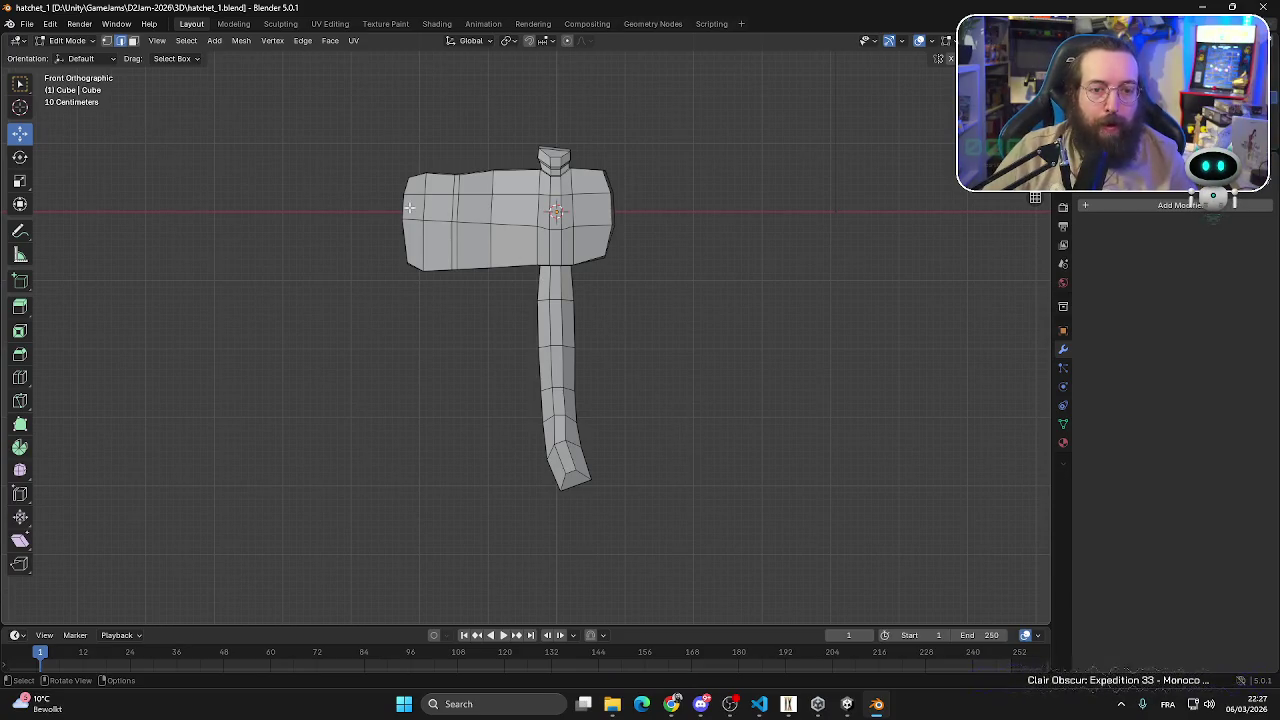
- With vertex mode and X-ray on, move the head's left half right along X
scroll(420, 215, up, 1)
scroll(450, 228, up, 1)
scroll(479, 242, up, 1)
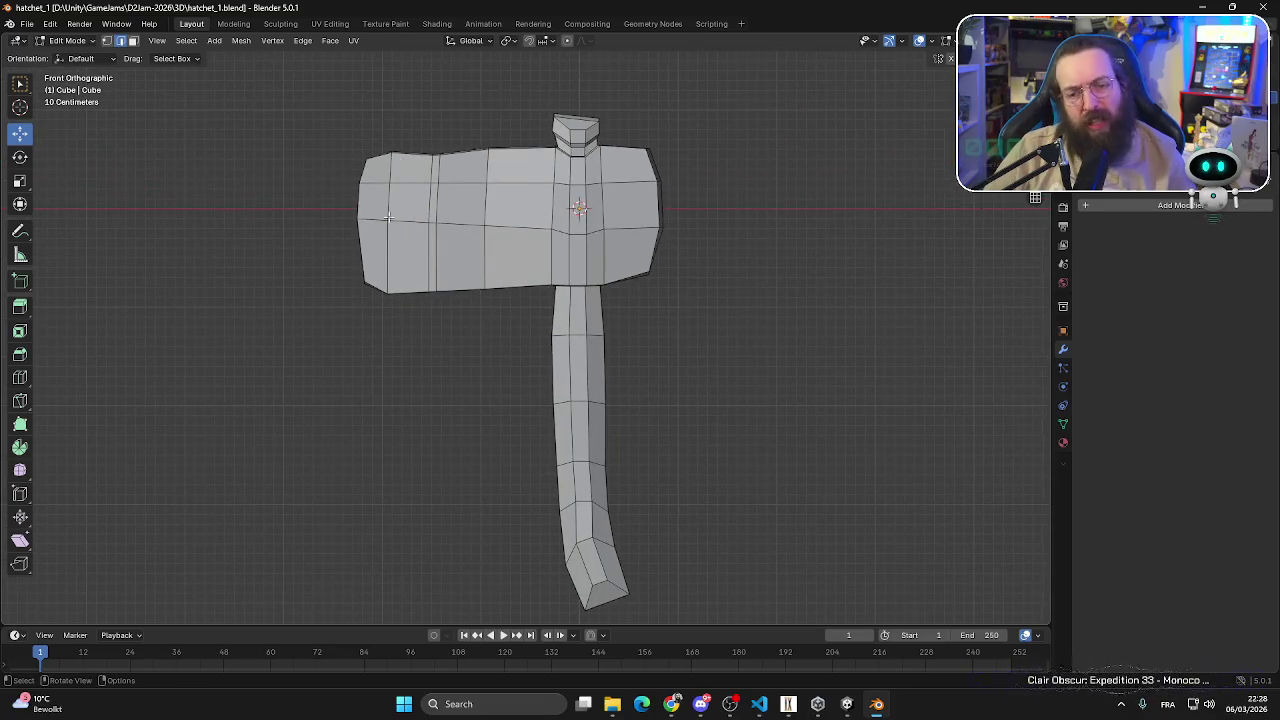
key(1)
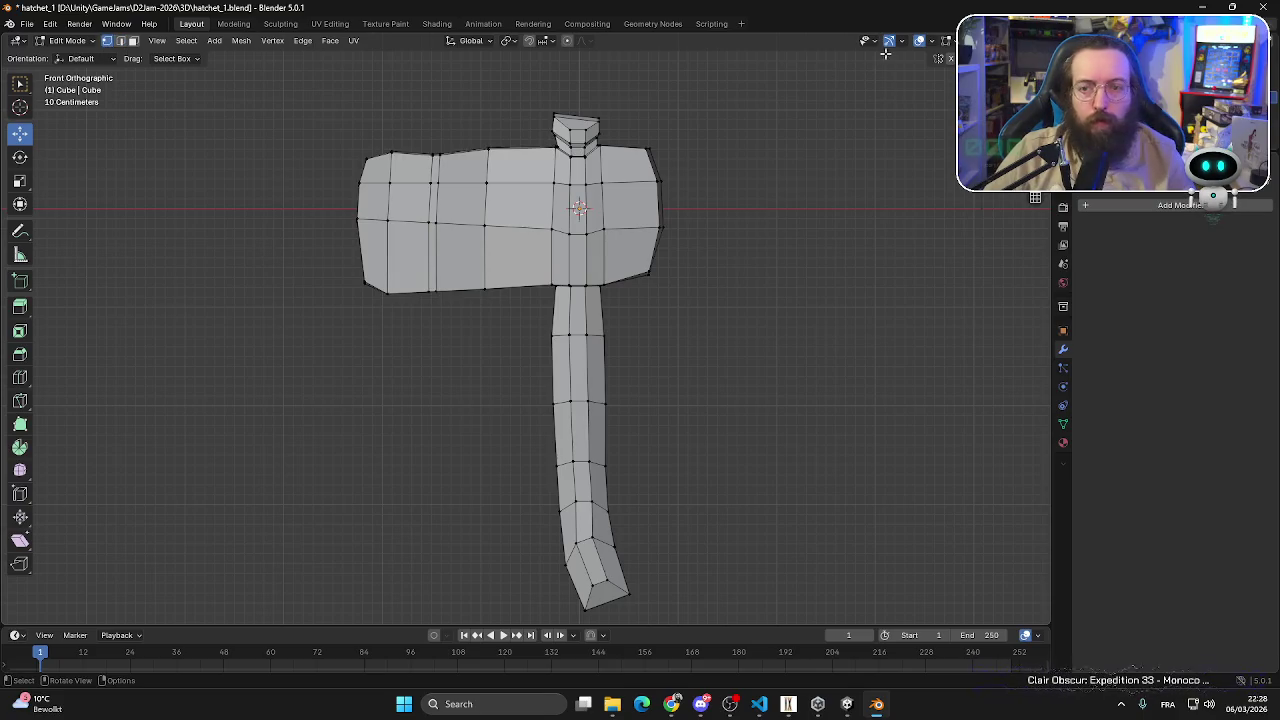
key(alt+z)
drag(254, 390, 515, 102)
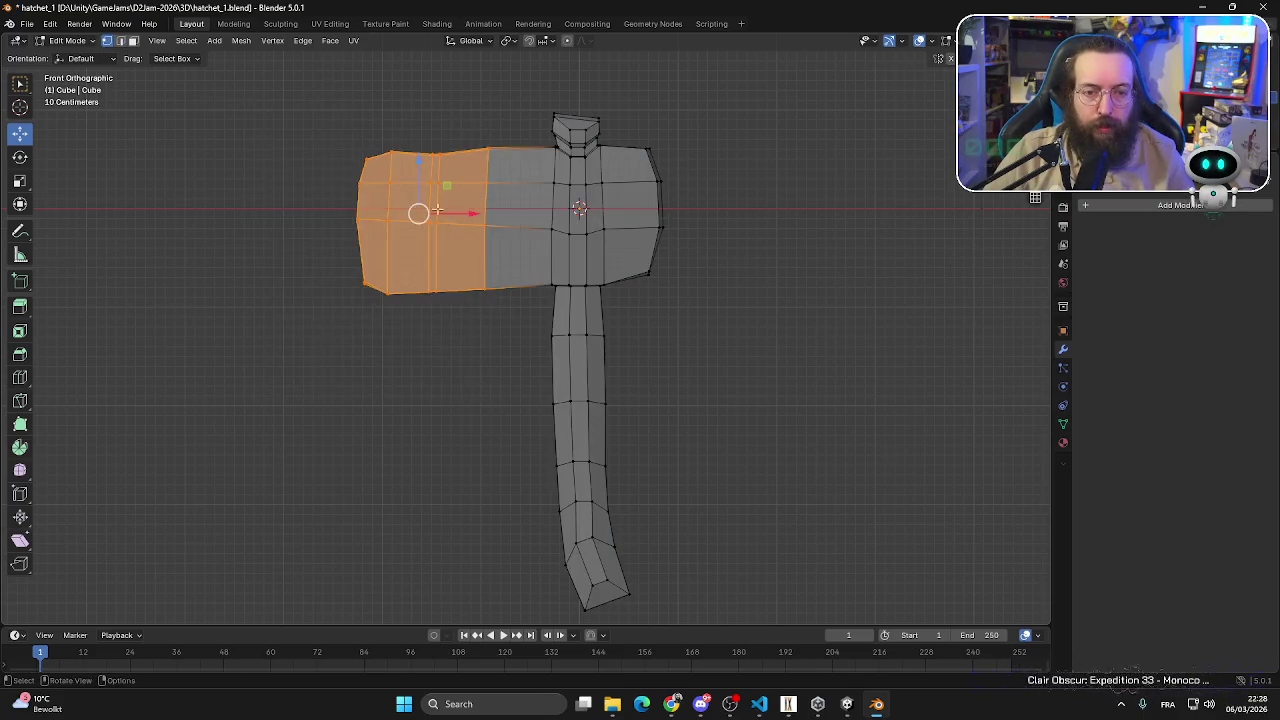
key(g)
key(x)
click(343, 389)
- Pull the head's left end inward along X twice more
drag(281, 388, 479, 147)
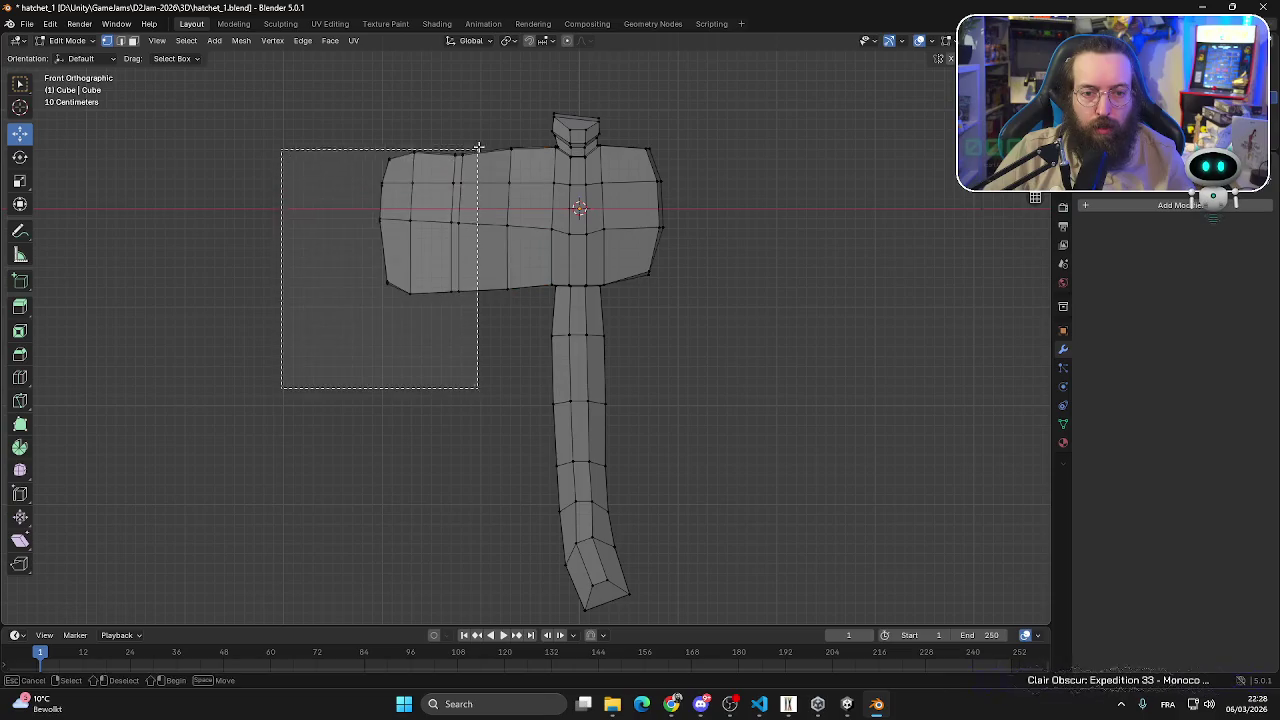
click(426, 155)
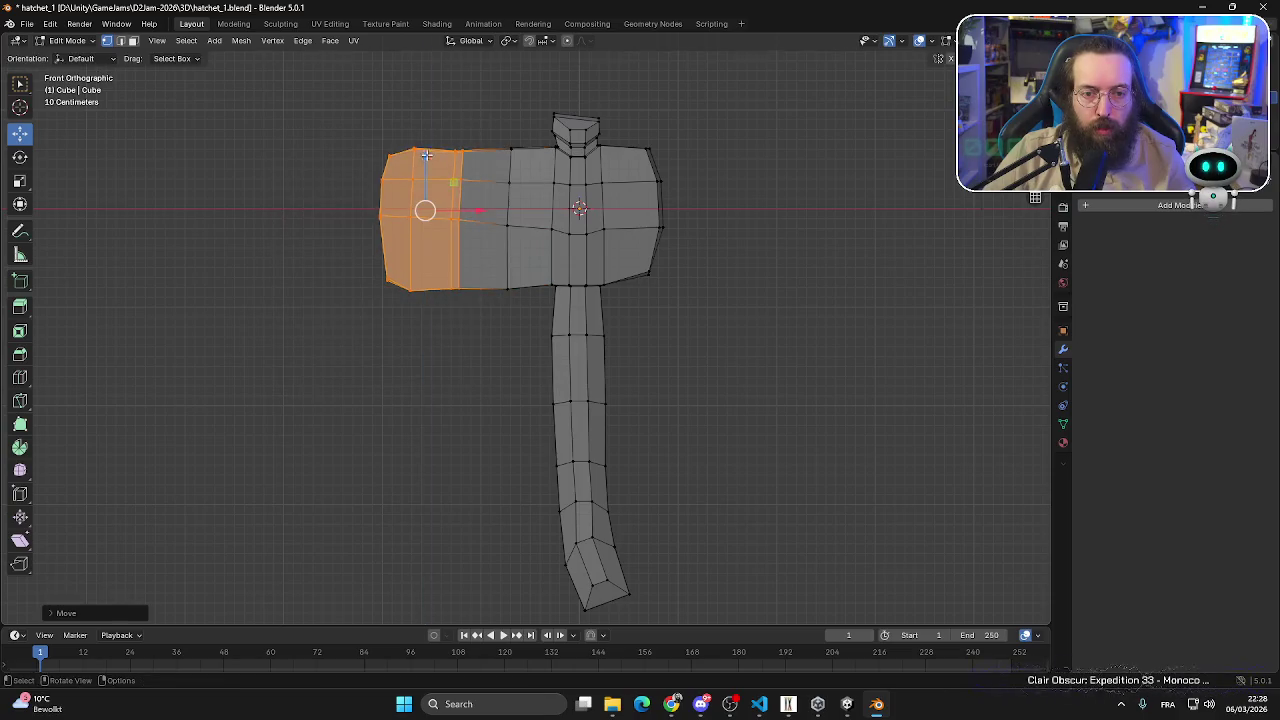
key(g)
key(x)
click(494, 215)
click(462, 349)
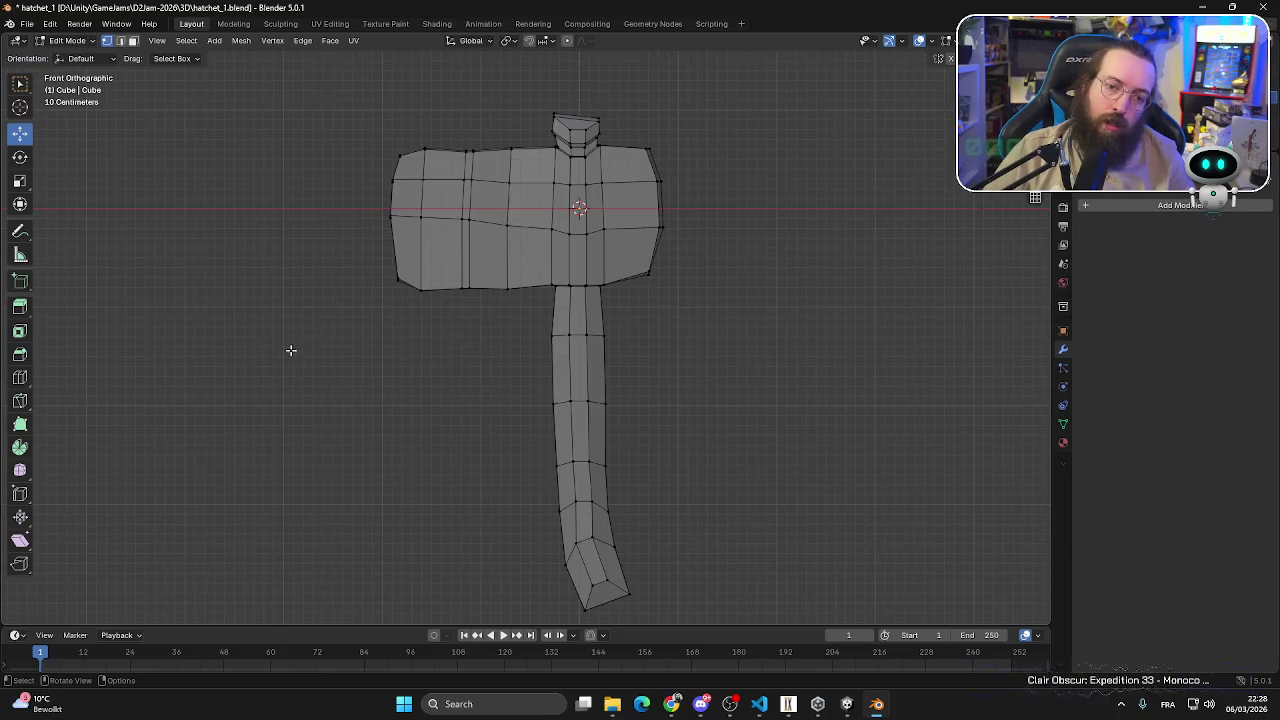
drag(290, 350, 480, 108)
key(g)
key(x)
click(507, 358)
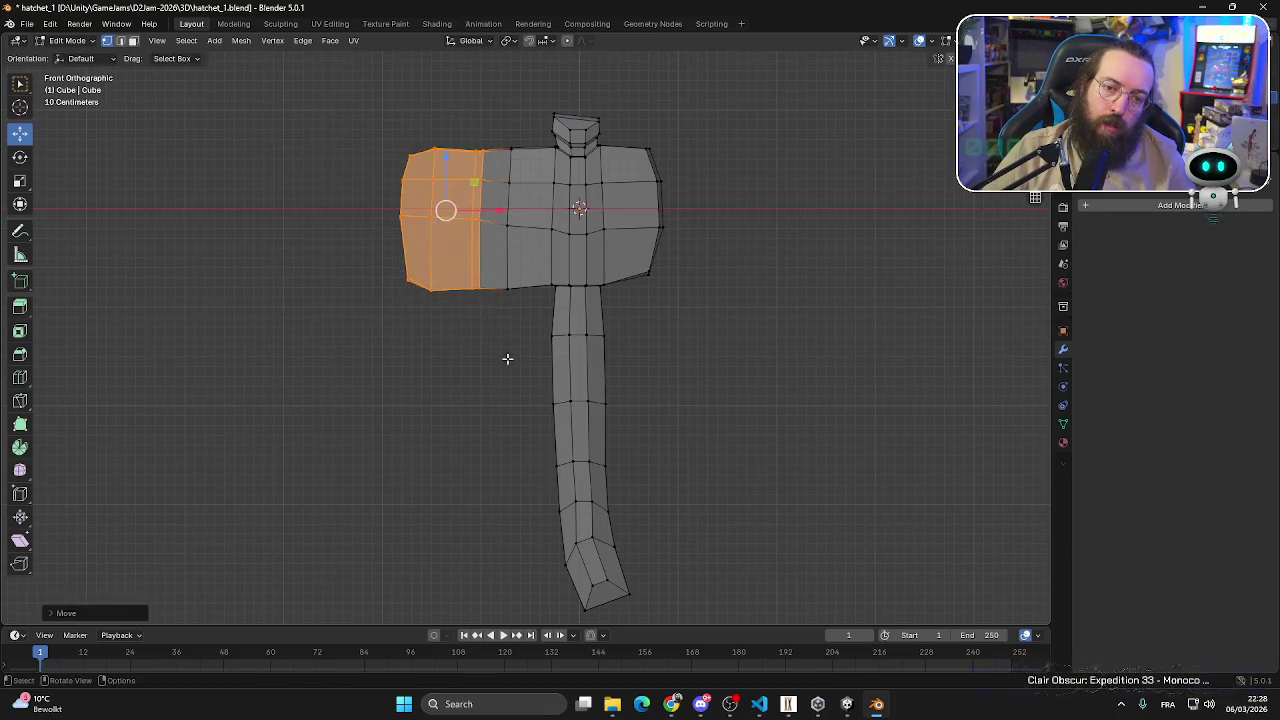
click(404, 373)
- Save hatchet_1.blend again with Ctrl+S and select the entire mesh
scroll(372, 372, down, 1)
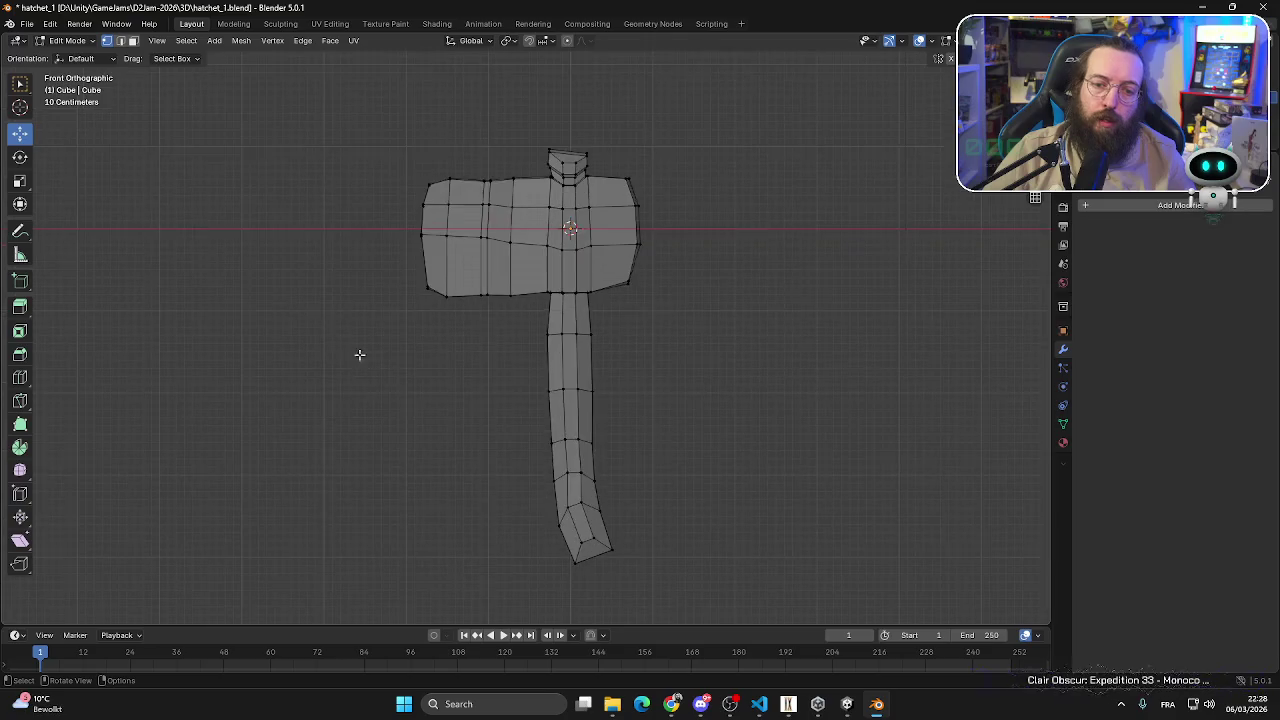
drag(403, 323, 458, 278)
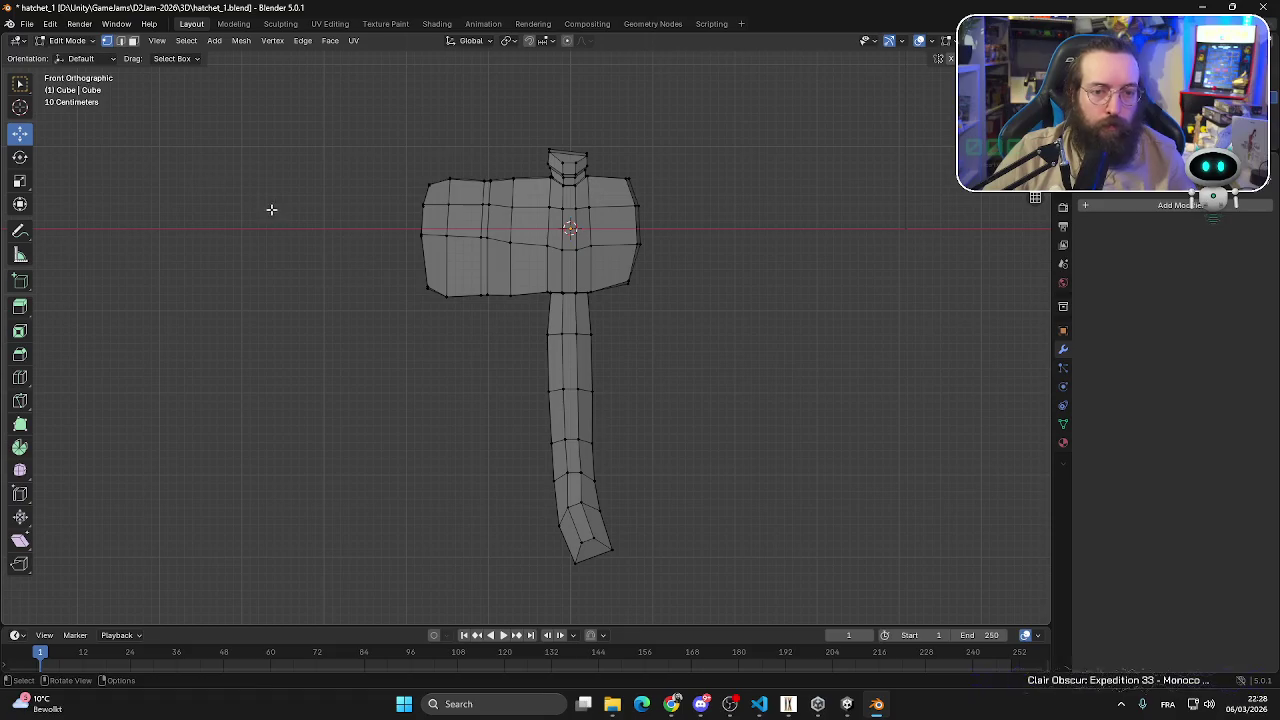
key(ctrl+s)
key(a)
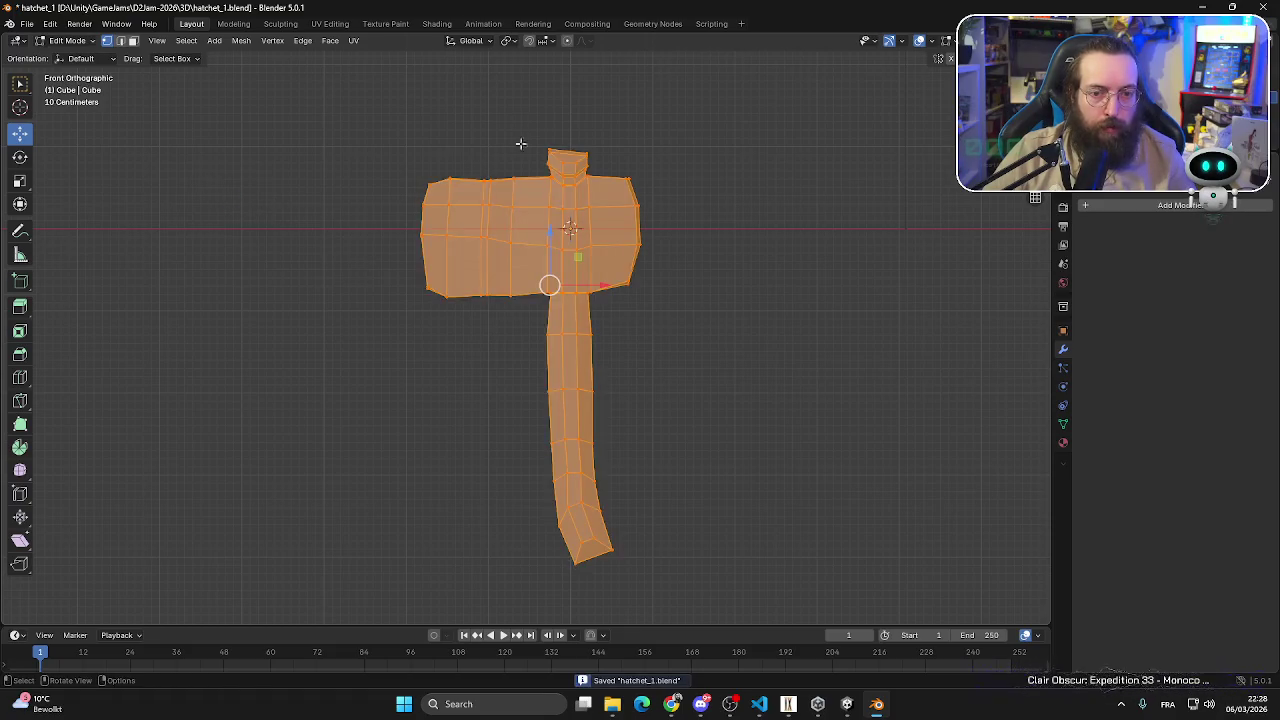